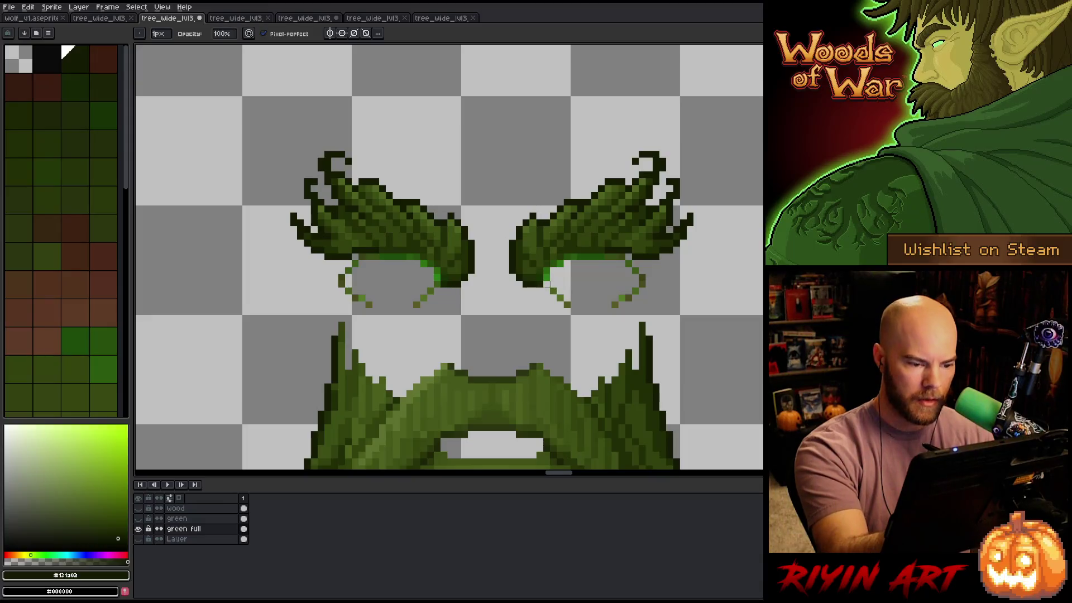
Erase the bright green eye outline beneath the left brow, switching between Eraser and Pencil
{"action": "key", "text": "e"}
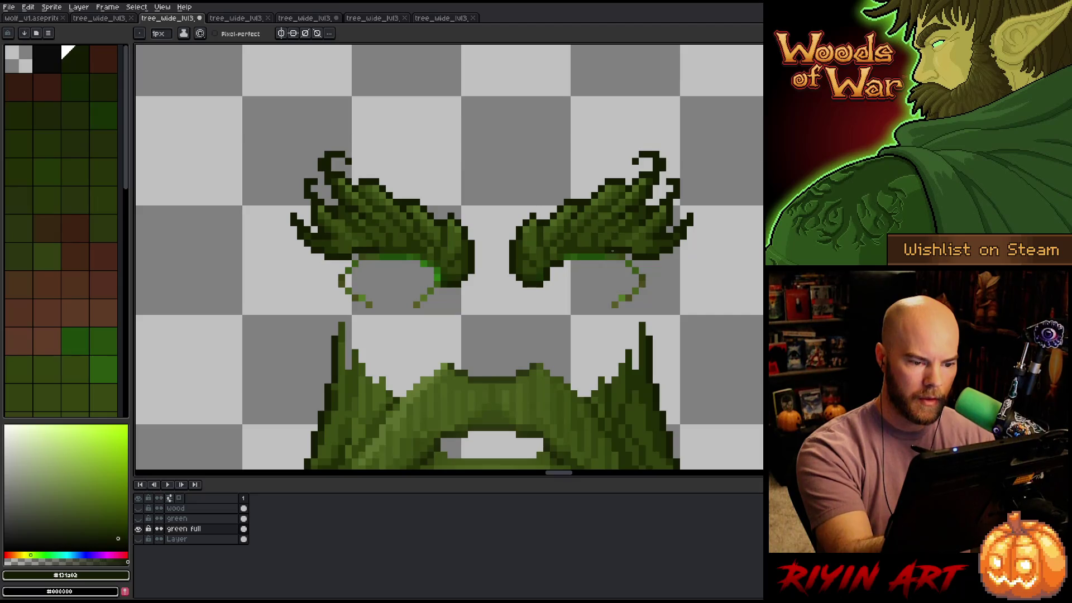
{"action": "key", "text": "b"}
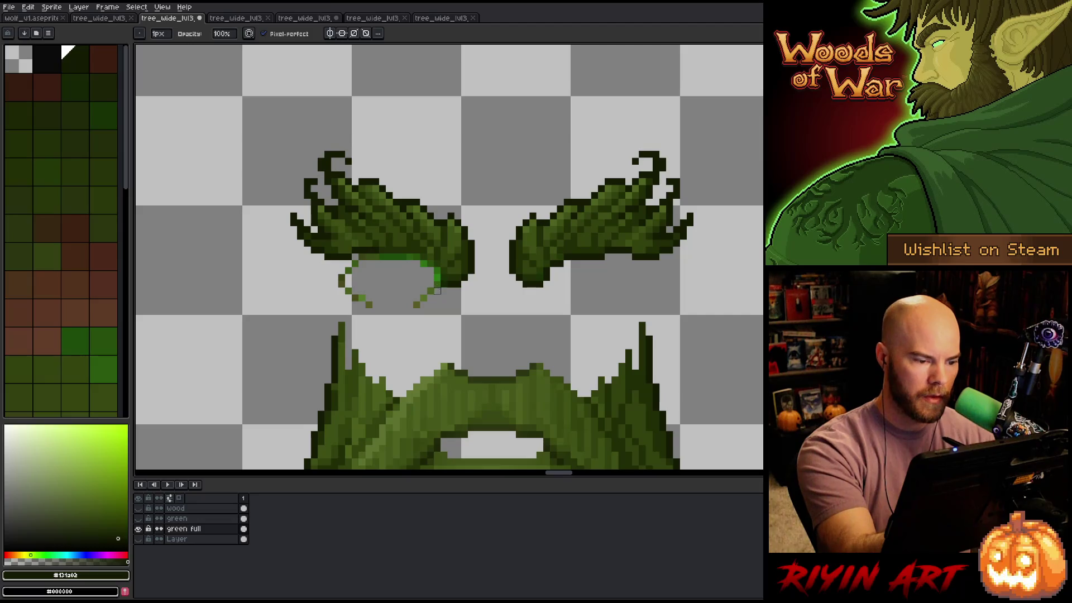
{"action": "key", "text": "e"}
{"action": "left_click_drag", "start_coordinate": [437, 278], "coordinate": [440, 268]}
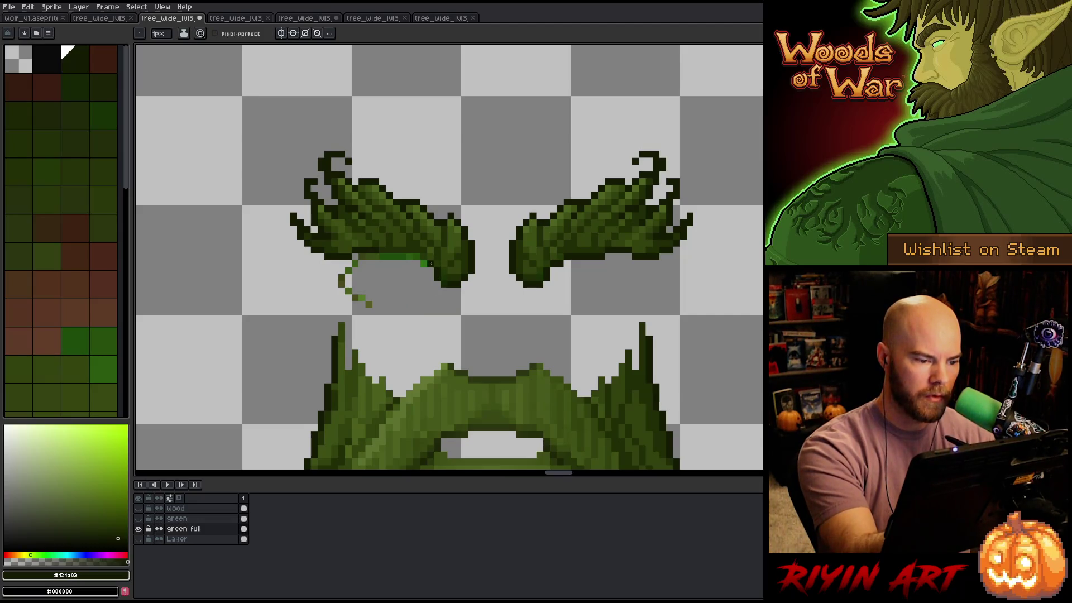
{"action": "key", "text": "b"}
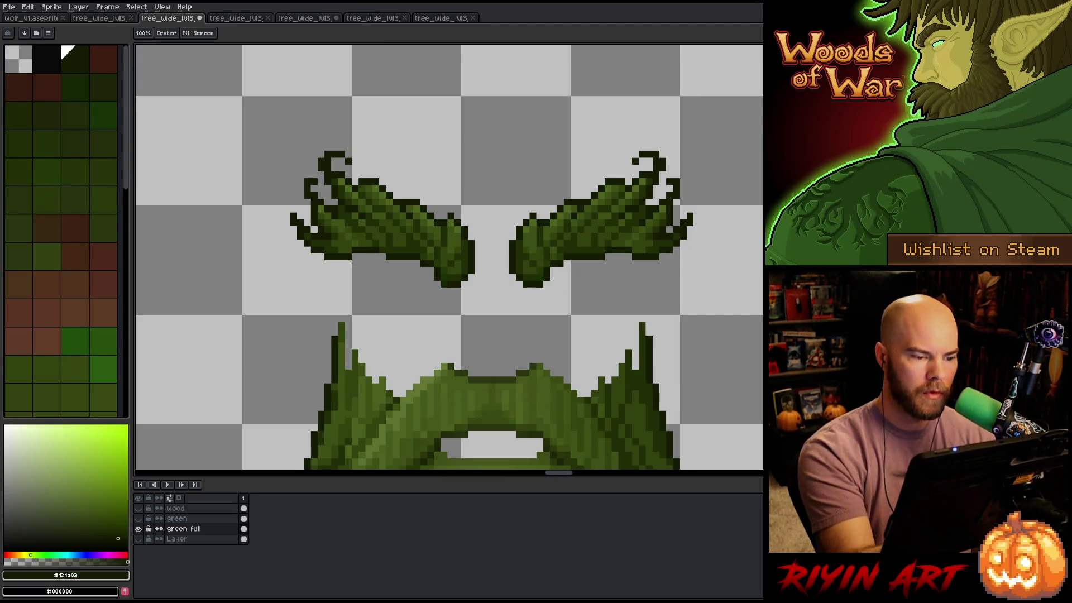
{"action": "mouse_move", "coordinate": [355, 297]}
{"action": "left_mouse_down"}
{"action": "mouse_move", "coordinate": [678, 318]}
{"action": "mouse_move", "coordinate": [749, 363]}
{"action": "mouse_move", "coordinate": [451, 379]}
{"action": "mouse_move", "coordinate": [395, 323]}
{"action": "left_mouse_up"}
Zoom out and back in on the face to check the erased eye area
{"action": "scroll", "coordinate": [406, 335], "scroll_direction": "down", "scroll_amount": 5}
{"action": "scroll", "coordinate": [406, 337], "scroll_direction": "down", "scroll_amount": 3}
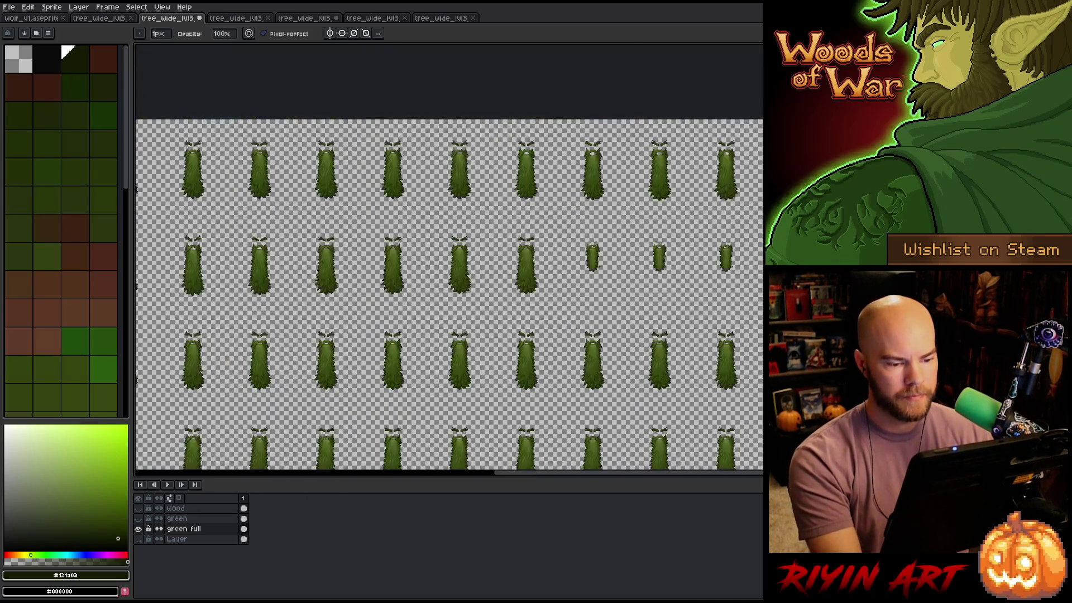
{"action": "scroll", "coordinate": [574, 335], "scroll_direction": "up", "scroll_amount": 2}
{"action": "scroll", "coordinate": [568, 316], "scroll_direction": "down", "scroll_amount": 2}
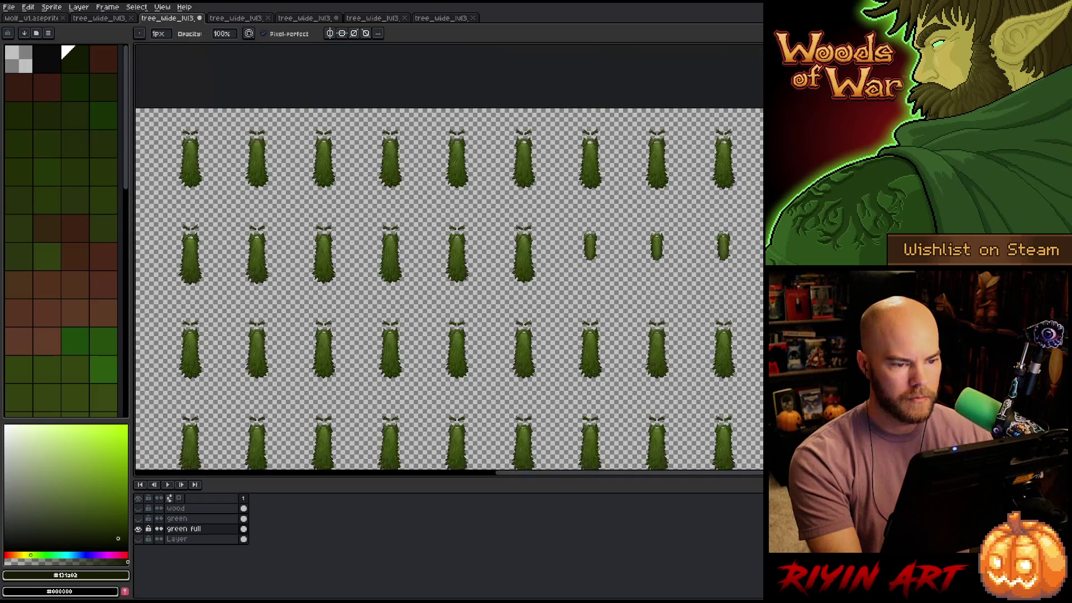
{"action": "scroll", "coordinate": [568, 316], "scroll_direction": "up", "scroll_amount": 5}
{"action": "scroll", "coordinate": [718, 335], "scroll_direction": "up", "scroll_amount": 4}
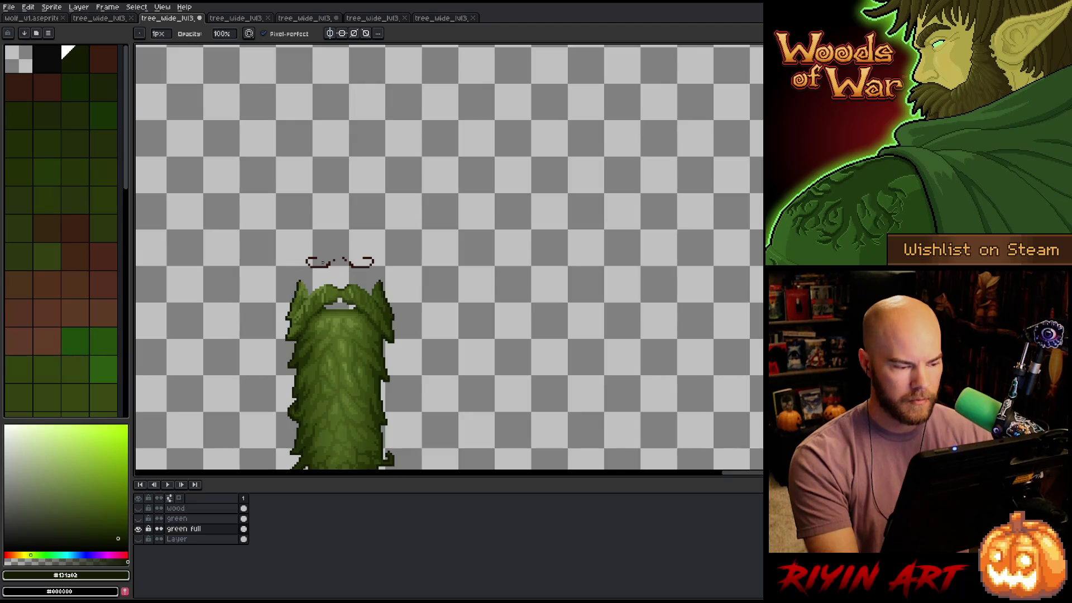
{"action": "scroll", "coordinate": [311, 260], "scroll_direction": "up", "scroll_amount": 1}
Replace the dark brown mustache colour with full transparency, removing the mustache
{"action": "key", "text": "shift+r"}
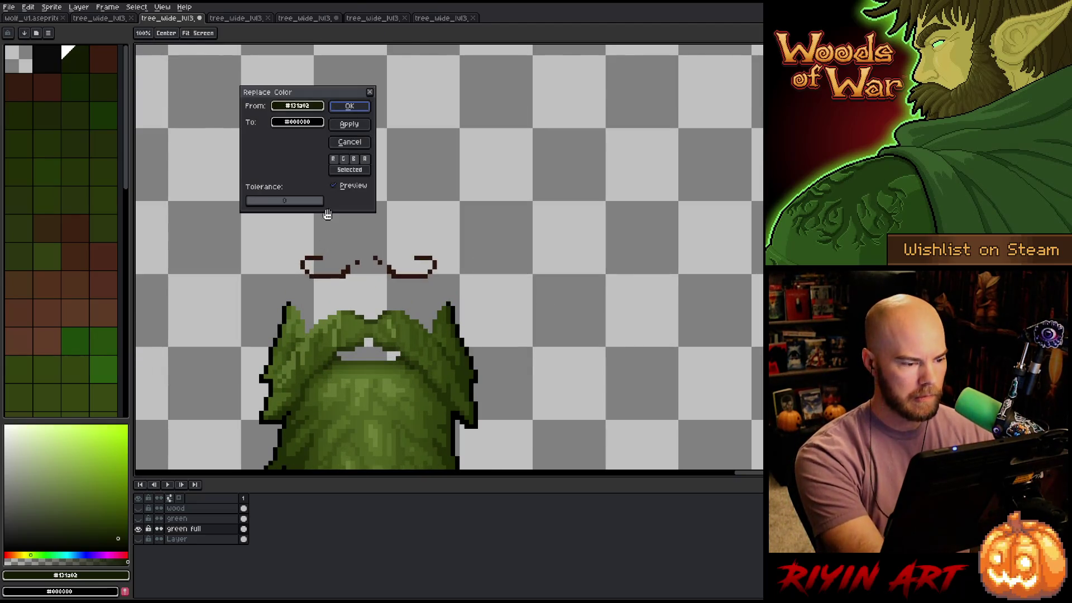
{"action": "left_click", "coordinate": [327, 213]}
{"action": "left_click", "coordinate": [401, 271]}
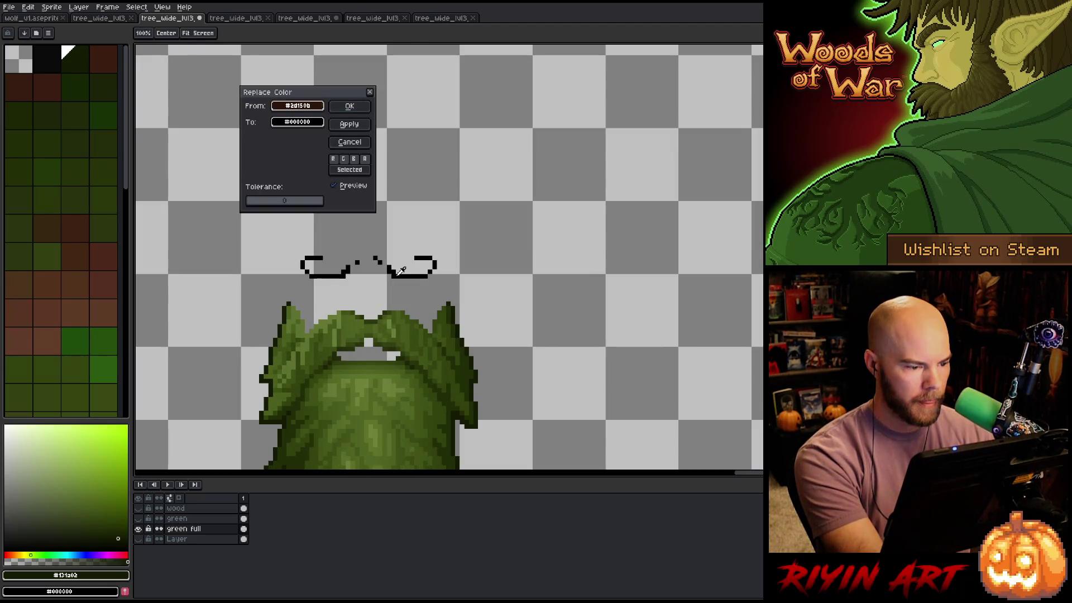
{"action": "left_click", "coordinate": [297, 122]}
{"action": "left_click_drag", "start_coordinate": [301, 194], "coordinate": [282, 195]}
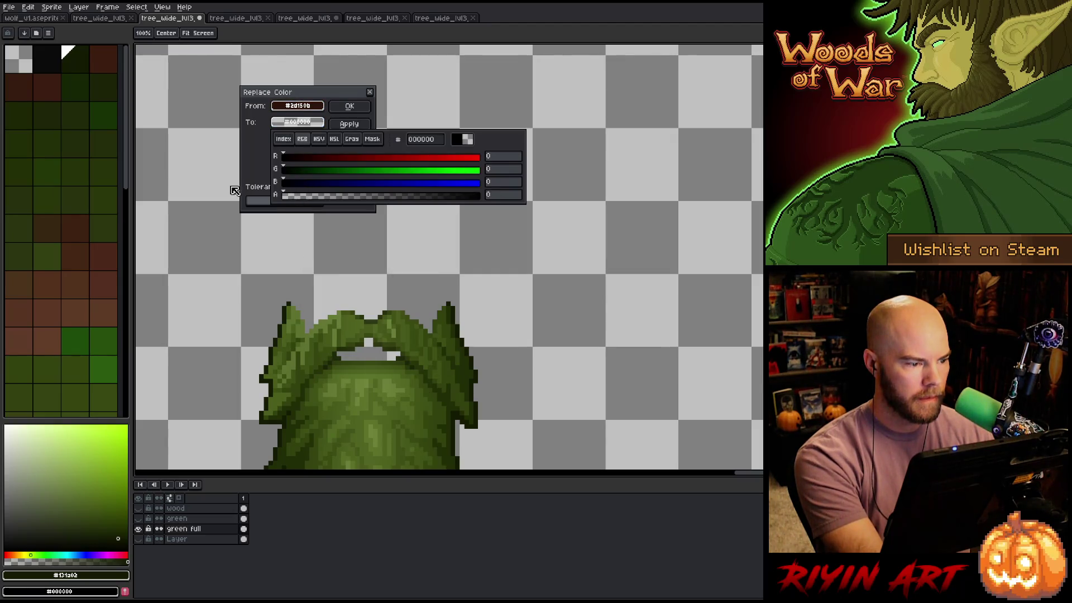
{"action": "left_click", "coordinate": [350, 106]}
{"action": "left_click", "coordinate": [350, 106]}
{"action": "scroll", "coordinate": [357, 125], "scroll_direction": "down", "scroll_amount": 1}
{"action": "scroll", "coordinate": [357, 125], "scroll_direction": "down", "scroll_amount": 4}
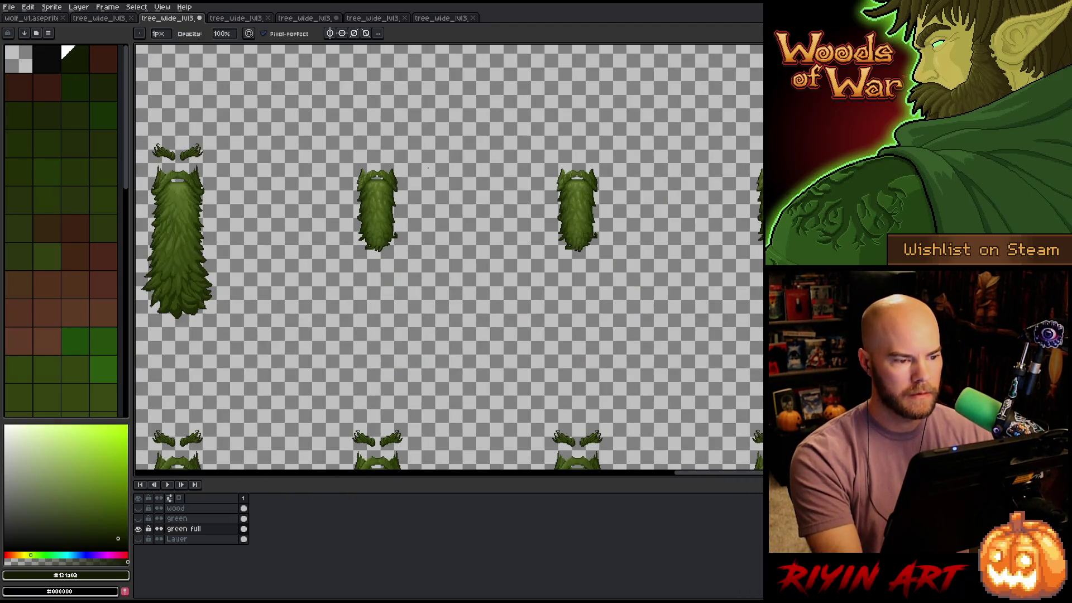
{"action": "scroll", "coordinate": [429, 276], "scroll_direction": "up", "scroll_amount": 5}
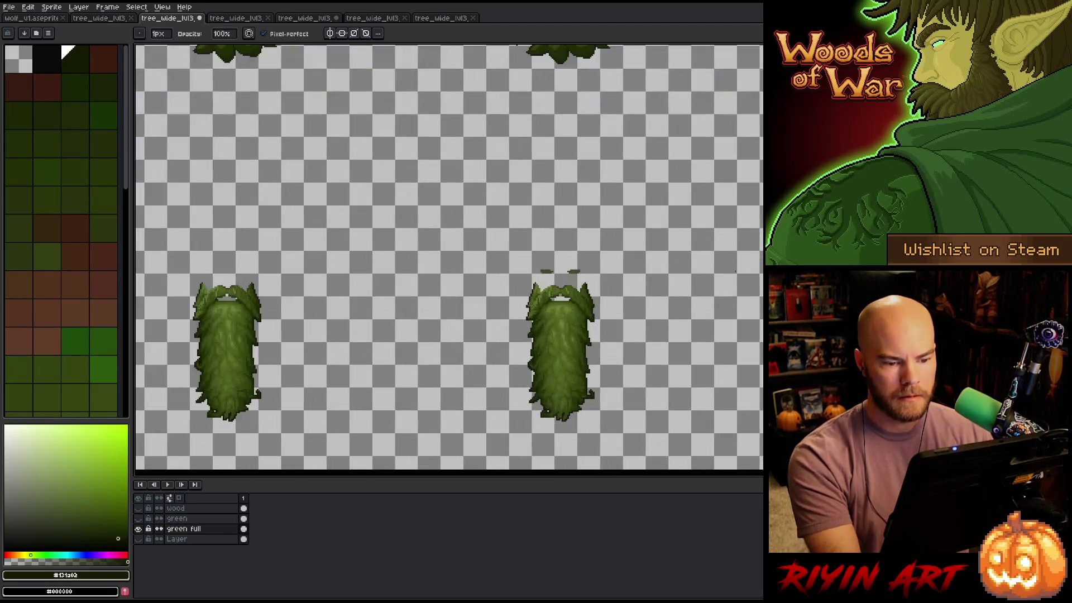
Box-select the stray green pixels above the tree and delete them
{"action": "key", "text": "m"}
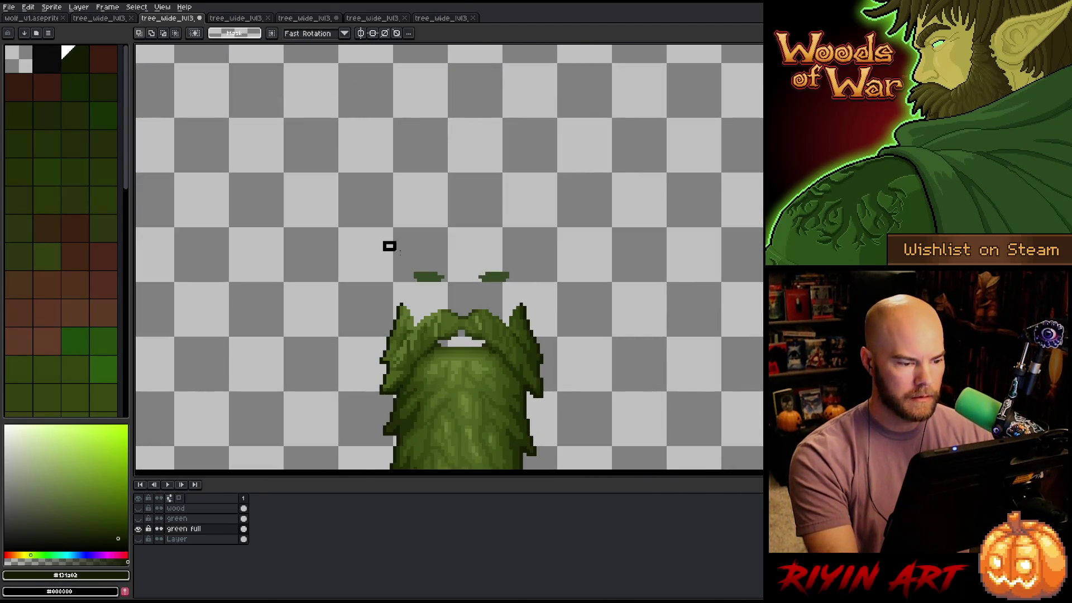
{"action": "left_click_drag", "start_coordinate": [385, 243], "coordinate": [535, 286]}
{"action": "key", "text": "Delete"}
{"action": "scroll", "coordinate": [643, 266], "scroll_direction": "down", "scroll_amount": 2}
{"action": "scroll", "coordinate": [580, 318], "scroll_direction": "left", "scroll_amount": 3}
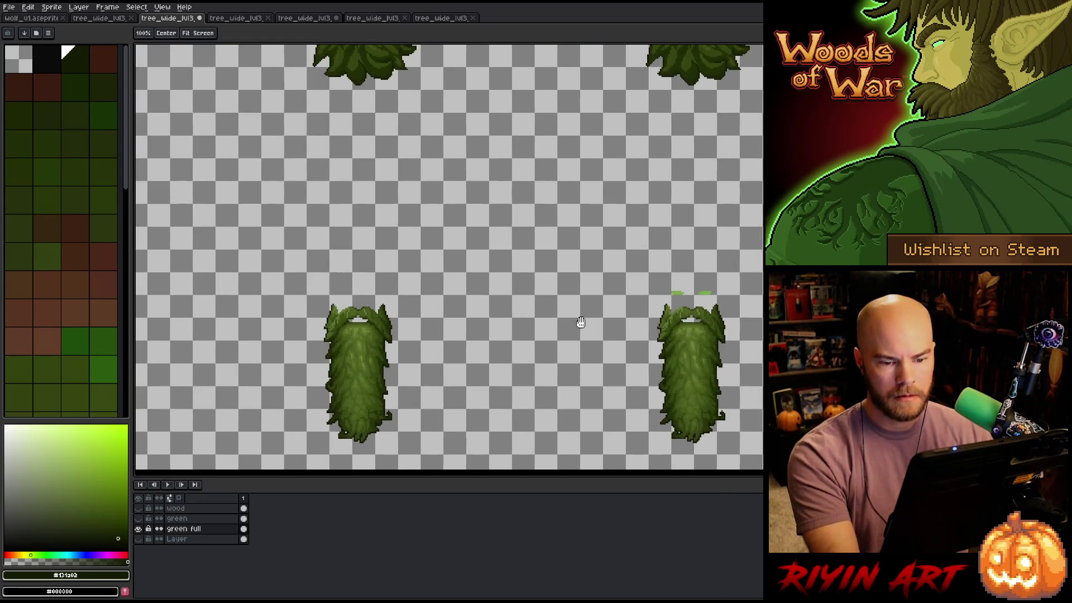
Pan across the sheet to check the other tree sprites
{"action": "left_click_drag", "start_coordinate": [642, 260], "coordinate": [746, 299]}
{"action": "scroll", "coordinate": [340, 319], "scroll_direction": "right", "scroll_amount": 4}
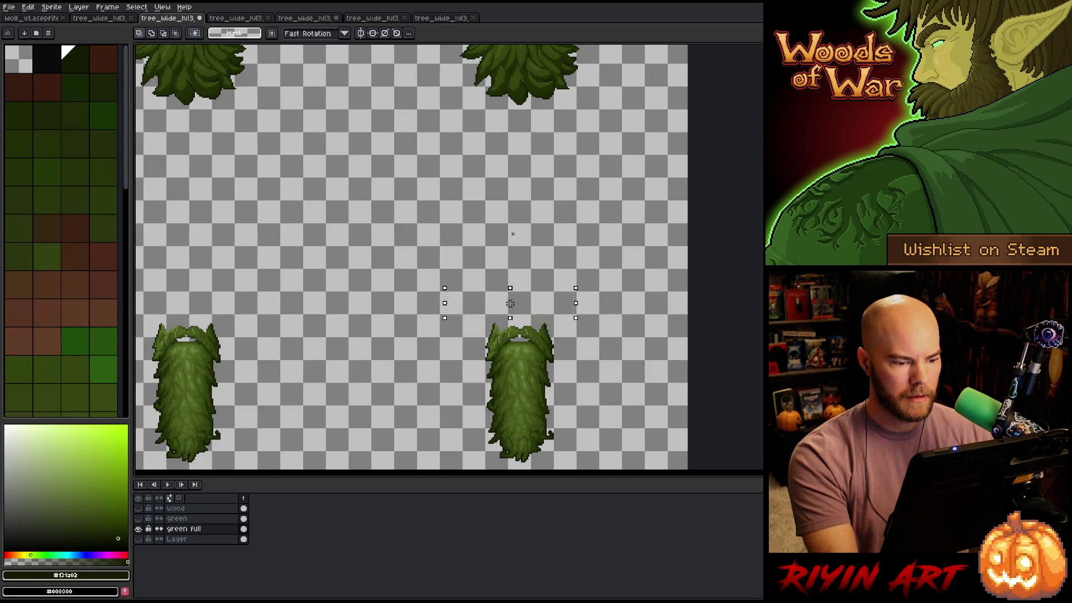
{"action": "scroll", "coordinate": [513, 233], "scroll_direction": "down", "scroll_amount": 2}
{"action": "mouse_move", "coordinate": [678, 140]}
{"action": "left_mouse_down"}
{"action": "mouse_move", "coordinate": [688, 152]}
{"action": "mouse_move", "coordinate": [678, 236]}
{"action": "mouse_move", "coordinate": [756, 119]}
{"action": "mouse_move", "coordinate": [510, 304]}
{"action": "mouse_move", "coordinate": [491, 304]}
{"action": "mouse_move", "coordinate": [693, 279]}
{"action": "left_mouse_up"}
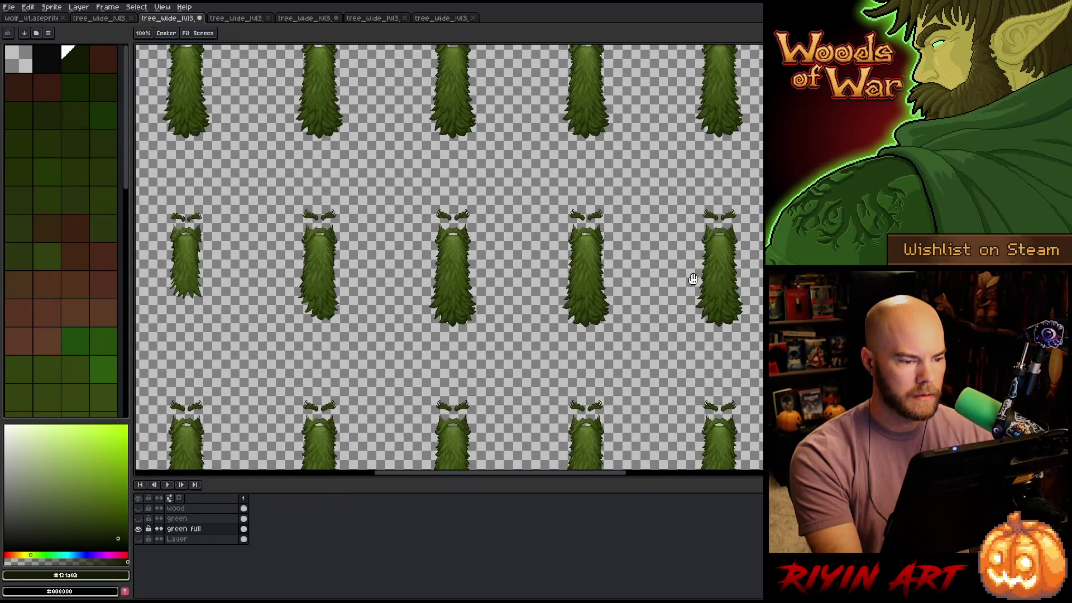
{"action": "left_click_drag", "start_coordinate": [391, 279], "coordinate": [469, 279]}
{"action": "left_click_drag", "start_coordinate": [329, 276], "coordinate": [508, 275]}
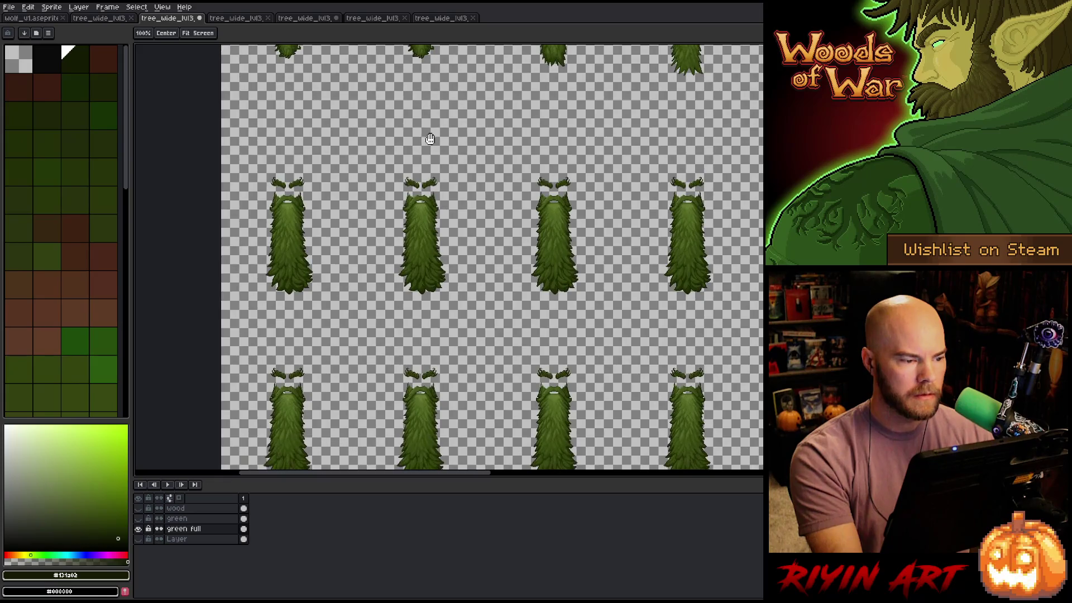
{"action": "mouse_move", "coordinate": [429, 138]}
{"action": "left_mouse_down"}
{"action": "mouse_move", "coordinate": [759, 271]}
{"action": "mouse_move", "coordinate": [553, 261]}
{"action": "mouse_move", "coordinate": [545, 341]}
{"action": "mouse_move", "coordinate": [556, 311]}
{"action": "mouse_move", "coordinate": [420, 277]}
{"action": "left_mouse_up"}
{"action": "scroll", "coordinate": [420, 277], "scroll_direction": "down", "scroll_amount": 4}
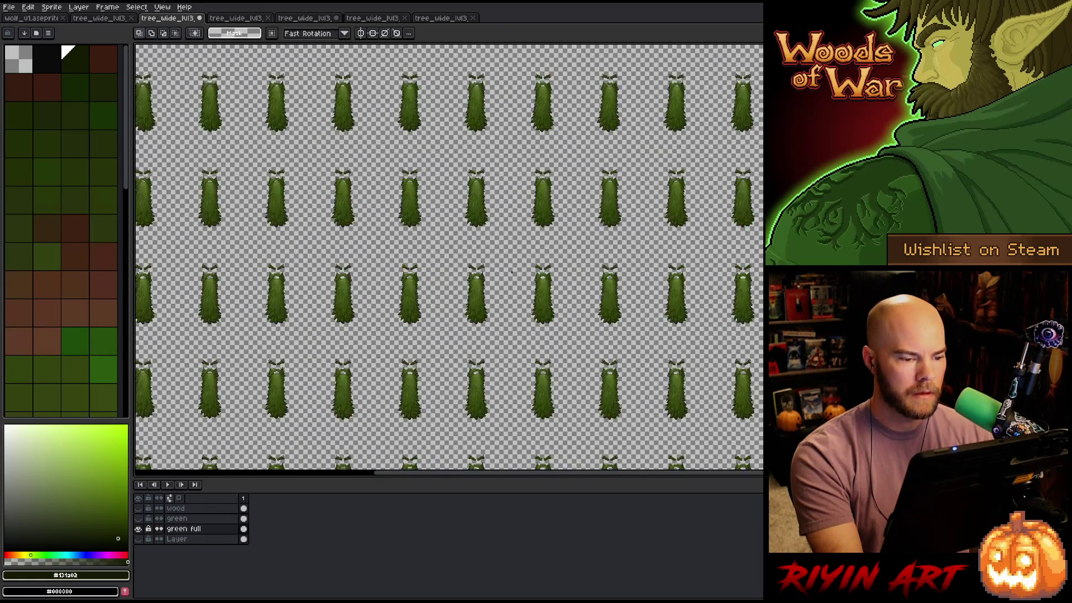
{"action": "scroll", "coordinate": [543, 283], "scroll_direction": "up", "scroll_amount": 5}
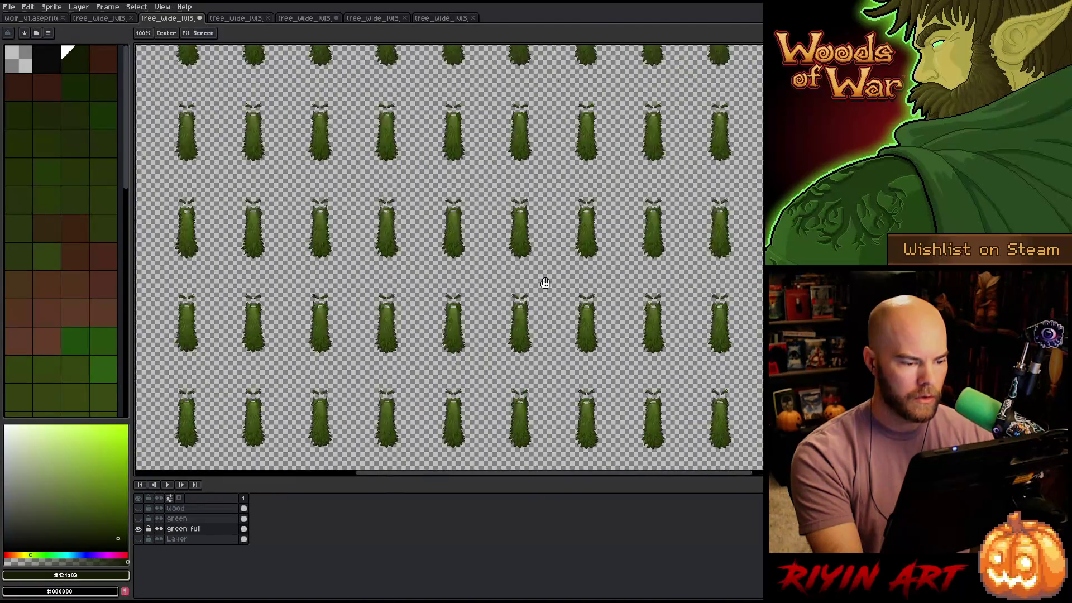
{"action": "scroll", "coordinate": [560, 267], "scroll_direction": "down", "scroll_amount": 3}
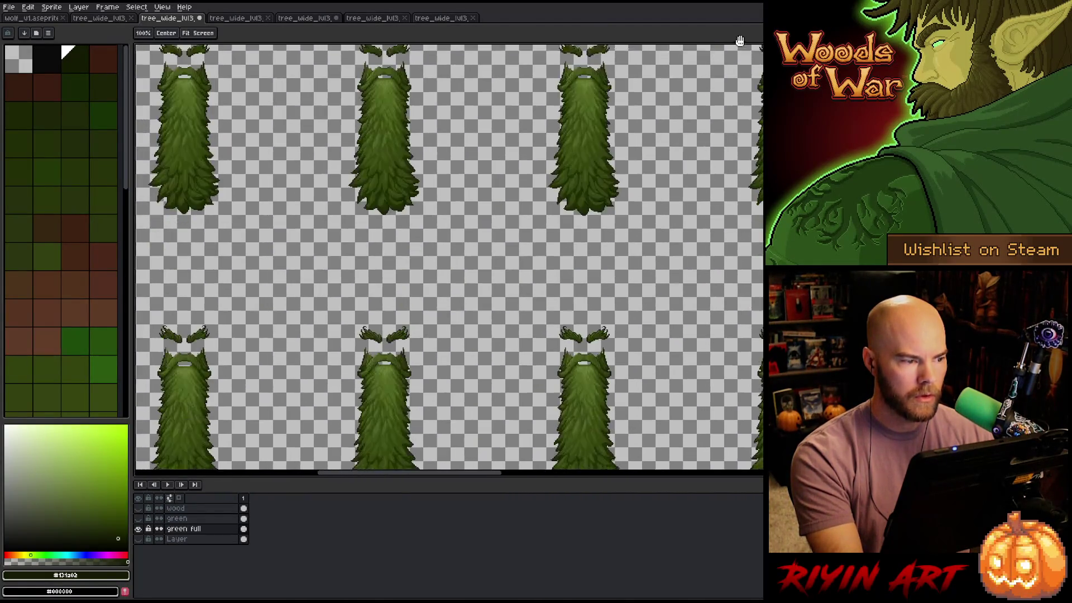
{"action": "scroll", "coordinate": [616, 269], "scroll_direction": "up", "scroll_amount": 1}
{"action": "scroll", "coordinate": [617, 268], "scroll_direction": "down", "scroll_amount": 4}
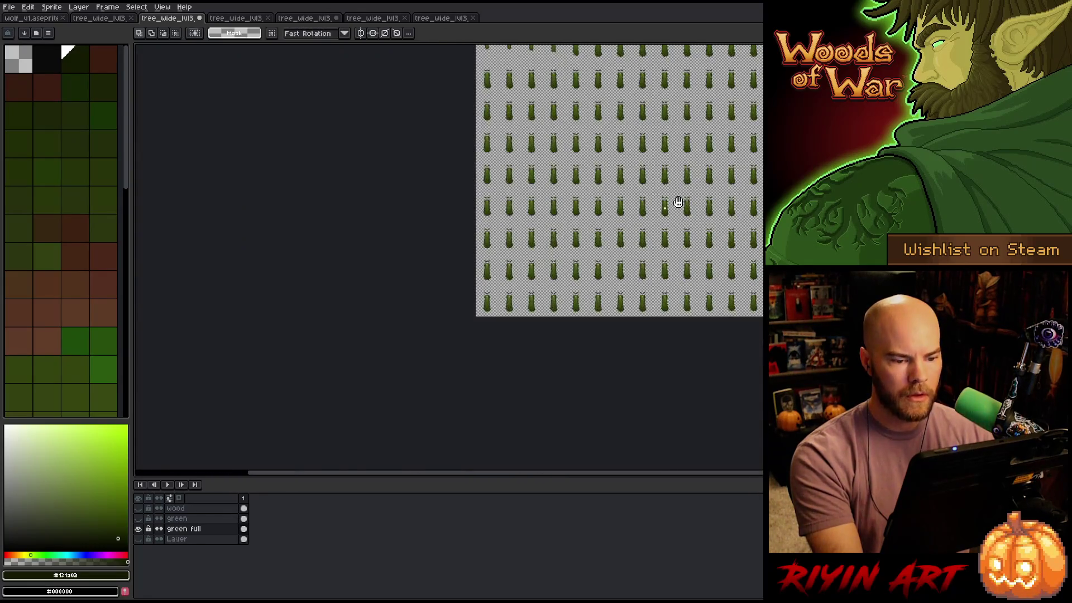
{"action": "left_click_drag", "start_coordinate": [678, 202], "coordinate": [606, 359]}
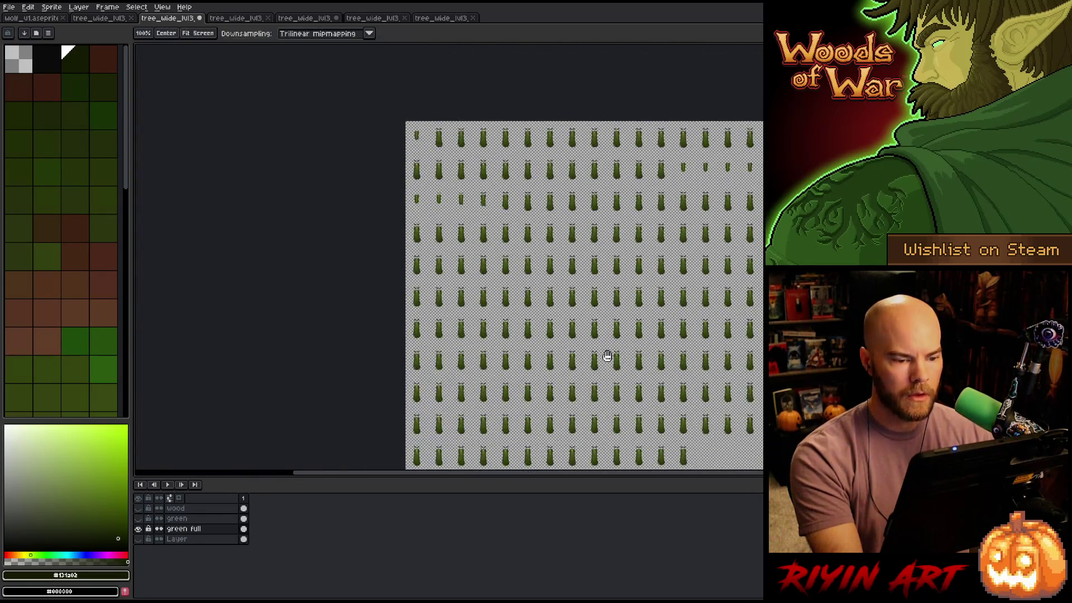
{"action": "scroll", "coordinate": [593, 236], "scroll_direction": "up", "scroll_amount": 3}
{"action": "mouse_move", "coordinate": [593, 236]}
{"action": "left_mouse_down"}
{"action": "mouse_move", "coordinate": [632, 264]}
{"action": "mouse_move", "coordinate": [725, 235]}
{"action": "left_mouse_up"}
{"action": "scroll", "coordinate": [726, 235], "scroll_direction": "up", "scroll_amount": 3}
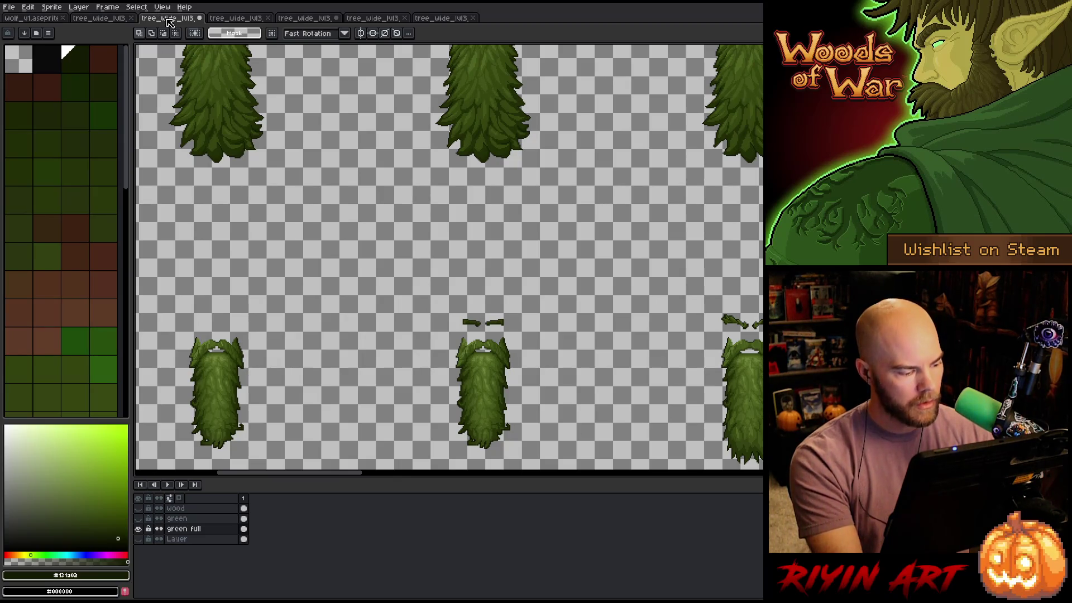
Save the tree-creature sheet and select the wood layer
{"action": "key", "text": "ctrl+s"}
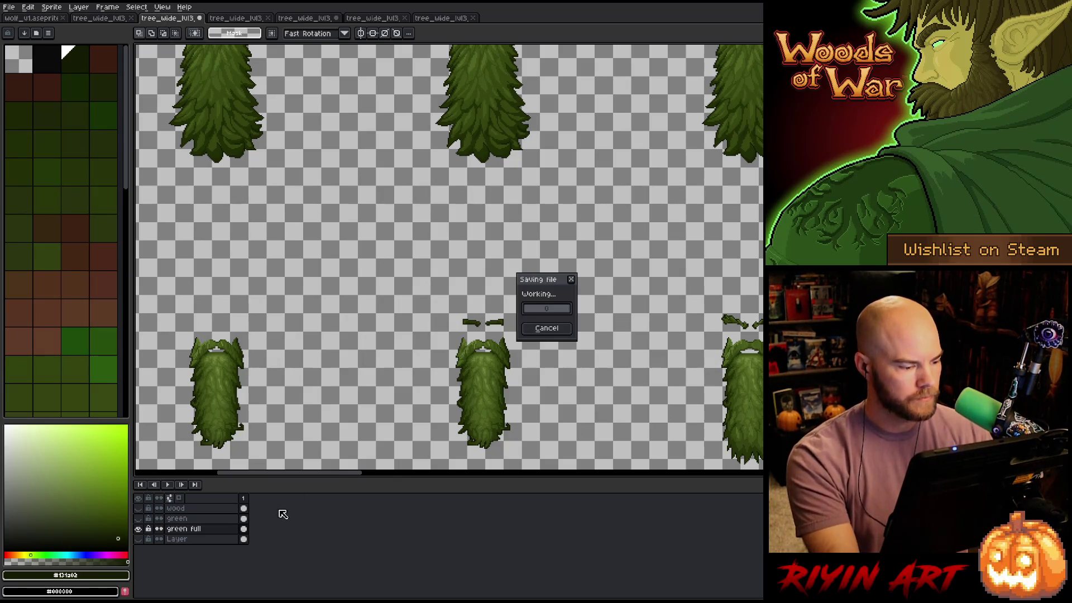
{"action": "left_click", "coordinate": [175, 508]}
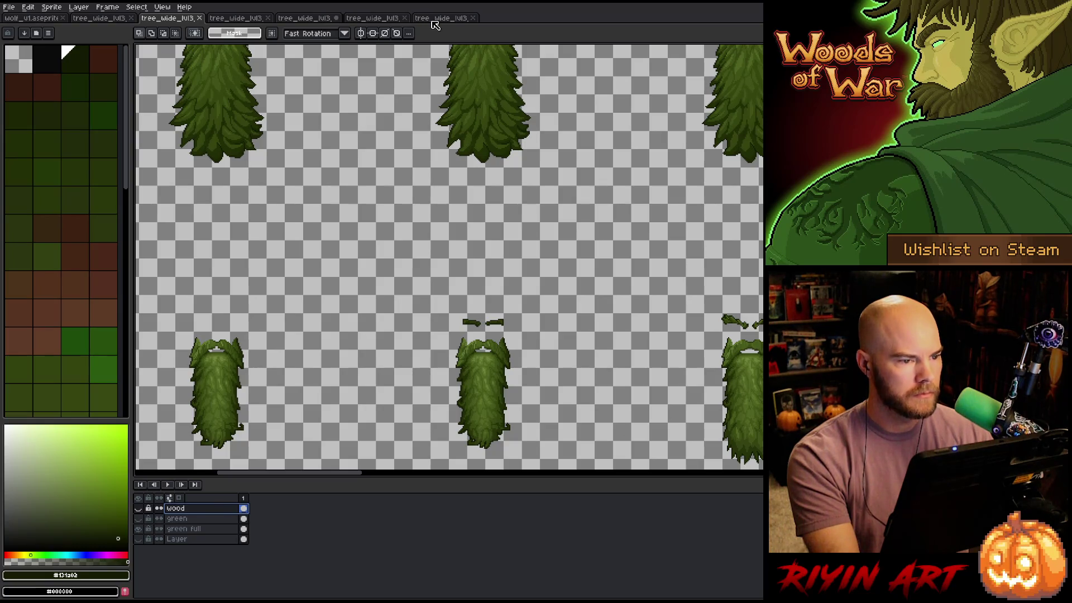
View the other tree_wide_lvl3 sheets, close the brown trunk sheet, and return to the tree-creature sheet
{"action": "left_click", "coordinate": [449, 20]}
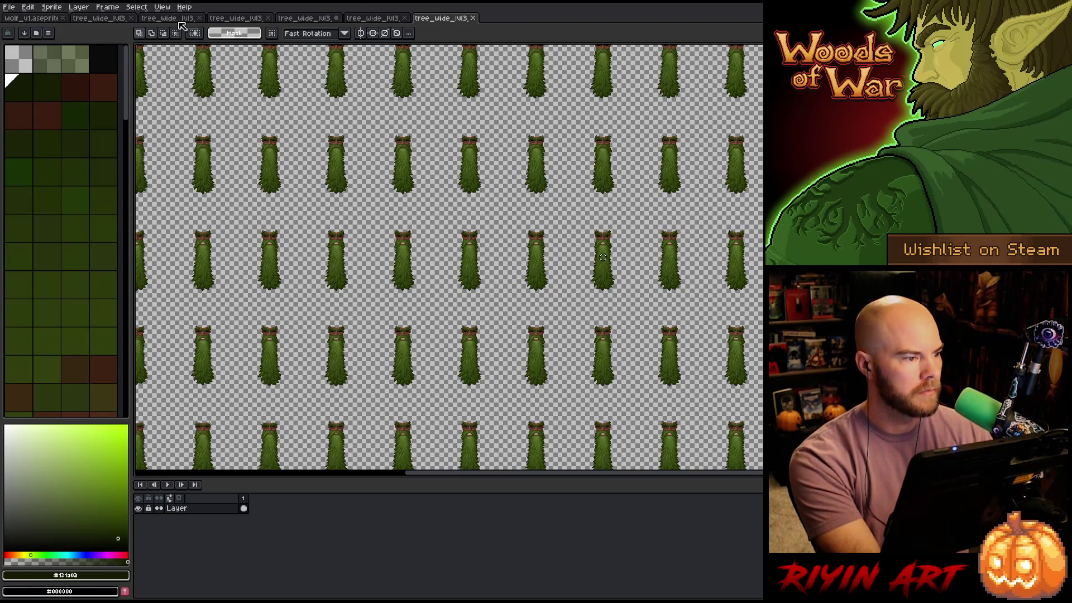
{"action": "left_click", "coordinate": [249, 19]}
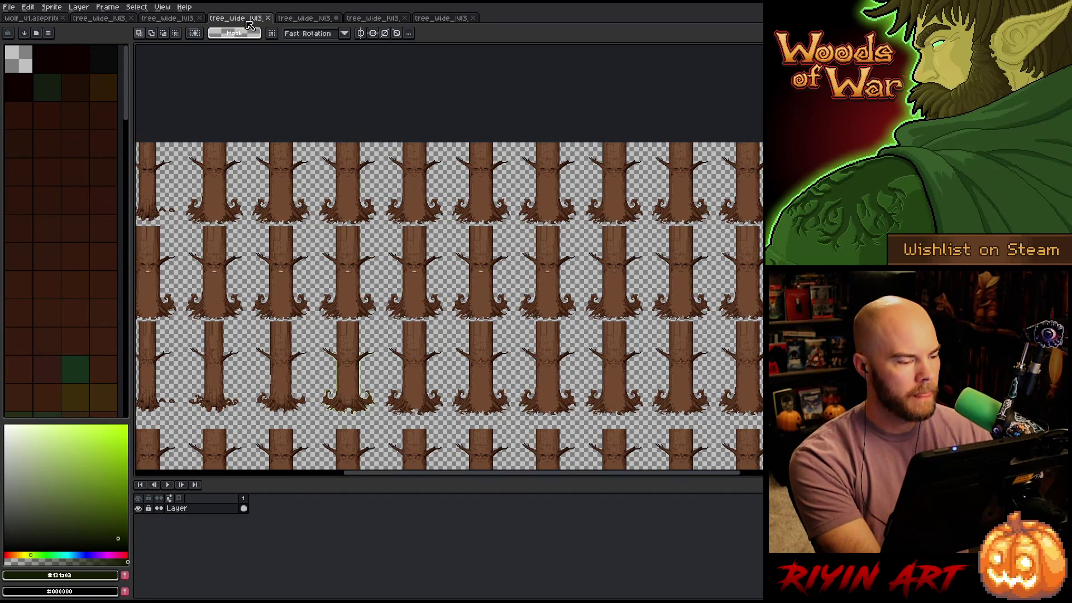
{"action": "left_click", "coordinate": [268, 18]}
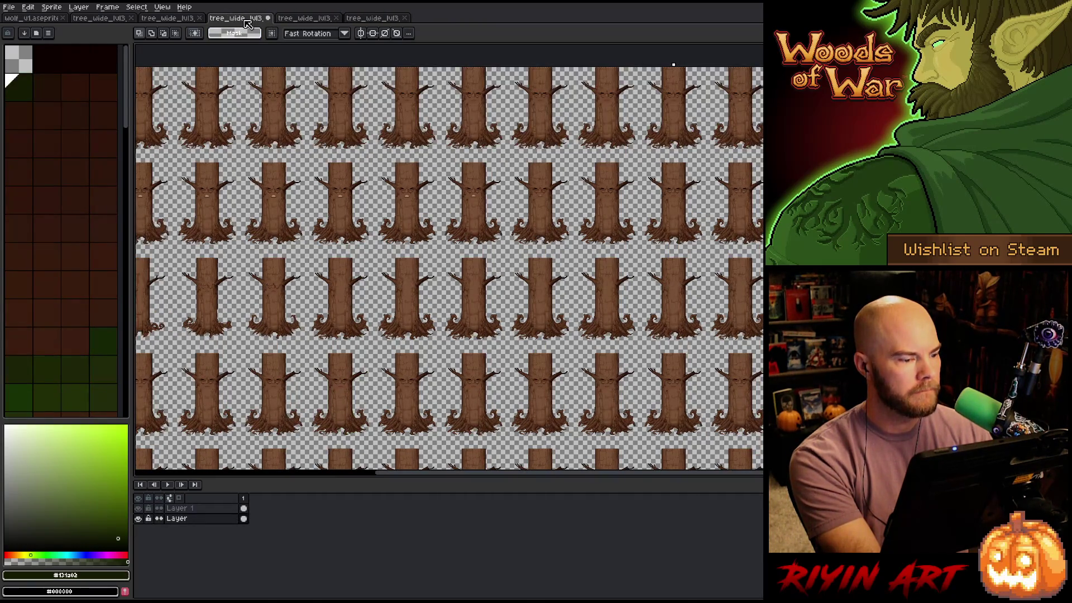
{"action": "left_click", "coordinate": [167, 19]}
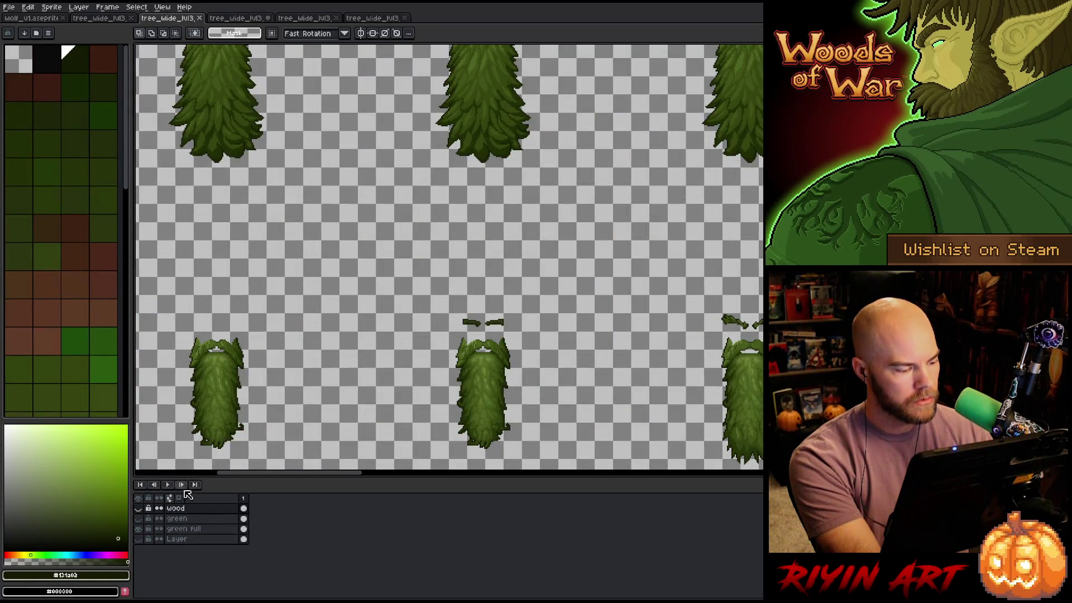
Rename the bottom layer to 'old'
{"action": "left_click", "coordinate": [187, 528]}
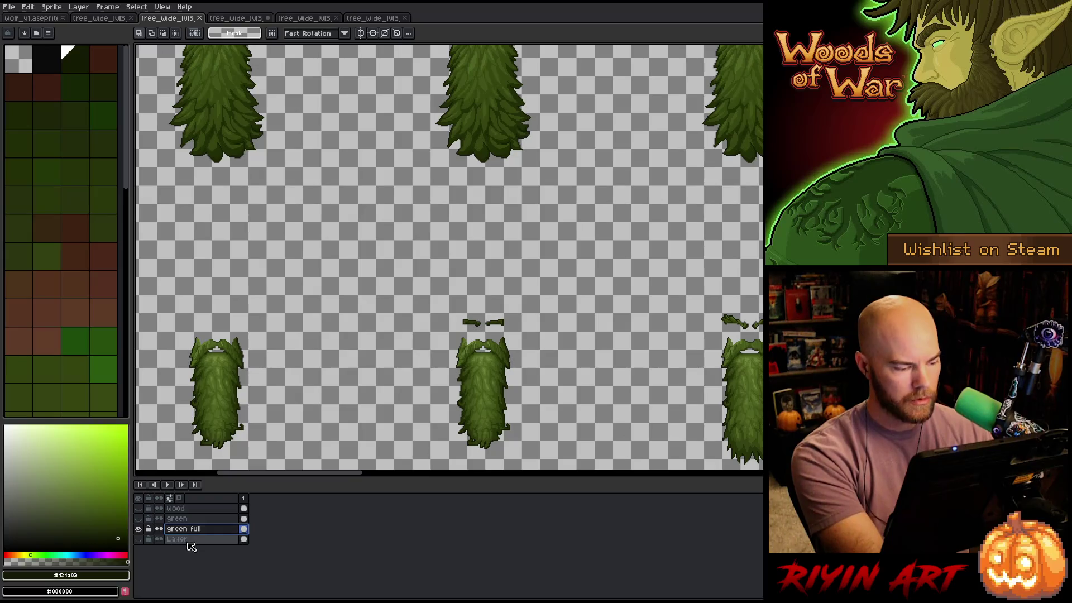
{"action": "left_click", "coordinate": [188, 540]}
{"action": "double_click", "coordinate": [177, 539]}
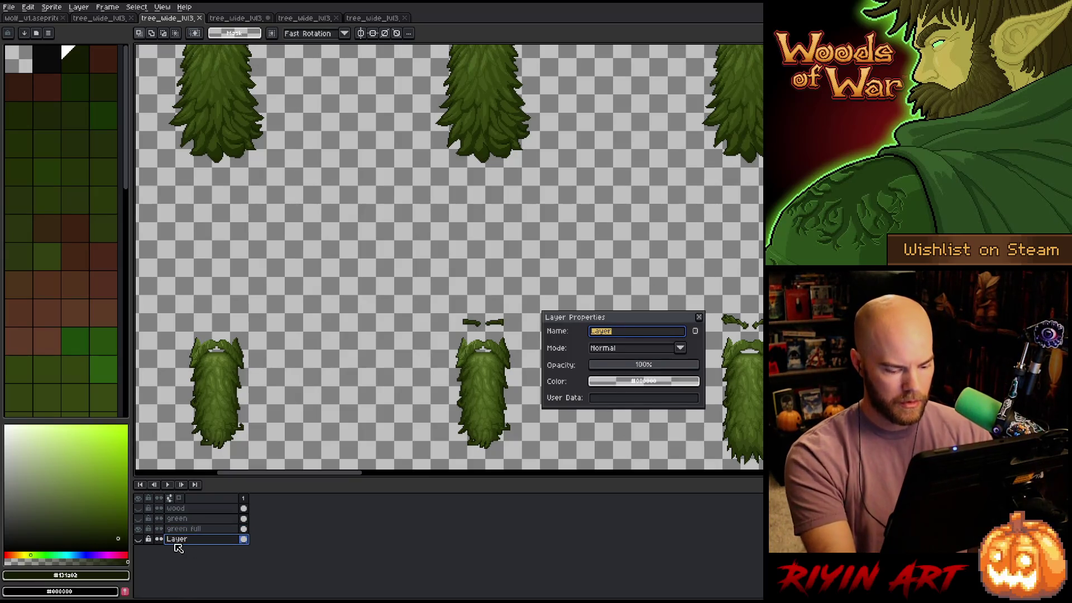
{"action": "type", "text": "old"}
{"action": "key", "text": "Return"}
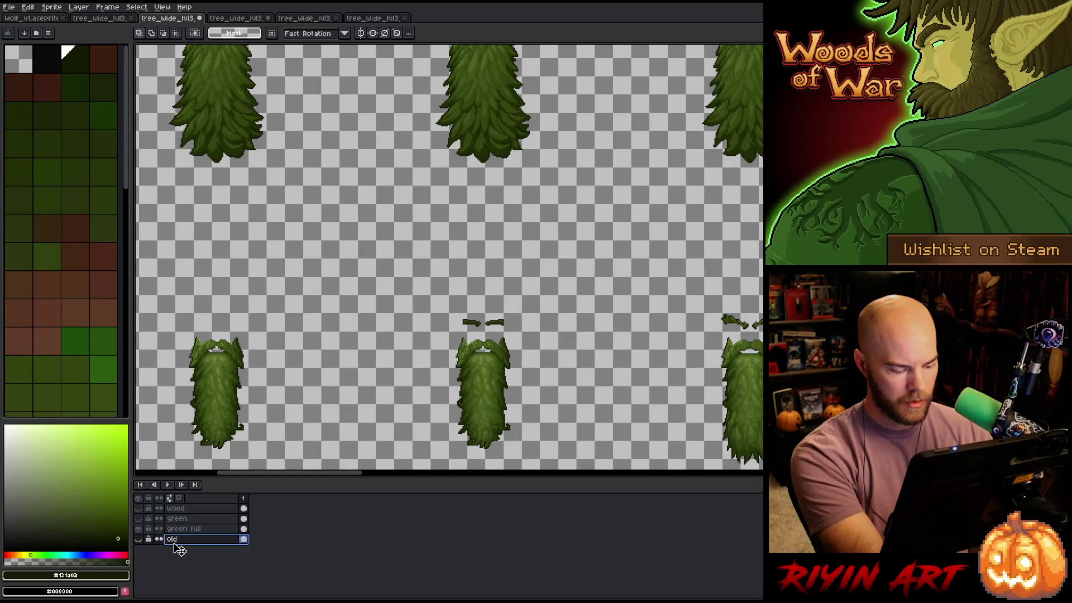
Paste the carved faces onto a new layer named 'flat new' and rename 'old' to 'flat old'
{"action": "key", "text": "shift+n"}
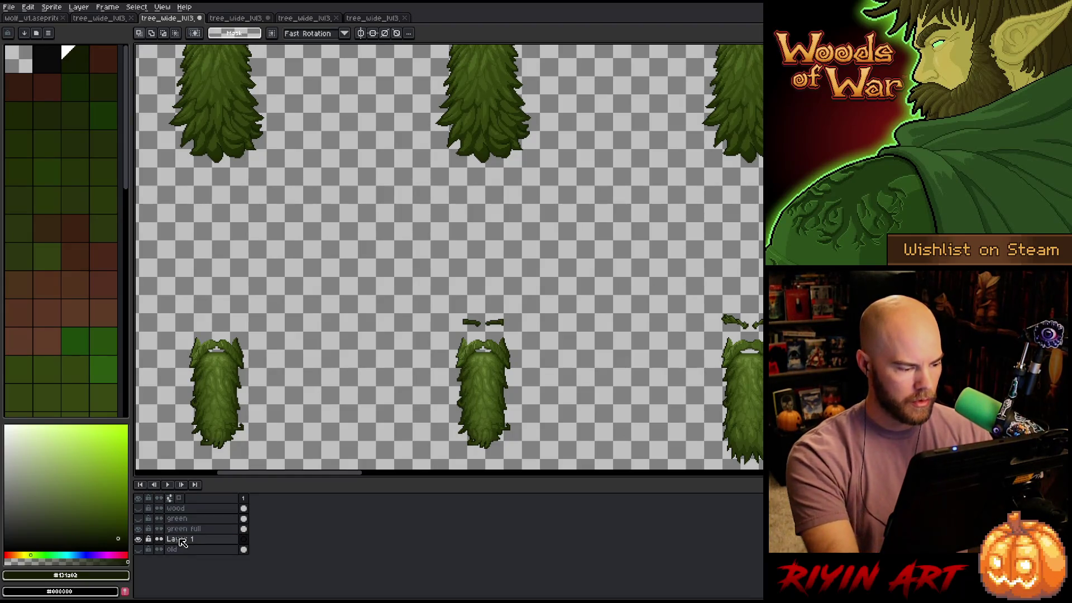
{"action": "key", "text": "ctrl+v"}
{"action": "double_click", "coordinate": [179, 540]}
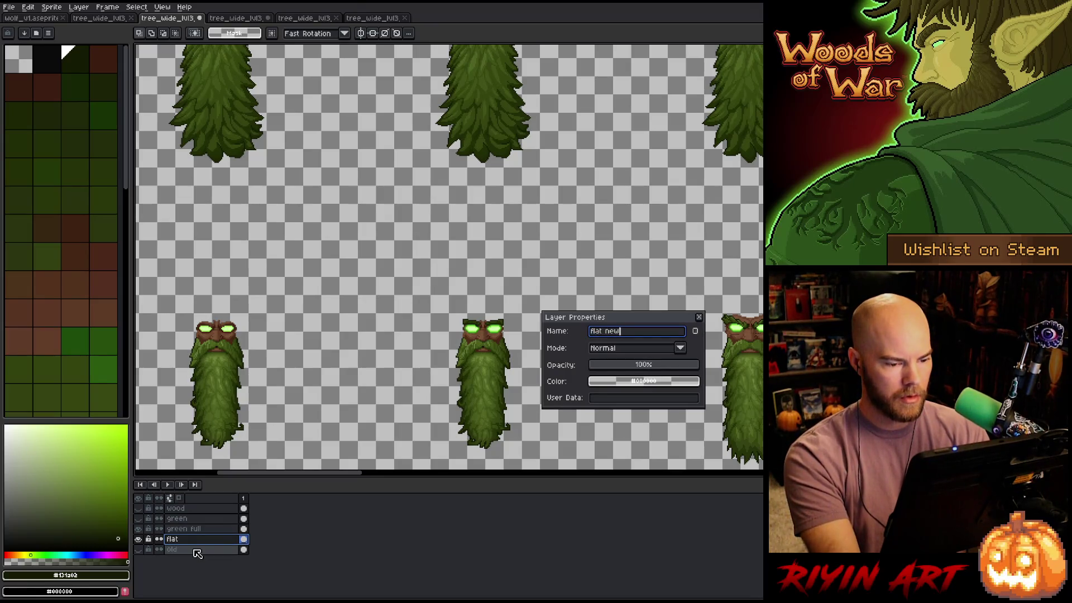
{"action": "key", "text": "Return"}
{"action": "double_click", "coordinate": [197, 550]}
{"action": "type", "text": "fla"}
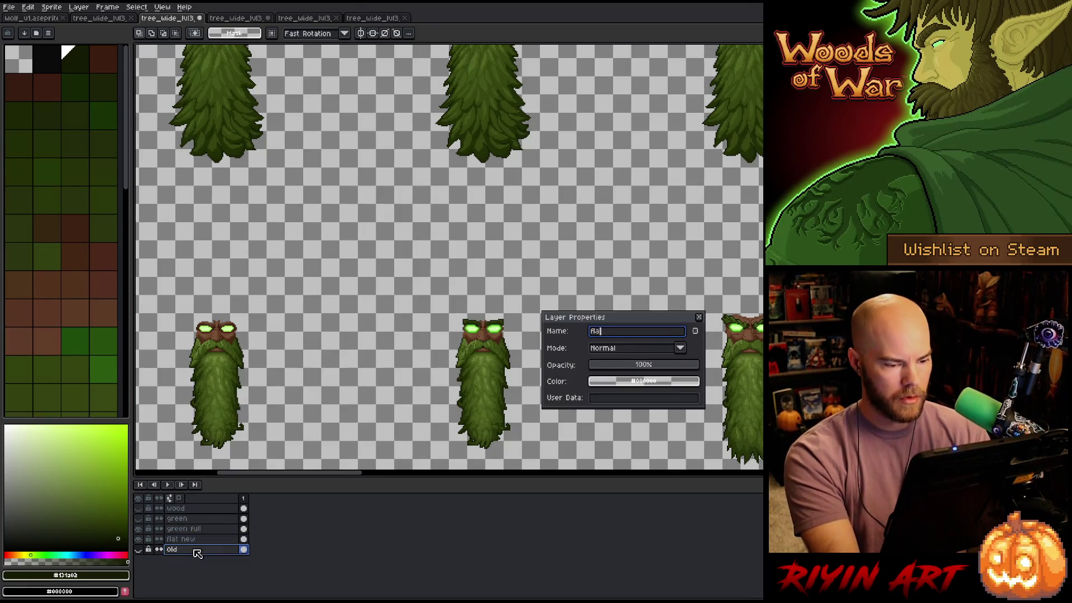
{"action": "type", "text": "t old"}
{"action": "key", "text": "Return"}
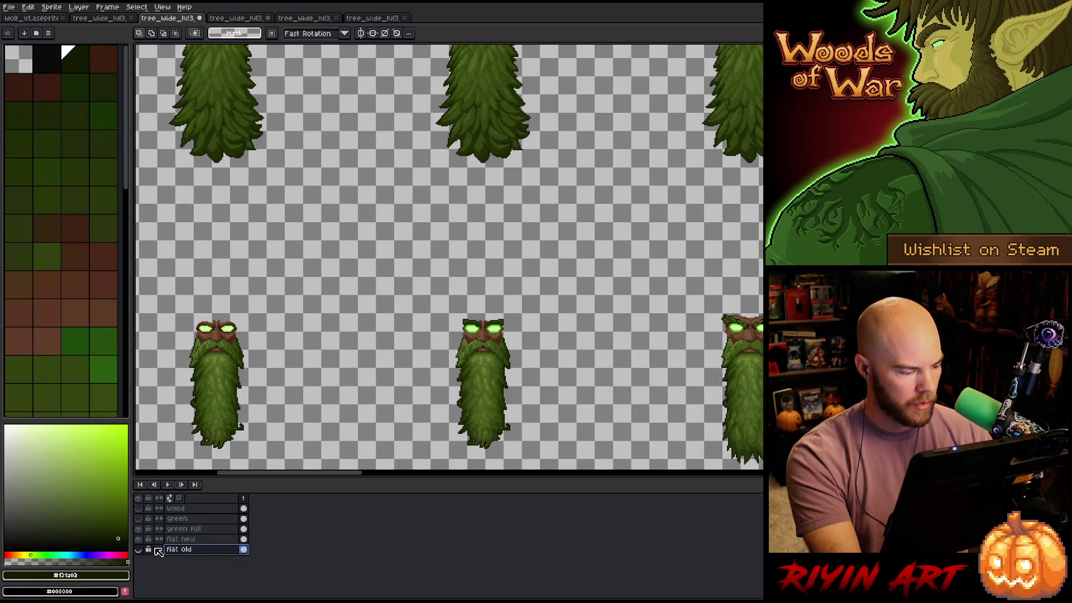
Duplicate 'flat new', move it above the green layer, rename it 'wood full', and adjust layer visibility
{"action": "right_click", "coordinate": [169, 539]}
{"action": "left_click", "coordinate": [190, 576]}
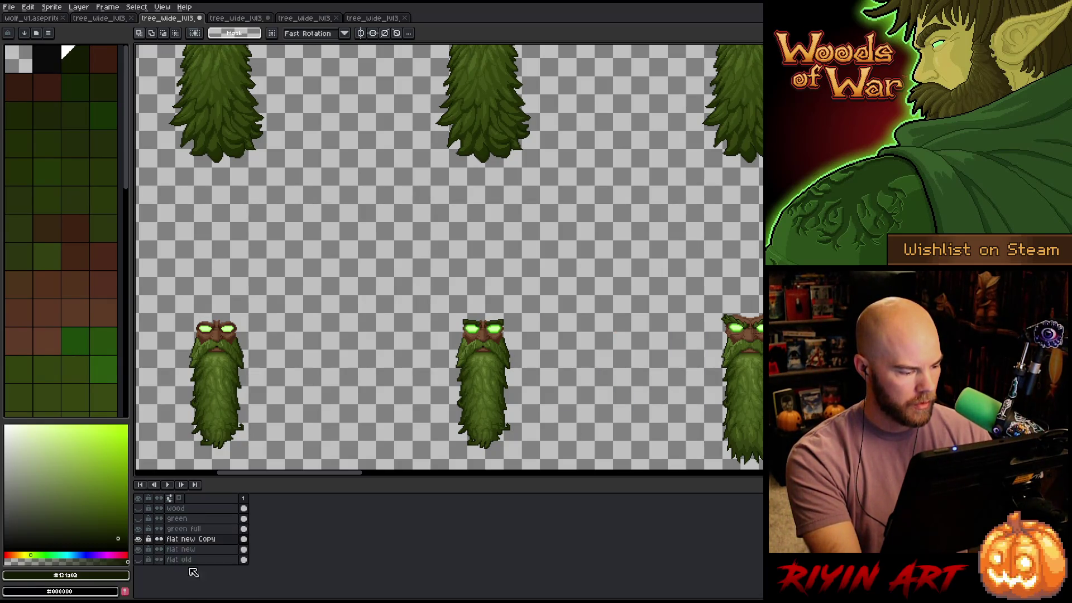
{"action": "mouse_move", "coordinate": [192, 521]}
{"action": "left_mouse_down"}
{"action": "mouse_move", "coordinate": [192, 508]}
{"action": "mouse_move", "coordinate": [191, 517]}
{"action": "left_mouse_up"}
{"action": "double_click", "coordinate": [189, 520]}
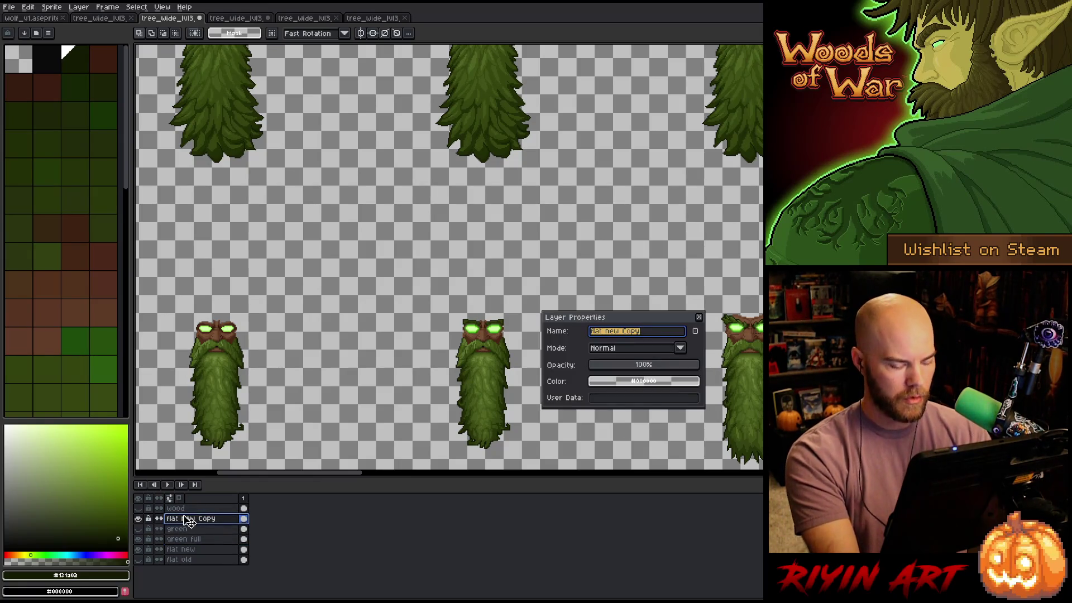
{"action": "type", "text": "wood full"}
{"action": "key", "text": "Return"}
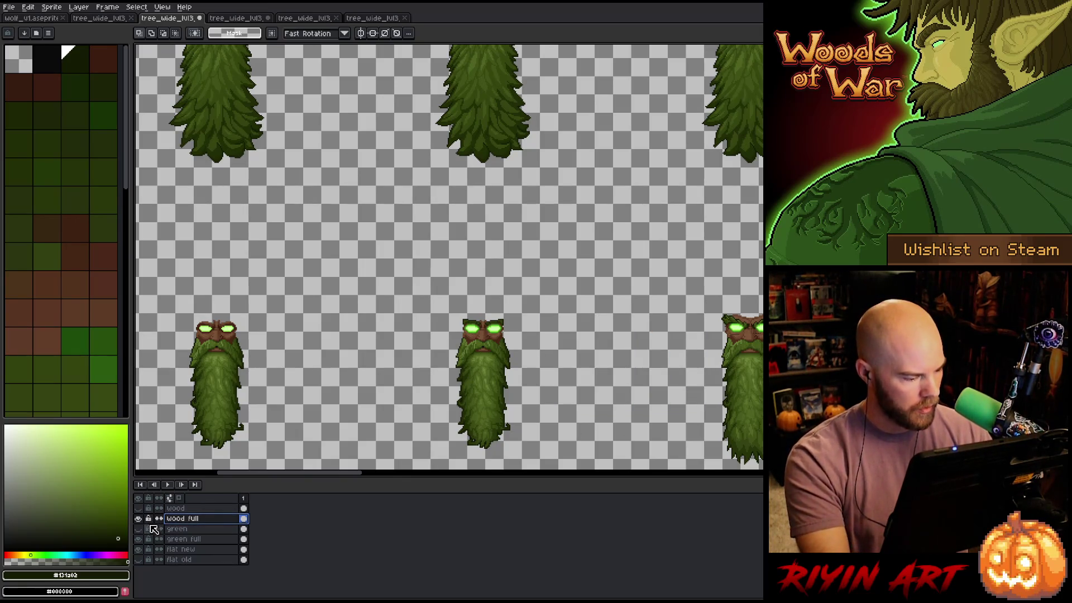
{"action": "left_click", "coordinate": [138, 509]}
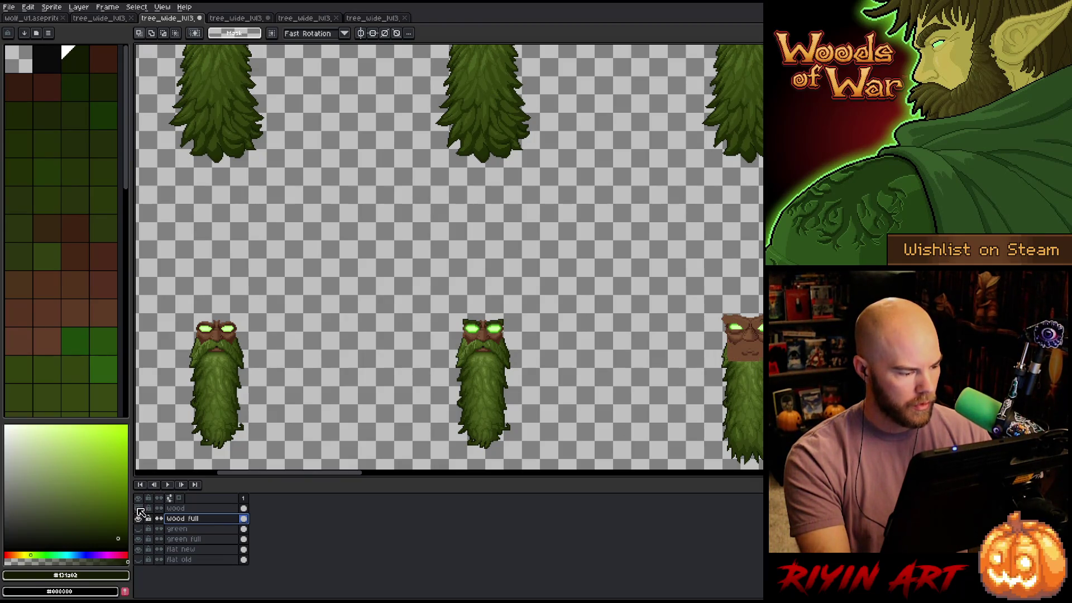
{"action": "left_click", "coordinate": [139, 509]}
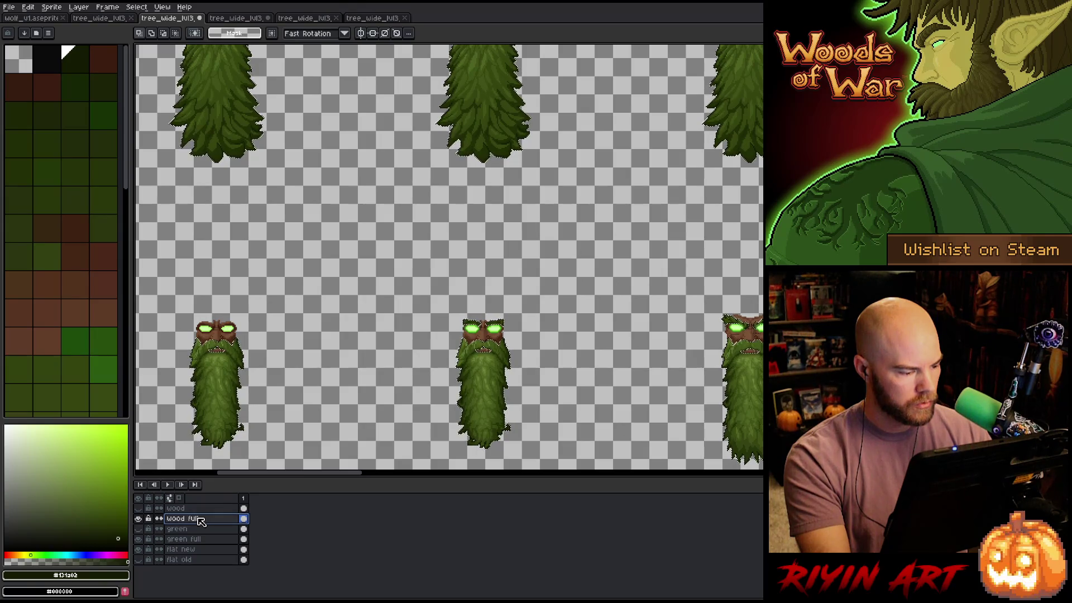
{"action": "left_click_drag", "start_coordinate": [138, 538], "coordinate": [138, 549]}
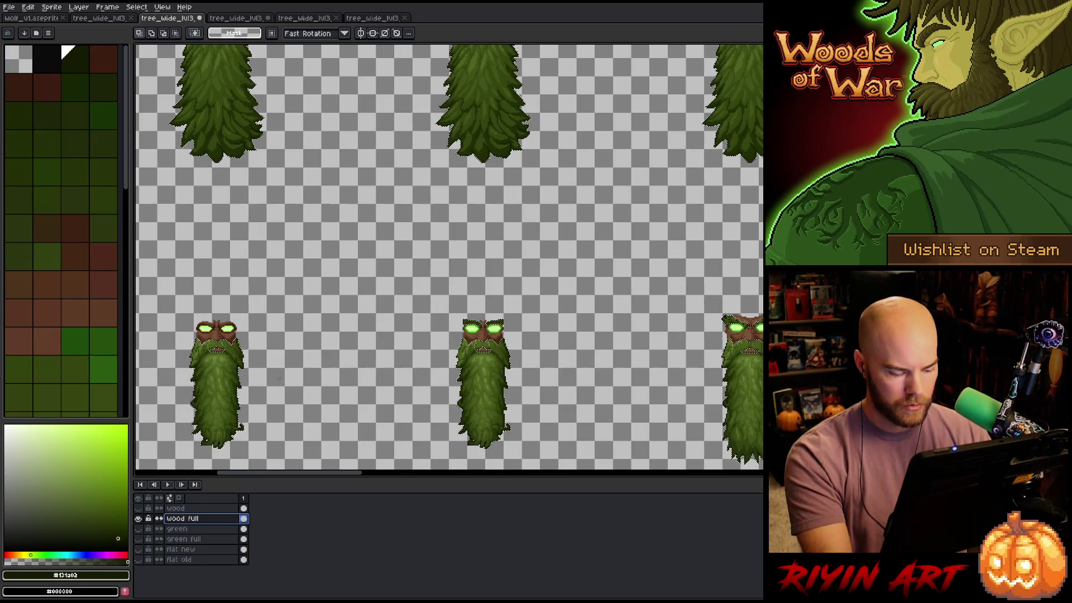
Sample the face's brown and fill the green foliage on wood full with it
{"action": "scroll", "coordinate": [498, 309], "scroll_direction": "up", "scroll_amount": 5}
{"action": "key", "text": "i"}
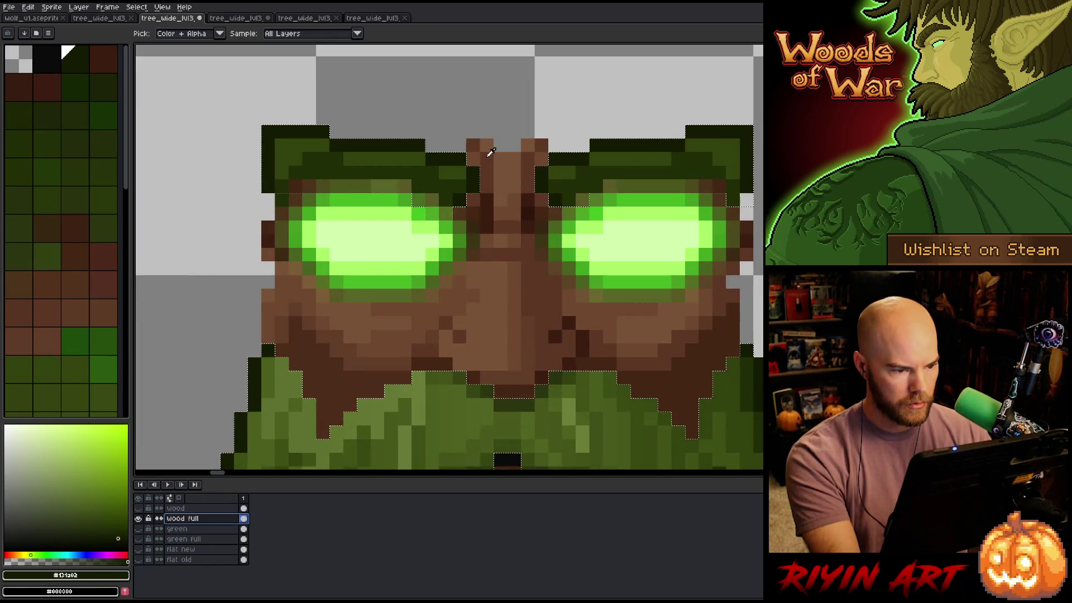
{"action": "left_click", "coordinate": [478, 160]}
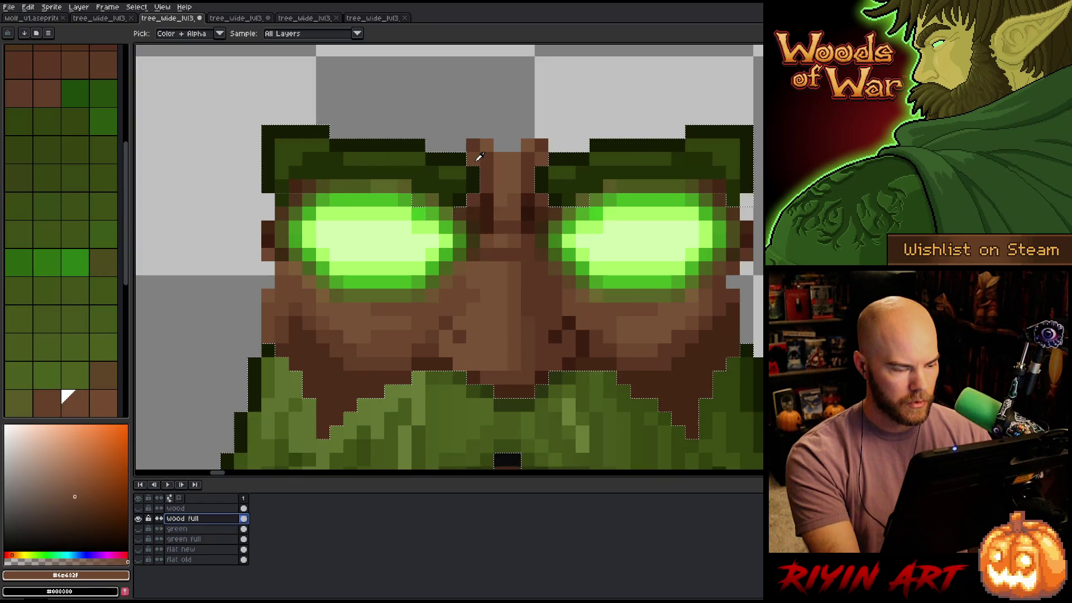
{"action": "key", "text": "f"}
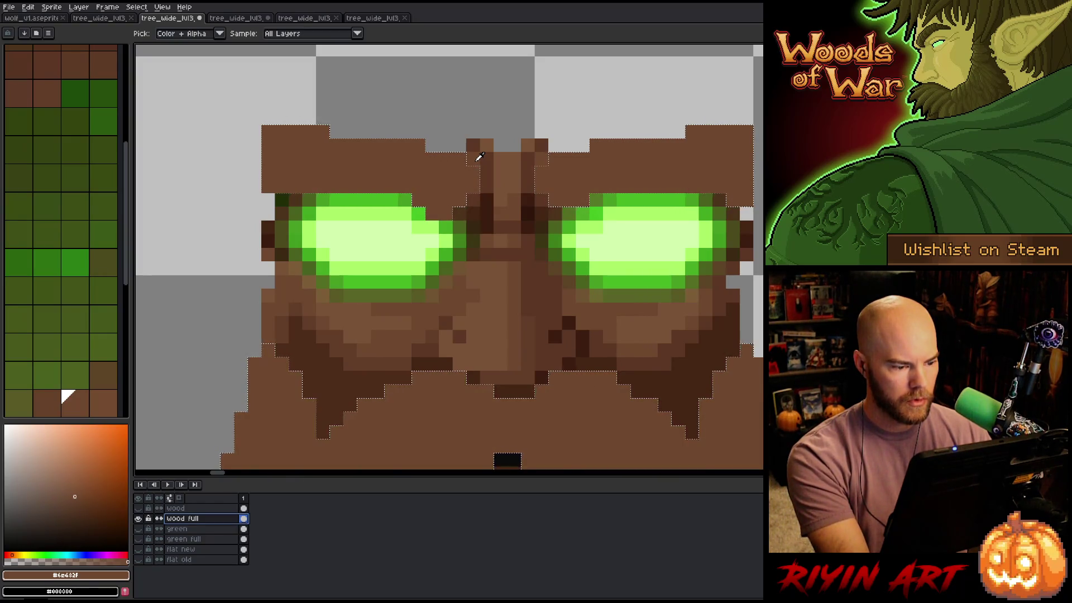
Pan across the whole grid of tree frames to check the brown fill
{"action": "scroll", "coordinate": [479, 157], "scroll_direction": "down", "scroll_amount": 4}
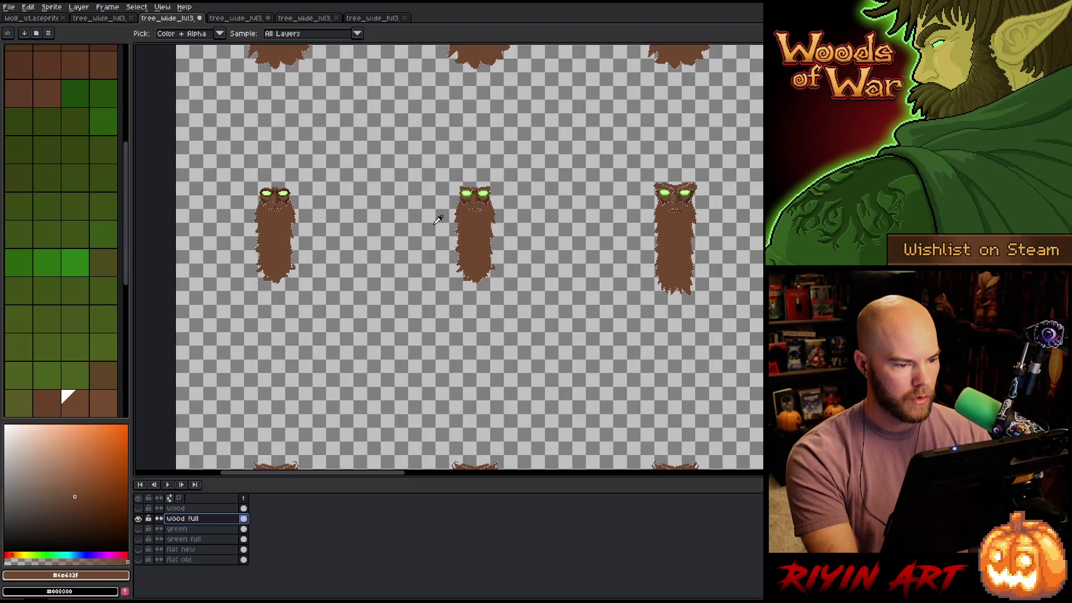
{"action": "scroll", "coordinate": [432, 201], "scroll_direction": "down", "scroll_amount": 2}
{"action": "left_click_drag", "start_coordinate": [457, 175], "coordinate": [358, 350]}
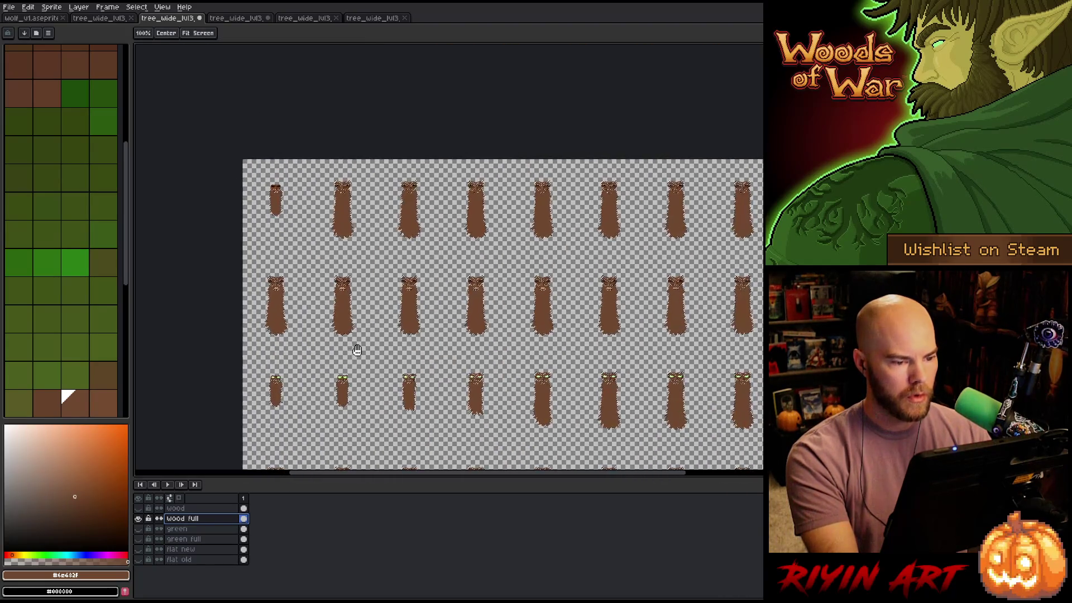
{"action": "left_click_drag", "start_coordinate": [497, 364], "coordinate": [407, 351]}
{"action": "left_click_drag", "start_coordinate": [488, 361], "coordinate": [287, 316]}
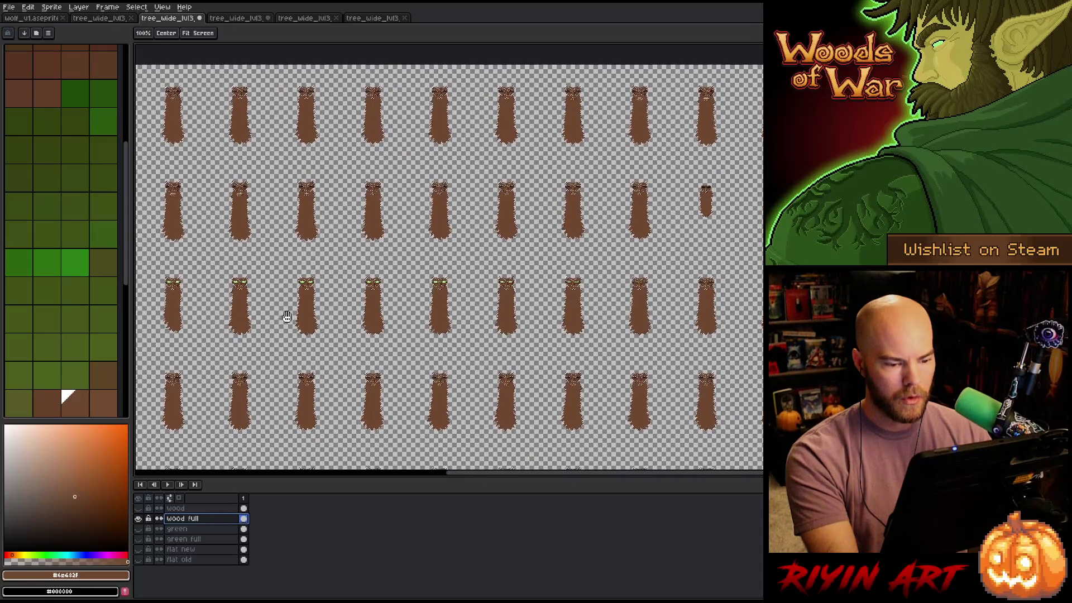
{"action": "key", "text": "v"}
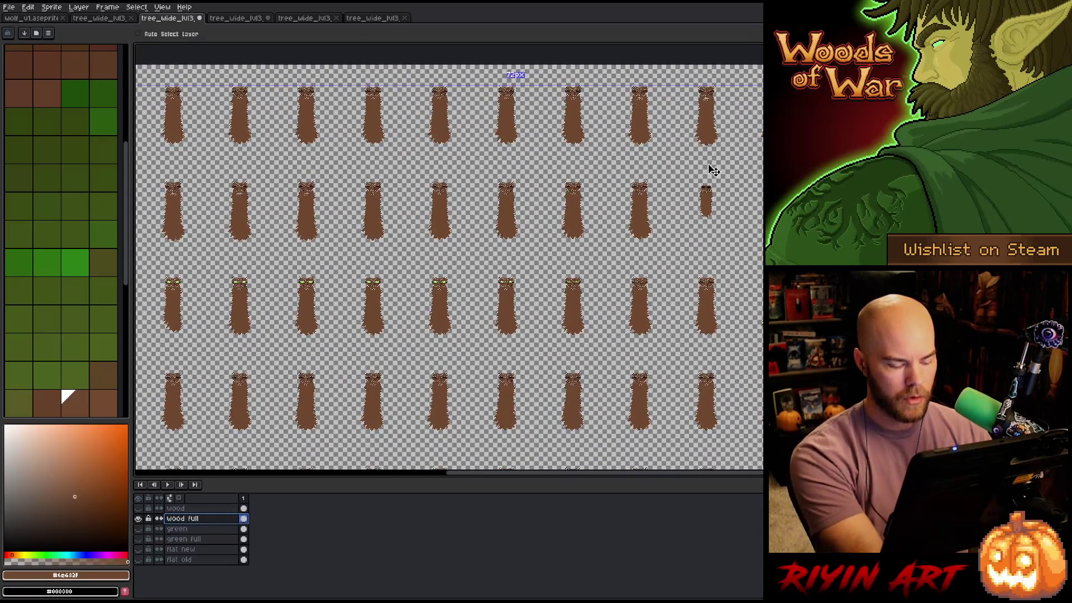
{"action": "left_click_drag", "start_coordinate": [454, 184], "coordinate": [455, 262]}
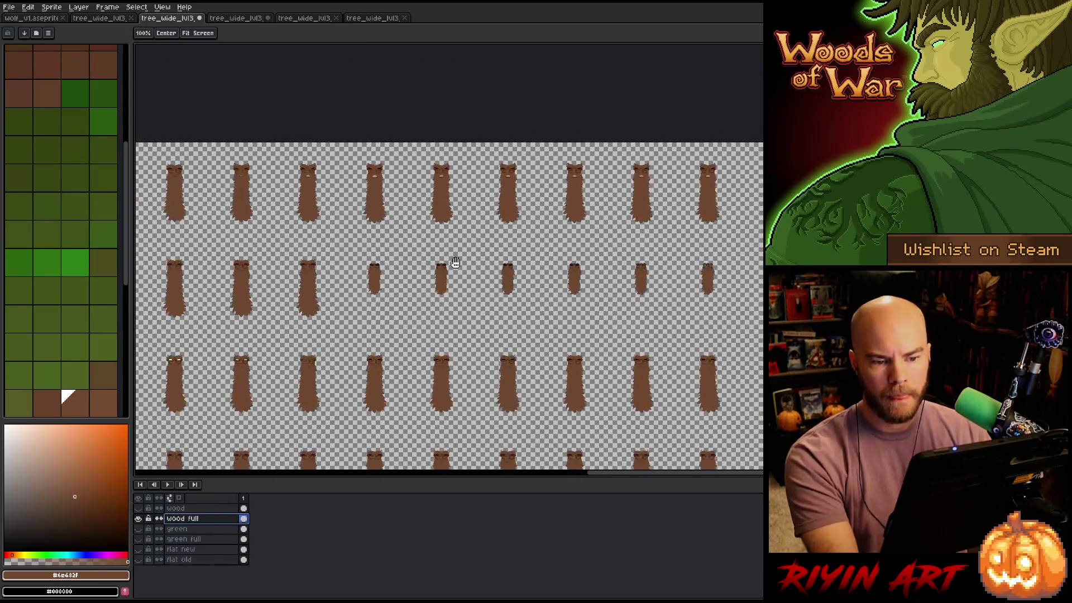
Sample a near-black colour from the canvas and swap the foreground and background colours
{"action": "scroll", "coordinate": [610, 287], "scroll_direction": "up", "scroll_amount": 3}
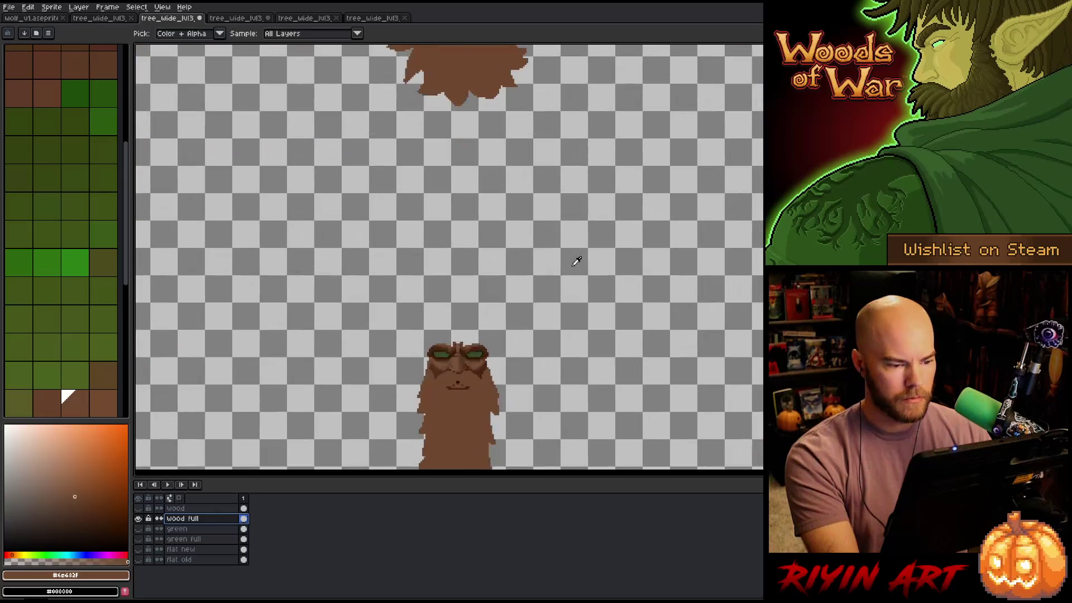
{"action": "key", "text": "i"}
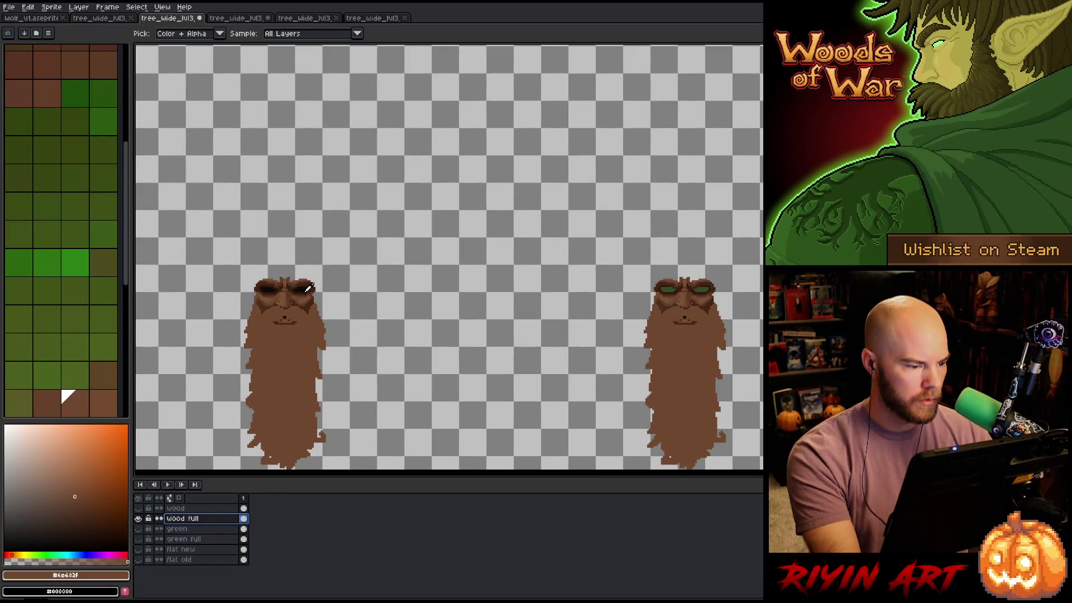
{"action": "left_click", "coordinate": [306, 287]}
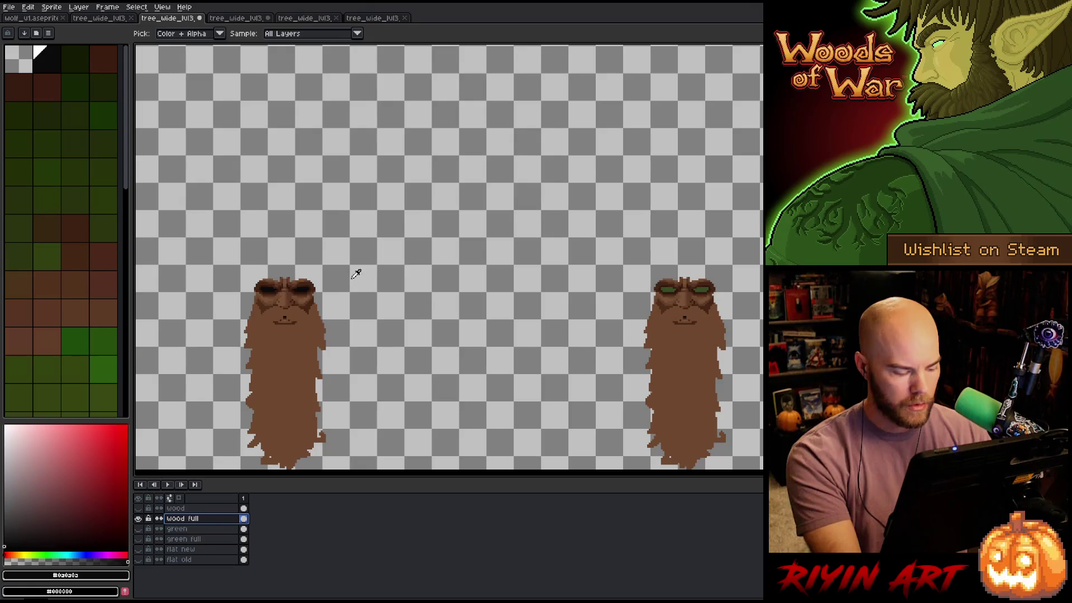
{"action": "key", "text": "x"}
{"action": "scroll", "coordinate": [474, 287], "scroll_direction": "up", "scroll_amount": 3}
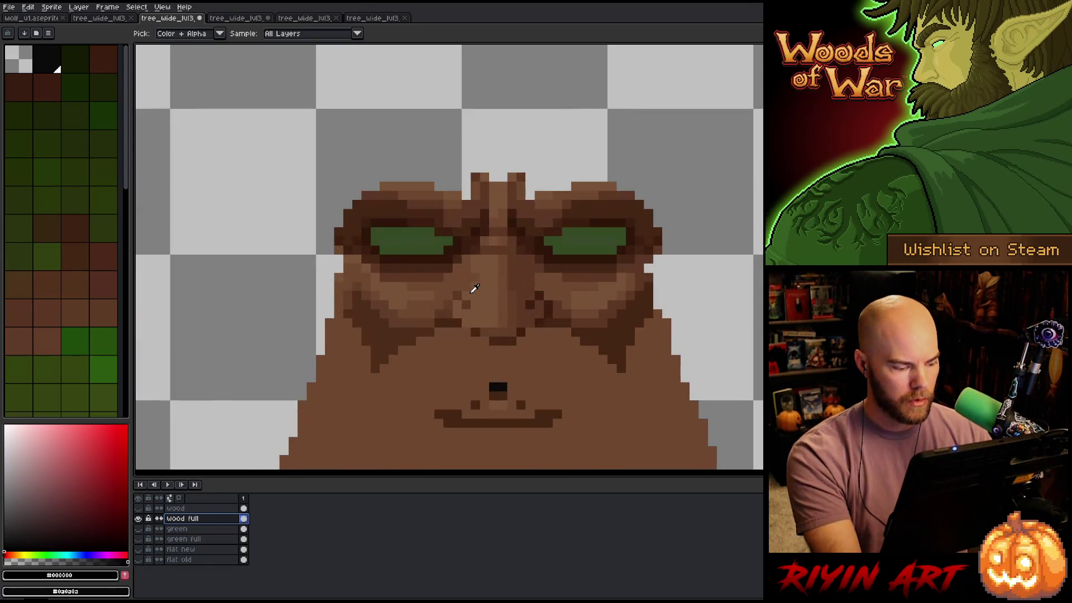
Replace the eye green with near-black at a raised tolerance, then undo the result
{"action": "key", "text": "shift+r"}
{"action": "left_click", "coordinate": [409, 208]}
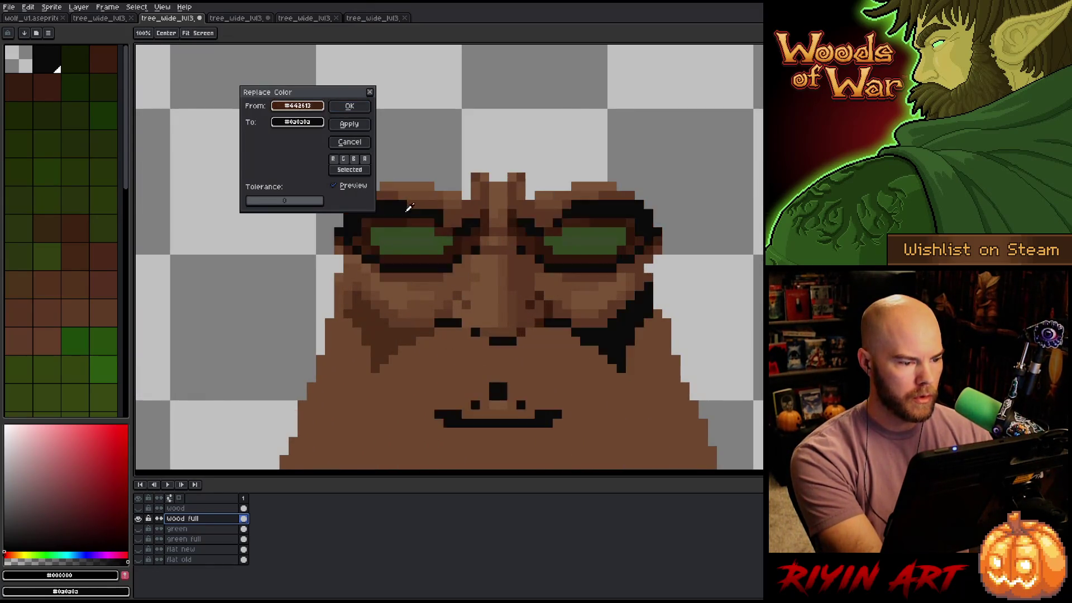
{"action": "left_click", "coordinate": [412, 230]}
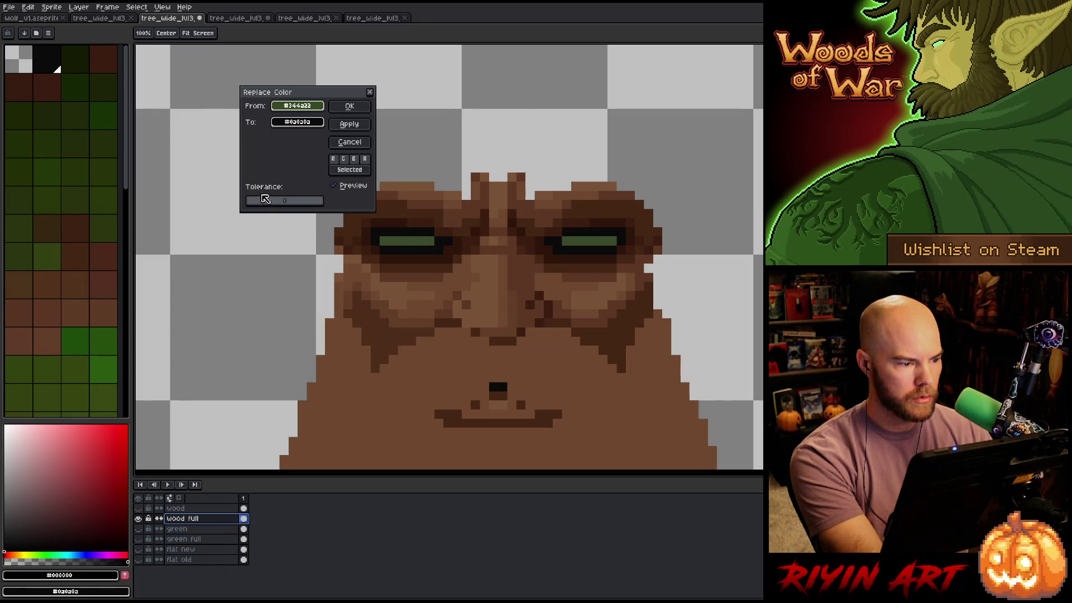
{"action": "left_click_drag", "start_coordinate": [255, 199], "coordinate": [257, 201]}
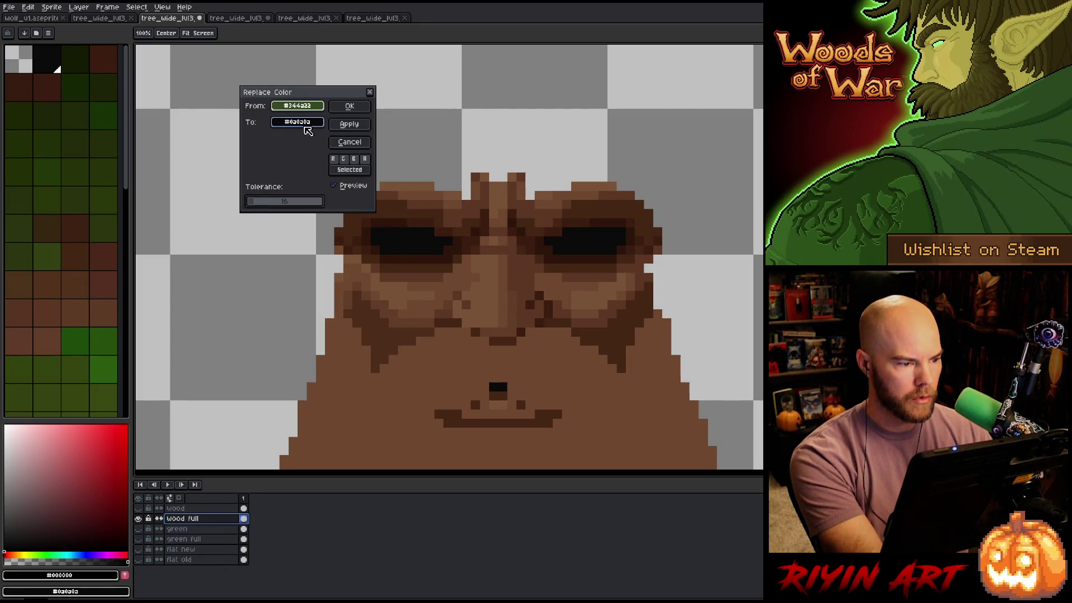
{"action": "left_click", "coordinate": [350, 107]}
{"action": "scroll", "coordinate": [354, 104], "scroll_direction": "down", "scroll_amount": 2}
{"action": "scroll", "coordinate": [613, 208], "scroll_direction": "down", "scroll_amount": 2}
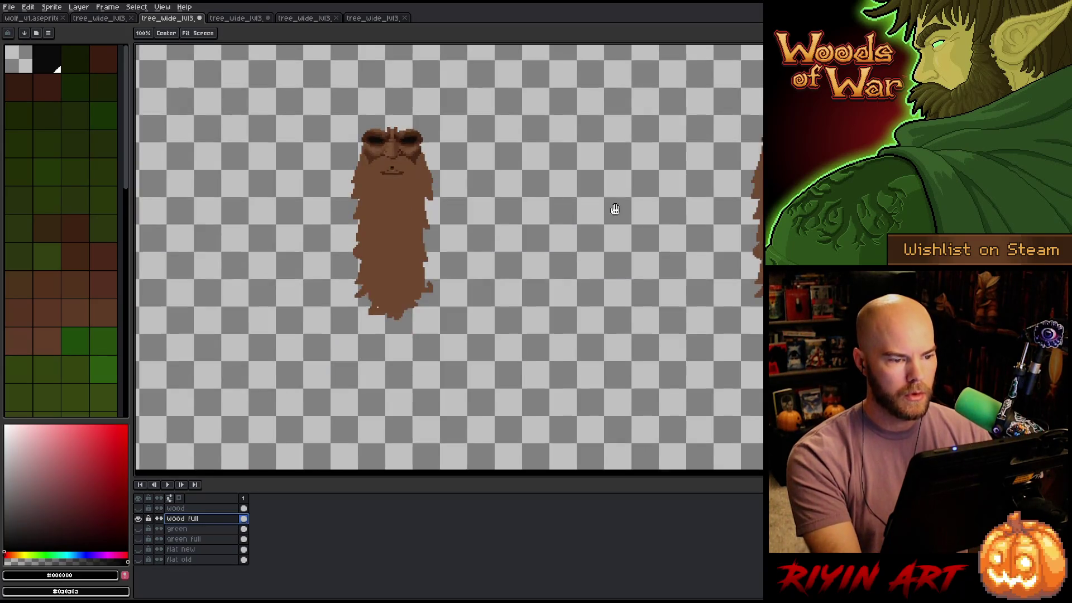
{"action": "key", "text": "ctrl+z"}
{"action": "scroll", "coordinate": [437, 280], "scroll_direction": "up", "scroll_amount": 4}
Turn the eye green black again using a higher tolerance
{"action": "key", "text": "shift+r"}
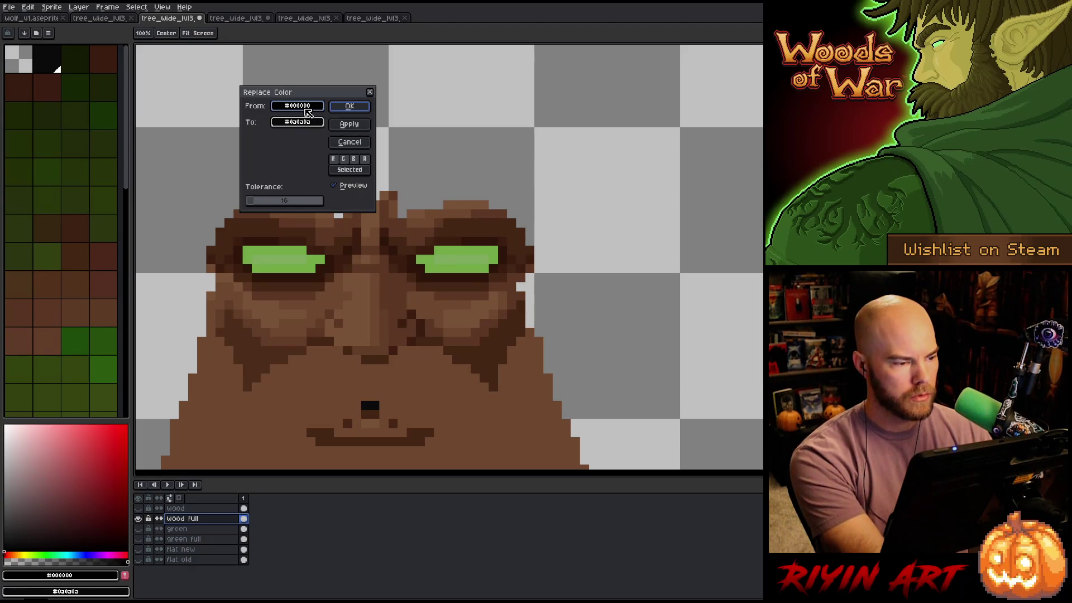
{"action": "left_click", "coordinate": [307, 106]}
{"action": "left_click", "coordinate": [463, 256]}
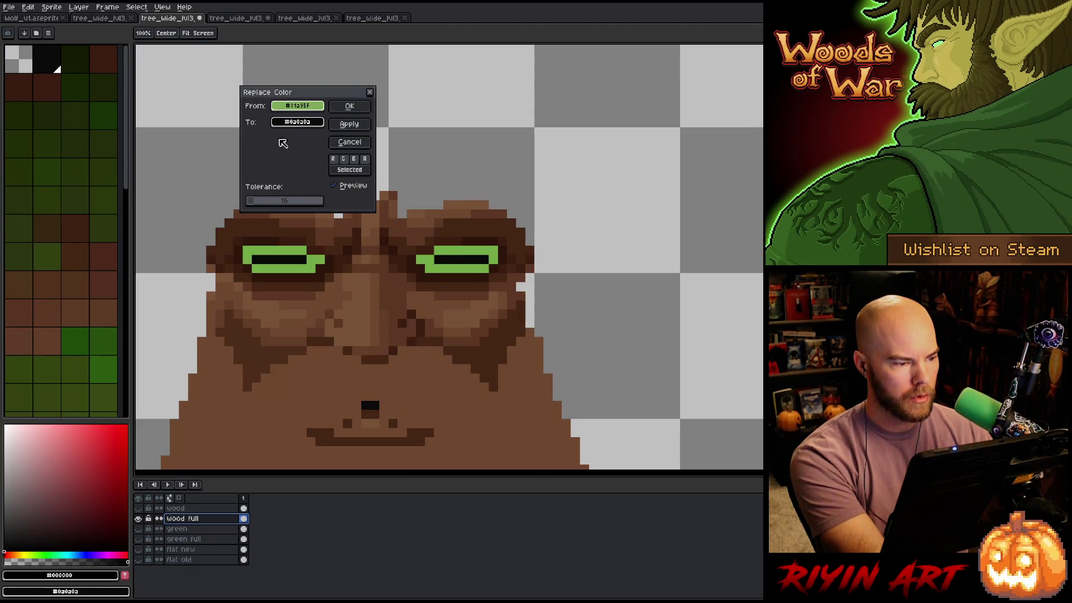
{"action": "left_click", "coordinate": [262, 201]}
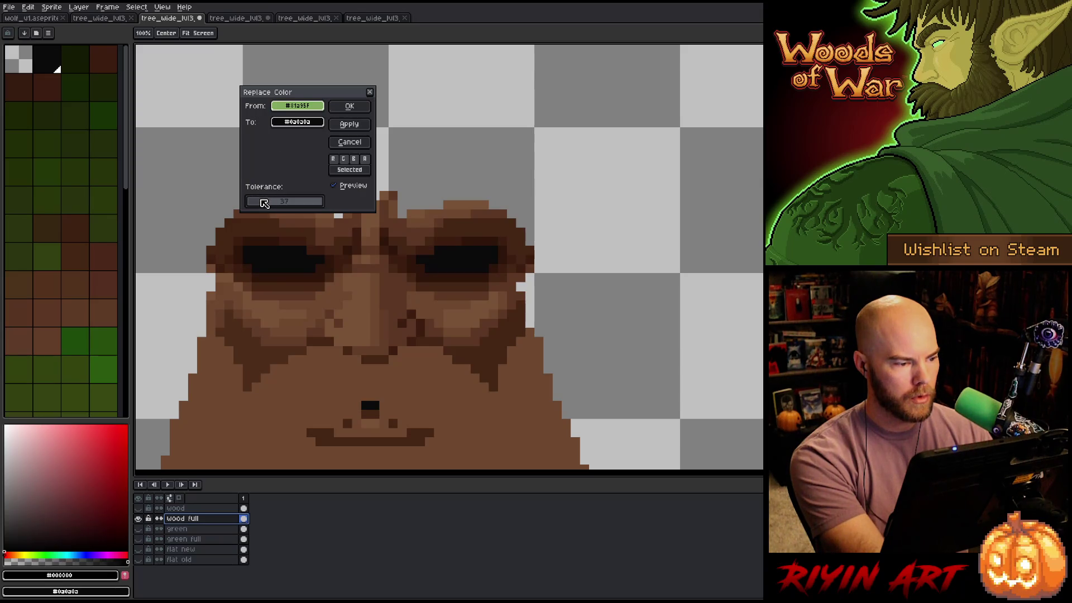
{"action": "left_click", "coordinate": [333, 125]}
{"action": "scroll", "coordinate": [358, 106], "scroll_direction": "down", "scroll_amount": 4}
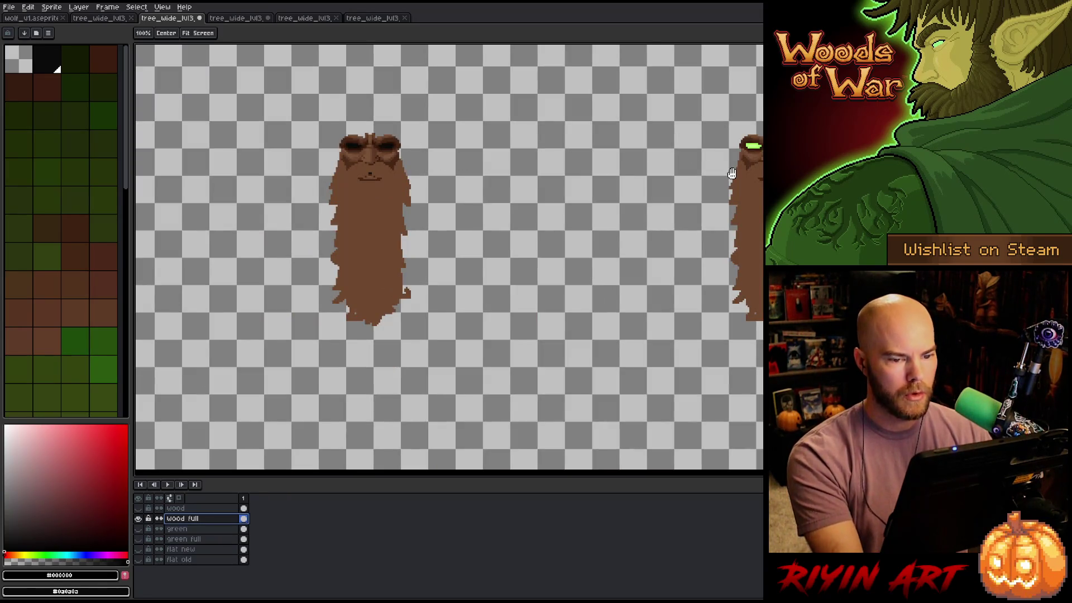
{"action": "left_click_drag", "start_coordinate": [732, 173], "coordinate": [517, 268]}
{"action": "scroll", "coordinate": [562, 238], "scroll_direction": "up", "scroll_amount": 3}
Replace the remaining bright eye glow on this tree with near-black at raised tolerance
{"action": "key", "text": "shift+r"}
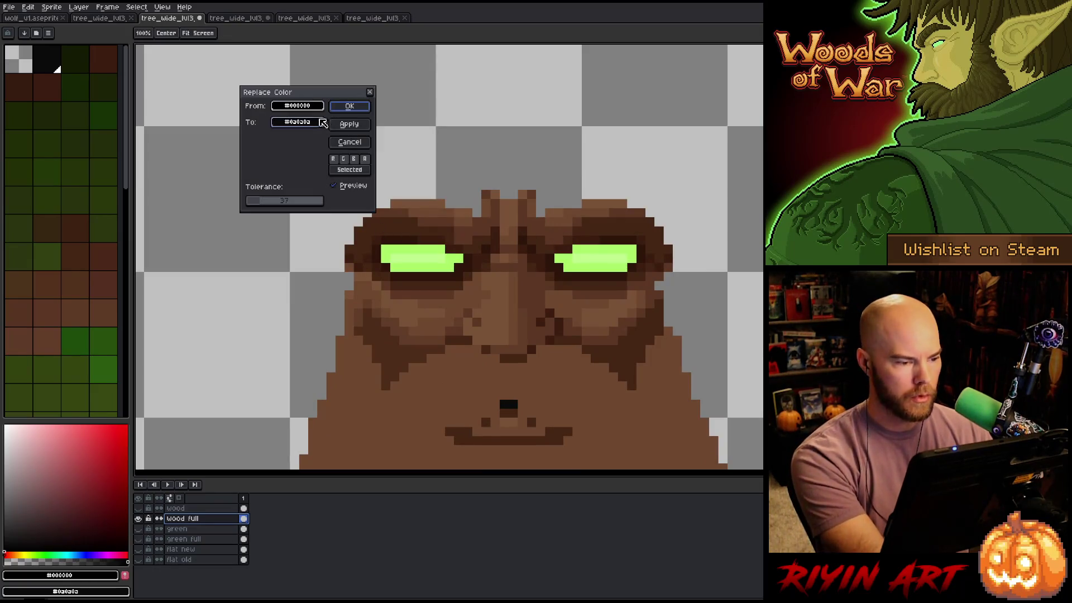
{"action": "left_click", "coordinate": [425, 252]}
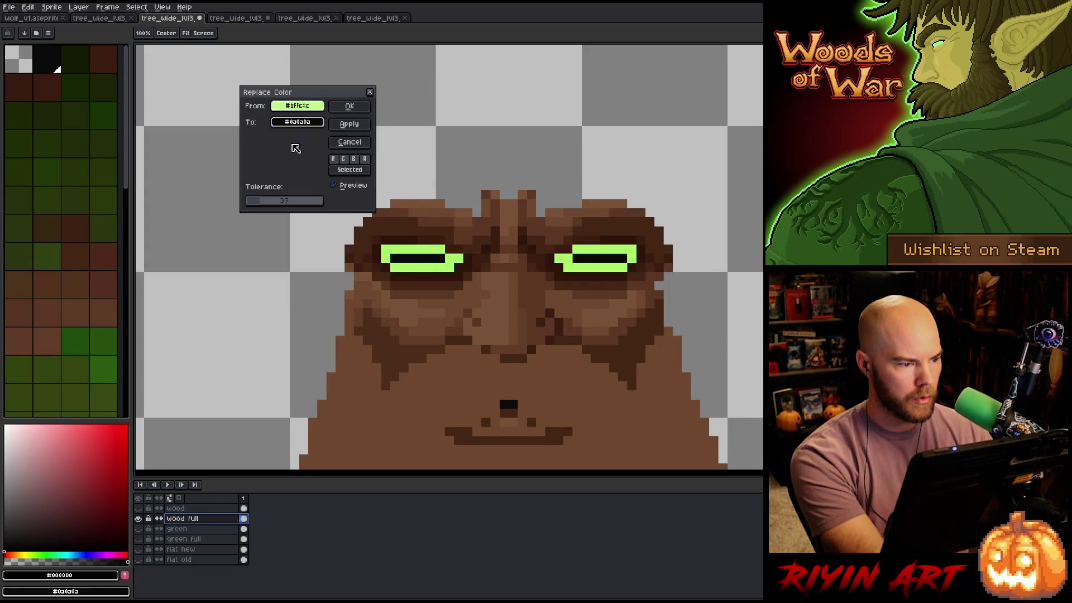
{"action": "left_click_drag", "start_coordinate": [274, 201], "coordinate": [276, 202]}
{"action": "left_click", "coordinate": [350, 106]}
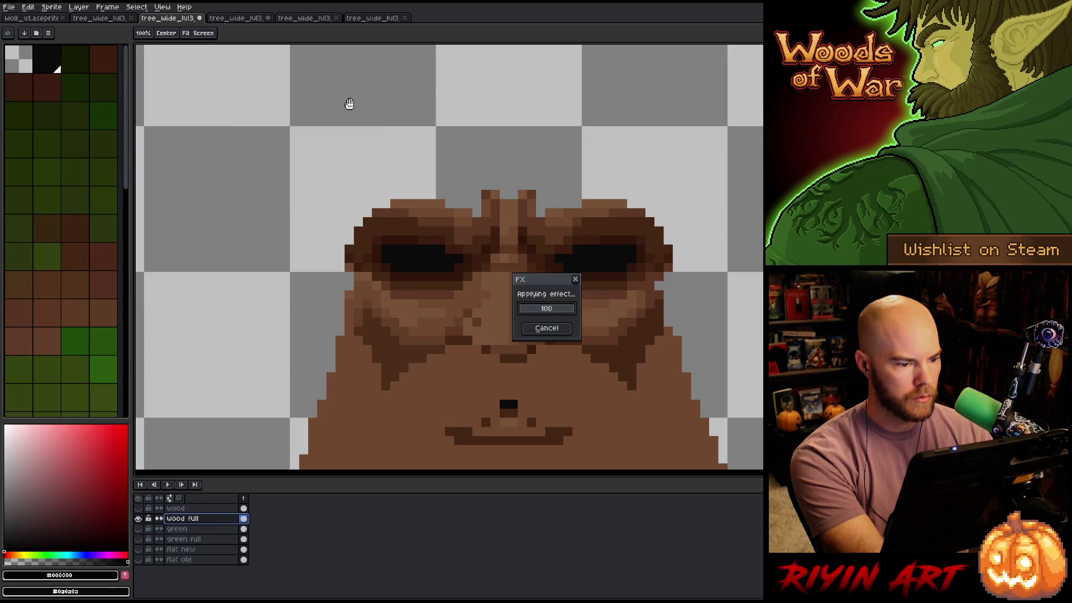
{"action": "scroll", "coordinate": [355, 107], "scroll_direction": "down", "scroll_amount": 2}
{"action": "scroll", "coordinate": [355, 107], "scroll_direction": "down", "scroll_amount": 5}
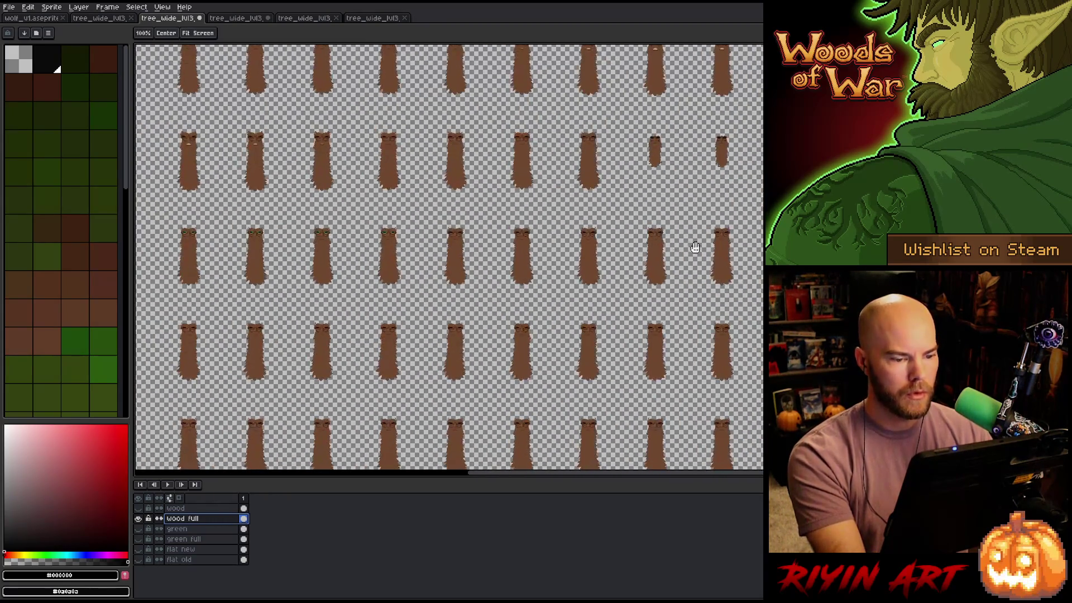
Replace the green eye-rim colour with #0a0a0a
{"action": "mouse_move", "coordinate": [695, 247]}
{"action": "left_mouse_down"}
{"action": "mouse_move", "coordinate": [646, 268]}
{"action": "mouse_move", "coordinate": [431, 278]}
{"action": "left_mouse_up"}
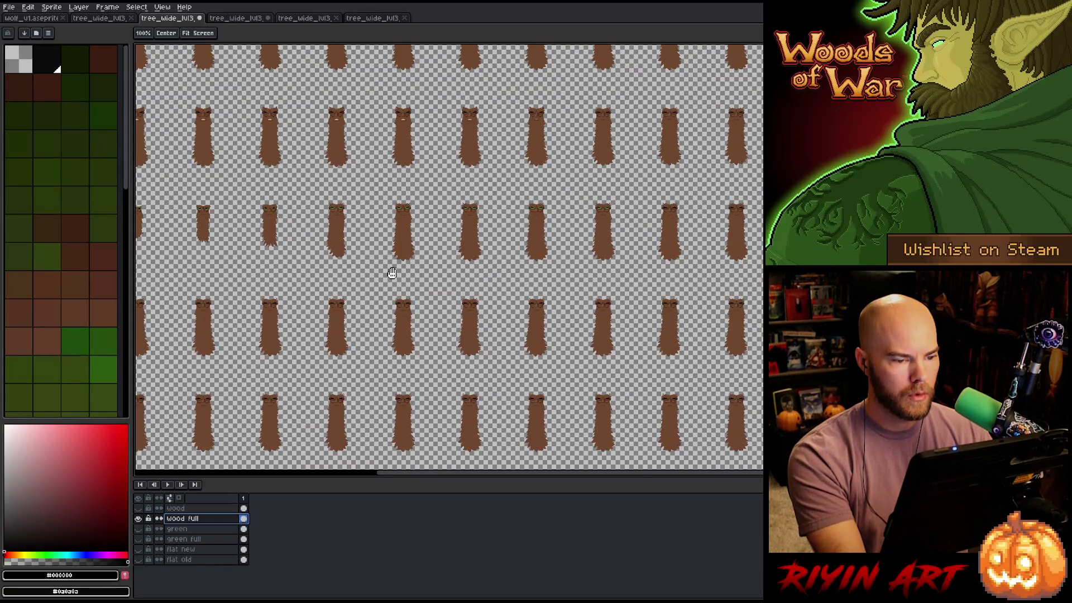
{"action": "key", "text": "i"}
{"action": "scroll", "coordinate": [591, 220], "scroll_direction": "up", "scroll_amount": 7}
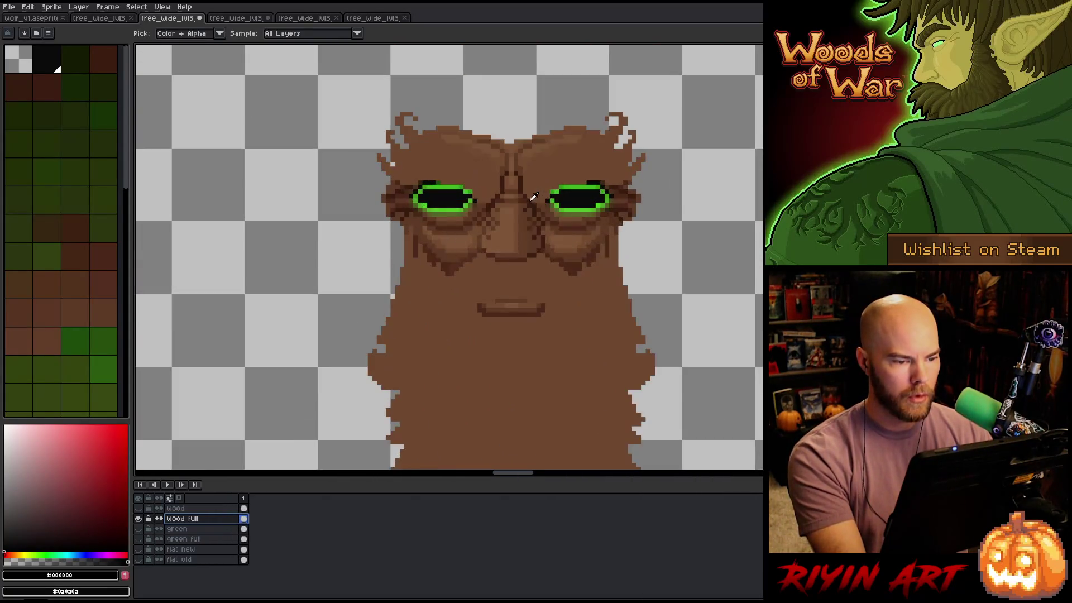
{"action": "scroll", "coordinate": [553, 176], "scroll_direction": "up", "scroll_amount": 2}
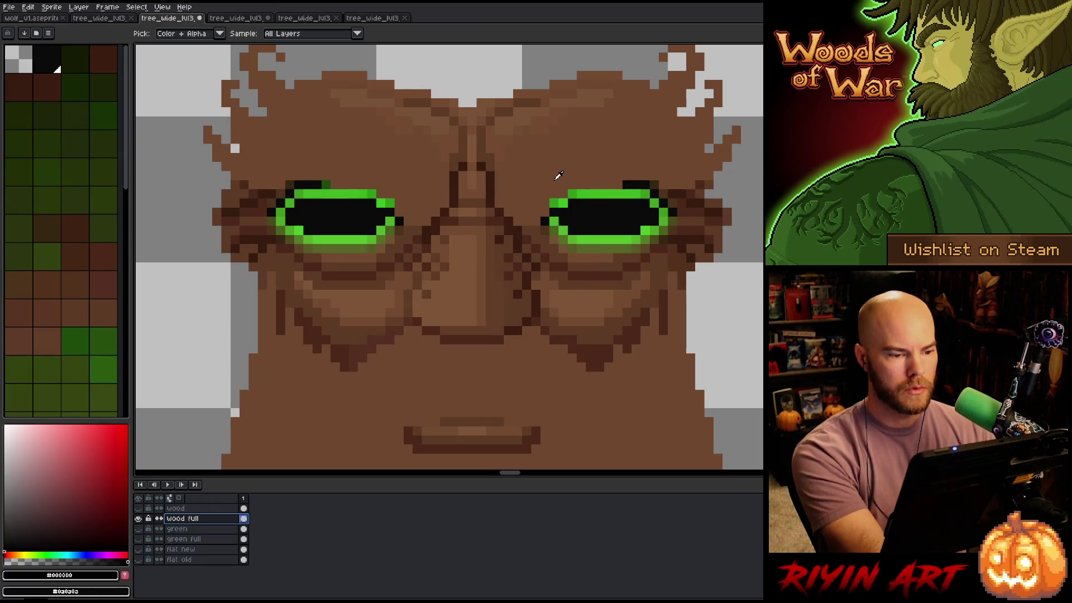
{"action": "key", "text": "shift+r"}
{"action": "left_click", "coordinate": [605, 191]}
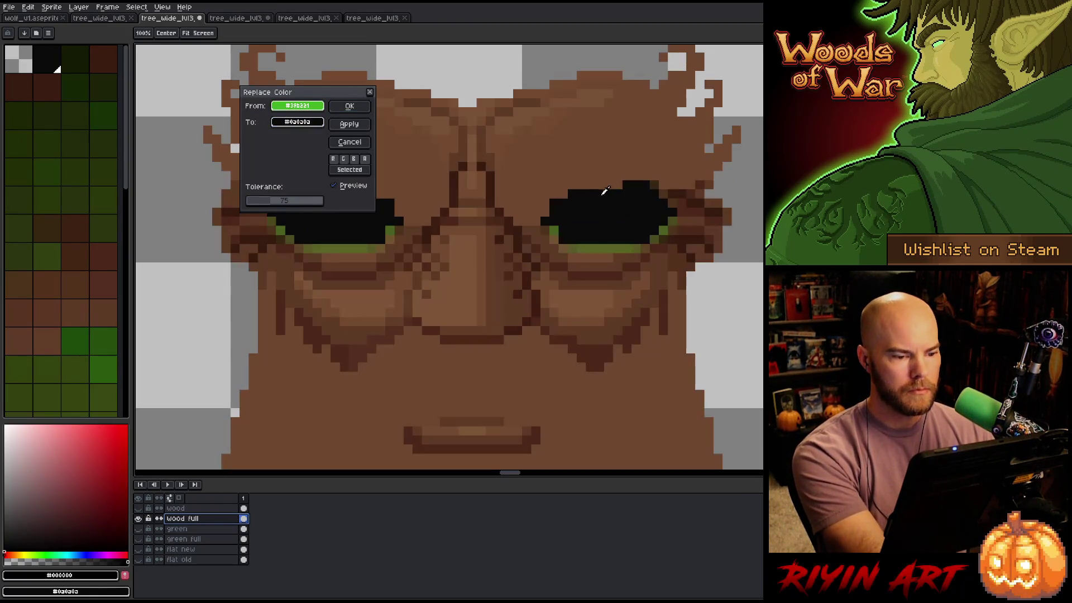
{"action": "left_click", "coordinate": [345, 106]}
Replace the leftover olive green with #0a0a0a at a tolerance of about 20
{"action": "key", "text": "shift+r"}
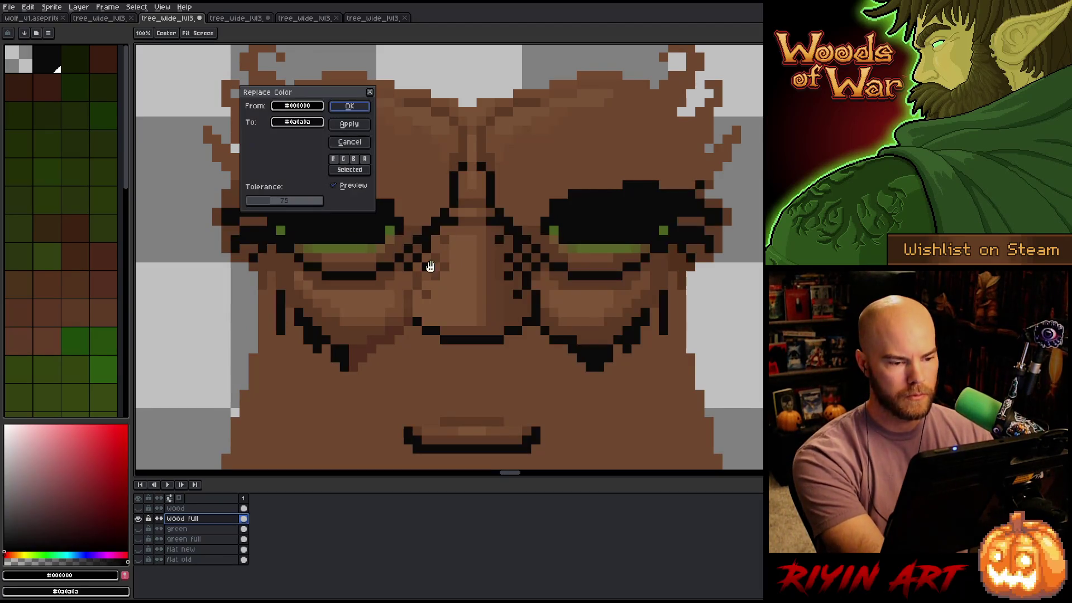
{"action": "left_click", "coordinate": [612, 243]}
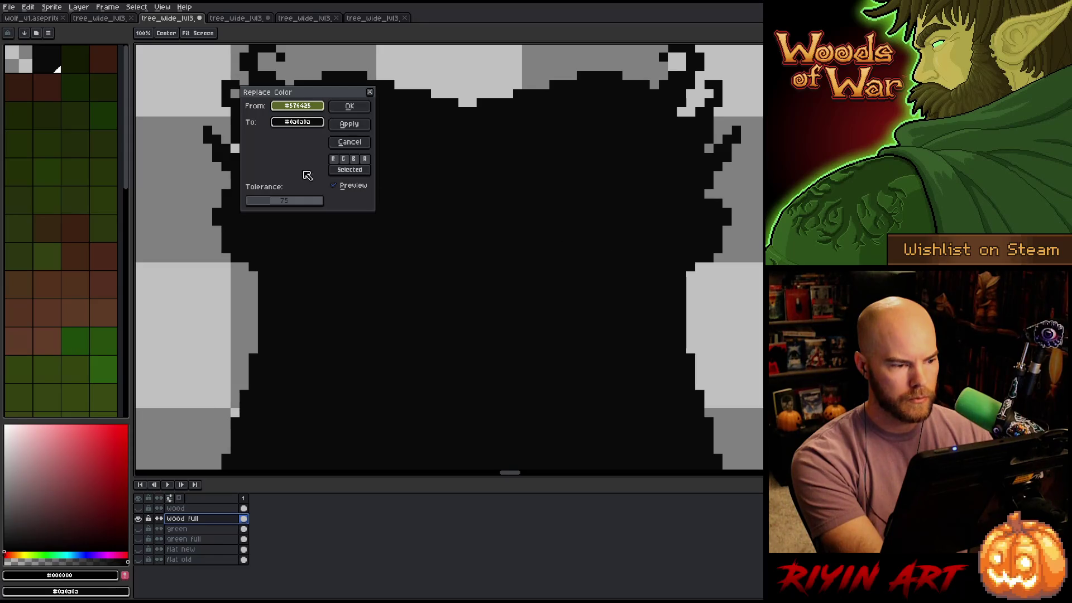
{"action": "left_click", "coordinate": [247, 202]}
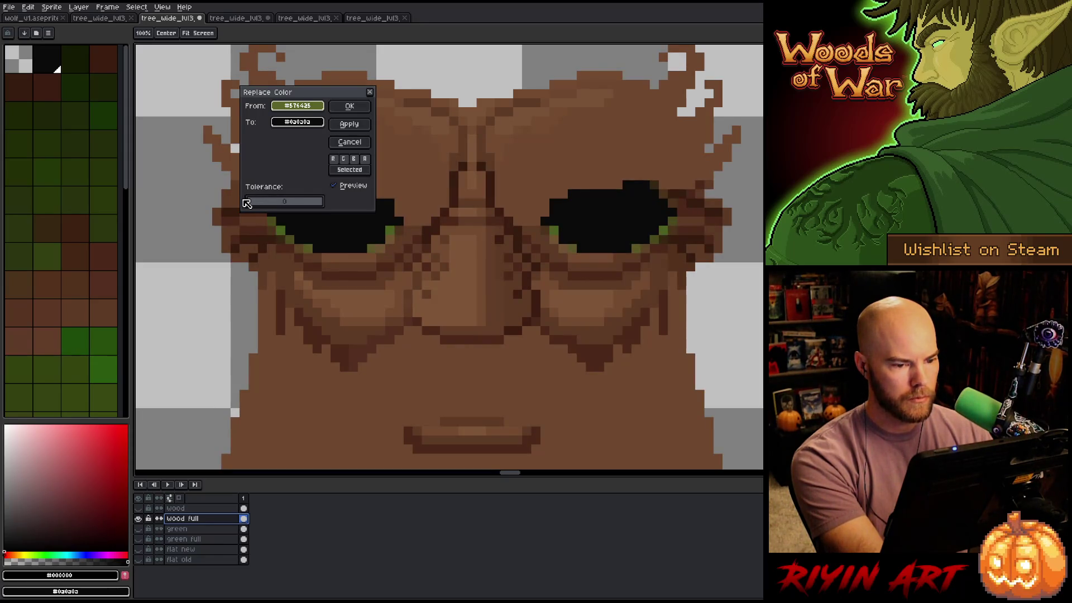
{"action": "mouse_move", "coordinate": [254, 202]}
{"action": "left_mouse_down"}
{"action": "mouse_move", "coordinate": [268, 202]}
{"action": "mouse_move", "coordinate": [258, 203]}
{"action": "left_mouse_up"}
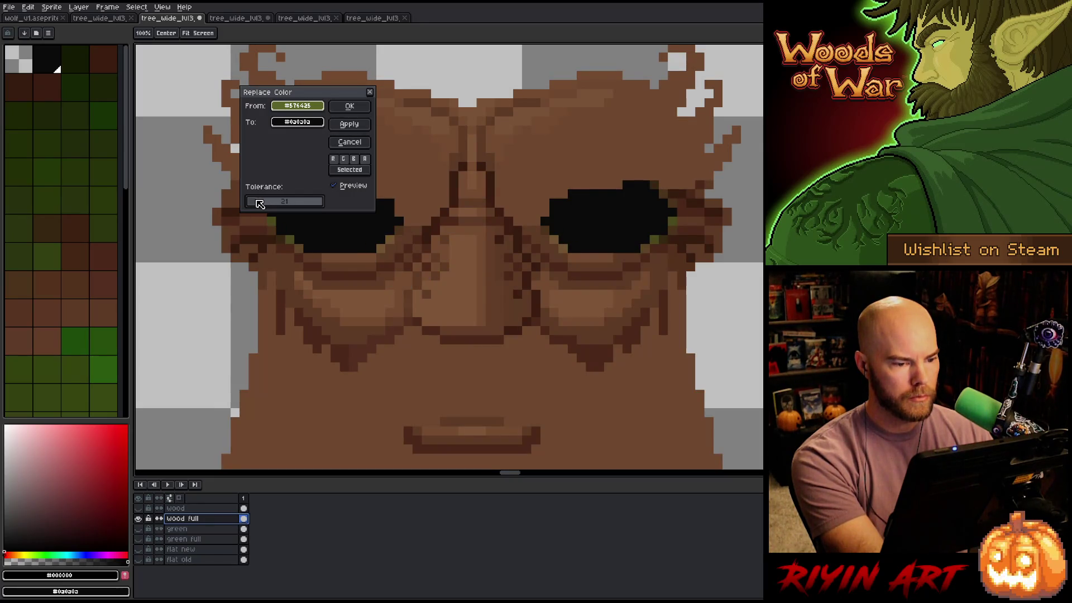
{"action": "left_click", "coordinate": [350, 106]}
{"action": "scroll", "coordinate": [444, 178], "scroll_direction": "down", "scroll_amount": 3}
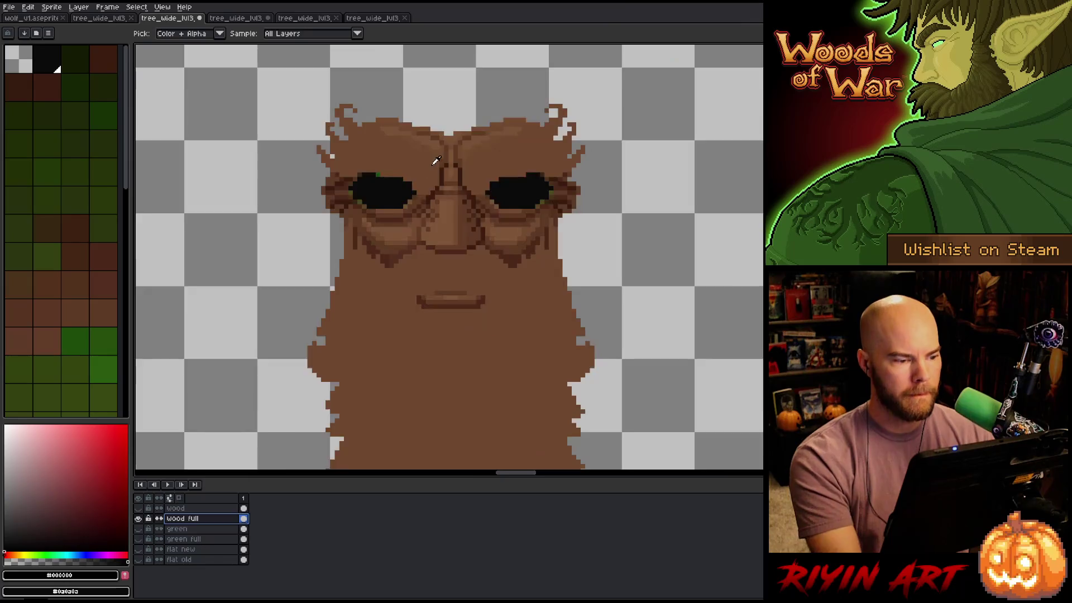
{"action": "scroll", "coordinate": [444, 178], "scroll_direction": "down", "scroll_amount": 2}
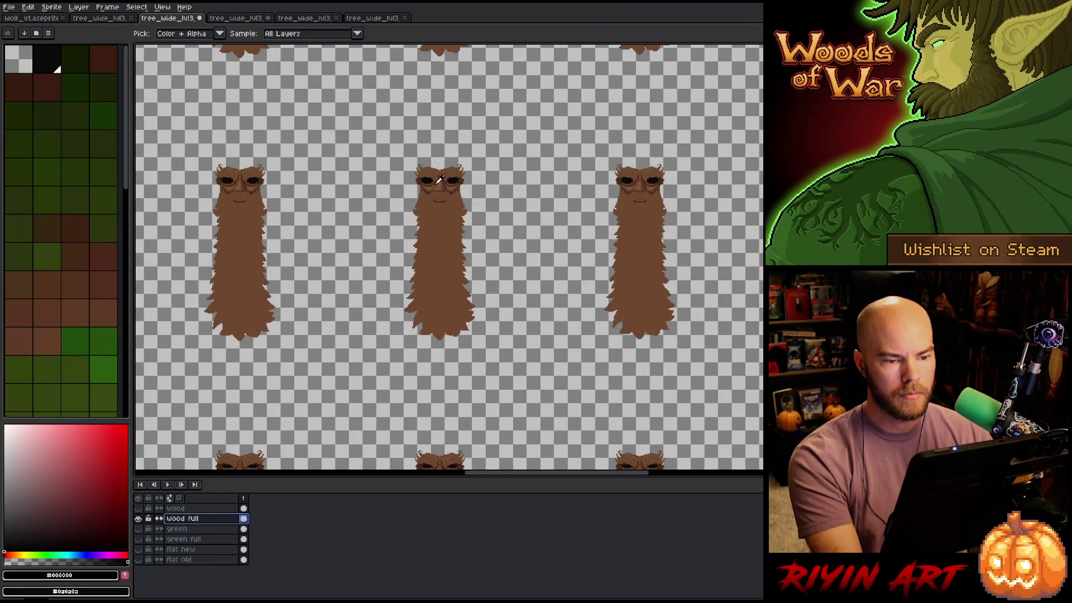
{"action": "scroll", "coordinate": [437, 182], "scroll_direction": "down", "scroll_amount": 1}
{"action": "scroll", "coordinate": [436, 182], "scroll_direction": "down", "scroll_amount": 1}
{"action": "scroll", "coordinate": [359, 186], "scroll_direction": "up", "scroll_amount": 4}
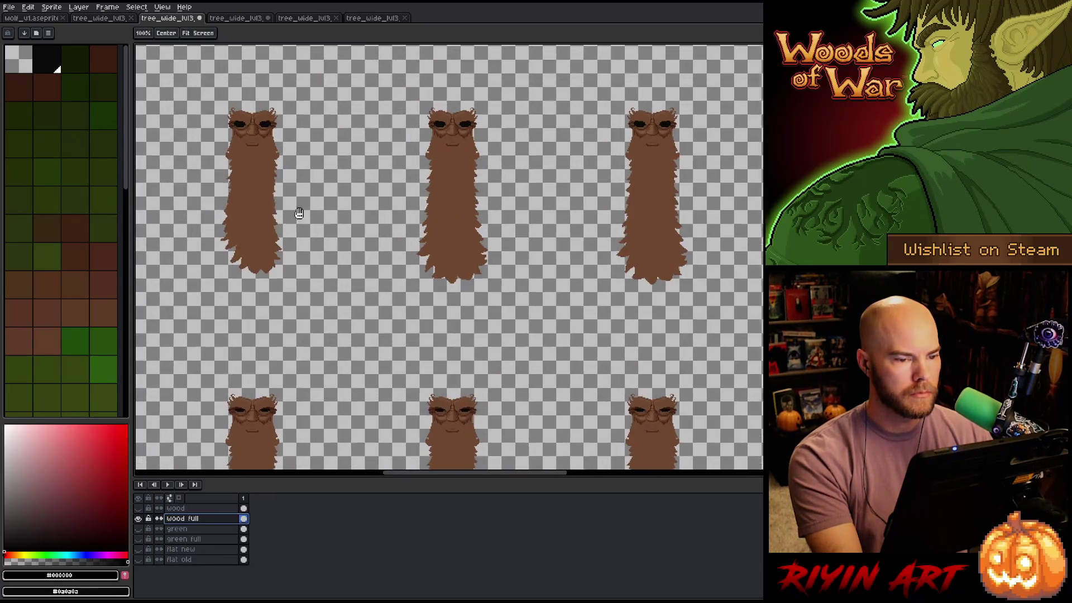
{"action": "mouse_move", "coordinate": [300, 206]}
{"action": "left_mouse_down"}
{"action": "mouse_move", "coordinate": [540, 293]}
{"action": "mouse_move", "coordinate": [432, 299]}
{"action": "mouse_move", "coordinate": [582, 312]}
{"action": "mouse_move", "coordinate": [449, 348]}
{"action": "left_mouse_up"}
{"action": "scroll", "coordinate": [449, 347], "scroll_direction": "down", "scroll_amount": 2}
{"action": "scroll", "coordinate": [529, 306], "scroll_direction": "up", "scroll_amount": 1}
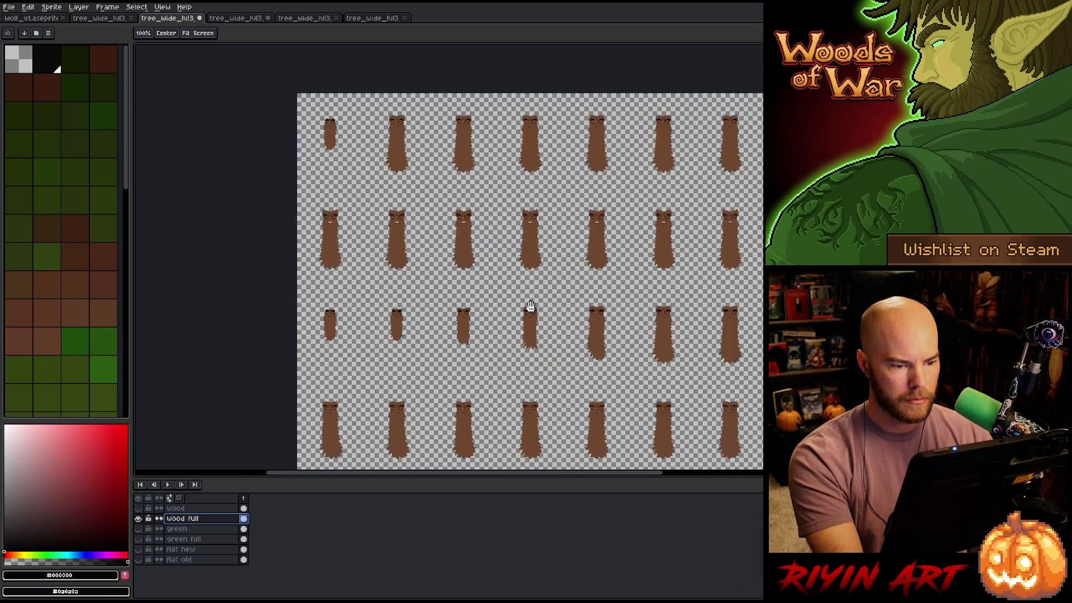
{"action": "scroll", "coordinate": [459, 298], "scroll_direction": "up", "scroll_amount": 3}
{"action": "scroll", "coordinate": [458, 298], "scroll_direction": "down", "scroll_amount": 2}
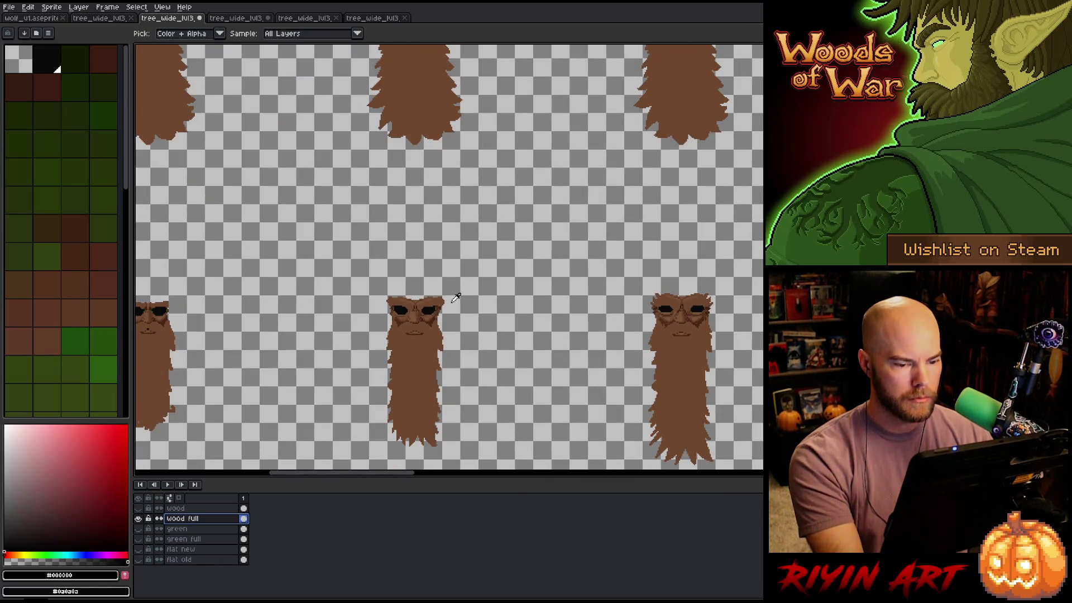
{"action": "scroll", "coordinate": [456, 298], "scroll_direction": "down", "scroll_amount": 2}
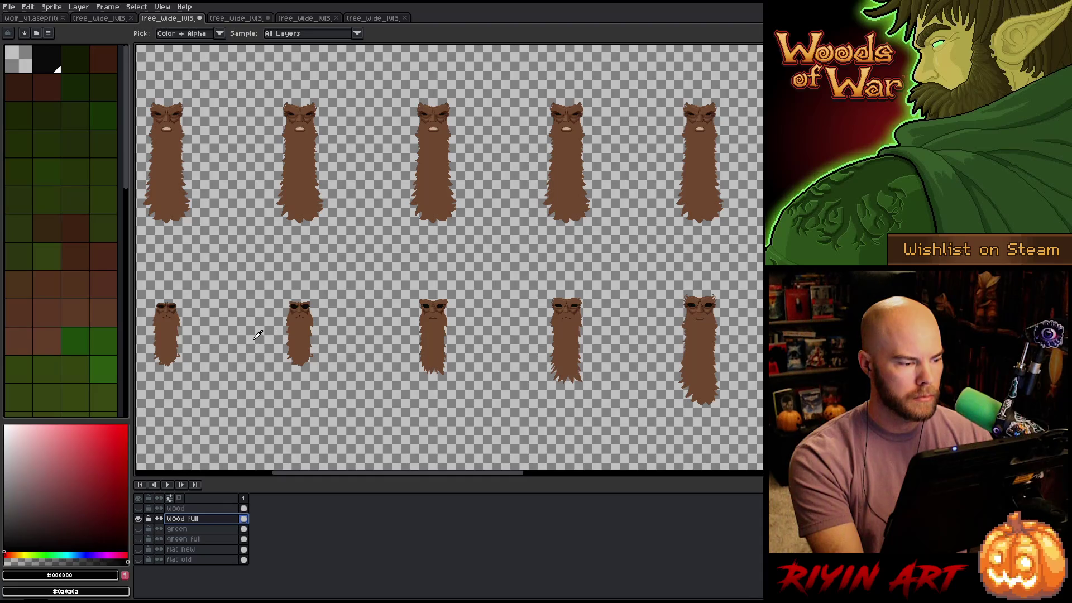
{"action": "scroll", "coordinate": [258, 333], "scroll_direction": "down", "scroll_amount": 1}
{"action": "mouse_move", "coordinate": [254, 334]}
{"action": "left_mouse_down"}
{"action": "mouse_move", "coordinate": [527, 316]}
{"action": "mouse_move", "coordinate": [311, 330]}
{"action": "mouse_move", "coordinate": [195, 318]}
{"action": "left_mouse_up"}
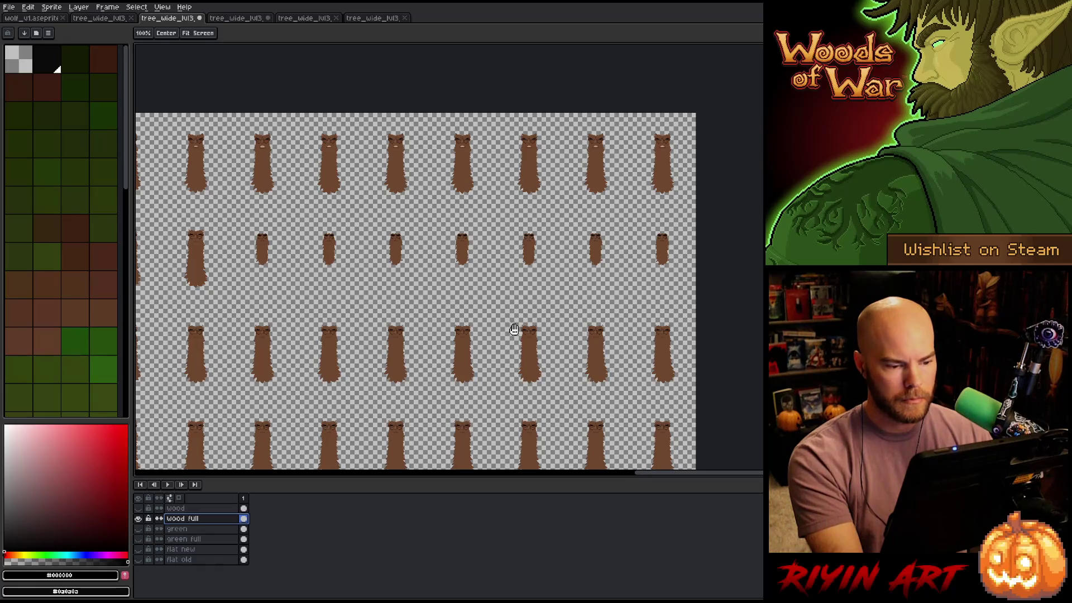
{"action": "left_click_drag", "start_coordinate": [514, 327], "coordinate": [496, 288]}
{"action": "key", "text": "i"}
{"action": "scroll", "coordinate": [571, 281], "scroll_direction": "up", "scroll_amount": 4}
{"action": "scroll", "coordinate": [571, 280], "scroll_direction": "up", "scroll_amount": 2}
{"action": "key", "text": "h"}
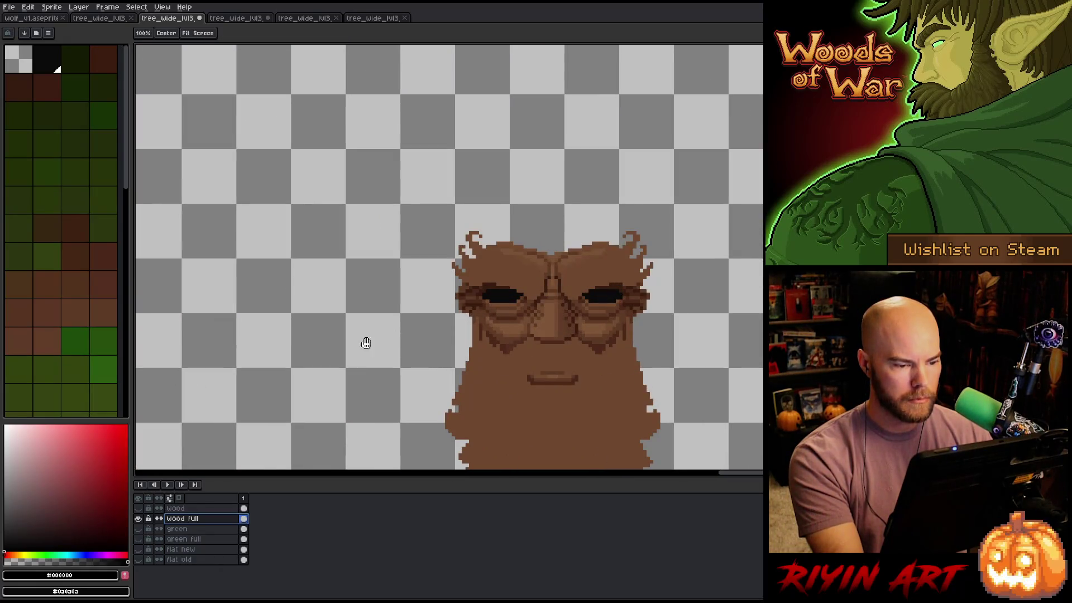
{"action": "left_click_drag", "start_coordinate": [365, 343], "coordinate": [723, 299]}
{"action": "scroll", "coordinate": [722, 299], "scroll_direction": "up", "scroll_amount": 1}
{"action": "key", "text": "i"}
{"action": "scroll", "coordinate": [486, 258], "scroll_direction": "down", "scroll_amount": 3}
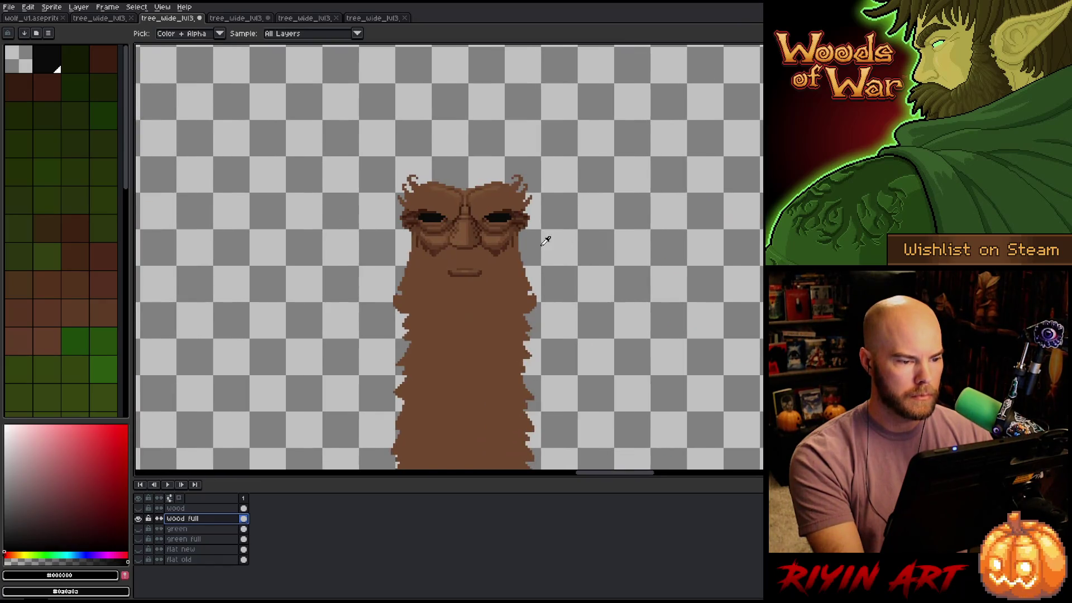
{"action": "scroll", "coordinate": [546, 240], "scroll_direction": "down", "scroll_amount": 2}
{"action": "key", "text": "h"}
{"action": "left_click_drag", "start_coordinate": [504, 275], "coordinate": [554, 275]}
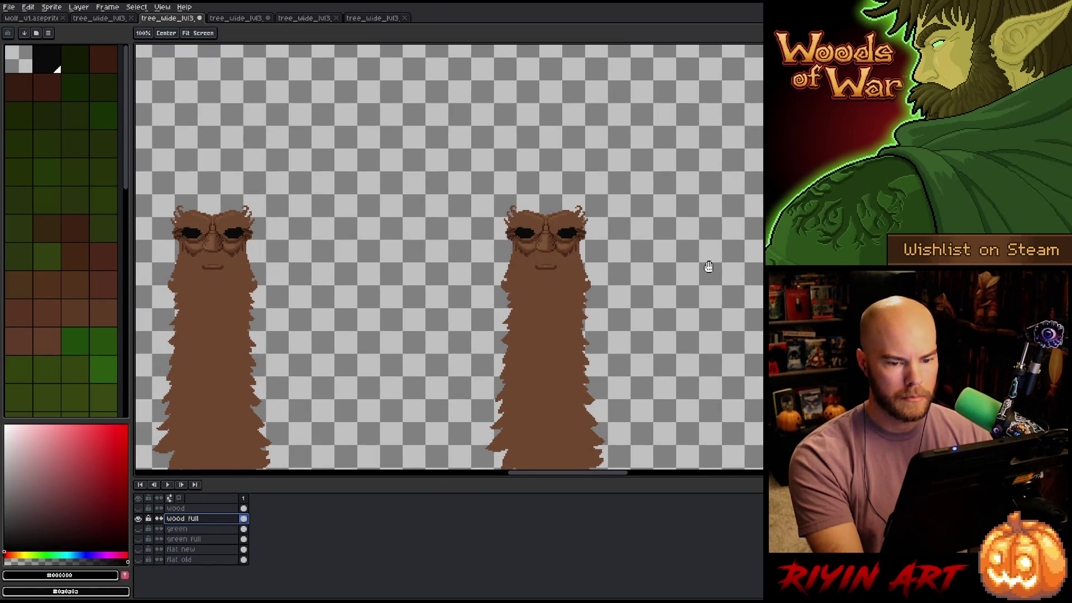
{"action": "left_click_drag", "start_coordinate": [413, 266], "coordinate": [358, 262]}
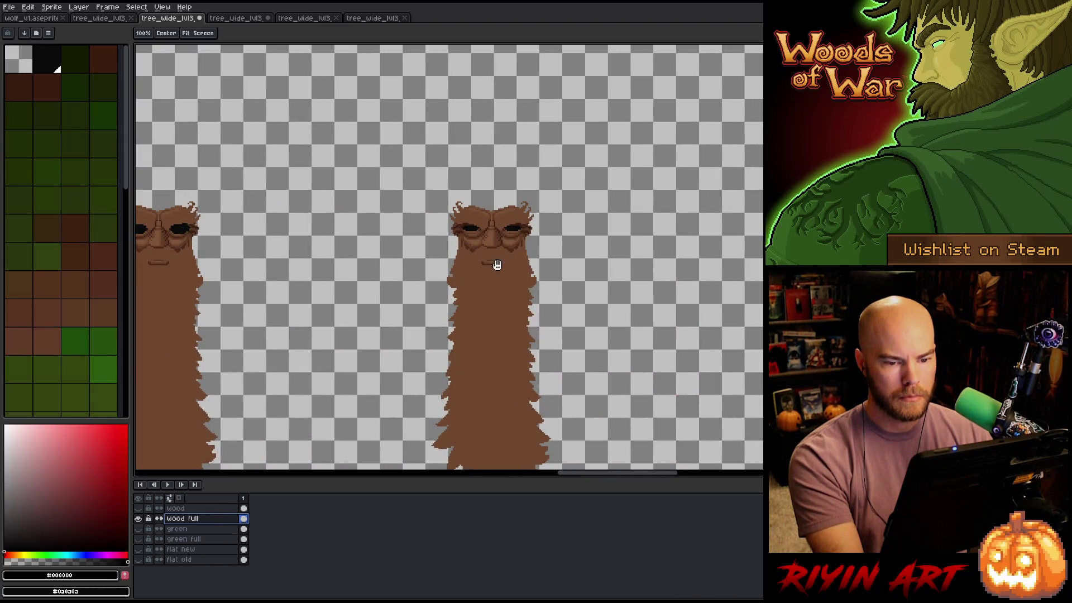
{"action": "key", "text": "i"}
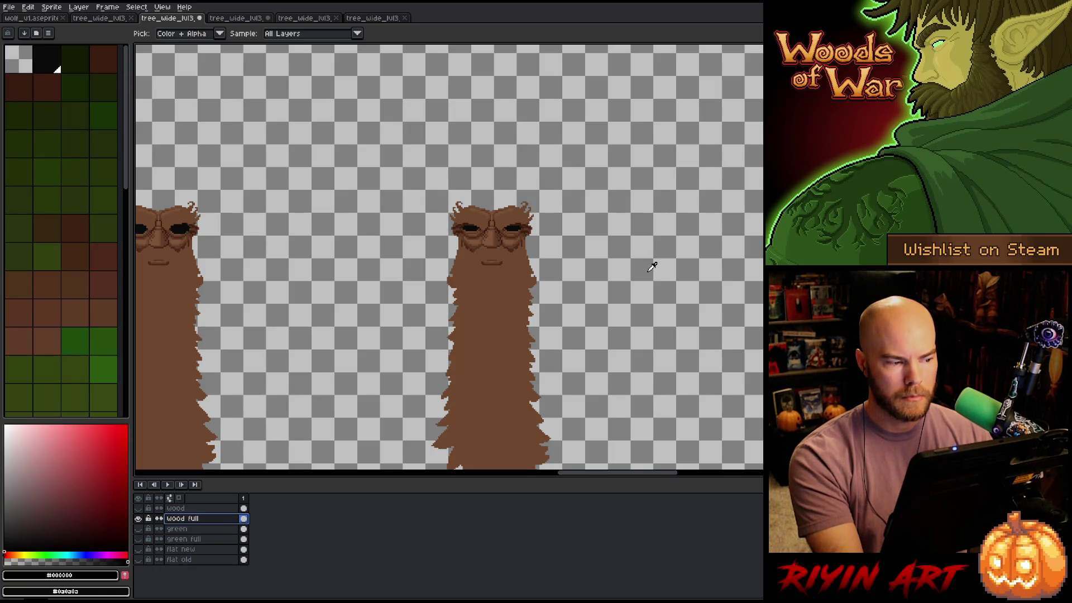
{"action": "scroll", "coordinate": [652, 266], "scroll_direction": "down", "scroll_amount": 1}
{"action": "mouse_move", "coordinate": [624, 267]}
{"action": "left_mouse_down"}
{"action": "mouse_move", "coordinate": [646, 352]}
{"action": "mouse_move", "coordinate": [718, 463]}
{"action": "left_mouse_up"}
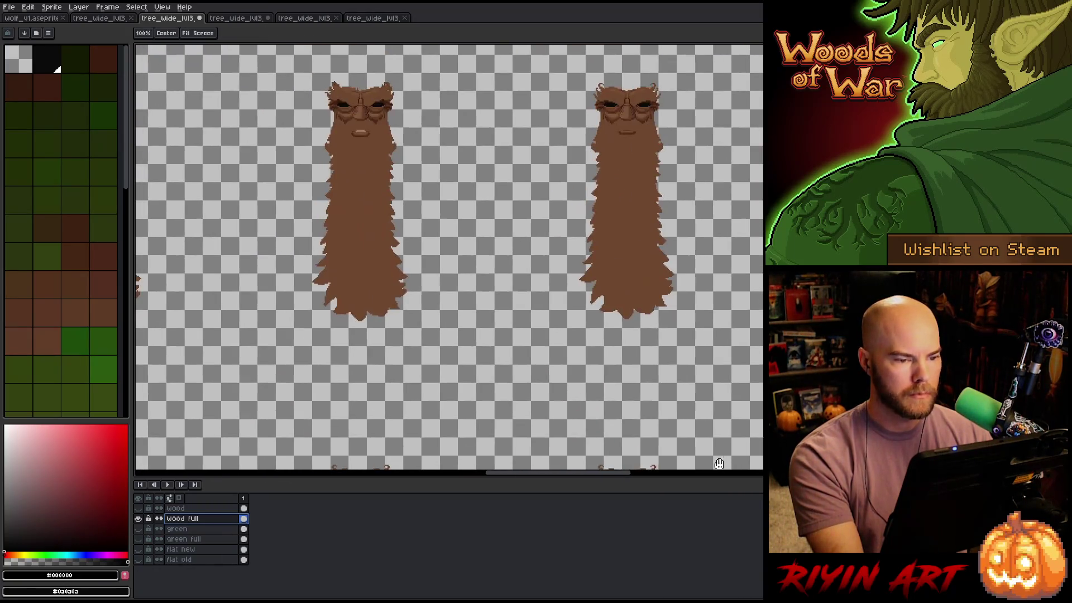
{"action": "left_click_drag", "start_coordinate": [581, 300], "coordinate": [635, 275]}
{"action": "scroll", "coordinate": [636, 276], "scroll_direction": "down", "scroll_amount": 1}
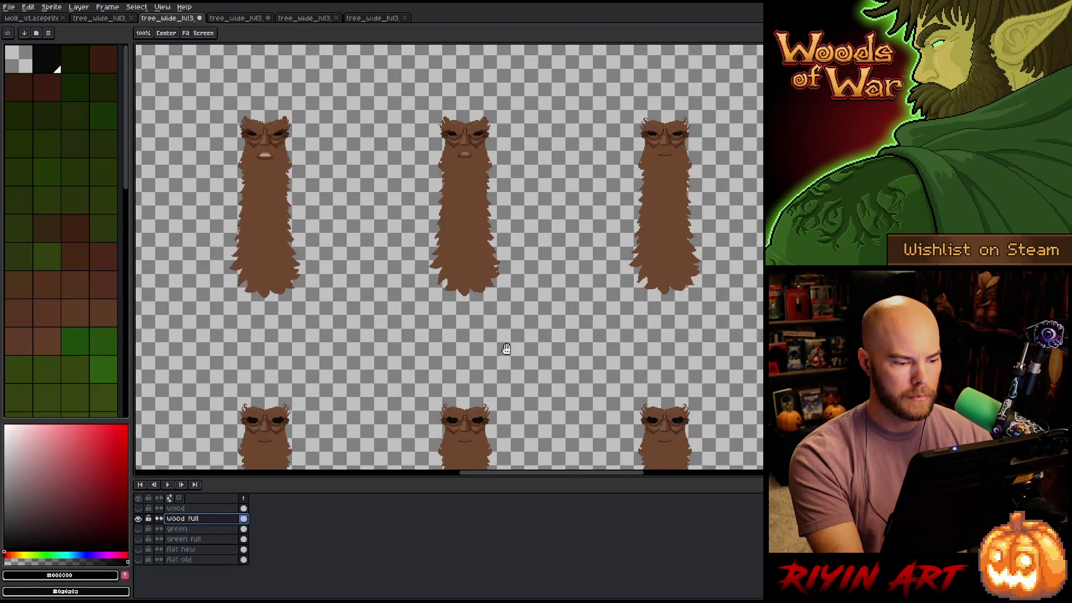
{"action": "left_click_drag", "start_coordinate": [506, 349], "coordinate": [642, 222]}
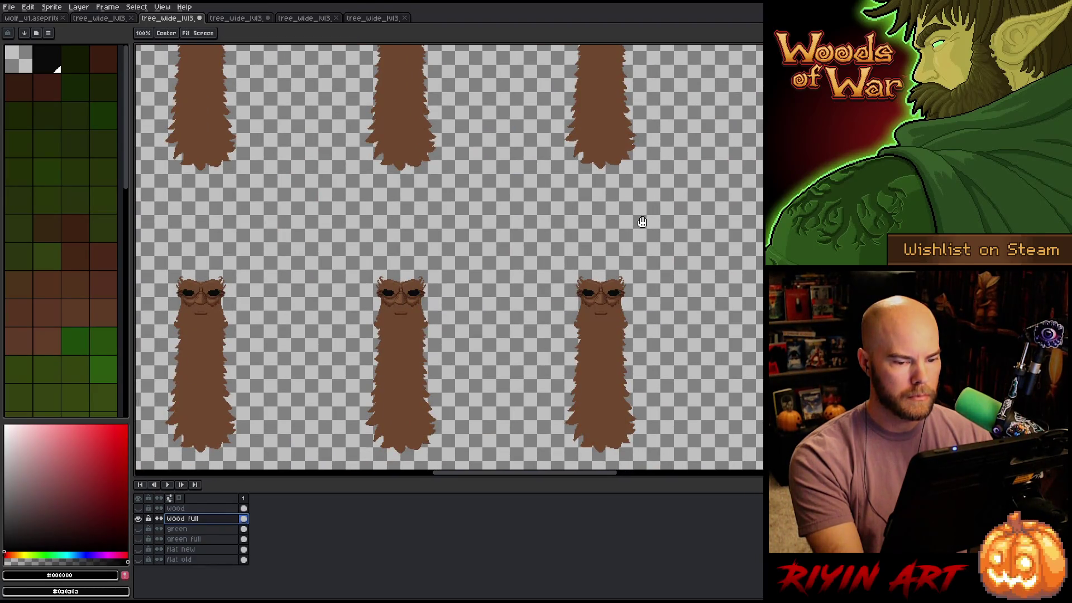
{"action": "mouse_move", "coordinate": [646, 218]}
{"action": "left_mouse_down"}
{"action": "mouse_move", "coordinate": [708, 354]}
{"action": "mouse_move", "coordinate": [685, 264]}
{"action": "mouse_move", "coordinate": [607, 370]}
{"action": "left_mouse_up"}
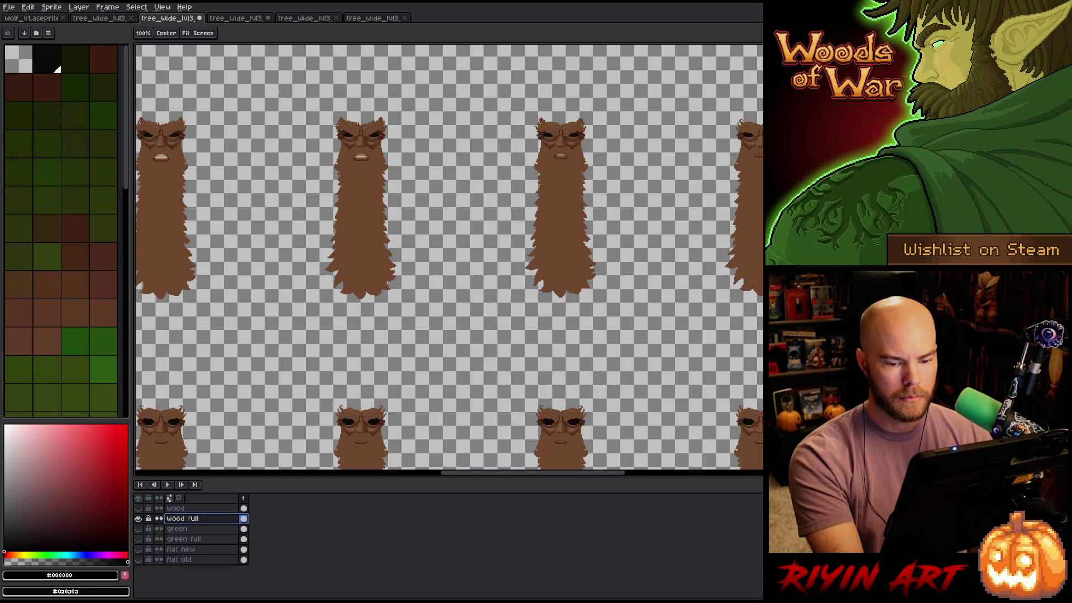
{"action": "left_click_drag", "start_coordinate": [608, 370], "coordinate": [725, 376]}
{"action": "scroll", "coordinate": [538, 354], "scroll_direction": "down", "scroll_amount": 2}
{"action": "scroll", "coordinate": [662, 349], "scroll_direction": "up", "scroll_amount": 1}
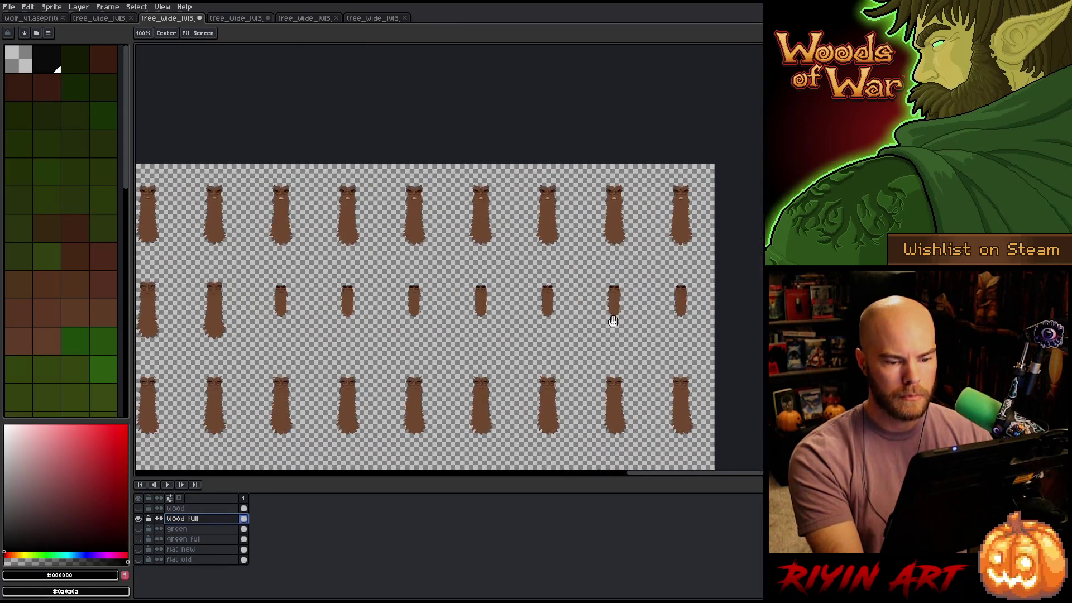
{"action": "scroll", "coordinate": [613, 321], "scroll_direction": "up", "scroll_amount": 3}
{"action": "scroll", "coordinate": [691, 304], "scroll_direction": "down", "scroll_amount": 3}
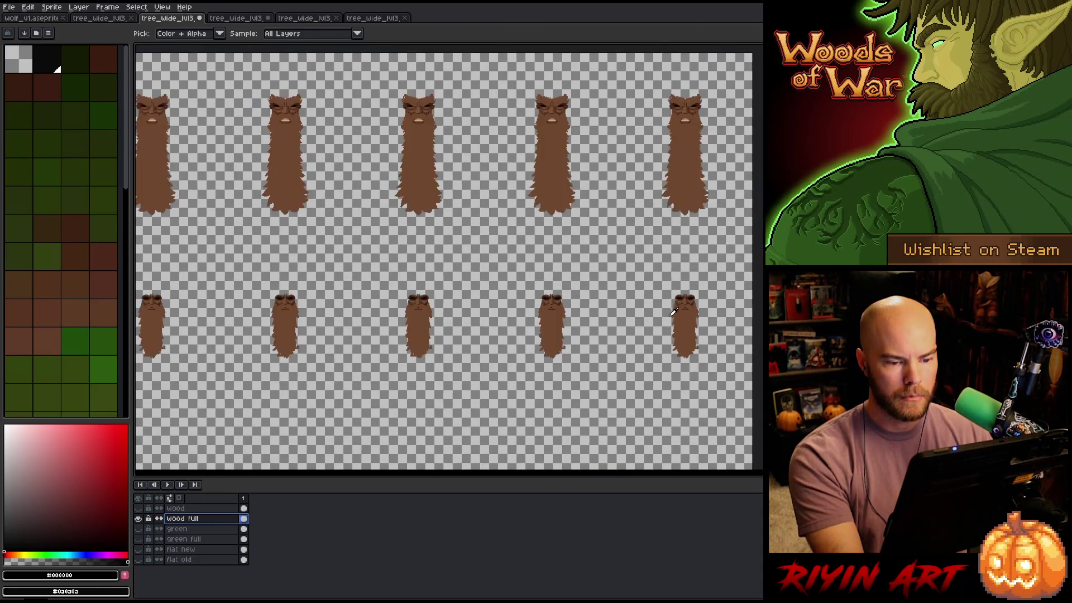
{"action": "scroll", "coordinate": [627, 296], "scroll_direction": "down", "scroll_amount": 2}
{"action": "scroll", "coordinate": [670, 304], "scroll_direction": "down", "scroll_amount": 1}
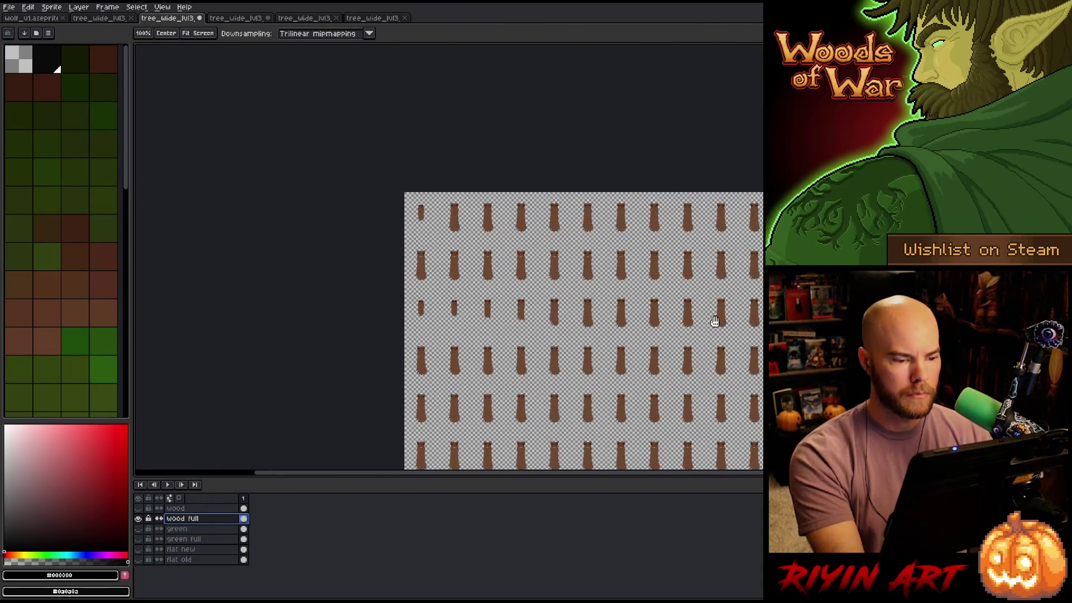
{"action": "scroll", "coordinate": [395, 311], "scroll_direction": "up", "scroll_amount": 3}
{"action": "scroll", "coordinate": [474, 295], "scroll_direction": "up", "scroll_amount": 2}
{"action": "scroll", "coordinate": [549, 295], "scroll_direction": "up", "scroll_amount": 1}
{"action": "left_click_drag", "start_coordinate": [550, 295], "coordinate": [664, 287]}
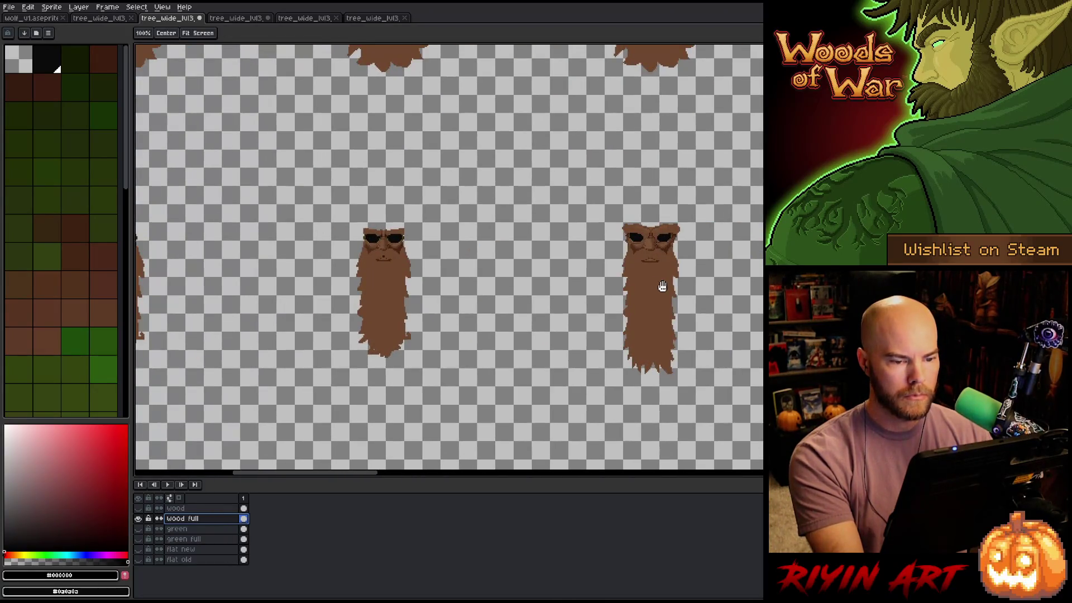
{"action": "left_click_drag", "start_coordinate": [579, 280], "coordinate": [713, 304]}
{"action": "scroll", "coordinate": [414, 273], "scroll_direction": "up", "scroll_amount": 3}
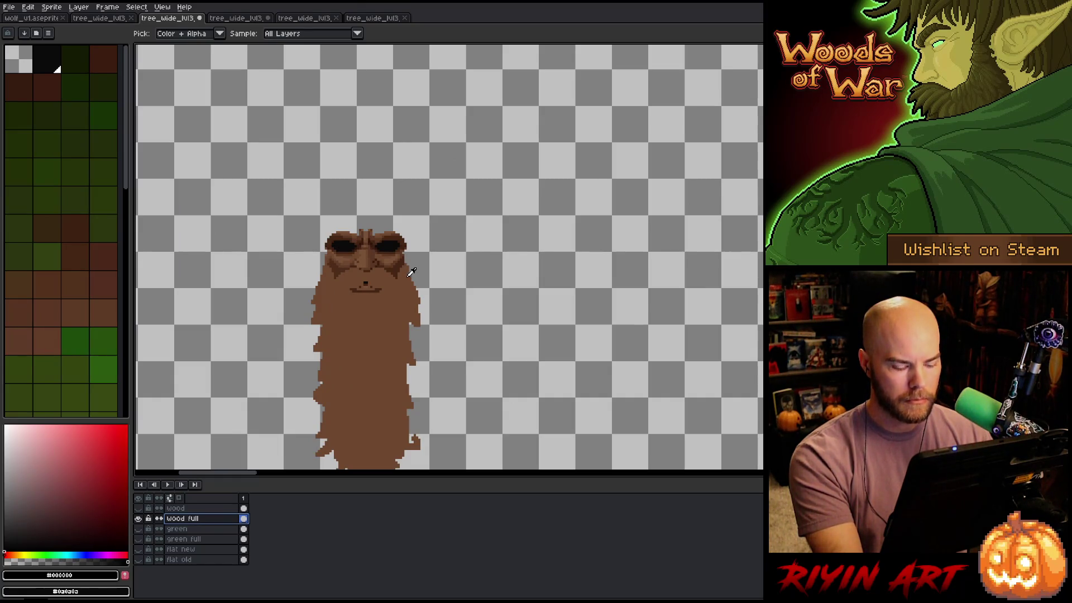
Select the carved face at the trunk top, copy it to a new layer, and move it aside
{"action": "key", "text": "m"}
{"action": "left_click_drag", "start_coordinate": [294, 207], "coordinate": [467, 273]}
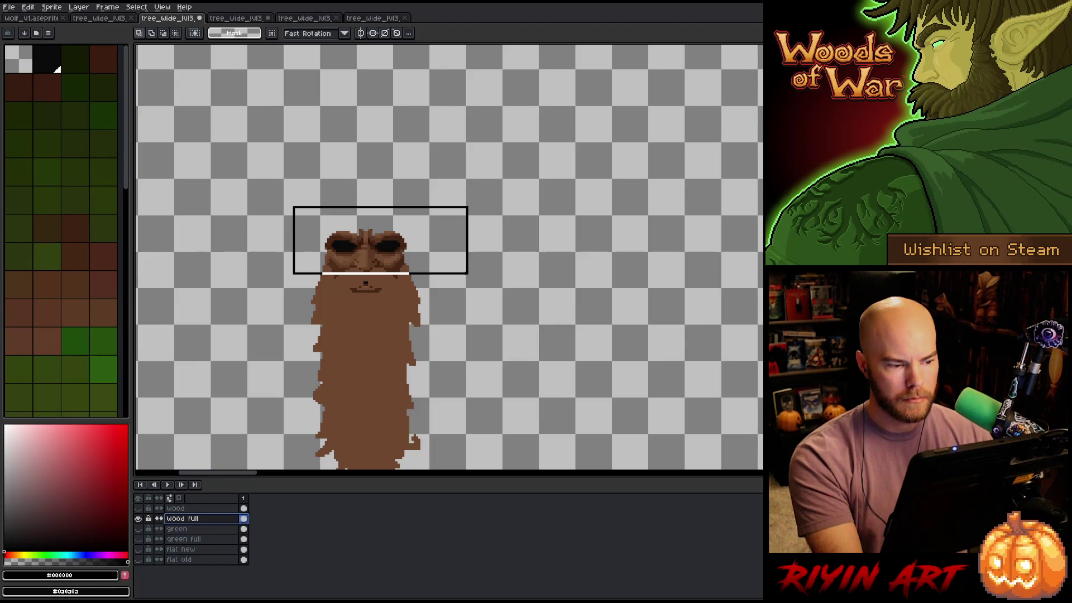
{"action": "left_click_drag", "start_coordinate": [468, 273], "coordinate": [468, 276]}
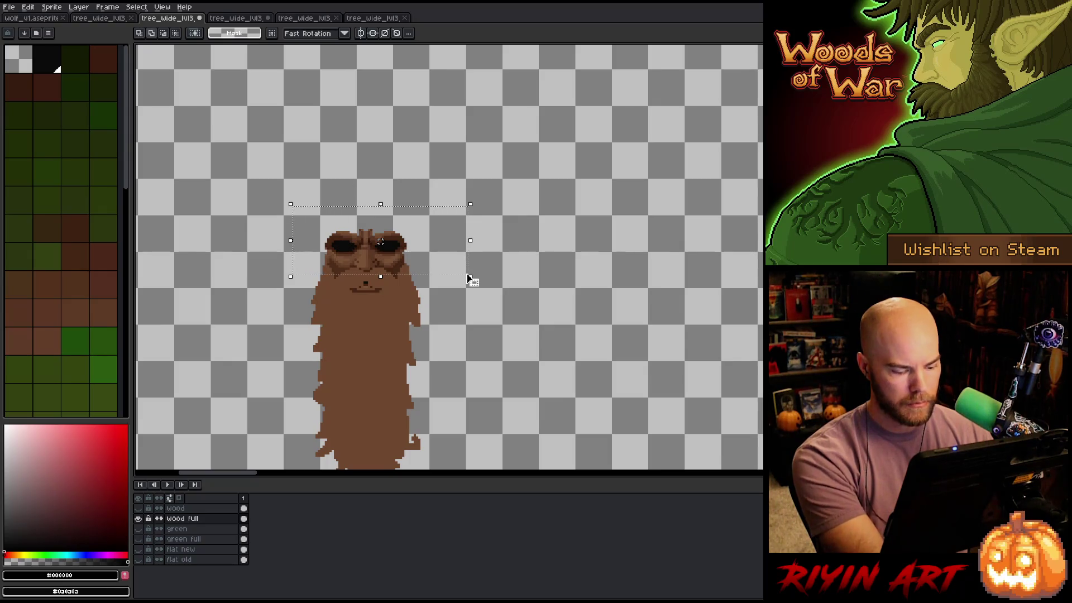
{"action": "key", "text": "shift+n"}
{"action": "left_click_drag", "start_coordinate": [419, 264], "coordinate": [793, 280]}
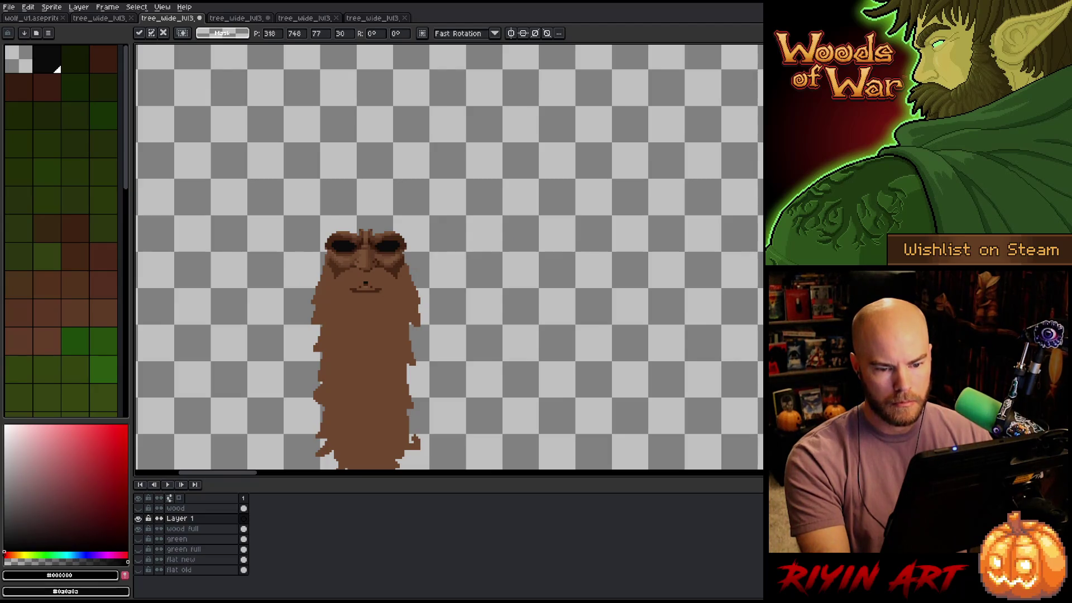
{"action": "scroll", "coordinate": [450, 257], "scroll_direction": "left", "scroll_amount": 3}
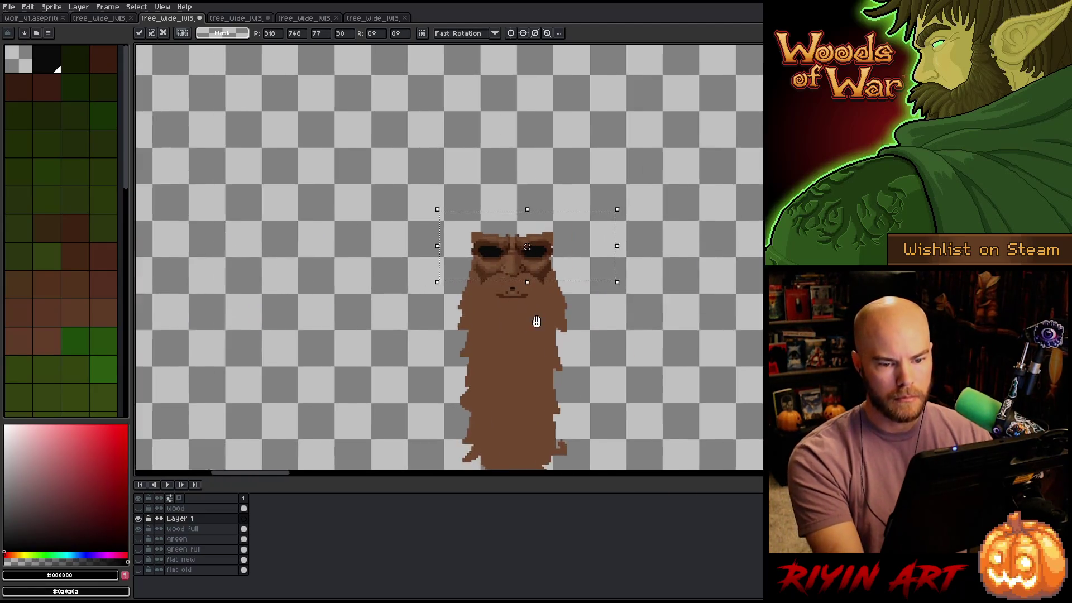
{"action": "key", "text": "Return"}
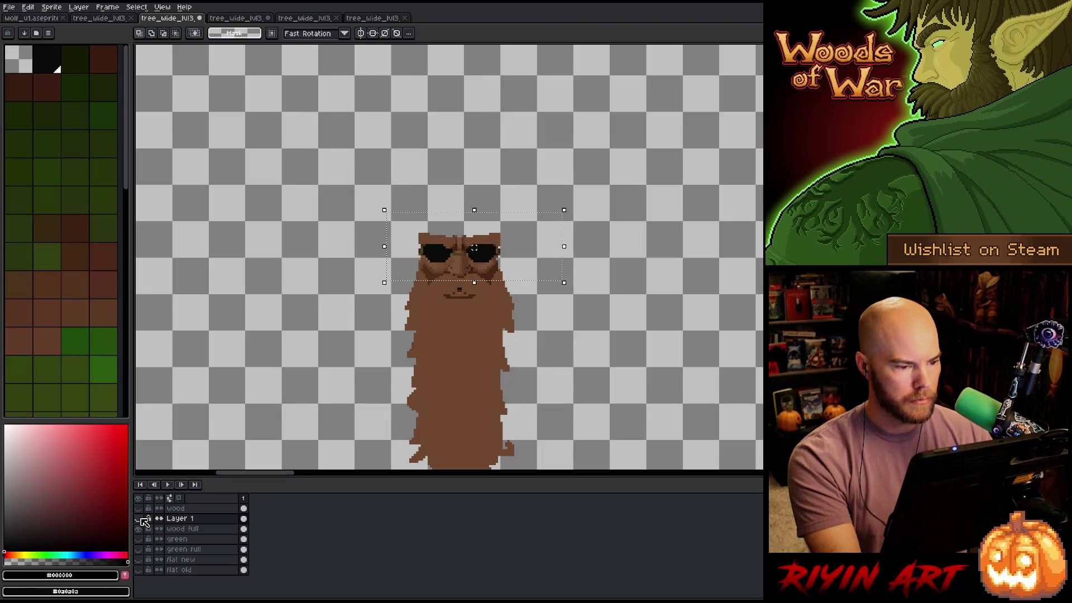
{"action": "left_click", "coordinate": [139, 519]}
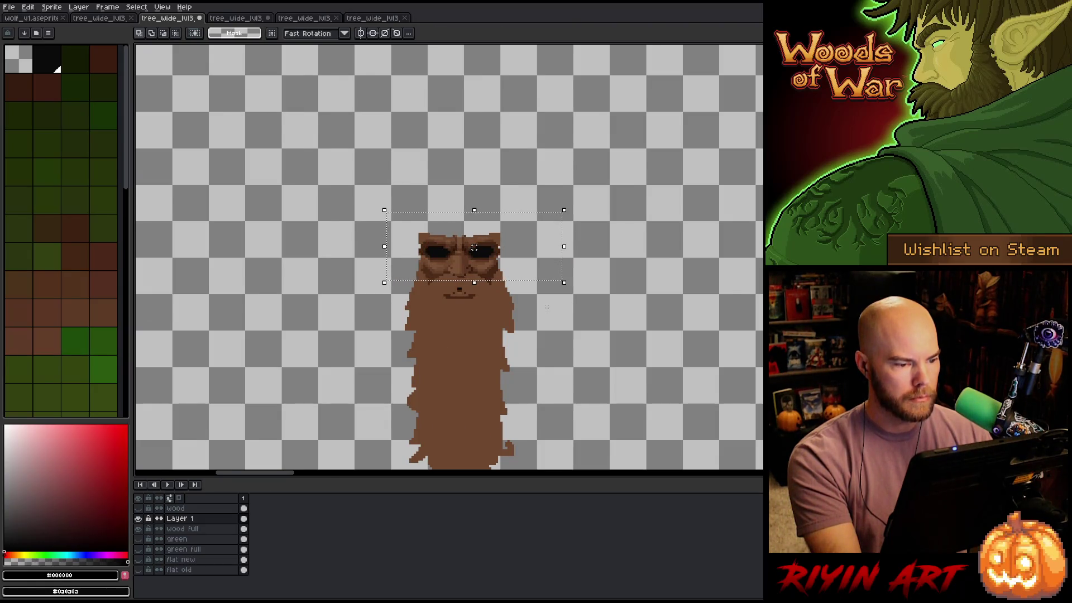
{"action": "scroll", "coordinate": [474, 248], "scroll_direction": "down", "scroll_amount": 2}
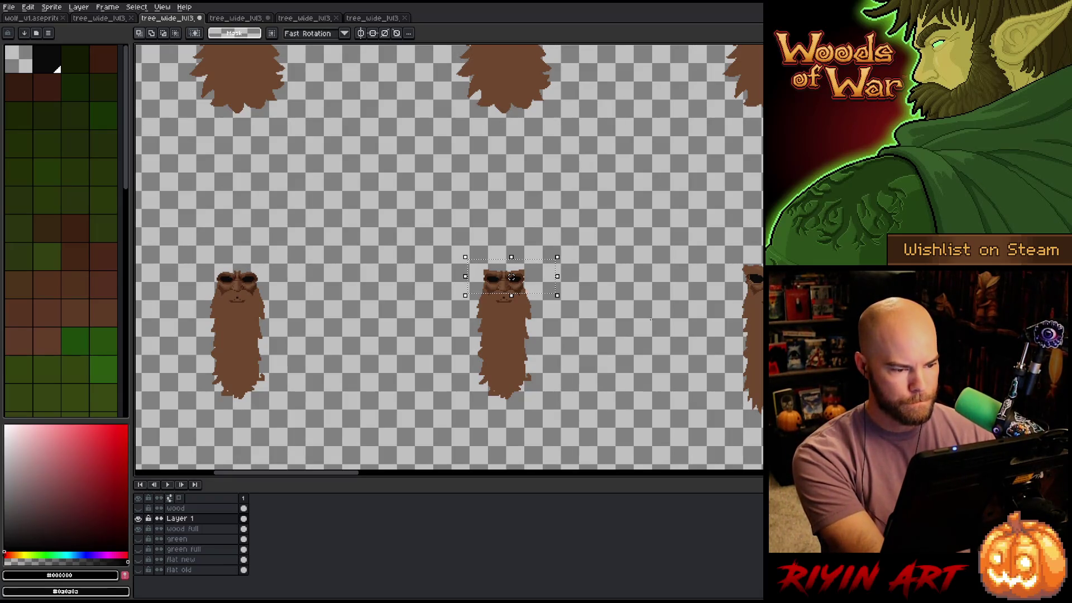
Duplicate Layer 1 into Layer 1 Copy, shift the copied eyes aside, and toggle its visibility to compare
{"action": "right_click", "coordinate": [187, 518]}
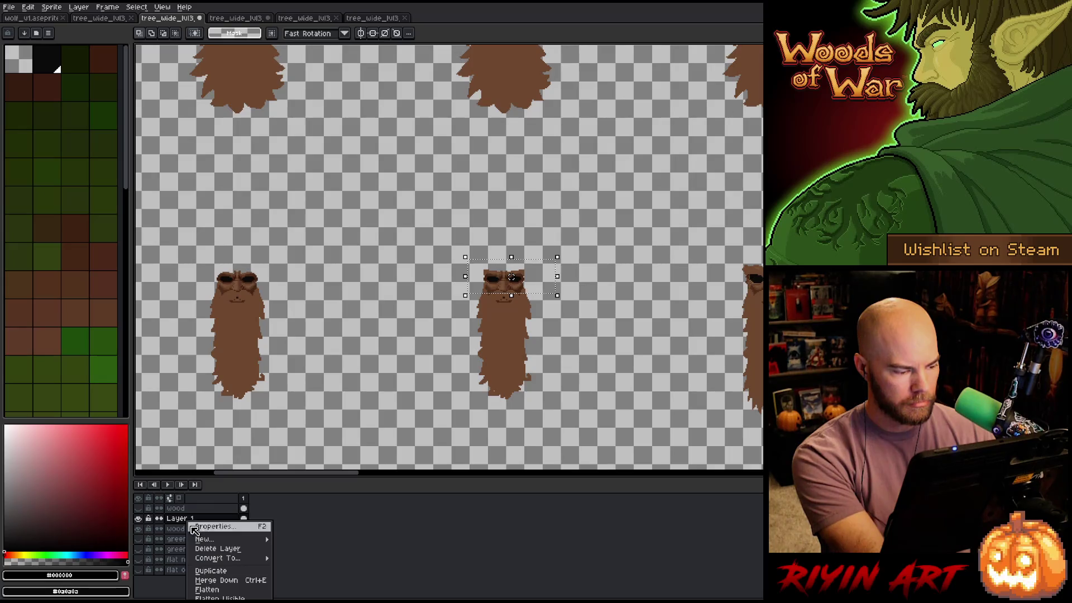
{"action": "left_click", "coordinate": [213, 571]}
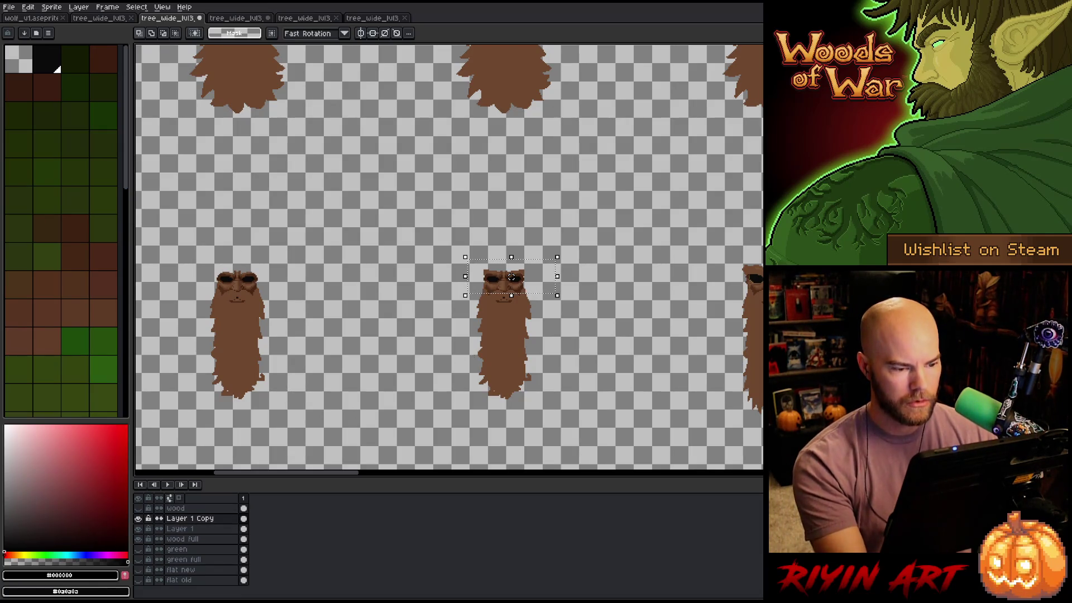
{"action": "mouse_move", "coordinate": [512, 277]}
{"action": "left_mouse_down"}
{"action": "mouse_move", "coordinate": [331, 279]}
{"action": "mouse_move", "coordinate": [336, 296]}
{"action": "mouse_move", "coordinate": [654, 288]}
{"action": "mouse_move", "coordinate": [642, 300]}
{"action": "mouse_move", "coordinate": [663, 286]}
{"action": "left_mouse_up"}
{"action": "scroll", "coordinate": [355, 290], "scroll_direction": "up", "scroll_amount": 1}
{"action": "scroll", "coordinate": [664, 286], "scroll_direction": "up", "scroll_amount": 2}
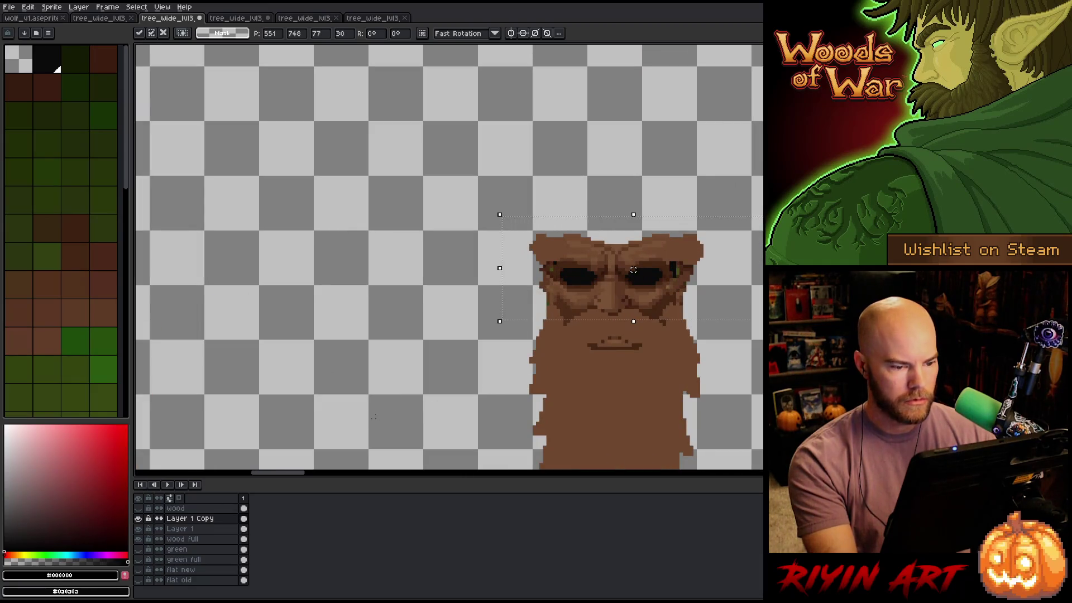
{"action": "left_click", "coordinate": [138, 518]}
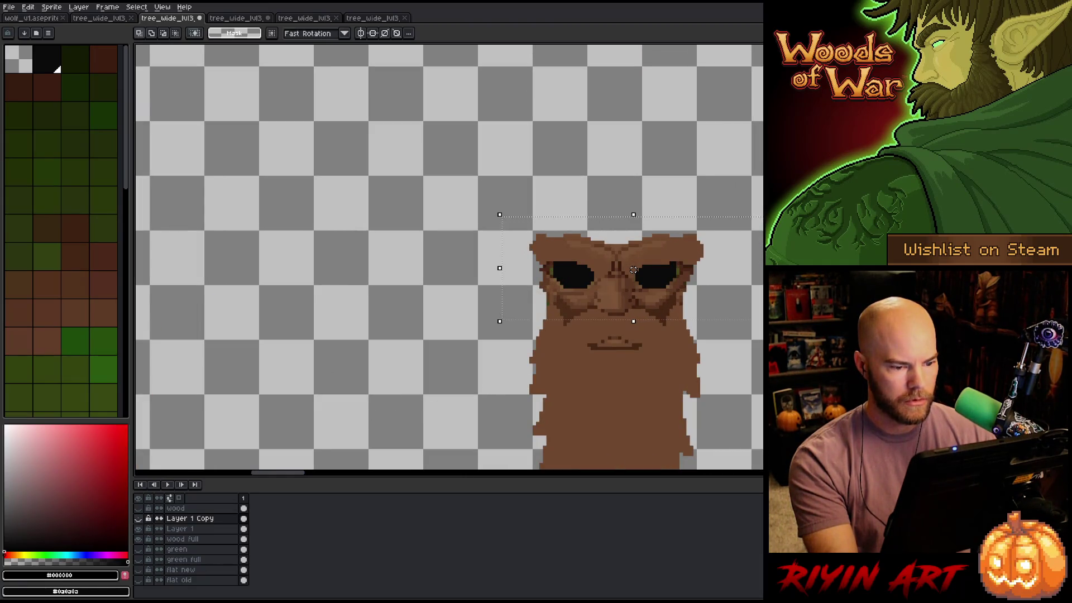
{"action": "key", "text": "shift+x"}
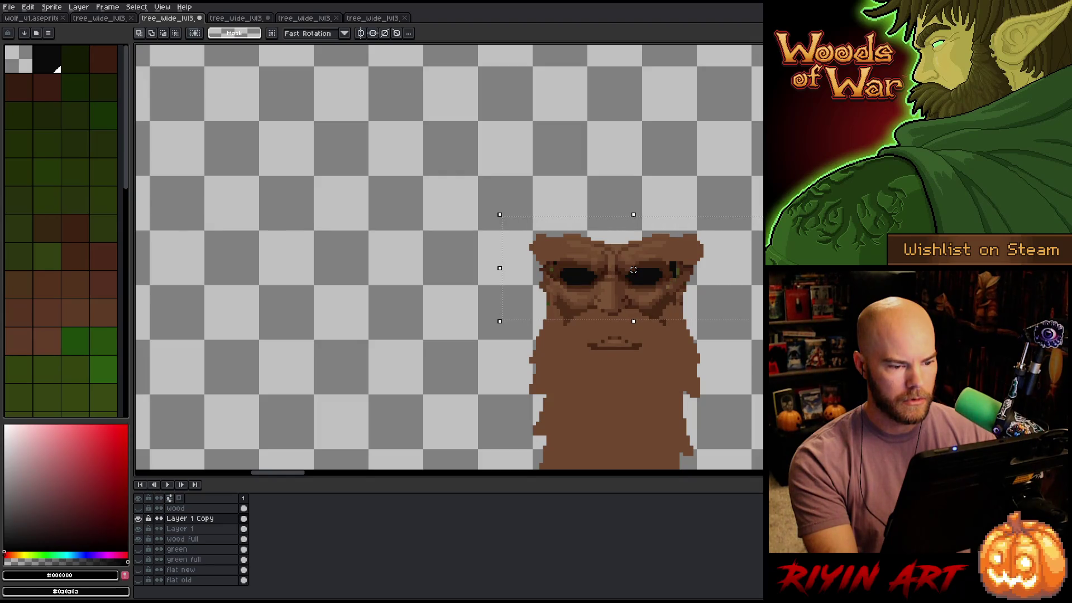
{"action": "key", "text": "Delete"}
Pan and zoom across the tree sheet, then draw a rectangular selection around the large trunk's face
{"action": "scroll", "coordinate": [634, 269], "scroll_direction": "down", "scroll_amount": 4}
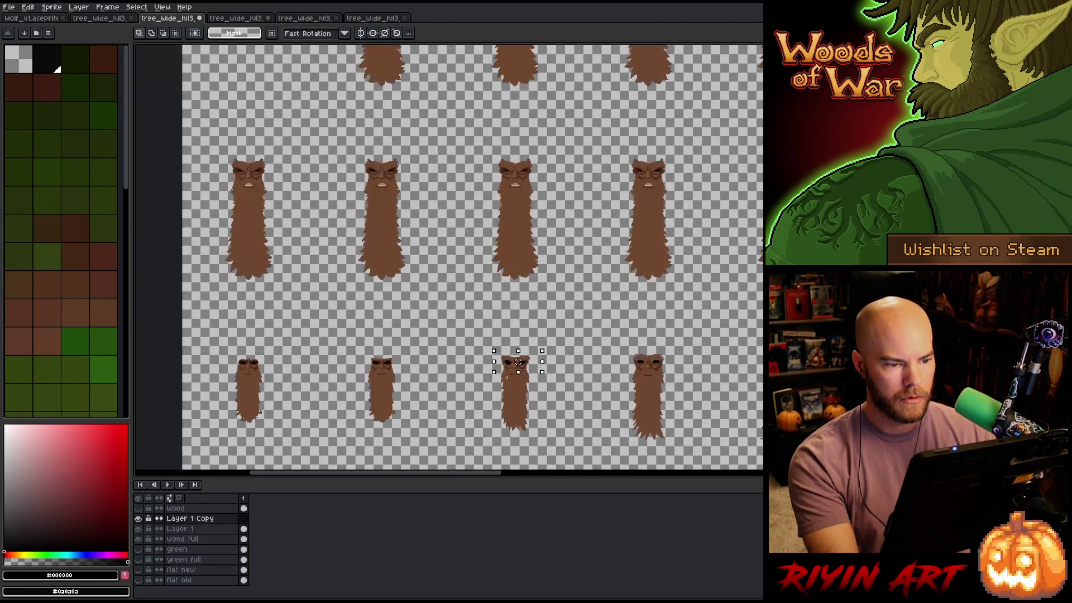
{"action": "scroll", "coordinate": [525, 373], "scroll_direction": "up", "scroll_amount": 1}
{"action": "scroll", "coordinate": [525, 374], "scroll_direction": "down", "scroll_amount": 1}
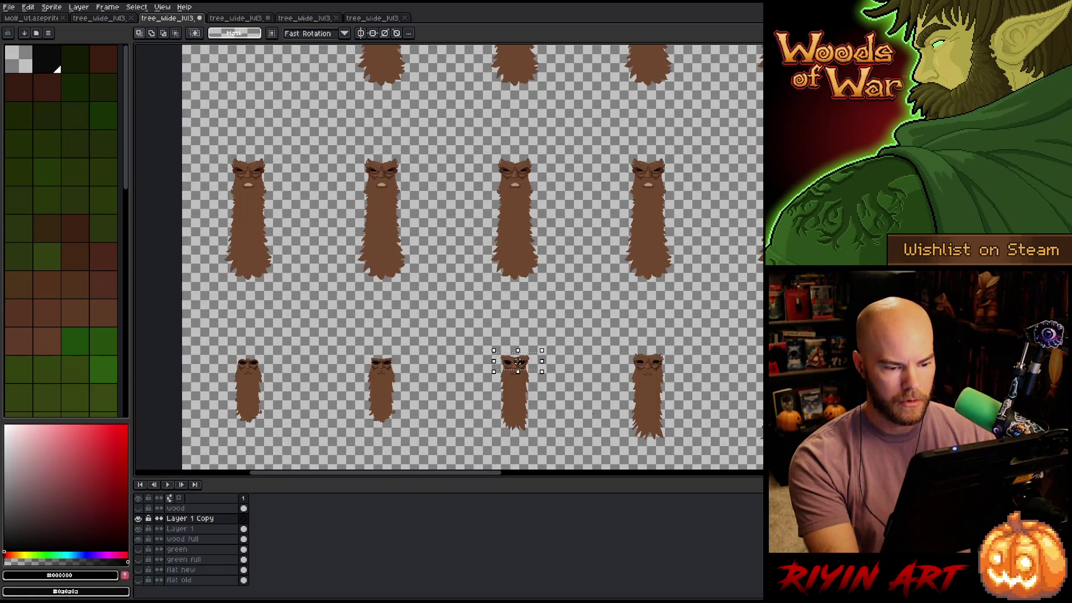
{"action": "mouse_move", "coordinate": [518, 361]}
{"action": "left_mouse_down"}
{"action": "mouse_move", "coordinate": [682, 348]}
{"action": "mouse_move", "coordinate": [596, 330]}
{"action": "left_mouse_up"}
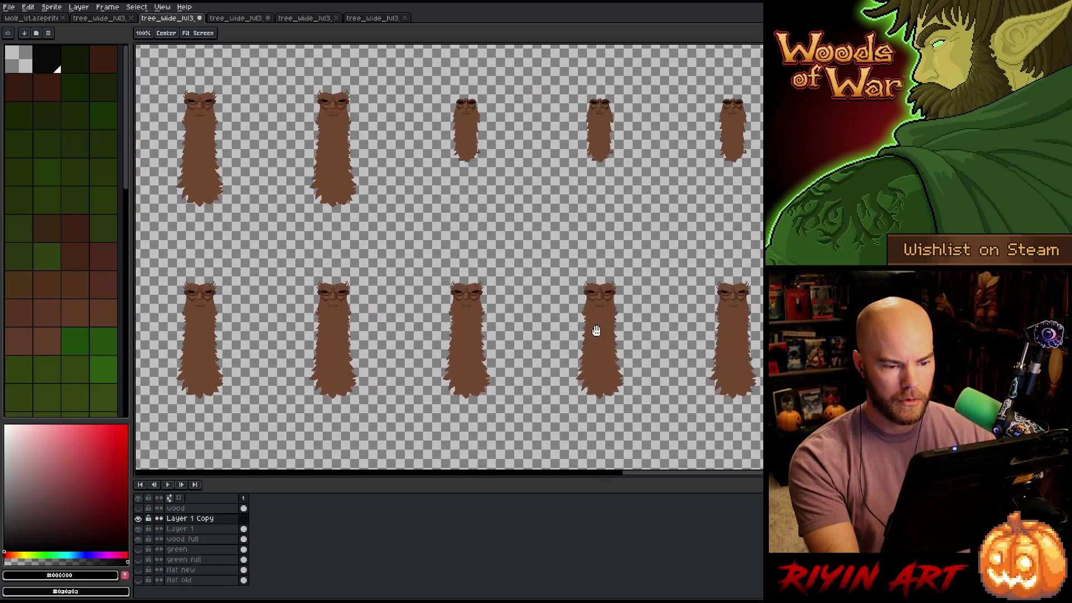
{"action": "scroll", "coordinate": [610, 299], "scroll_direction": "up", "scroll_amount": 2}
{"action": "scroll", "coordinate": [610, 298], "scroll_direction": "down", "scroll_amount": 3}
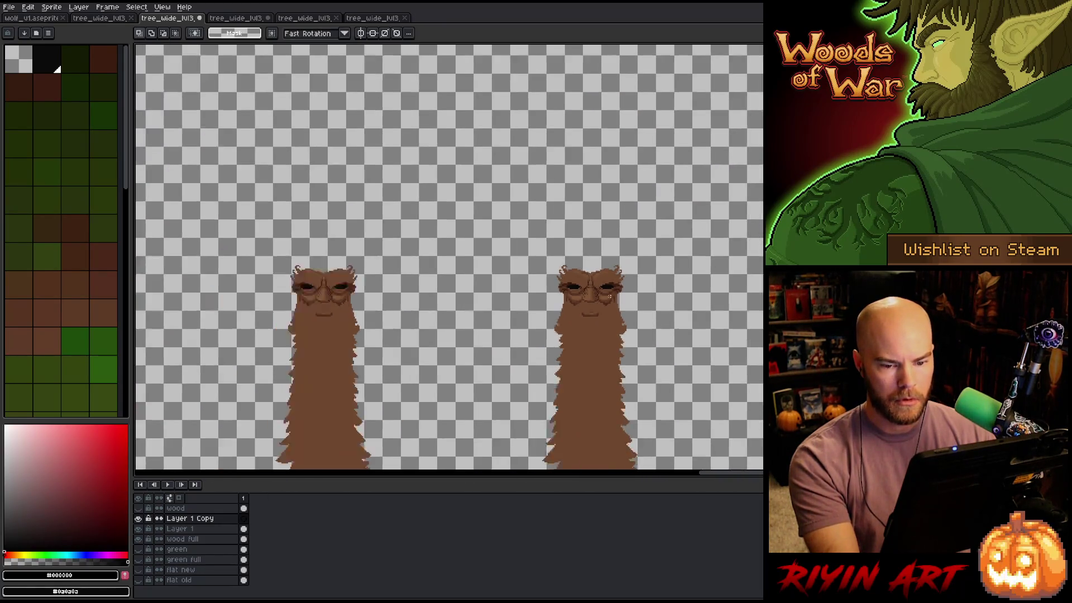
{"action": "left_click_drag", "start_coordinate": [610, 299], "coordinate": [526, 321]}
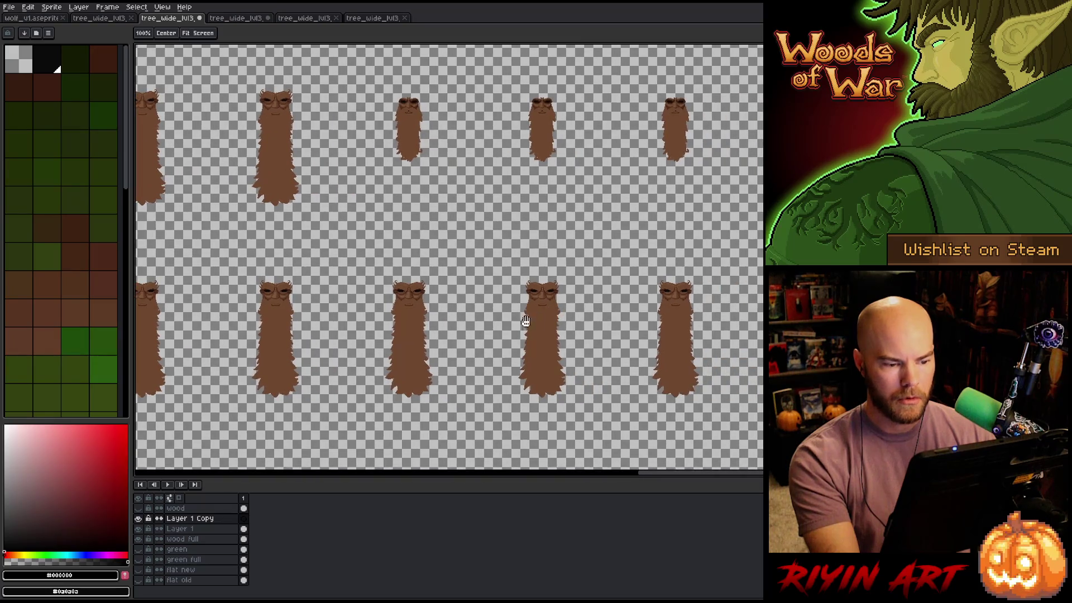
{"action": "left_click_drag", "start_coordinate": [404, 329], "coordinate": [434, 332]}
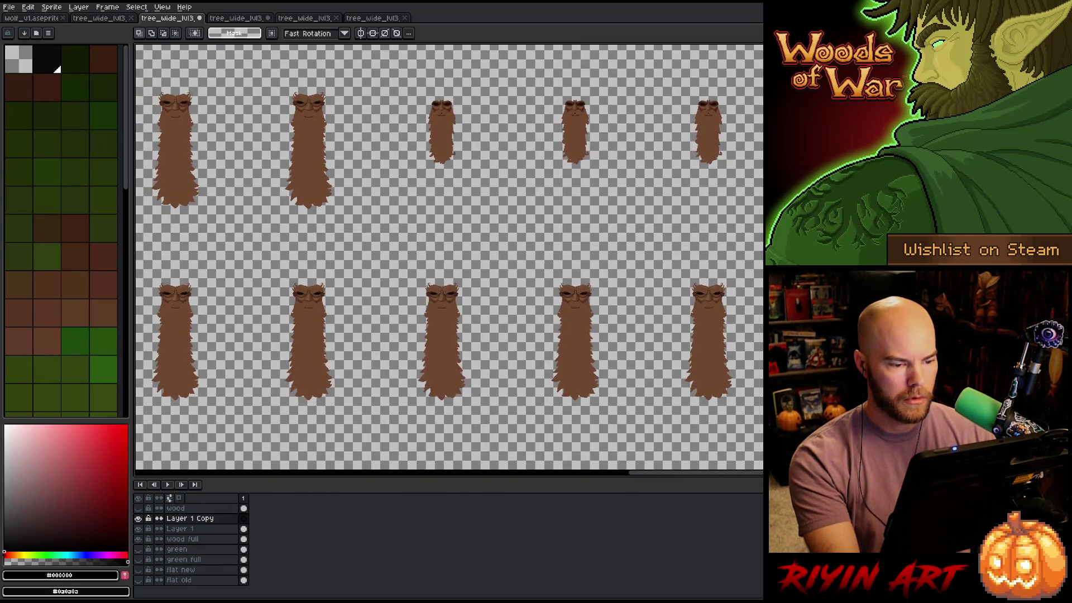
{"action": "scroll", "coordinate": [434, 332], "scroll_direction": "up", "scroll_amount": 3}
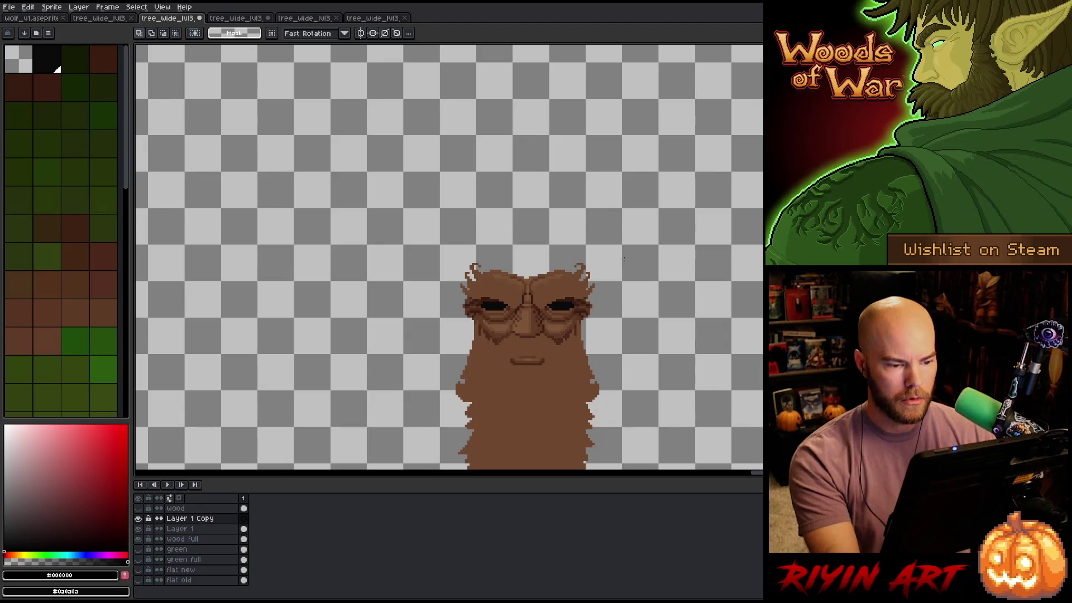
{"action": "mouse_move", "coordinate": [624, 258]}
{"action": "left_mouse_down"}
{"action": "mouse_move", "coordinate": [419, 337]}
{"action": "mouse_move", "coordinate": [424, 349]}
{"action": "left_mouse_up"}
{"action": "left_click", "coordinate": [200, 541]}
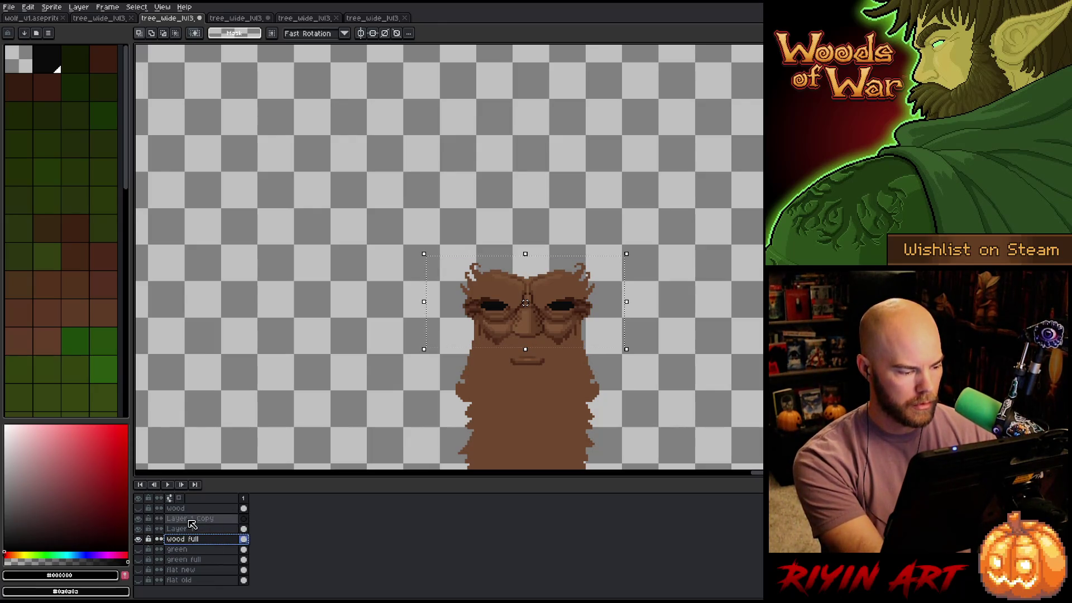
{"action": "left_click", "coordinate": [192, 520]}
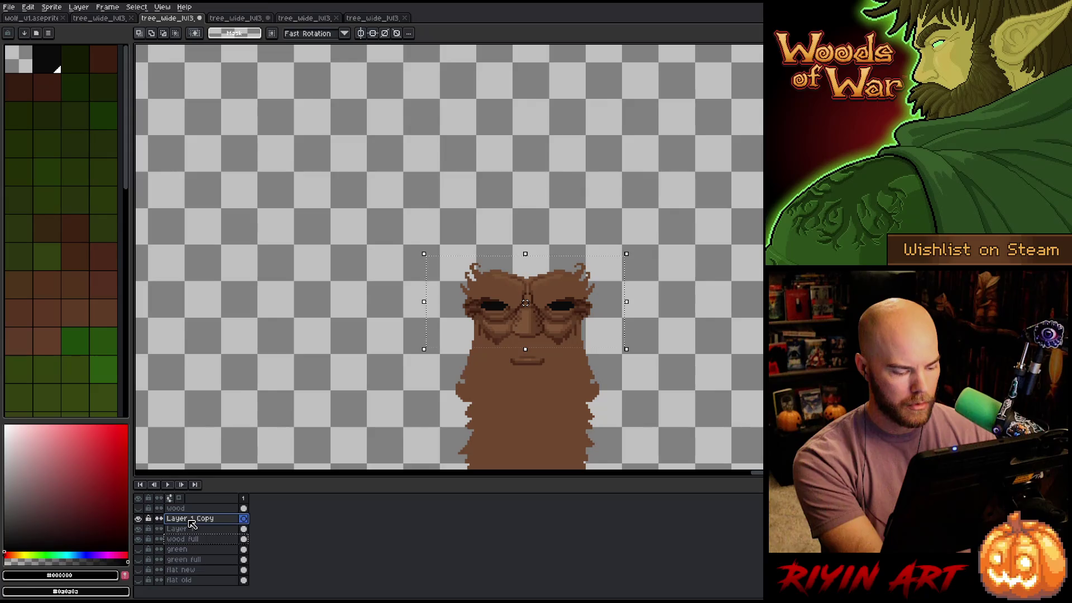
{"action": "key", "text": "ctrl+shift+j"}
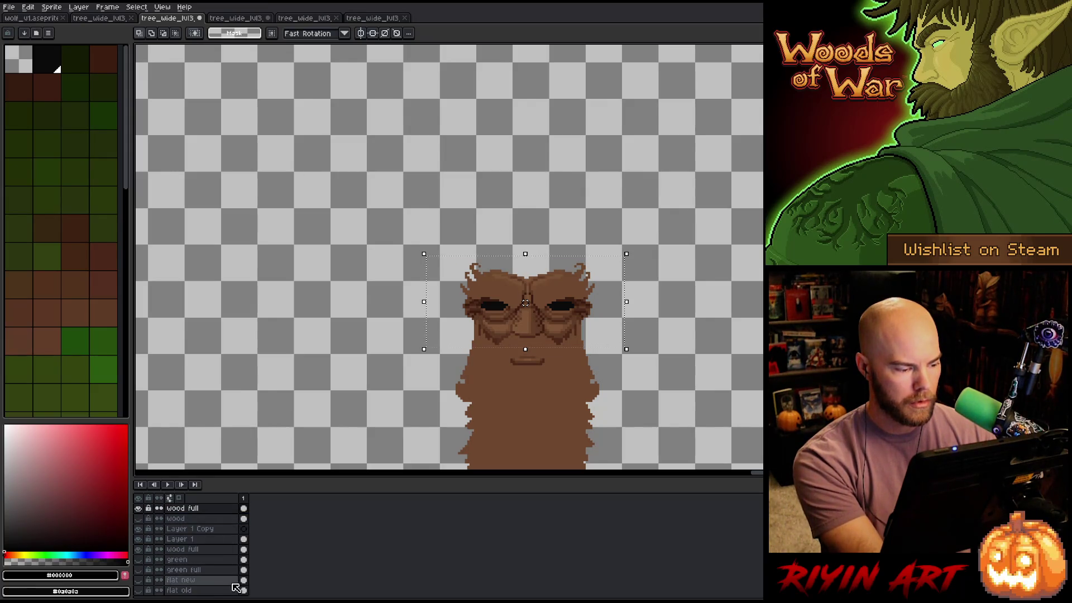
{"action": "key", "text": "ctrl+z"}
{"action": "left_click", "coordinate": [214, 540]}
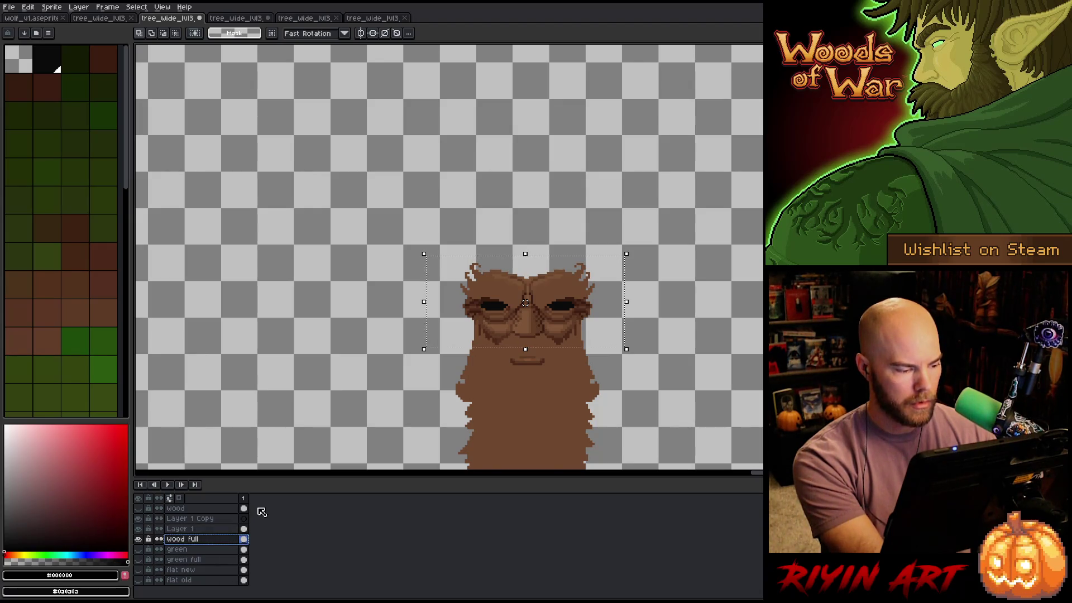
{"action": "left_click", "coordinate": [549, 301]}
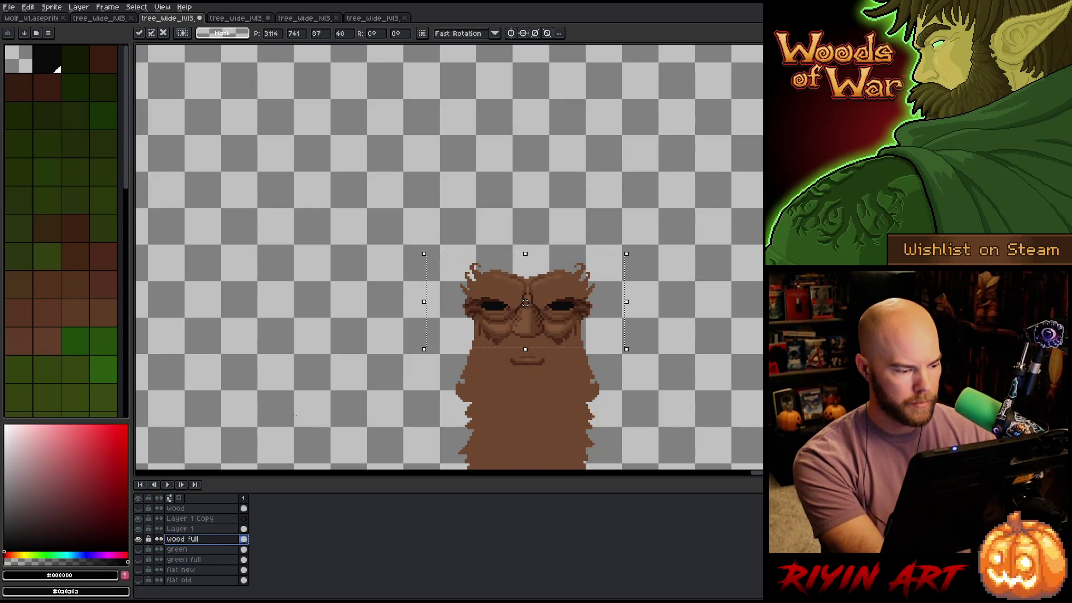
{"action": "left_click", "coordinate": [185, 519]}
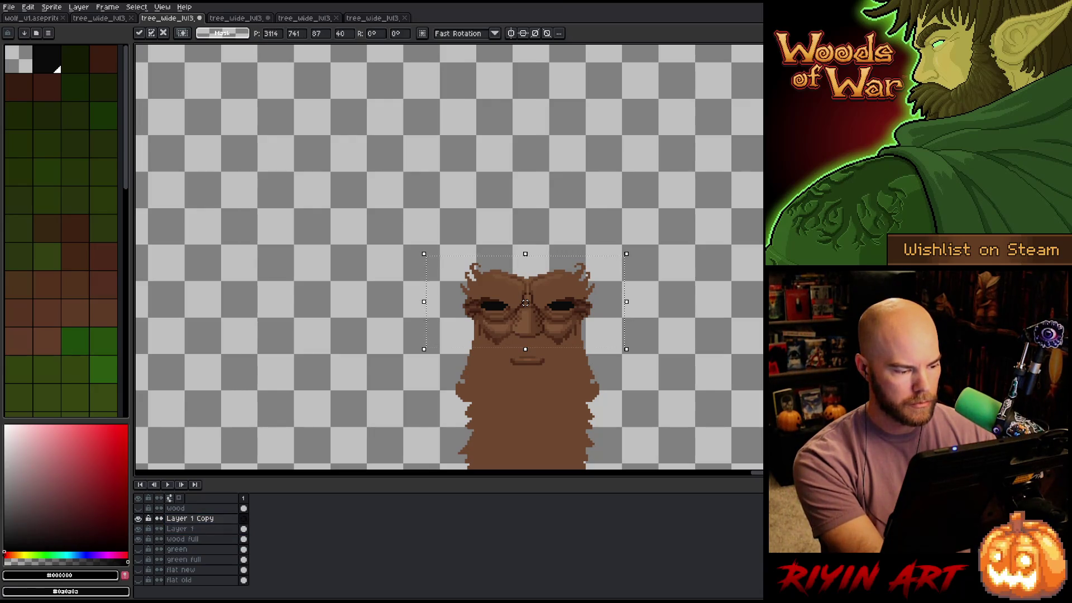
{"action": "left_click", "coordinate": [193, 519]}
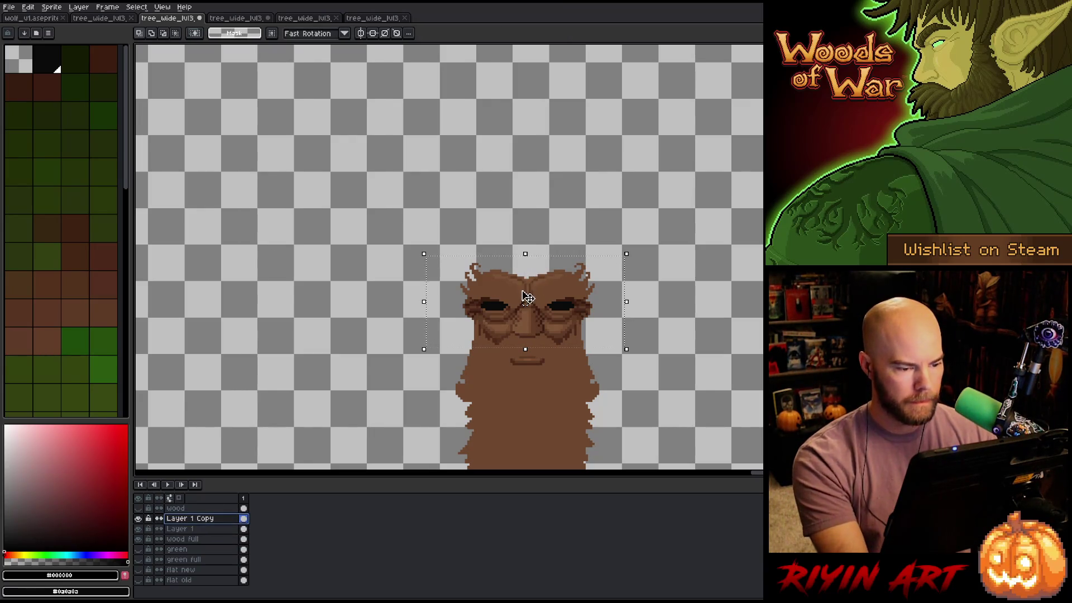
Fit the face piece onto the second tree's face, commit it, and toggle the layer to check the fit
{"action": "mouse_move", "coordinate": [528, 297]}
{"action": "left_mouse_down"}
{"action": "mouse_move", "coordinate": [311, 306]}
{"action": "mouse_move", "coordinate": [681, 342]}
{"action": "mouse_move", "coordinate": [724, 302]}
{"action": "mouse_move", "coordinate": [174, 309]}
{"action": "left_mouse_up"}
{"action": "scroll", "coordinate": [725, 301], "scroll_direction": "down", "scroll_amount": 1}
{"action": "left_click_drag", "start_coordinate": [194, 411], "coordinate": [392, 411]}
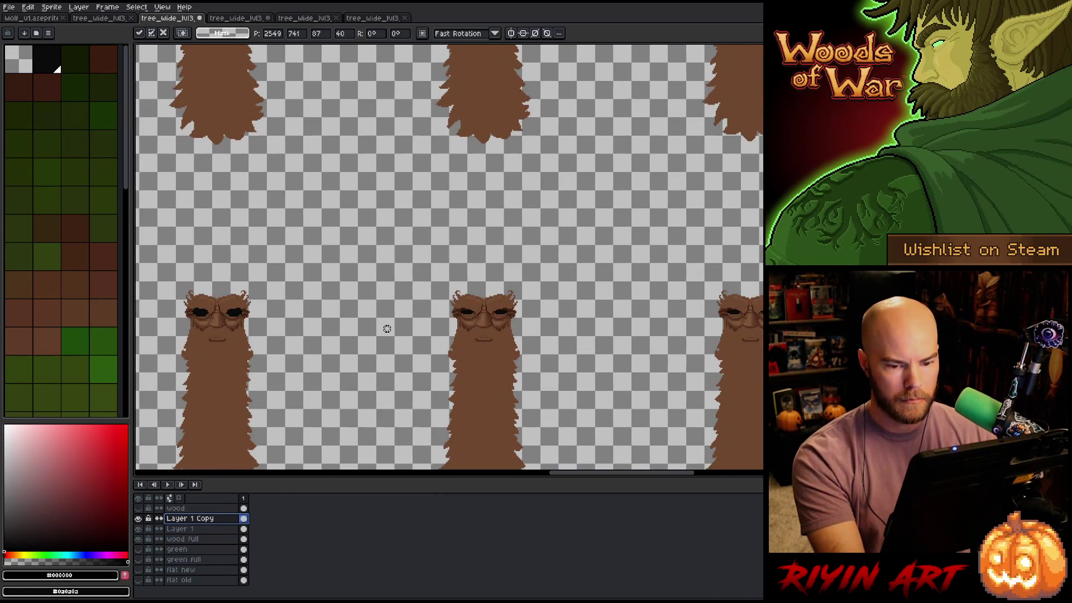
{"action": "left_click_drag", "start_coordinate": [387, 329], "coordinate": [618, 326]}
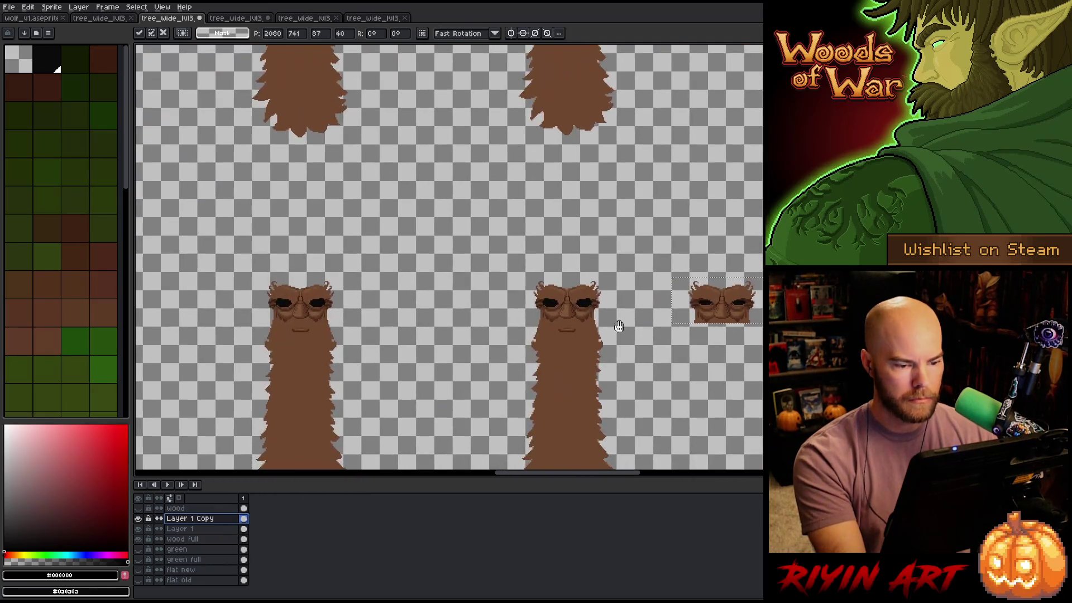
{"action": "scroll", "coordinate": [619, 326], "scroll_direction": "up", "scroll_amount": 1}
{"action": "left_click_drag", "start_coordinate": [859, 299], "coordinate": [551, 300]}
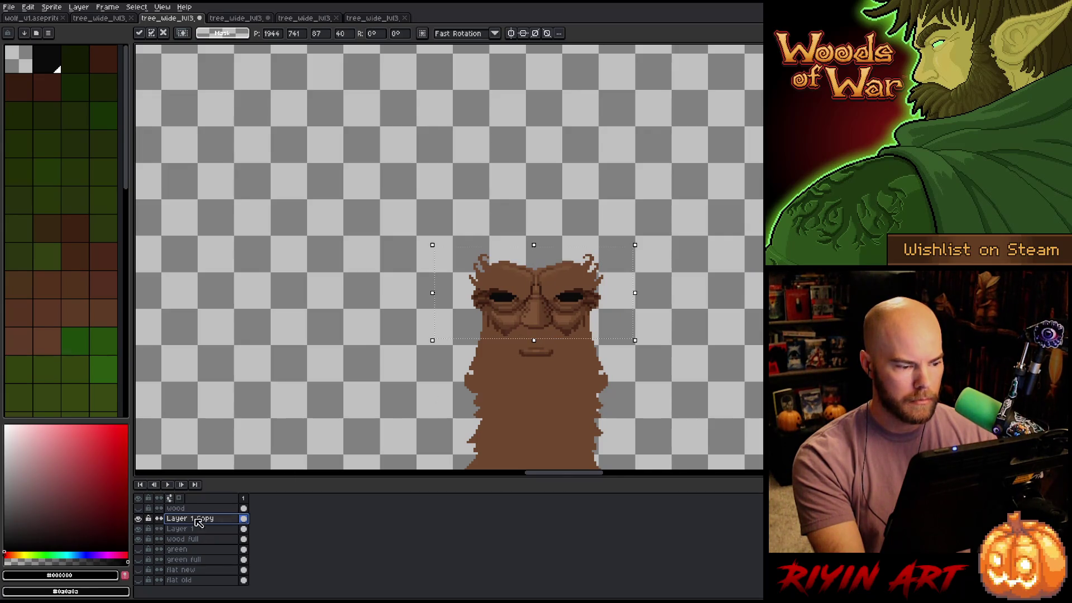
{"action": "left_click", "coordinate": [139, 518]}
{"action": "left_click", "coordinate": [139, 519]}
{"action": "left_click", "coordinate": [139, 519]}
{"action": "left_click", "coordinate": [139, 519]}
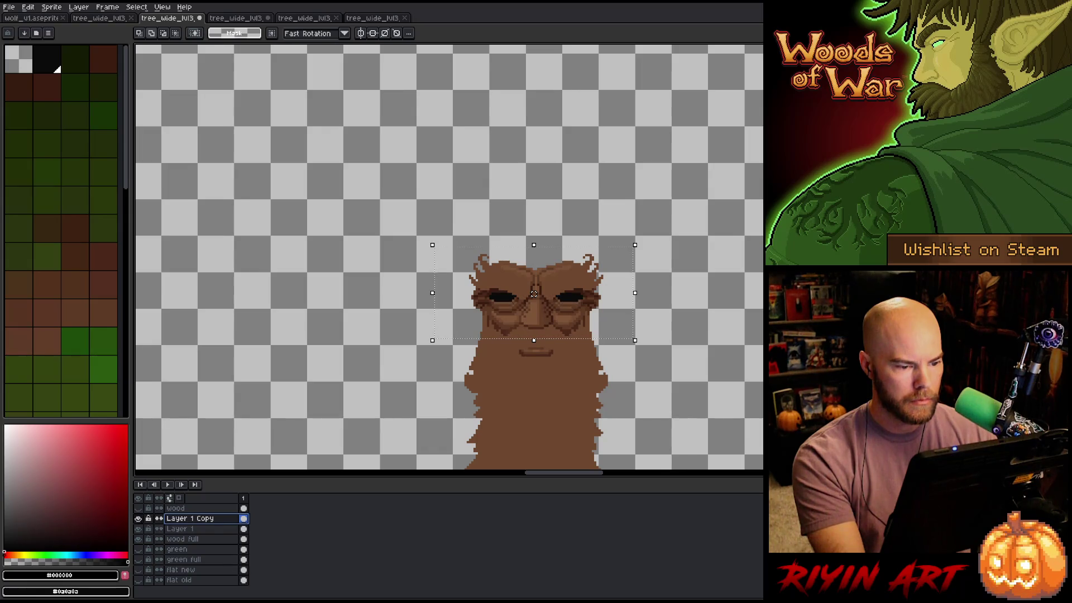
{"action": "left_click", "coordinate": [140, 518]}
Duplicate the face layer and place the copied face onto the centre tree
{"action": "right_click", "coordinate": [186, 520]}
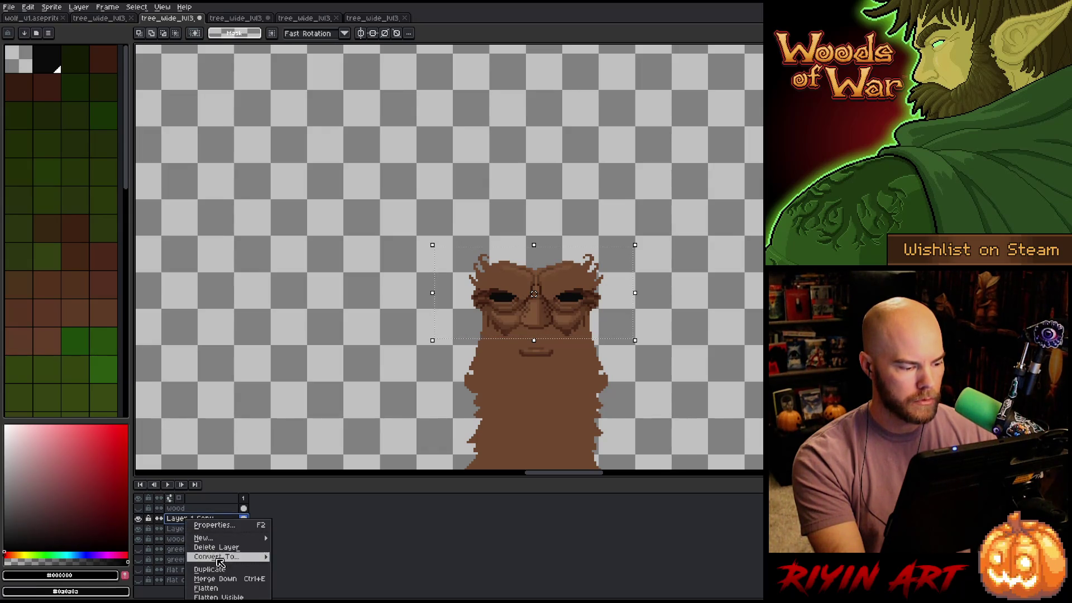
{"action": "left_click", "coordinate": [209, 569]}
{"action": "scroll", "coordinate": [574, 390], "scroll_direction": "down", "scroll_amount": 2}
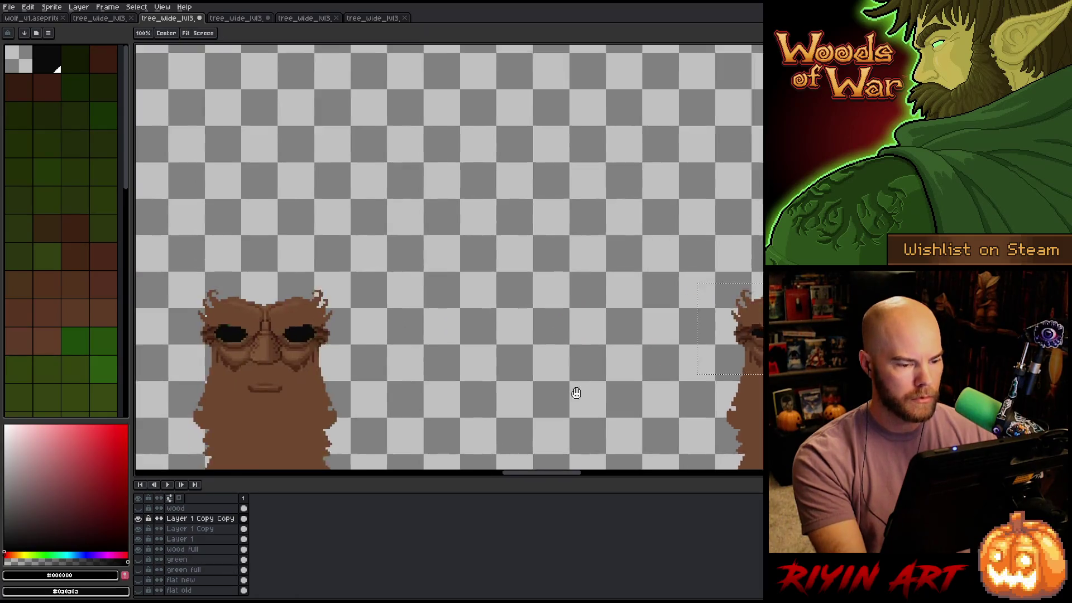
{"action": "left_click_drag", "start_coordinate": [811, 367], "coordinate": [478, 366]}
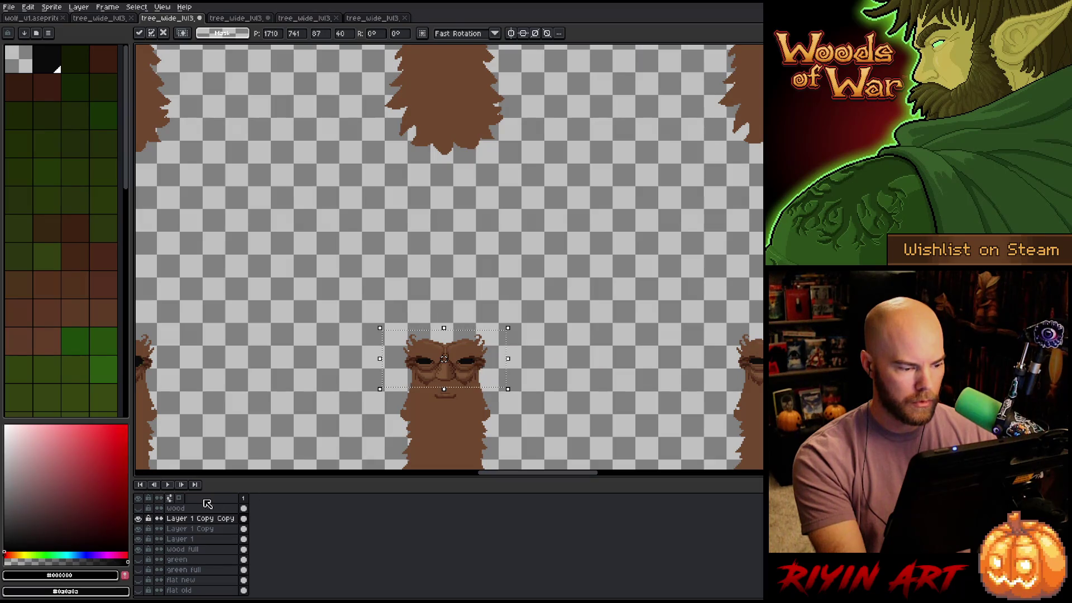
{"action": "key", "text": "Return"}
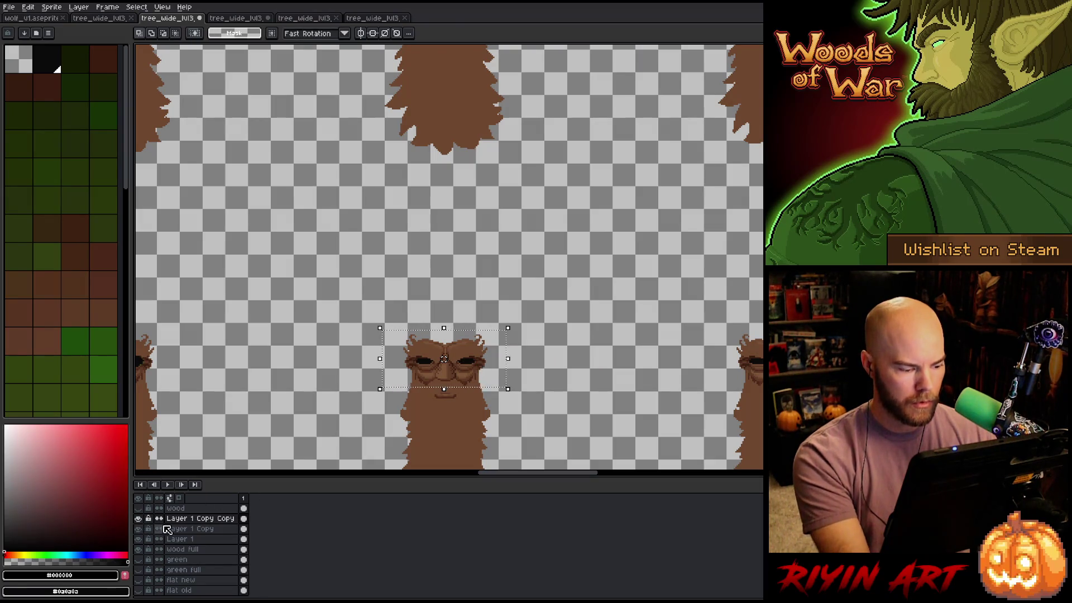
Hide the older face copy, duplicate the face layer again and shift the copy left onto neighbouring trees
{"action": "left_click", "coordinate": [138, 529]}
{"action": "right_click", "coordinate": [192, 518]}
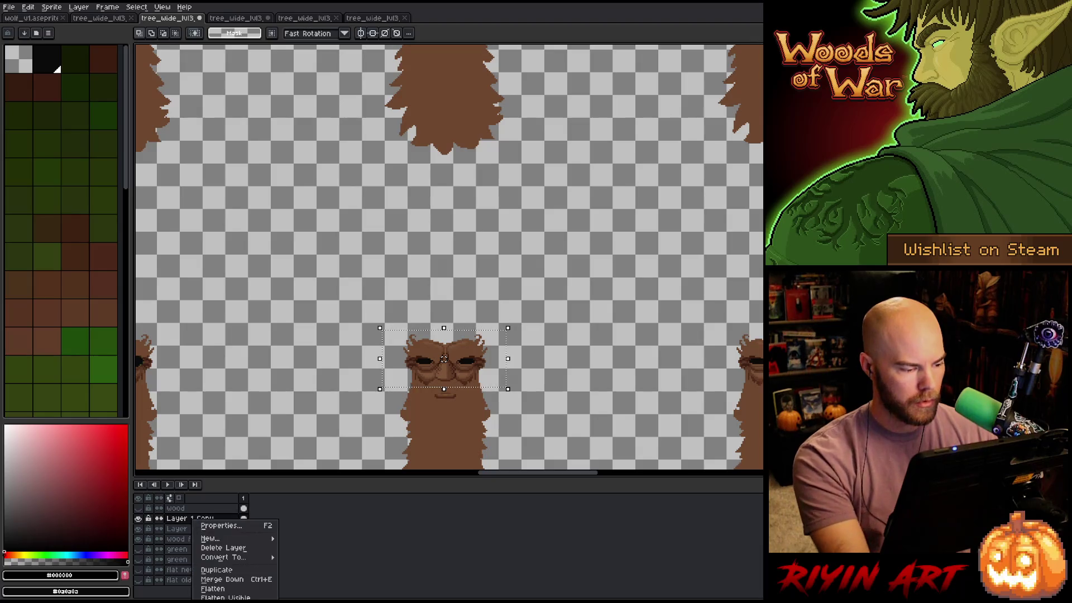
{"action": "left_click", "coordinate": [227, 571]}
{"action": "scroll", "coordinate": [449, 260], "scroll_direction": "down", "scroll_amount": 2}
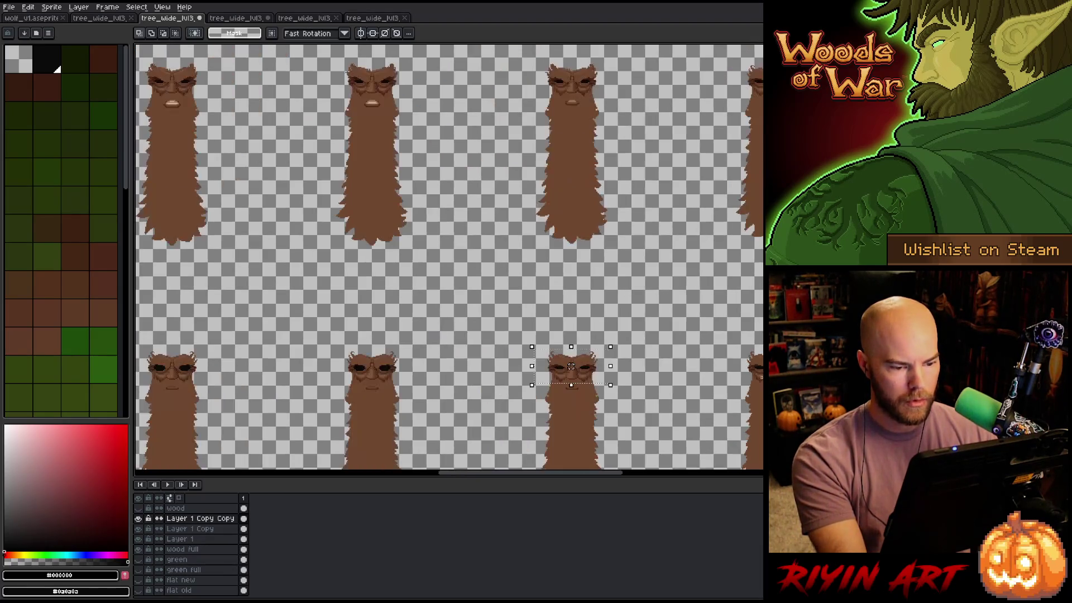
{"action": "key", "text": "Return"}
{"action": "mouse_move", "coordinate": [571, 366]}
{"action": "left_mouse_down"}
{"action": "mouse_move", "coordinate": [395, 392]}
{"action": "mouse_move", "coordinate": [376, 390]}
{"action": "mouse_move", "coordinate": [379, 363]}
{"action": "left_mouse_up"}
{"action": "scroll", "coordinate": [386, 372], "scroll_direction": "up", "scroll_amount": 3}
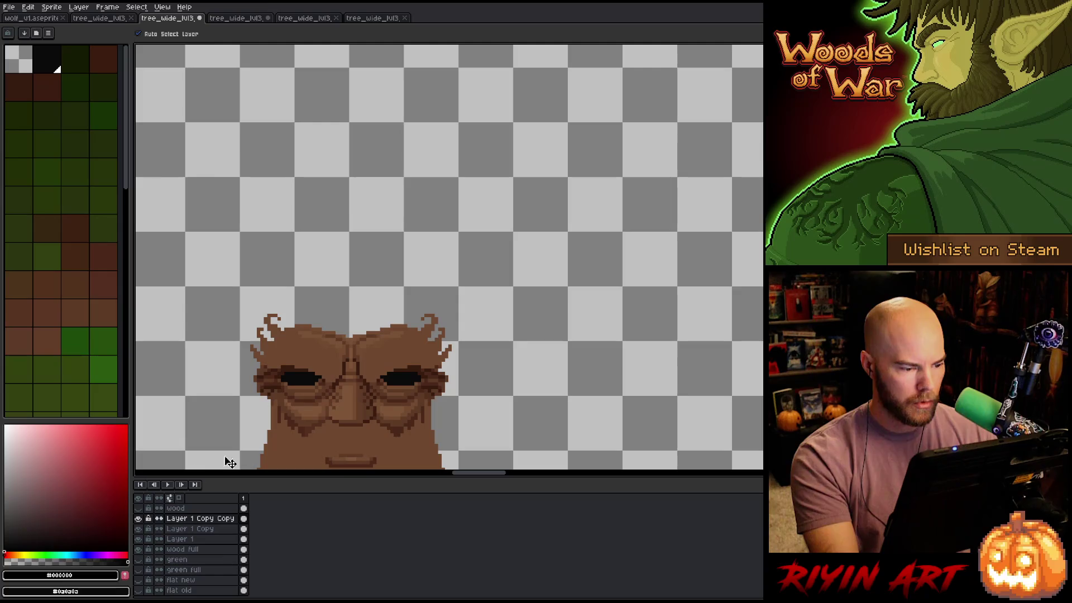
{"action": "scroll", "coordinate": [454, 370], "scroll_direction": "down", "scroll_amount": 5}
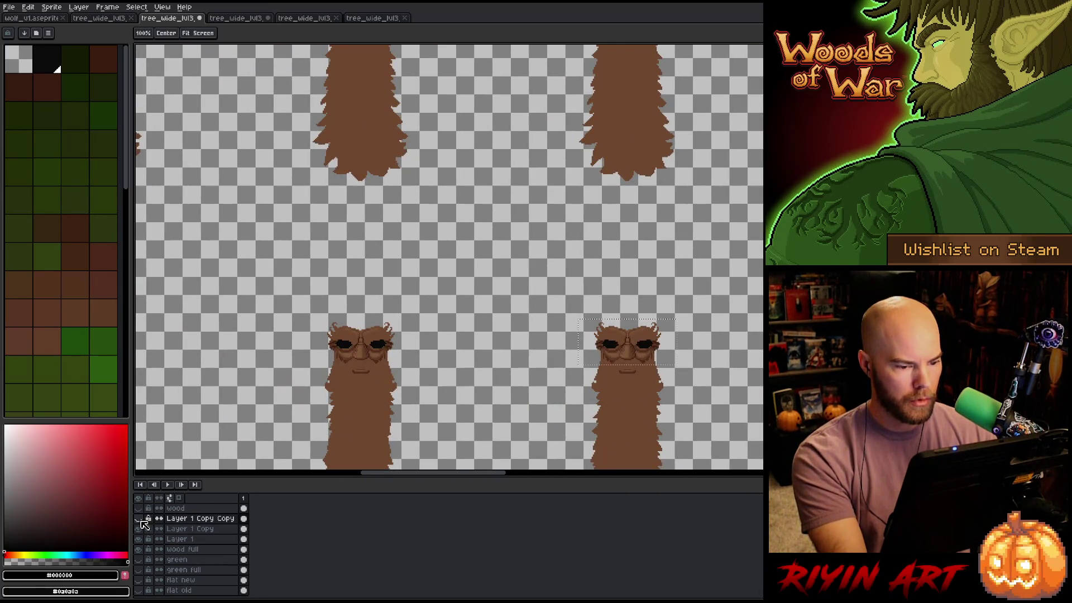
{"action": "scroll", "coordinate": [522, 359], "scroll_direction": "down", "scroll_amount": 3}
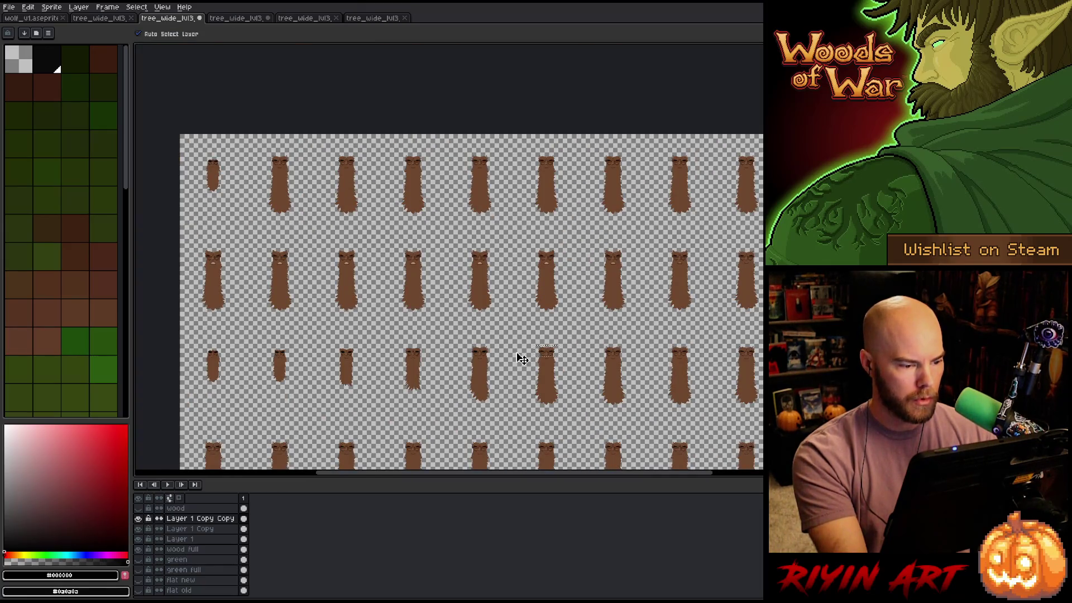
{"action": "scroll", "coordinate": [522, 359], "scroll_direction": "up", "scroll_amount": 2}
Duplicate the face layer, paste the copied heads and move them left onto the lower trees
{"action": "right_click", "coordinate": [204, 519]}
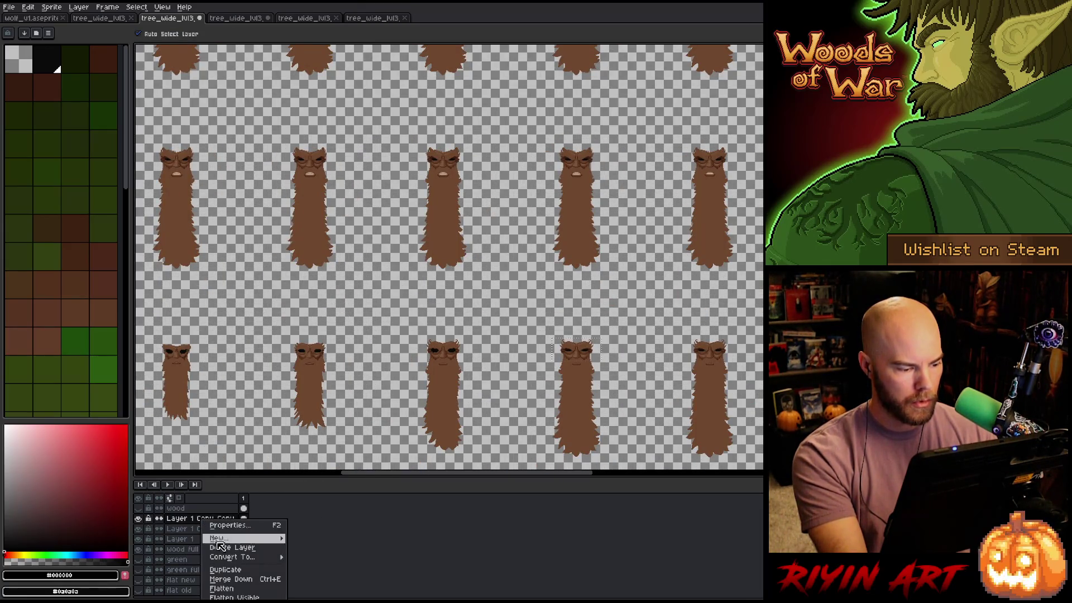
{"action": "left_click", "coordinate": [232, 570]}
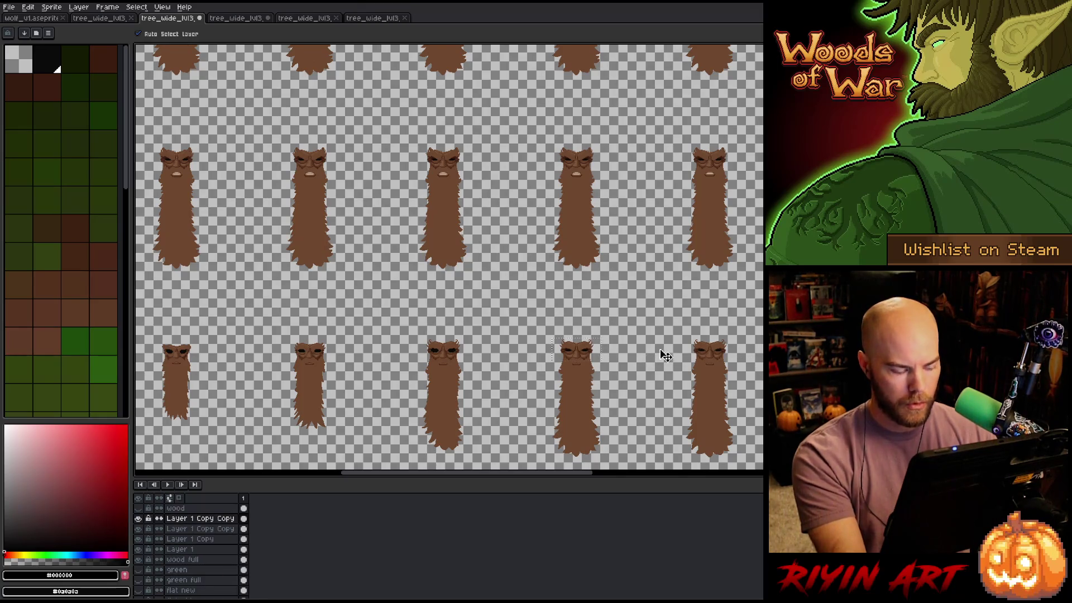
{"action": "key", "text": "ctrl+v"}
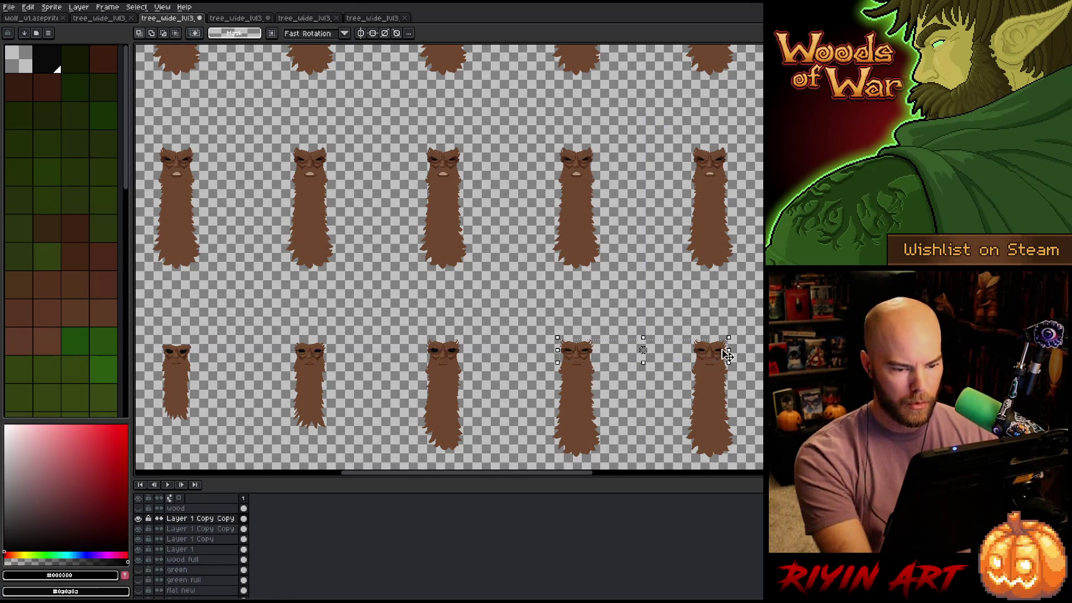
{"action": "mouse_move", "coordinate": [659, 353]}
{"action": "left_mouse_down"}
{"action": "mouse_move", "coordinate": [404, 366]}
{"action": "mouse_move", "coordinate": [451, 376]}
{"action": "mouse_move", "coordinate": [440, 349]}
{"action": "left_mouse_up"}
{"action": "scroll", "coordinate": [452, 376], "scroll_direction": "up", "scroll_amount": 5}
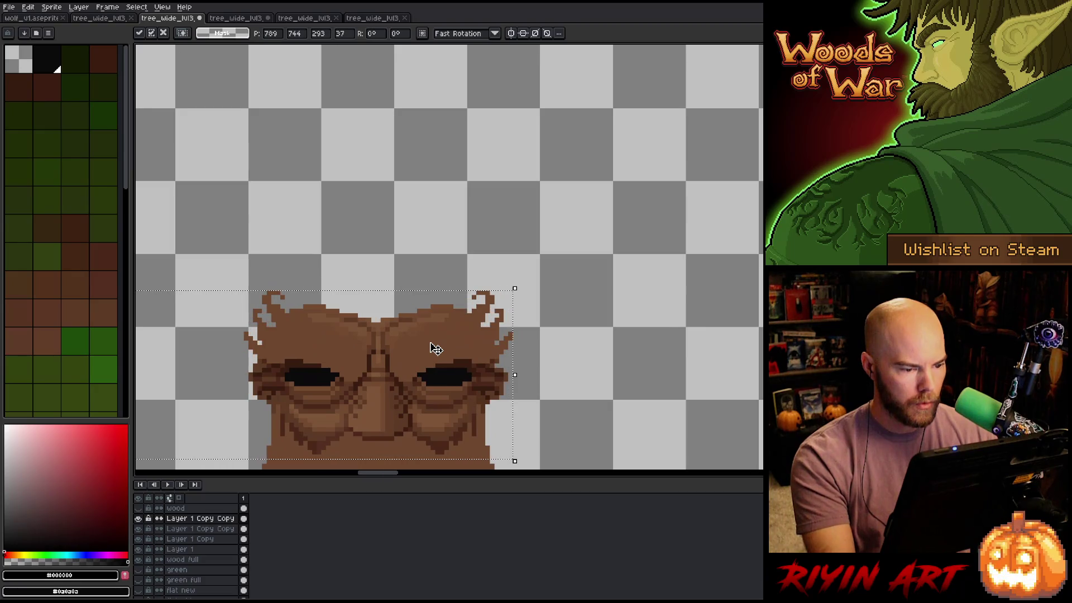
{"action": "left_click", "coordinate": [138, 519]}
{"action": "scroll", "coordinate": [507, 375], "scroll_direction": "down", "scroll_amount": 4}
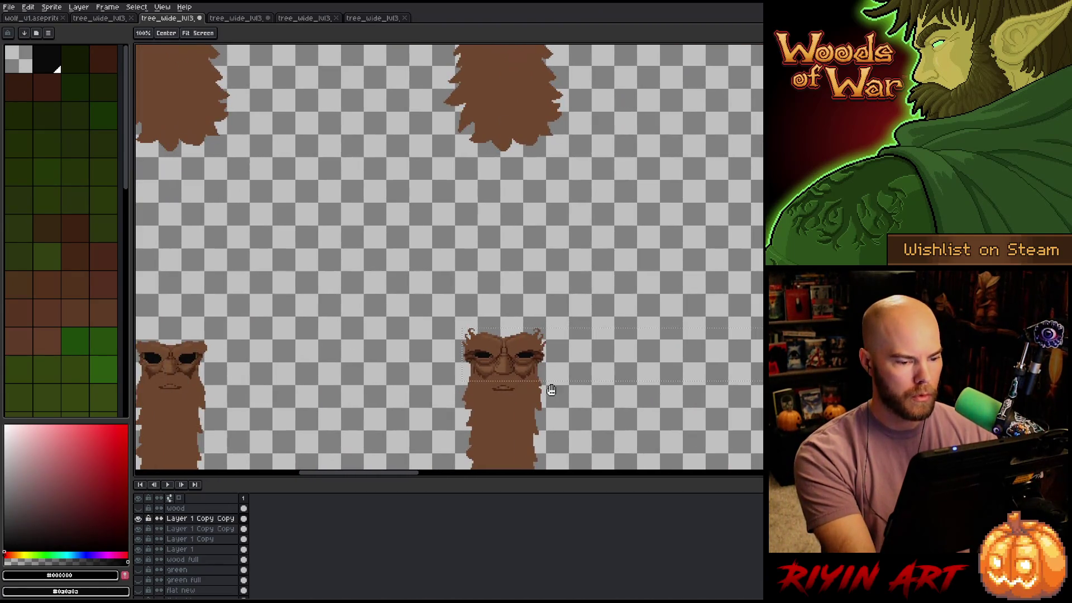
Toggle the face copy on and off to compare tufted and tuftless heads, then undo a trial selection
{"action": "left_click", "coordinate": [139, 519]}
{"action": "left_click", "coordinate": [139, 519]}
{"action": "left_click", "coordinate": [139, 519]}
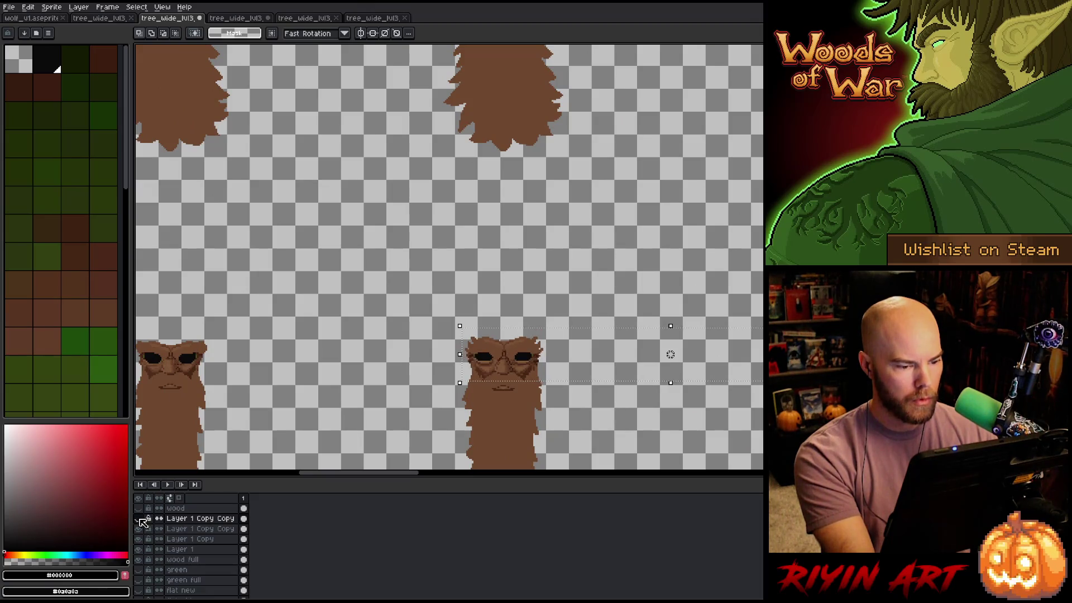
{"action": "left_click", "coordinate": [139, 519]}
{"action": "left_click", "coordinate": [139, 519]}
{"action": "left_click", "coordinate": [139, 519]}
{"action": "left_click", "coordinate": [139, 519]}
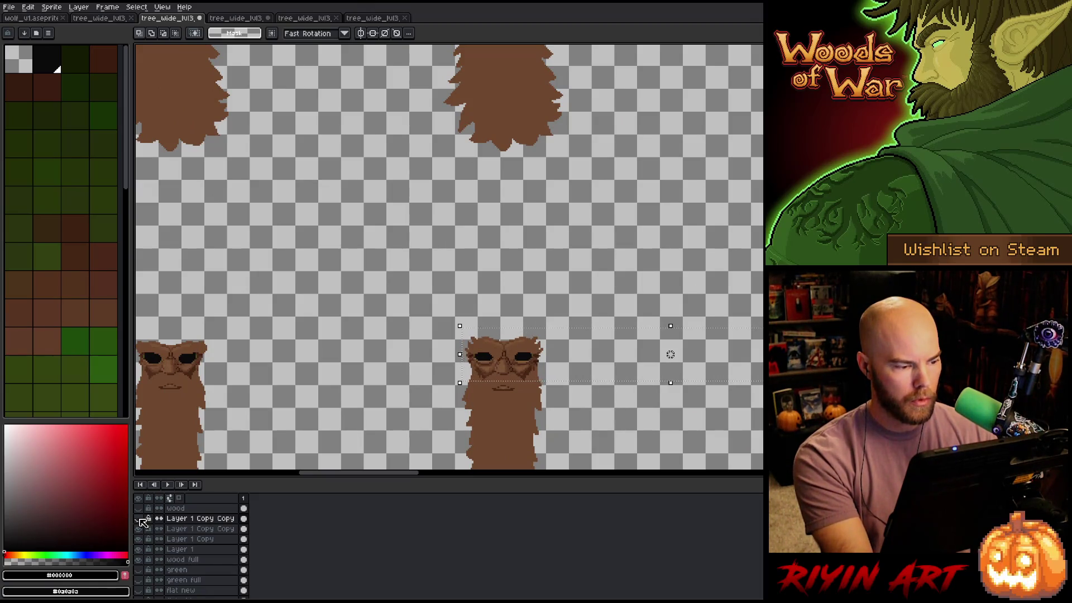
{"action": "left_click", "coordinate": [139, 519]}
{"action": "left_click", "coordinate": [139, 519]}
{"action": "left_click", "coordinate": [140, 519]}
{"action": "left_click", "coordinate": [139, 519]}
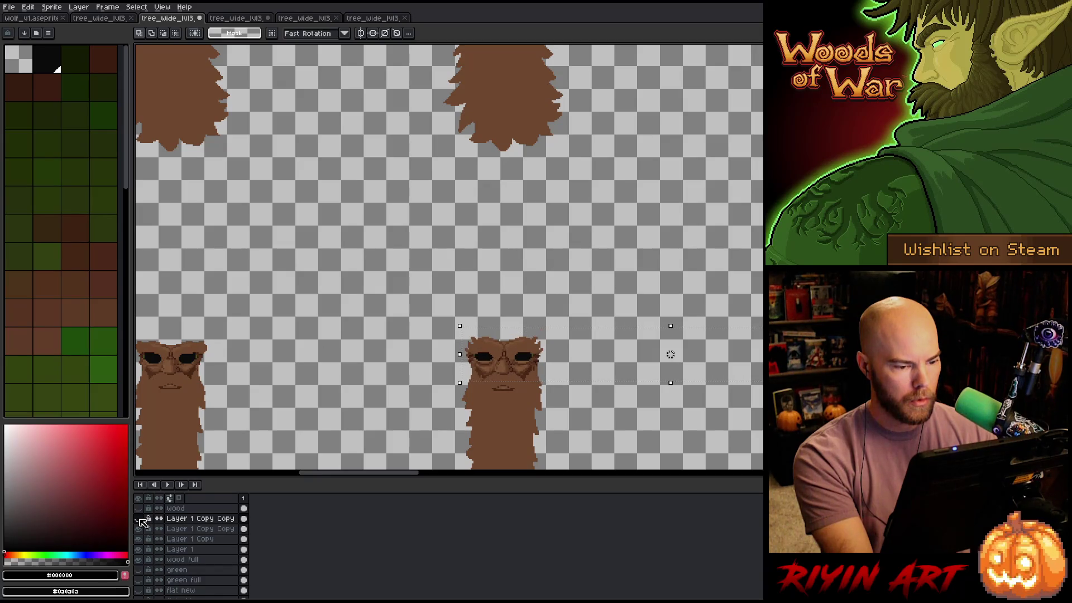
{"action": "left_click", "coordinate": [140, 519]}
{"action": "left_click", "coordinate": [139, 518]}
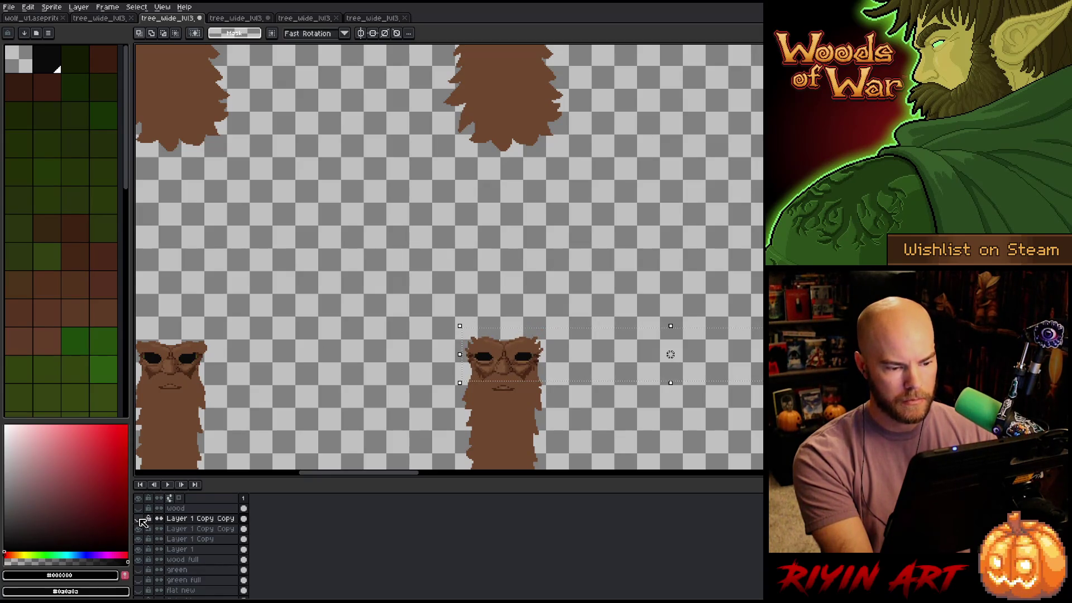
{"action": "left_click", "coordinate": [139, 519]}
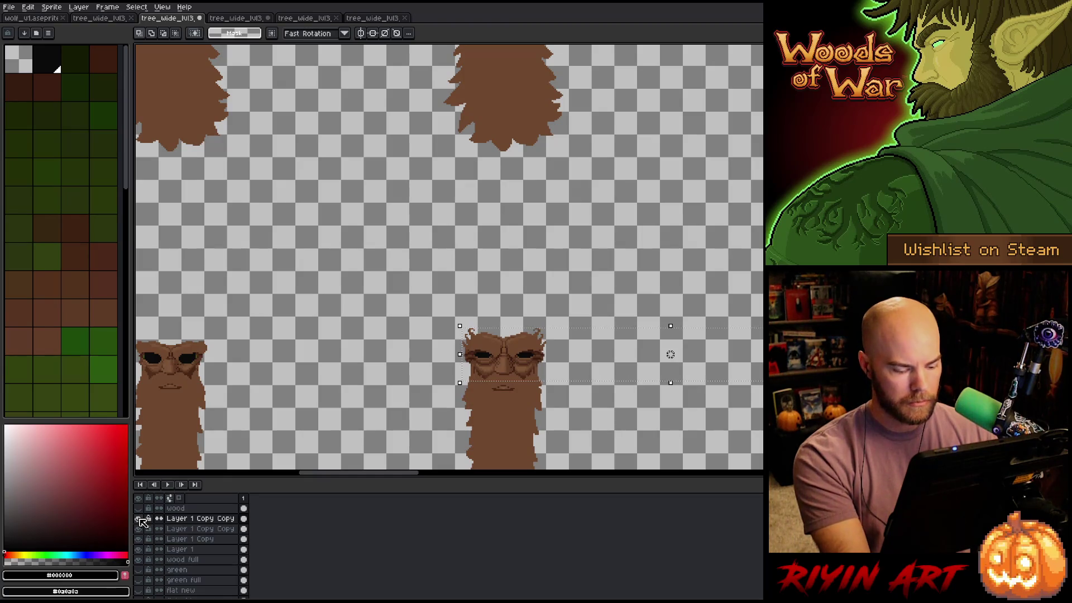
{"action": "left_click", "coordinate": [139, 519]}
{"action": "left_click", "coordinate": [139, 519]}
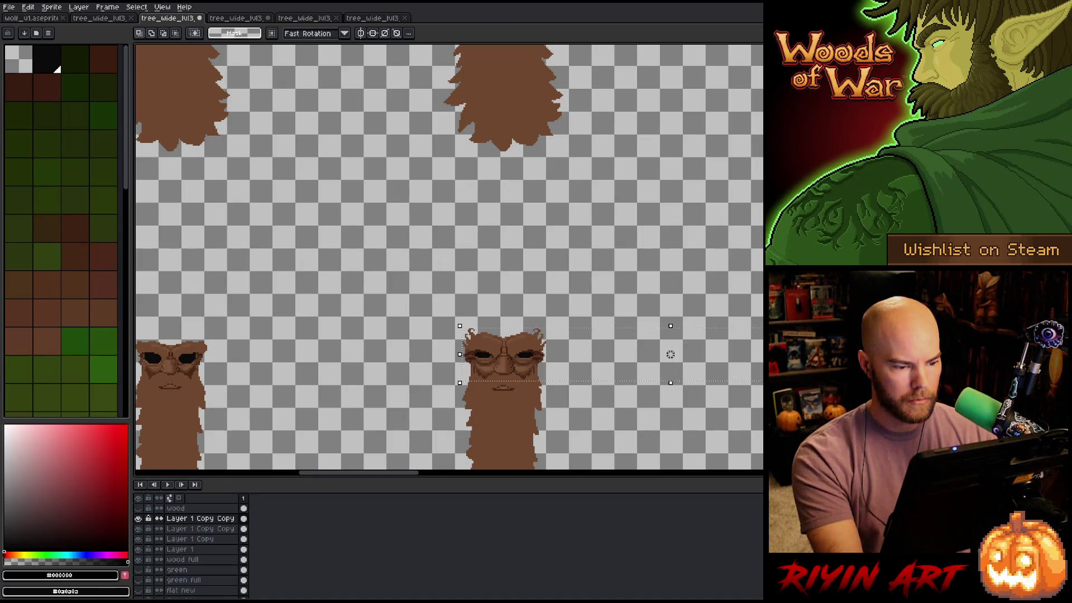
{"action": "left_click_drag", "start_coordinate": [436, 261], "coordinate": [566, 418]}
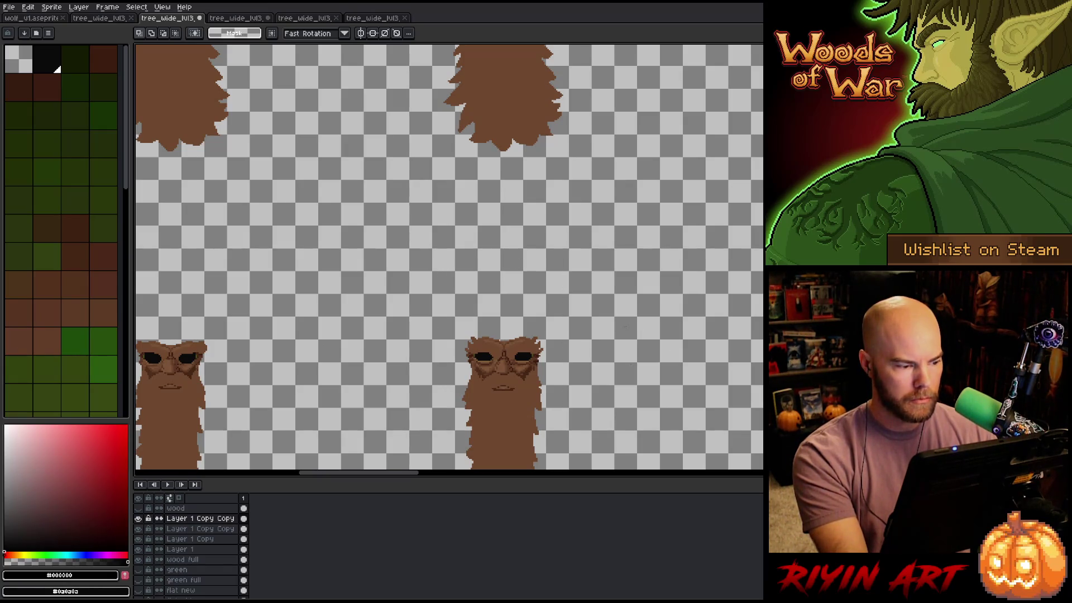
{"action": "key", "text": "ctrl+z"}
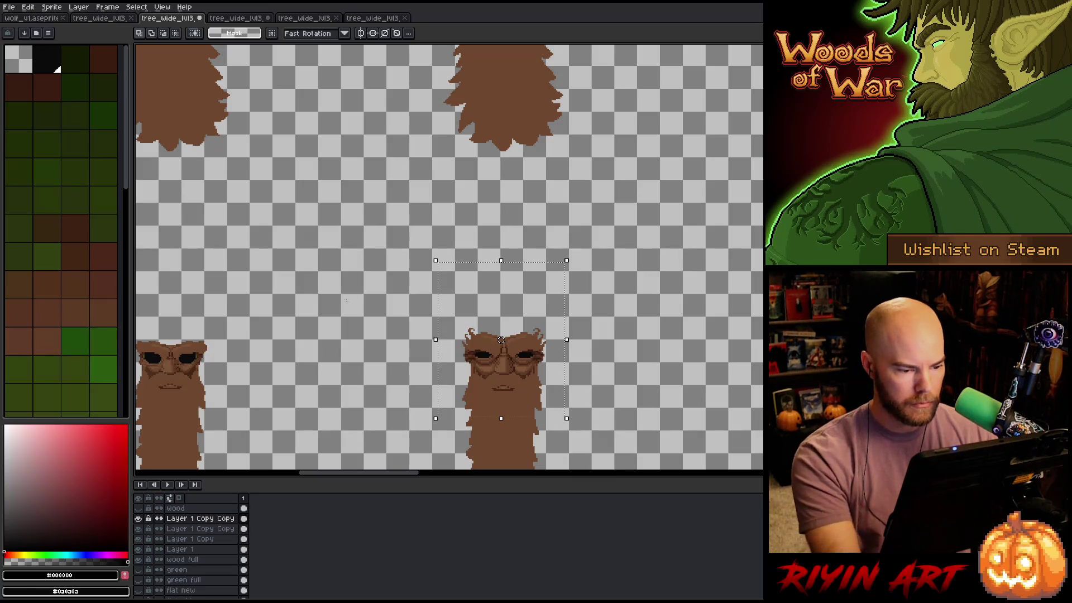
{"action": "mouse_move", "coordinate": [380, 418]}
{"action": "left_mouse_down"}
{"action": "mouse_move", "coordinate": [541, 403]}
{"action": "mouse_move", "coordinate": [616, 357]}
{"action": "left_mouse_up"}
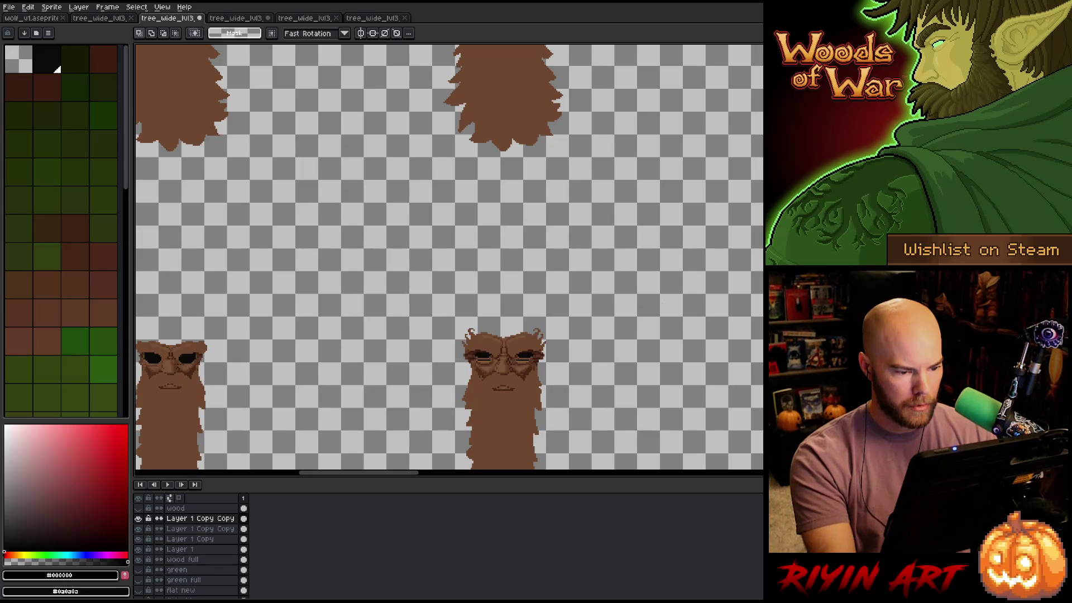
{"action": "left_click_drag", "start_coordinate": [651, 248], "coordinate": [362, 385]}
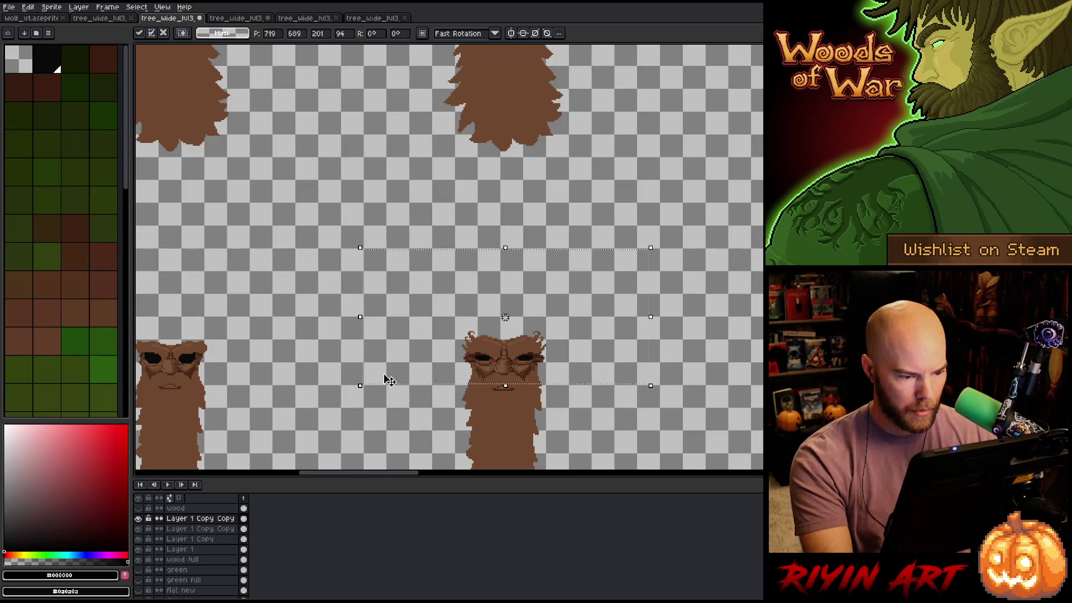
{"action": "left_click_drag", "start_coordinate": [284, 270], "coordinate": [499, 444]}
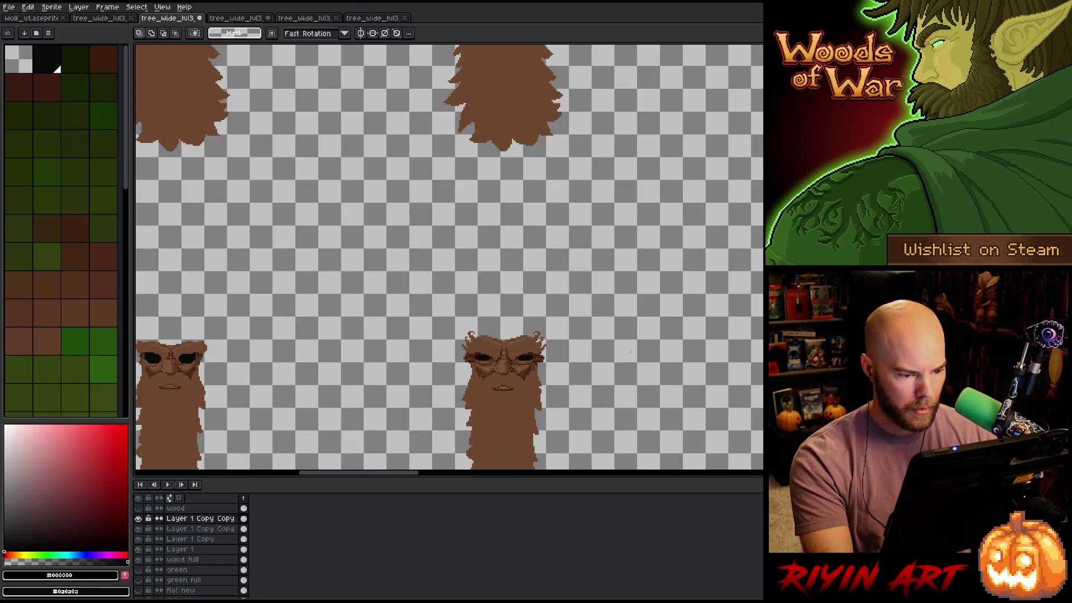
{"action": "left_click", "coordinate": [138, 518]}
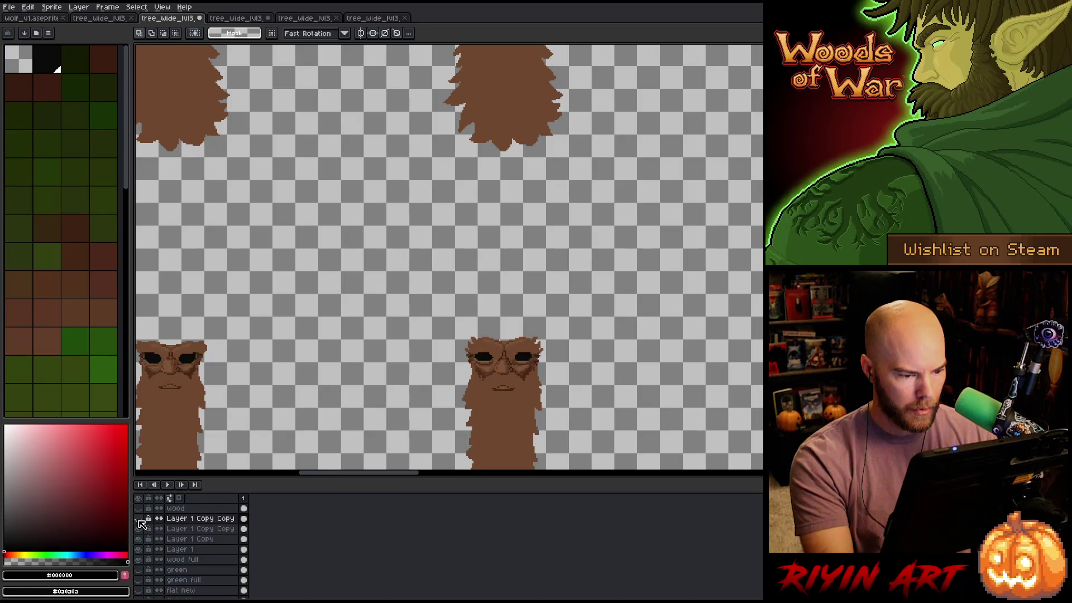
{"action": "left_click", "coordinate": [138, 519]}
{"action": "left_click", "coordinate": [138, 519]}
{"action": "left_click", "coordinate": [137, 519]}
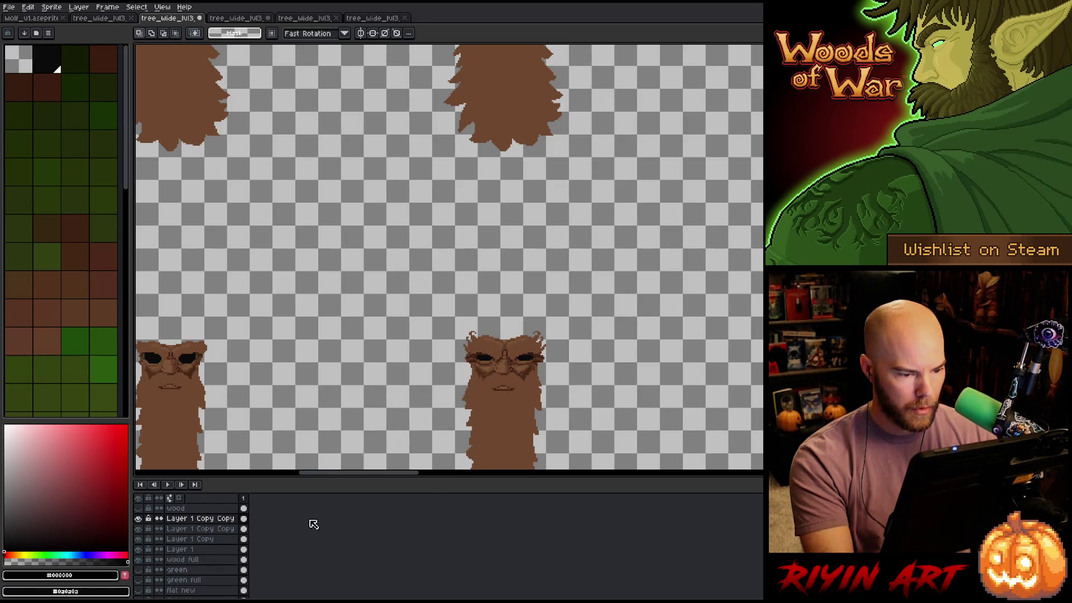
{"action": "left_click_drag", "start_coordinate": [683, 258], "coordinate": [514, 387]}
{"action": "key", "text": "ctrl+d"}
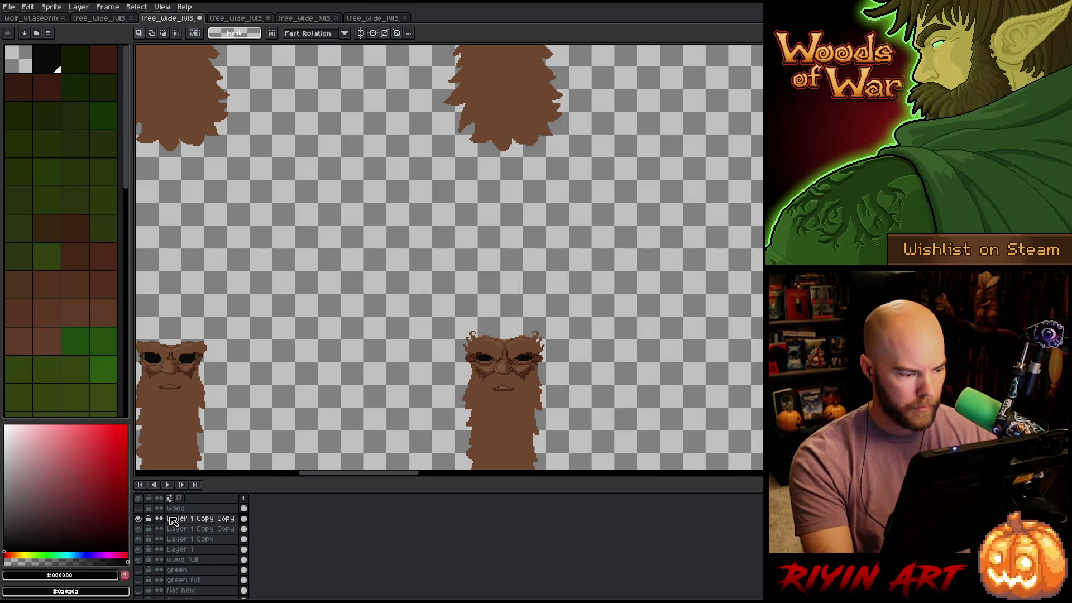
{"action": "left_click", "coordinate": [139, 519]}
{"action": "left_click", "coordinate": [139, 519]}
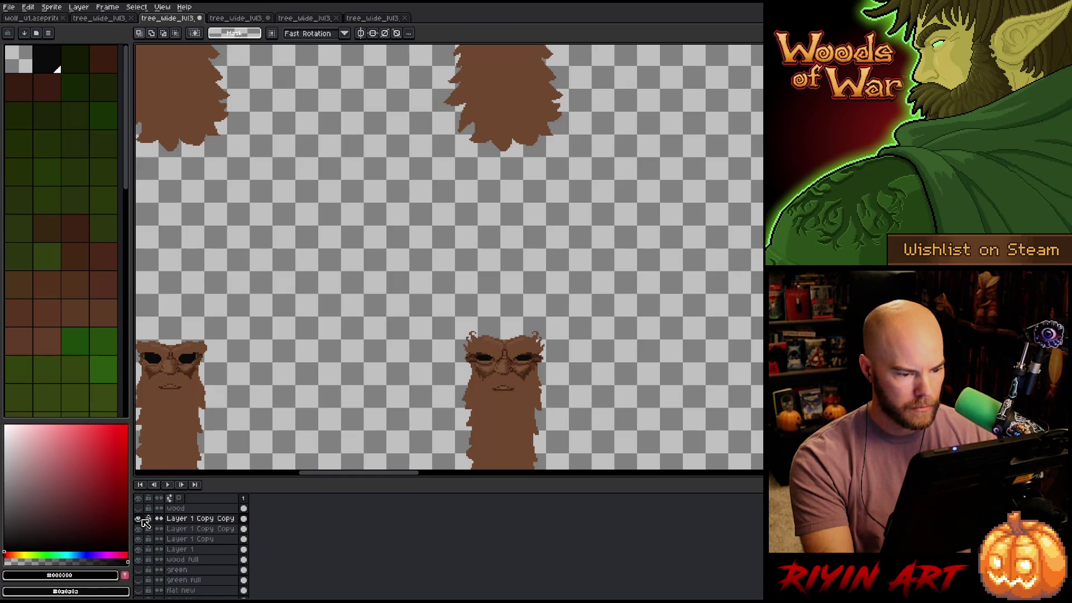
{"action": "left_click", "coordinate": [139, 519]}
{"action": "left_click", "coordinate": [139, 518]}
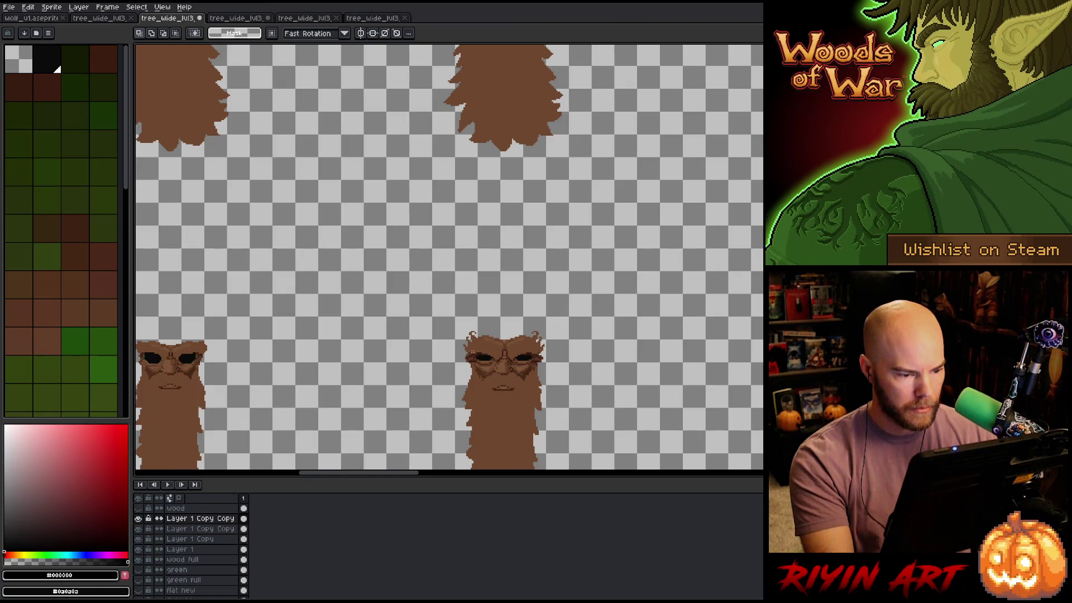
{"action": "left_click_drag", "start_coordinate": [444, 352], "coordinate": [475, 385]}
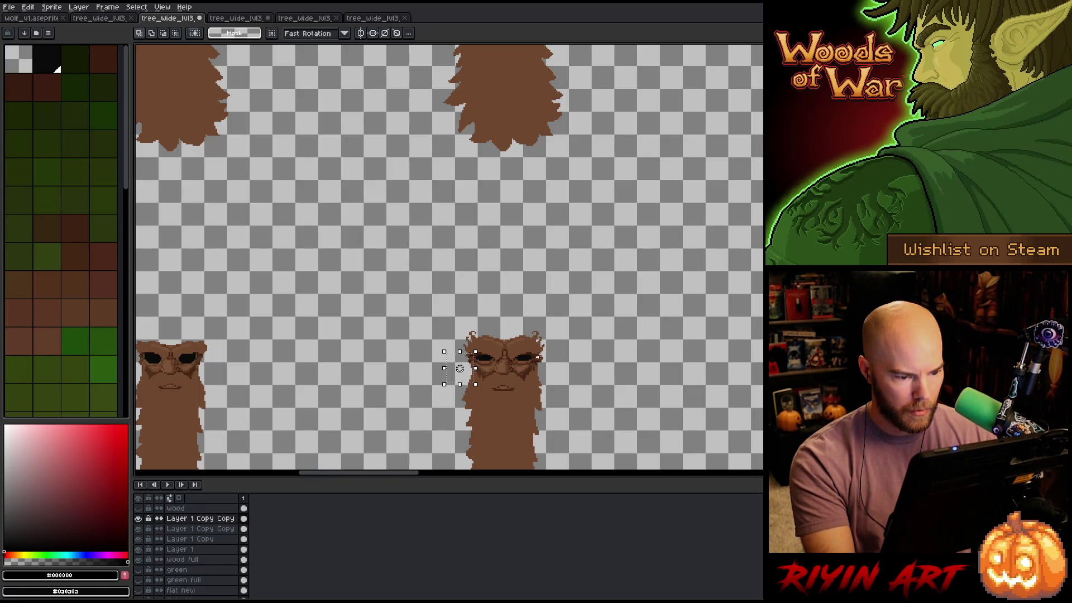
{"action": "scroll", "coordinate": [551, 355], "scroll_direction": "up", "scroll_amount": 5}
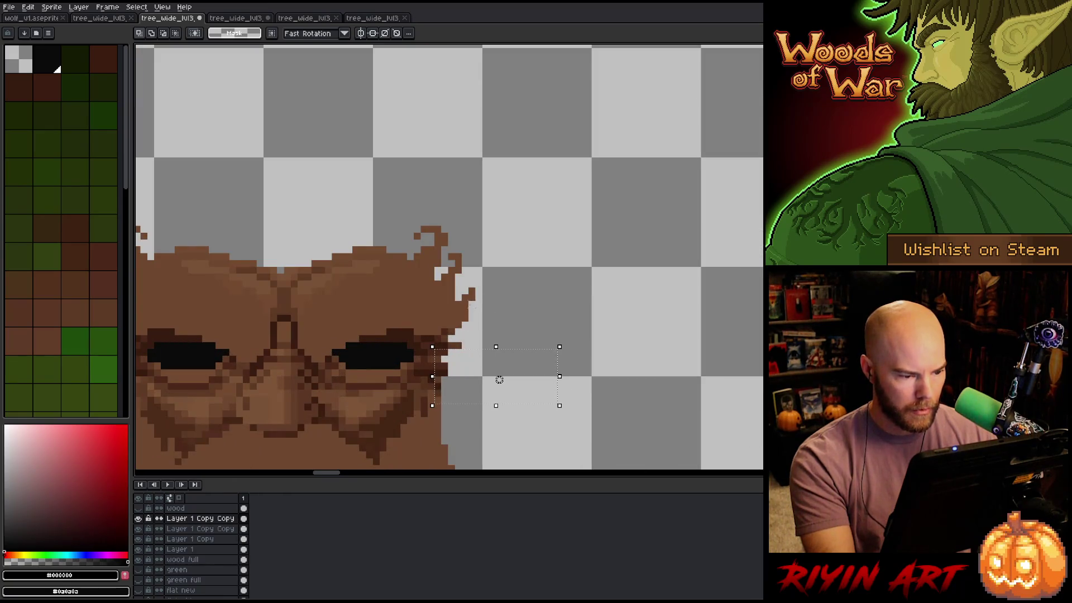
{"action": "scroll", "coordinate": [511, 369], "scroll_direction": "down", "scroll_amount": 5}
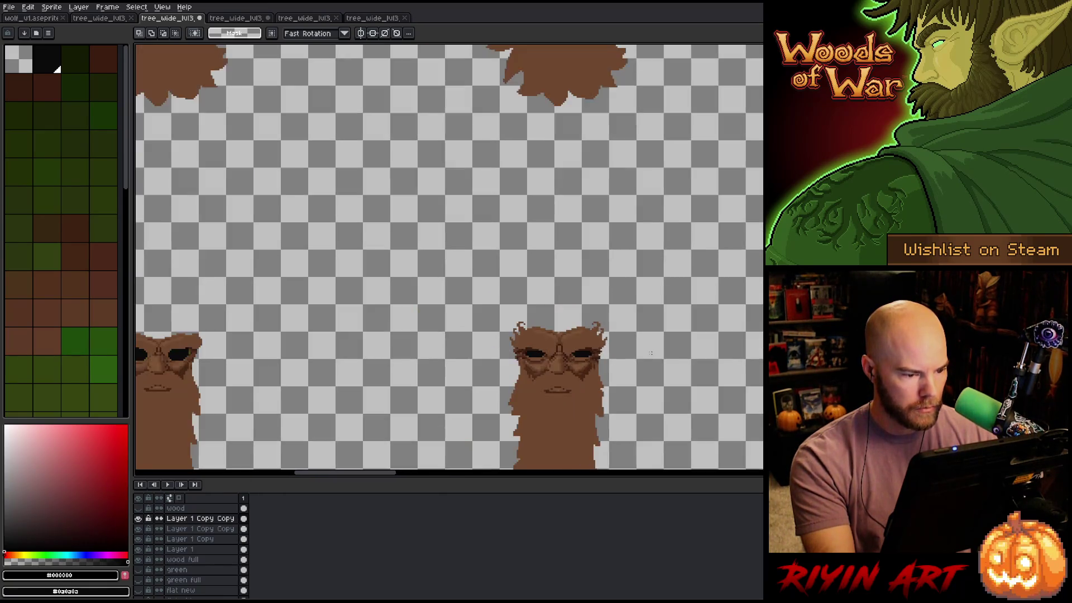
{"action": "scroll", "coordinate": [500, 376], "scroll_direction": "down", "scroll_amount": 2}
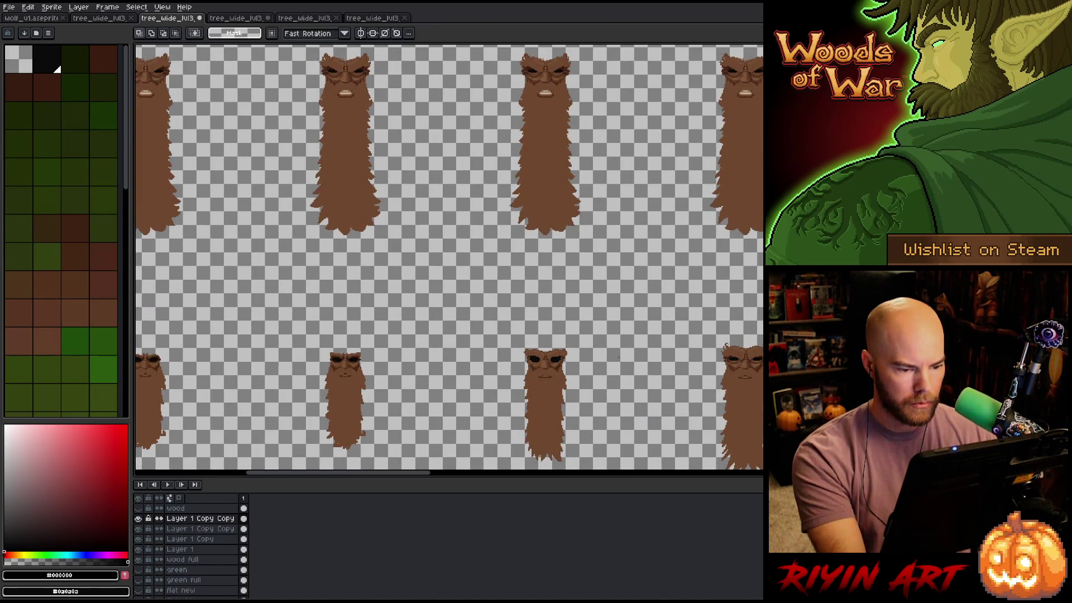
{"action": "right_click", "coordinate": [190, 518]}
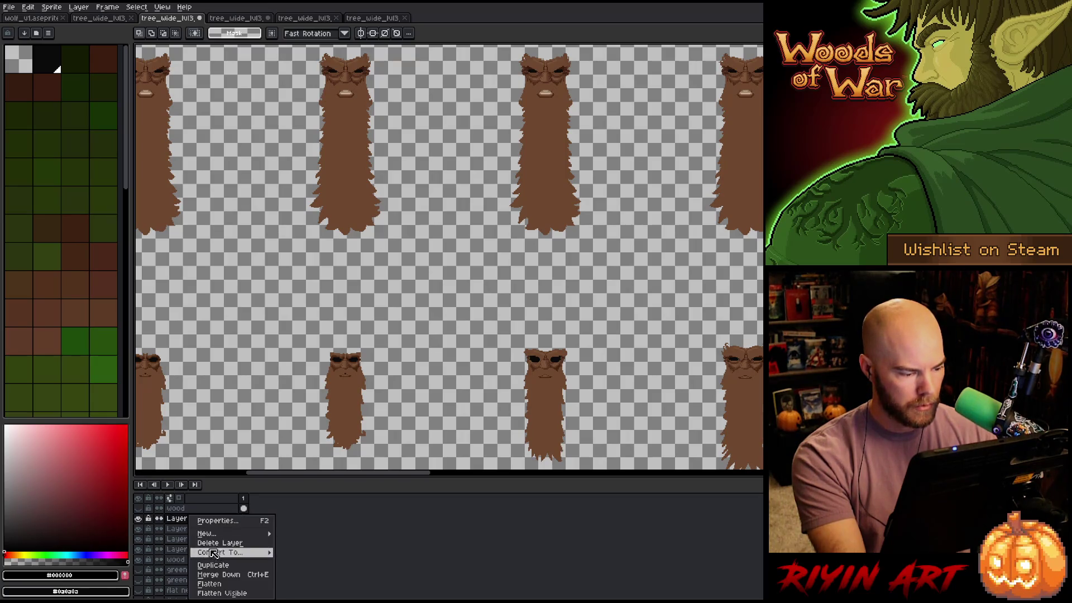
Duplicate the face layer and move the copy onto the third tree, nudging it into place
{"action": "left_click", "coordinate": [219, 566]}
{"action": "key", "text": "v"}
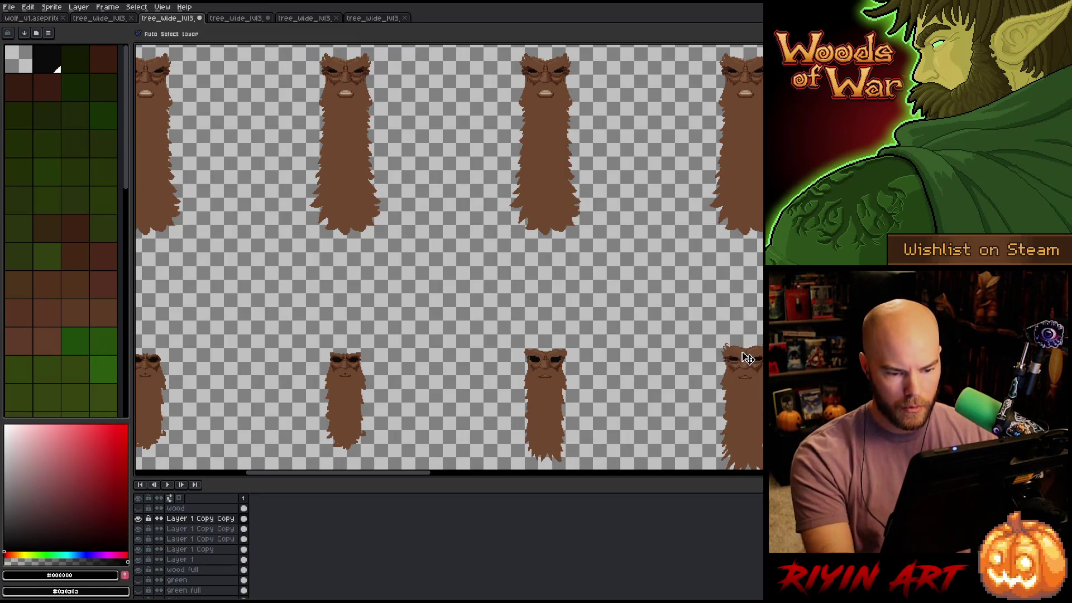
{"action": "left_click_drag", "start_coordinate": [748, 358], "coordinate": [548, 368]}
{"action": "key", "text": "m"}
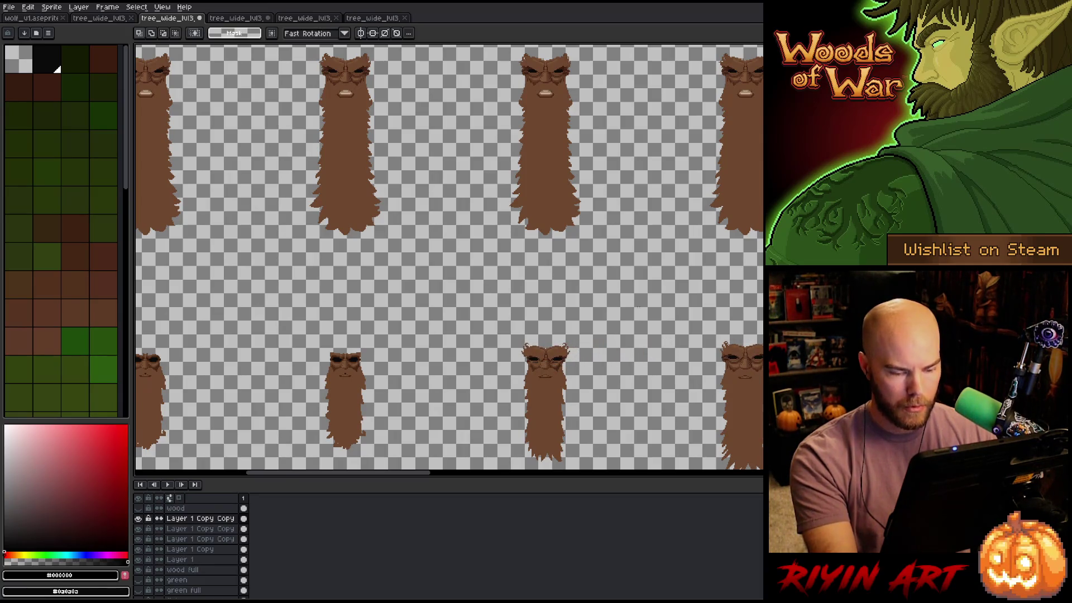
{"action": "left_click_drag", "start_coordinate": [637, 305], "coordinate": [789, 399]}
{"action": "scroll", "coordinate": [535, 360], "scroll_direction": "up", "scroll_amount": 5}
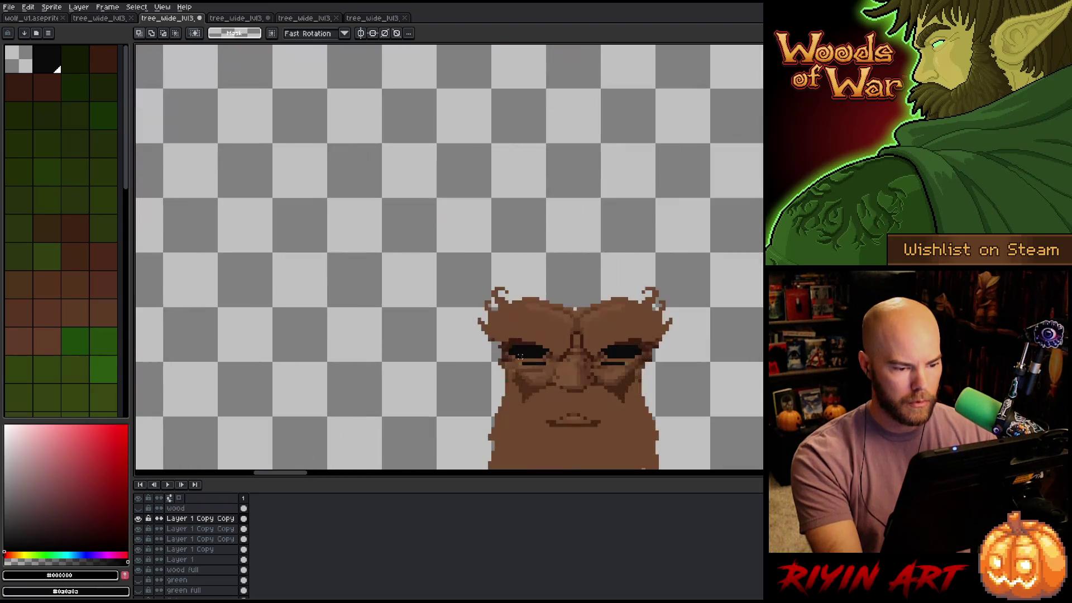
{"action": "left_click_drag", "start_coordinate": [413, 214], "coordinate": [782, 416]}
{"action": "mouse_move", "coordinate": [598, 316]}
{"action": "left_mouse_down"}
{"action": "mouse_move", "coordinate": [594, 326]}
{"action": "mouse_move", "coordinate": [594, 316]}
{"action": "left_mouse_up"}
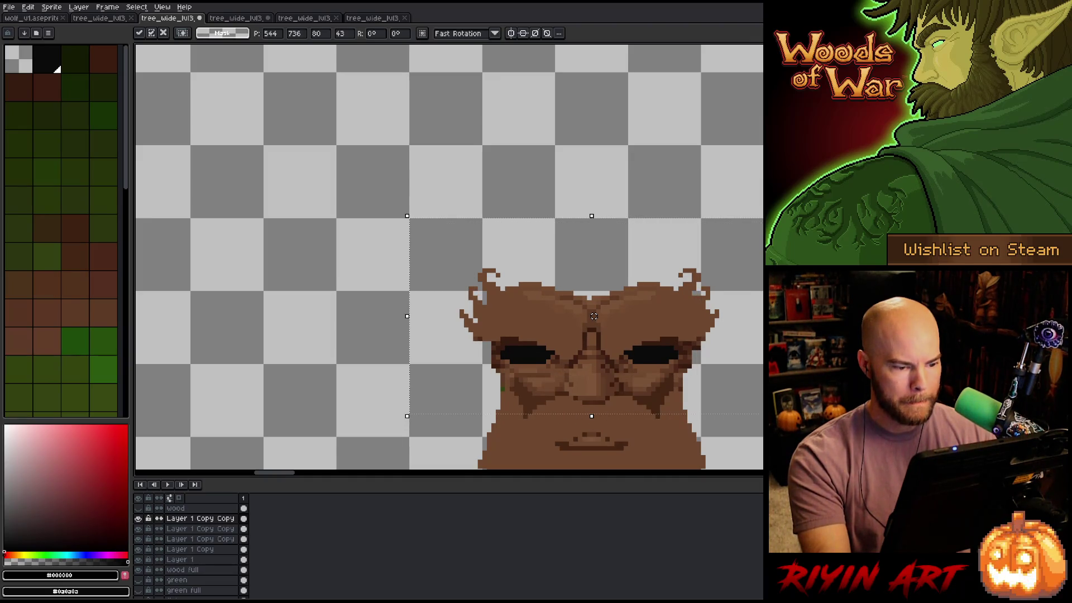
{"action": "left_click", "coordinate": [138, 529]}
Compare the third tree's face with and without the duplicate layer and its twigs
{"action": "left_click", "coordinate": [138, 529]}
{"action": "mouse_move", "coordinate": [385, 174]}
{"action": "left_mouse_down"}
{"action": "mouse_move", "coordinate": [603, 347]}
{"action": "mouse_move", "coordinate": [589, 402]}
{"action": "mouse_move", "coordinate": [598, 407]}
{"action": "left_mouse_up"}
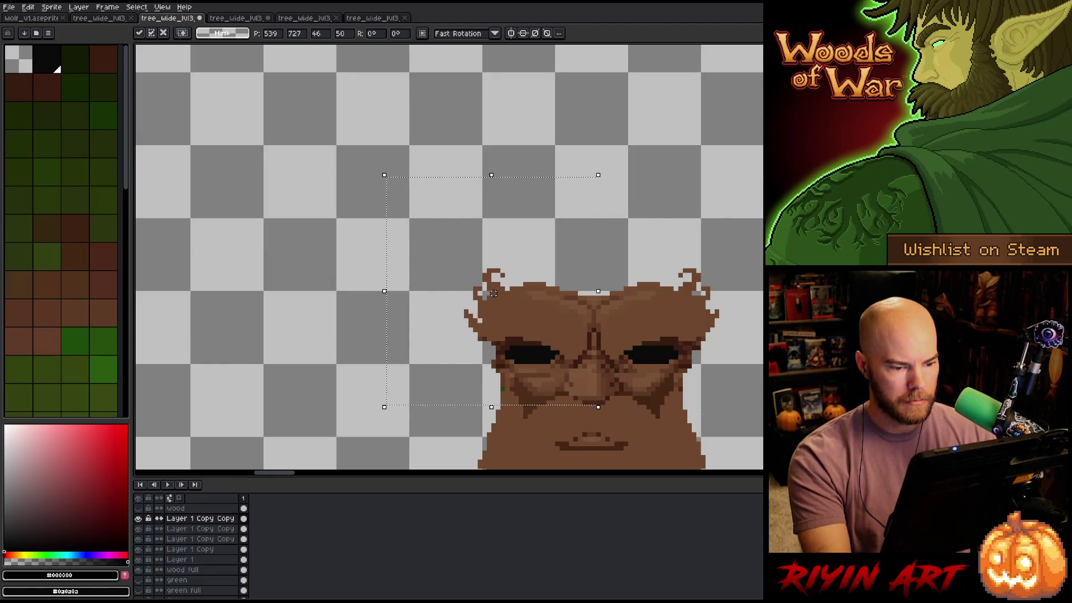
{"action": "key", "text": "ctrl+d"}
{"action": "left_click_drag", "start_coordinate": [742, 220], "coordinate": [618, 420]}
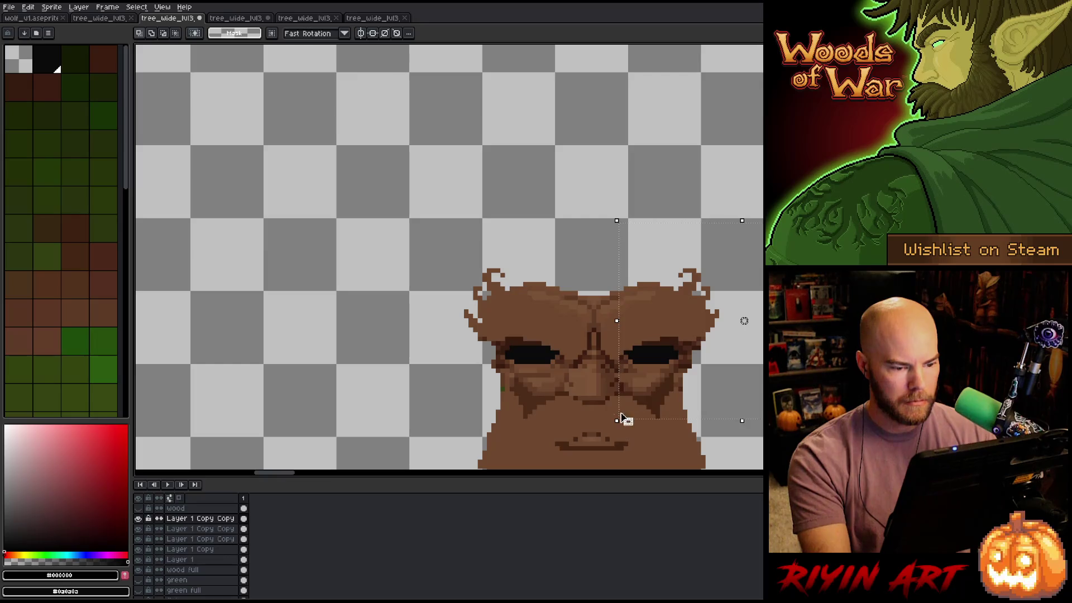
{"action": "mouse_move", "coordinate": [388, 266]}
{"action": "left_mouse_down"}
{"action": "mouse_move", "coordinate": [531, 420]}
{"action": "mouse_move", "coordinate": [581, 416]}
{"action": "left_mouse_up"}
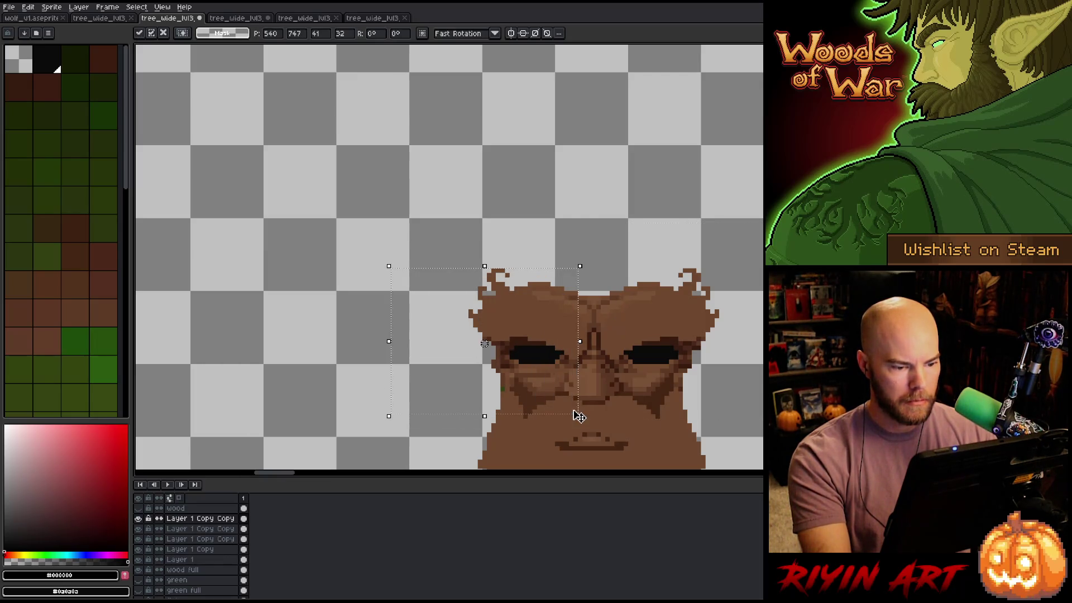
{"action": "left_click_drag", "start_coordinate": [859, 384], "coordinate": [366, 207]}
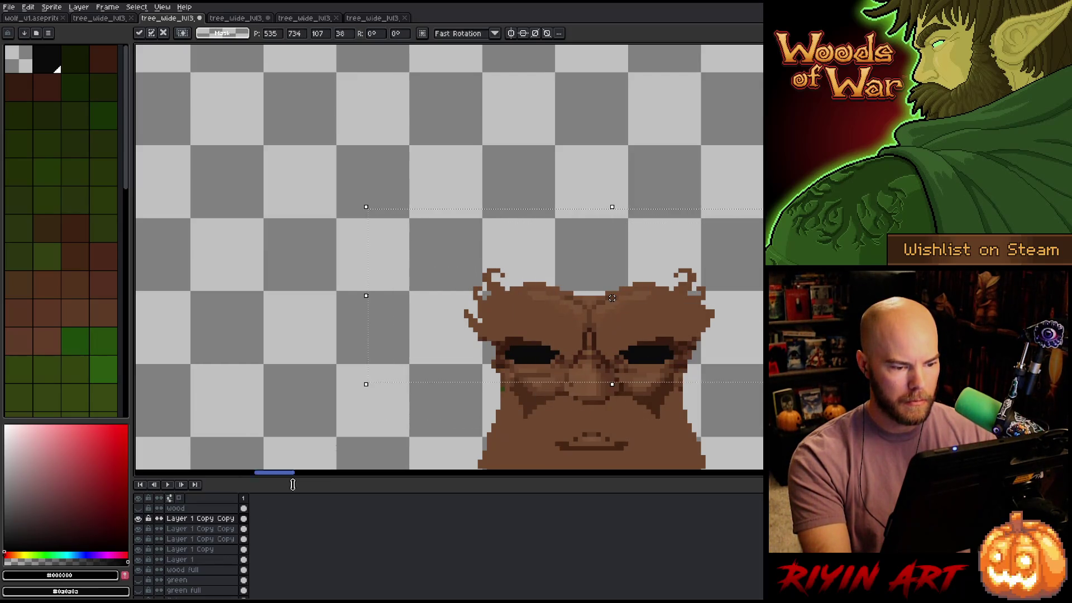
{"action": "left_click", "coordinate": [137, 519]}
{"action": "key", "text": "ctrl+z"}
{"action": "key", "text": "ctrl+y"}
{"action": "key", "text": "ctrl+z"}
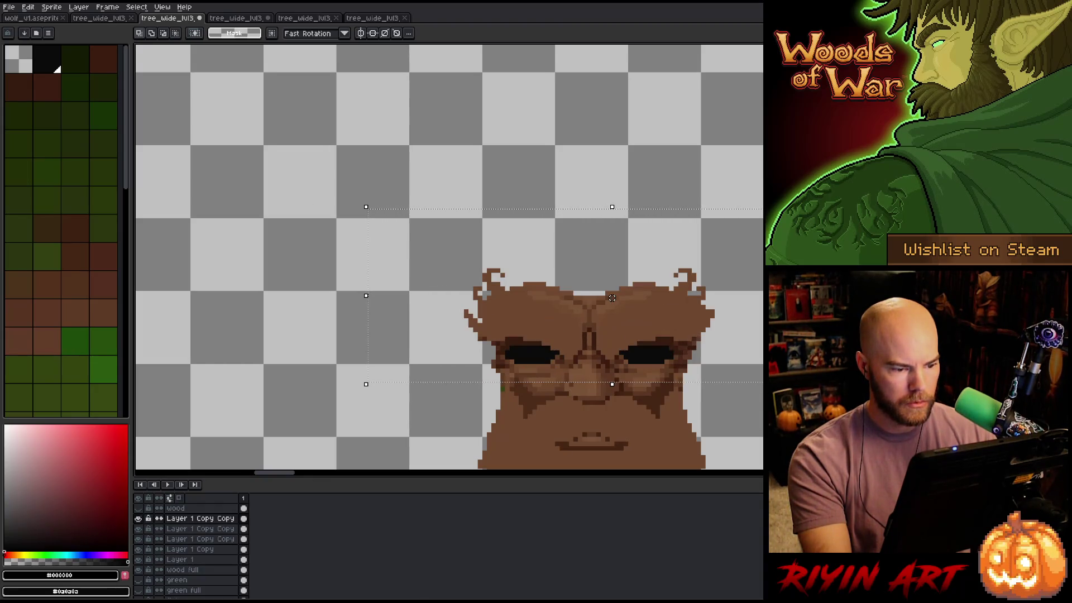
{"action": "key", "text": "ctrl+y"}
{"action": "left_click", "coordinate": [138, 518]}
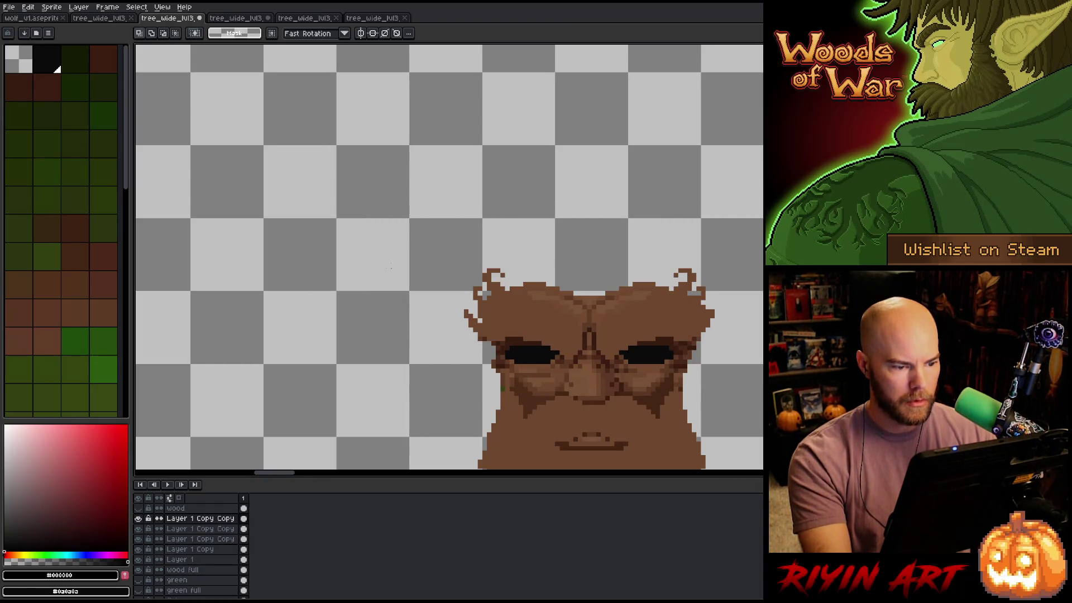
Select the twigs above the face's left and right sides and delete them
{"action": "mouse_move", "coordinate": [399, 239]}
{"action": "left_mouse_down"}
{"action": "mouse_move", "coordinate": [471, 316]}
{"action": "mouse_move", "coordinate": [516, 292]}
{"action": "left_mouse_up"}
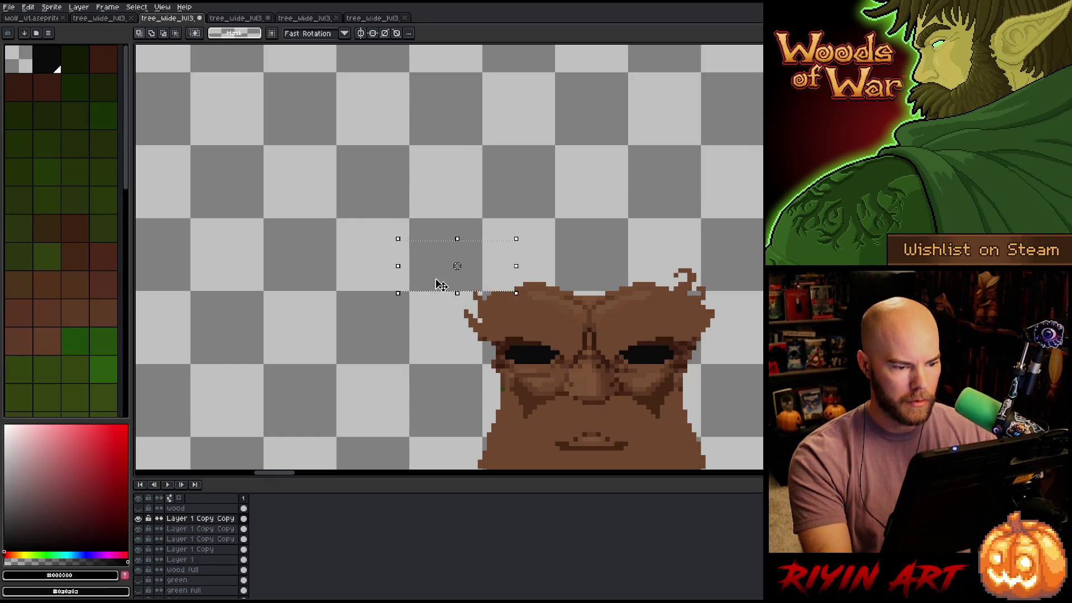
{"action": "left_click_drag", "start_coordinate": [322, 258], "coordinate": [484, 361]}
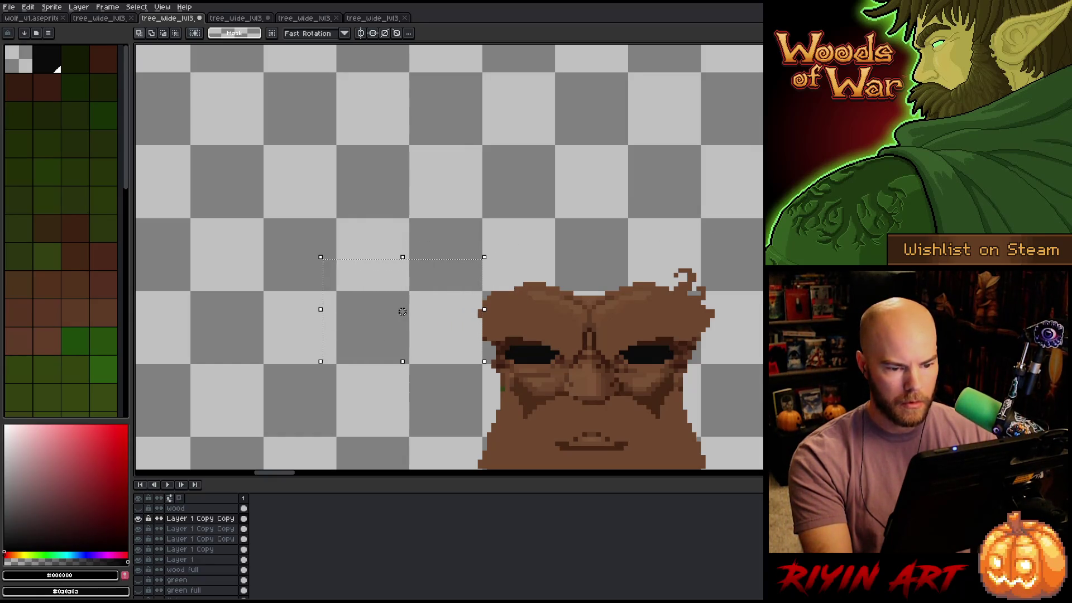
{"action": "left_click_drag", "start_coordinate": [762, 222], "coordinate": [662, 293]}
{"action": "key", "text": "Delete"}
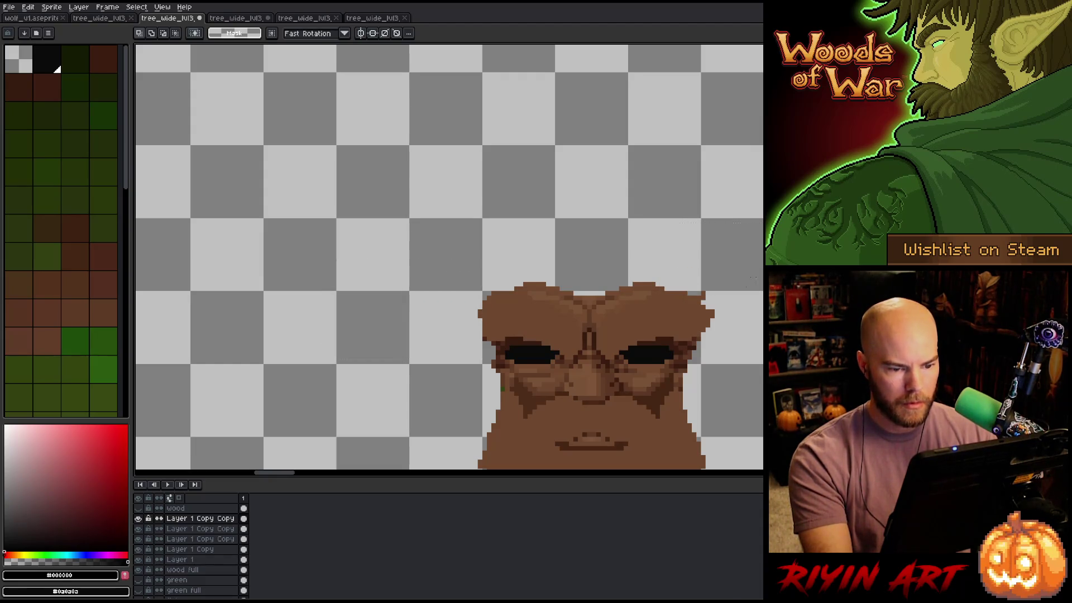
Move the lower-left face on Layer 1 onto the right tree and nudge it two pixels right
{"action": "scroll", "coordinate": [709, 287], "scroll_direction": "down", "scroll_amount": 4}
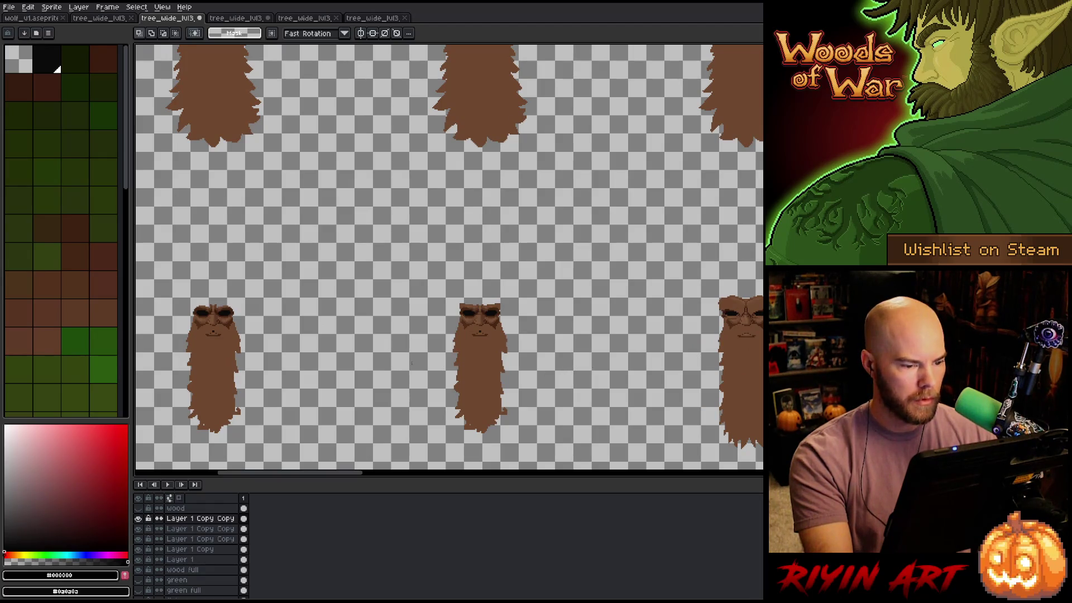
{"action": "scroll", "coordinate": [408, 359], "scroll_direction": "up", "scroll_amount": 3}
{"action": "scroll", "coordinate": [443, 321], "scroll_direction": "down", "scroll_amount": 3}
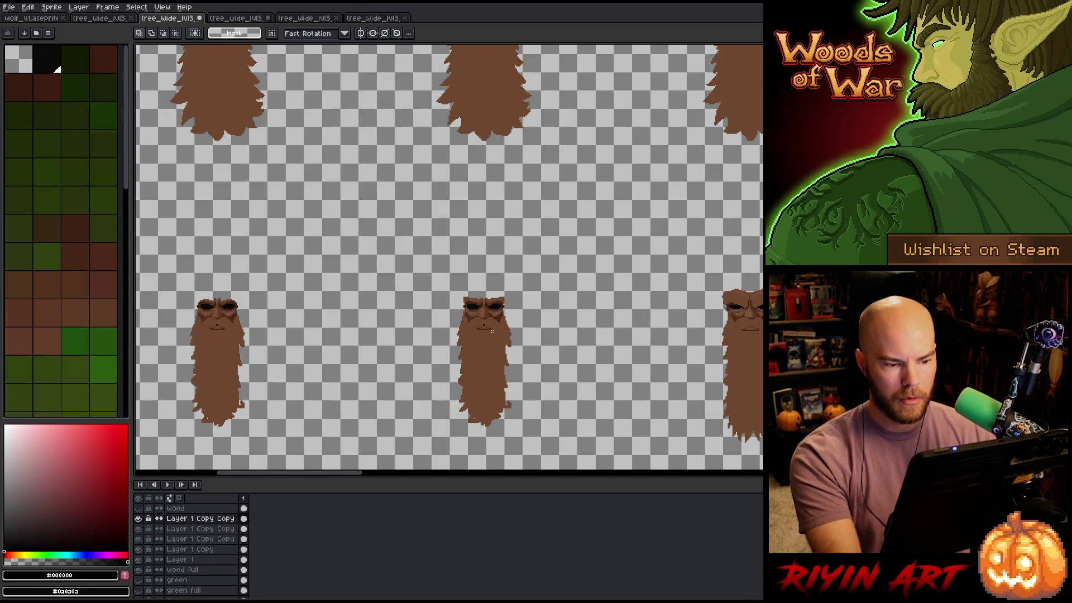
{"action": "mouse_move", "coordinate": [353, 321]}
{"action": "left_mouse_down"}
{"action": "mouse_move", "coordinate": [503, 343]}
{"action": "mouse_move", "coordinate": [483, 348]}
{"action": "left_mouse_up"}
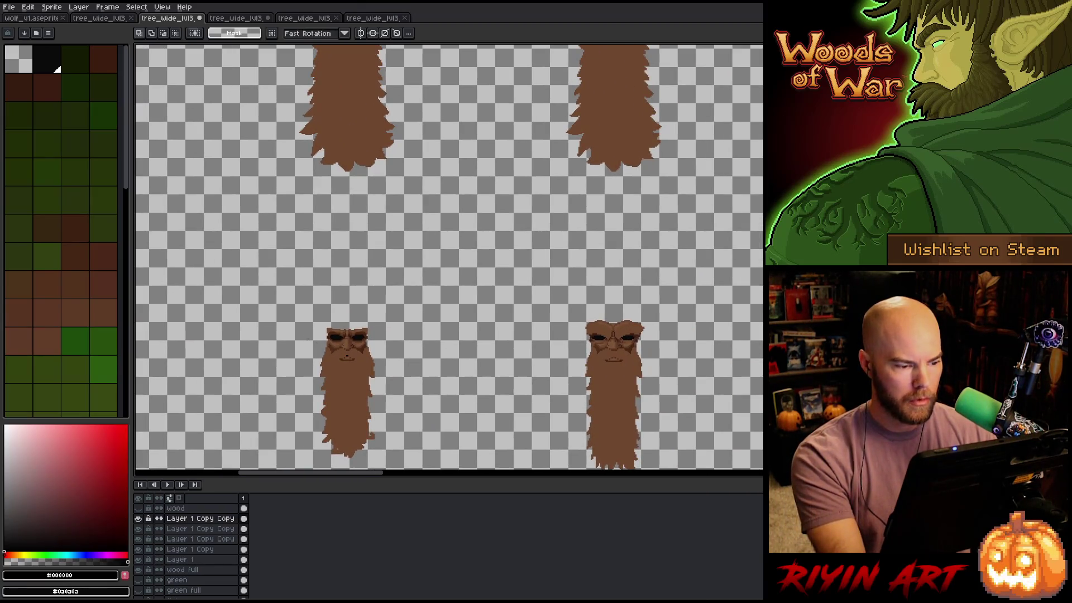
{"action": "left_click", "coordinate": [192, 559]}
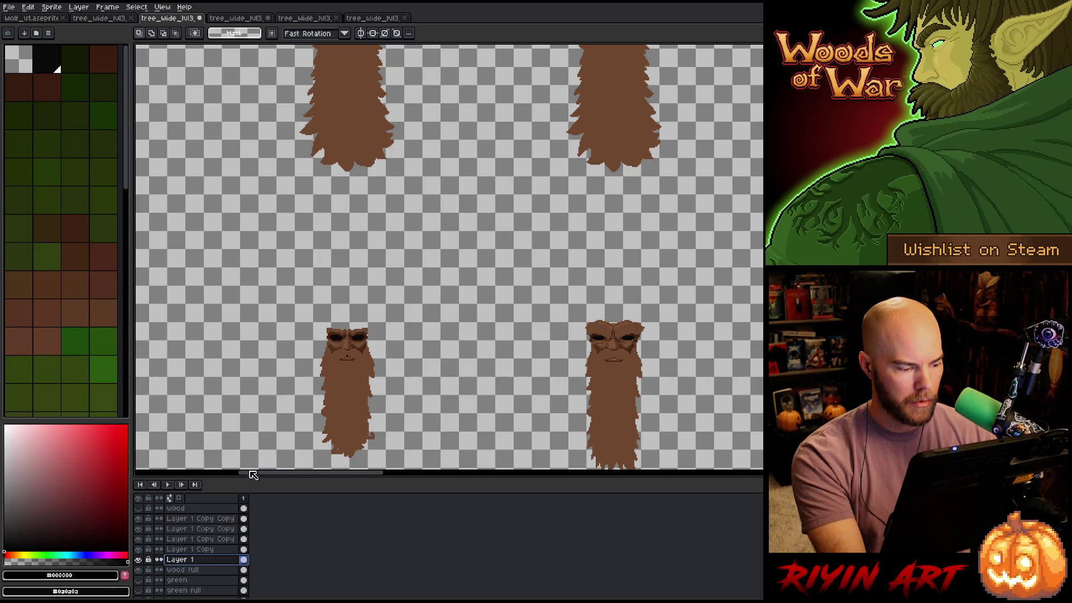
{"action": "mouse_move", "coordinate": [264, 328]}
{"action": "left_mouse_down"}
{"action": "mouse_move", "coordinate": [333, 373]}
{"action": "mouse_move", "coordinate": [424, 364]}
{"action": "left_mouse_up"}
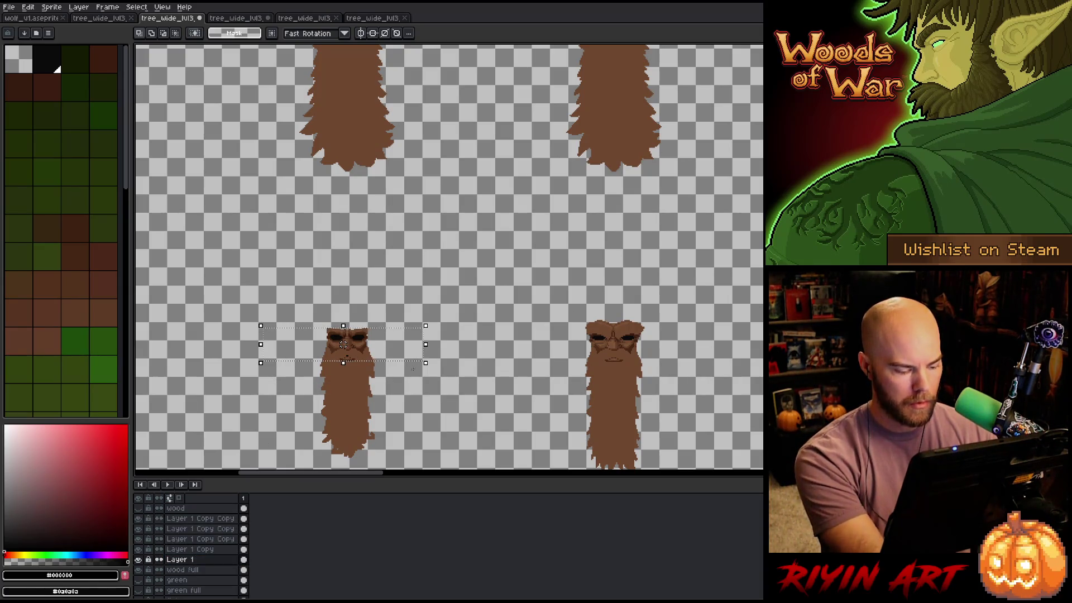
{"action": "mouse_move", "coordinate": [343, 363]}
{"action": "left_mouse_down"}
{"action": "mouse_move", "coordinate": [624, 364]}
{"action": "mouse_move", "coordinate": [608, 364]}
{"action": "left_mouse_up"}
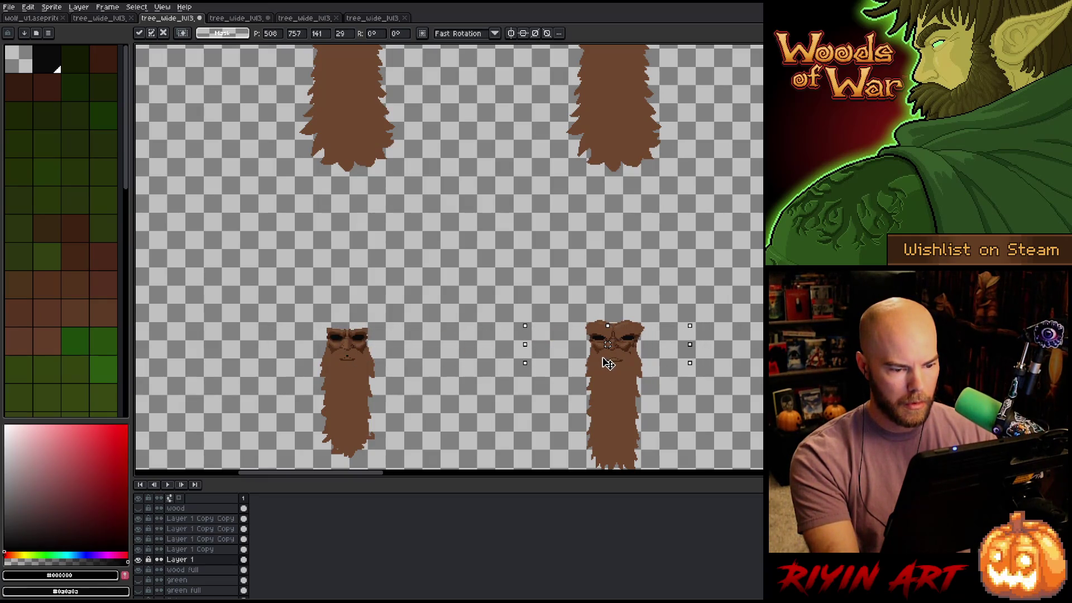
{"action": "left_click", "coordinate": [144, 562]}
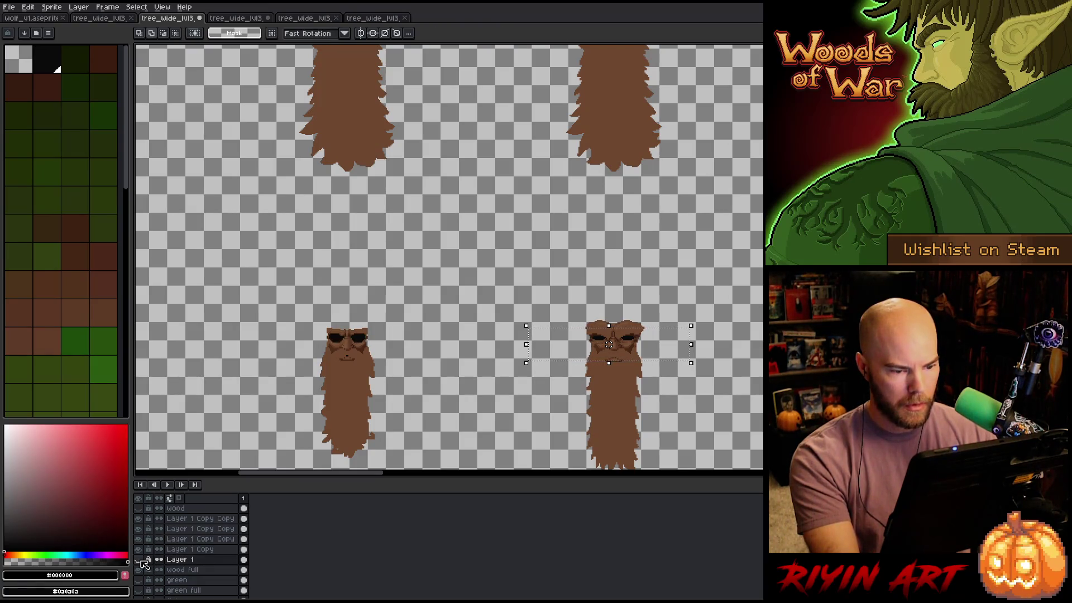
{"action": "left_click", "coordinate": [139, 560]}
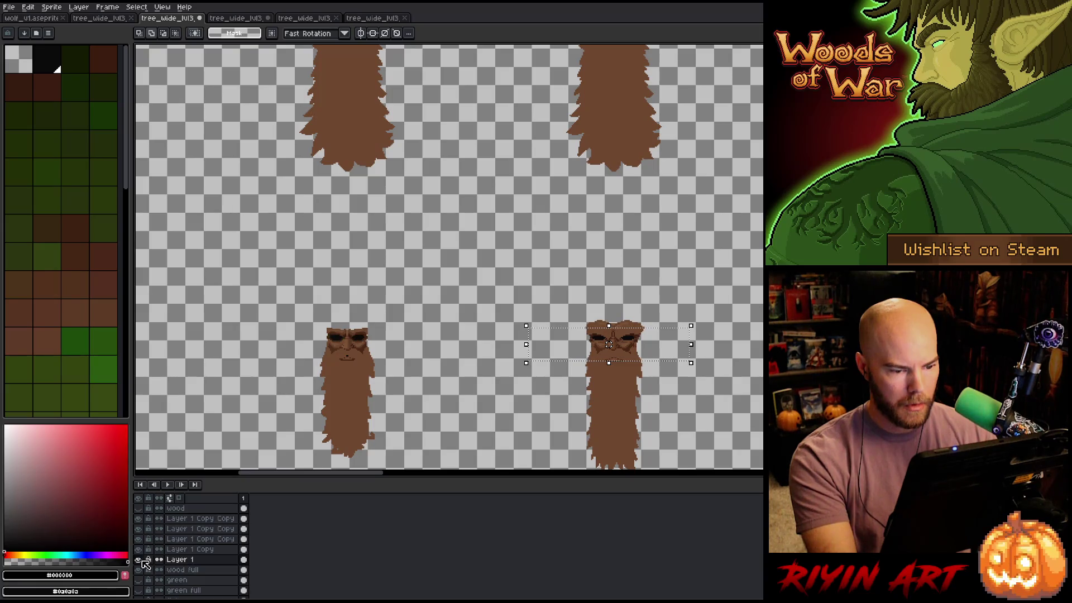
{"action": "key", "text": "Right"}
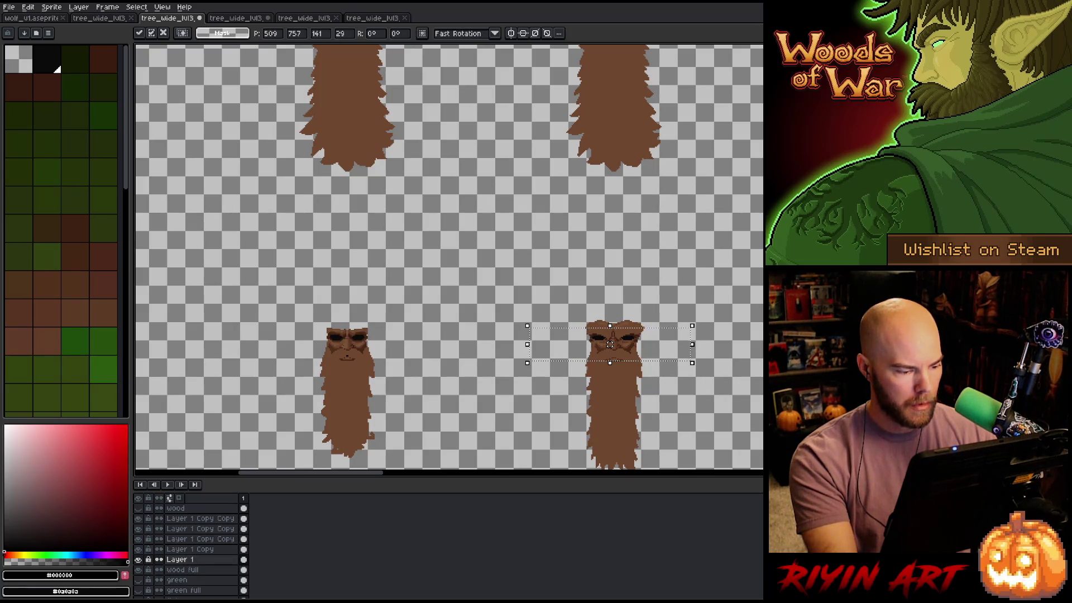
{"action": "key", "text": "ctrl+d"}
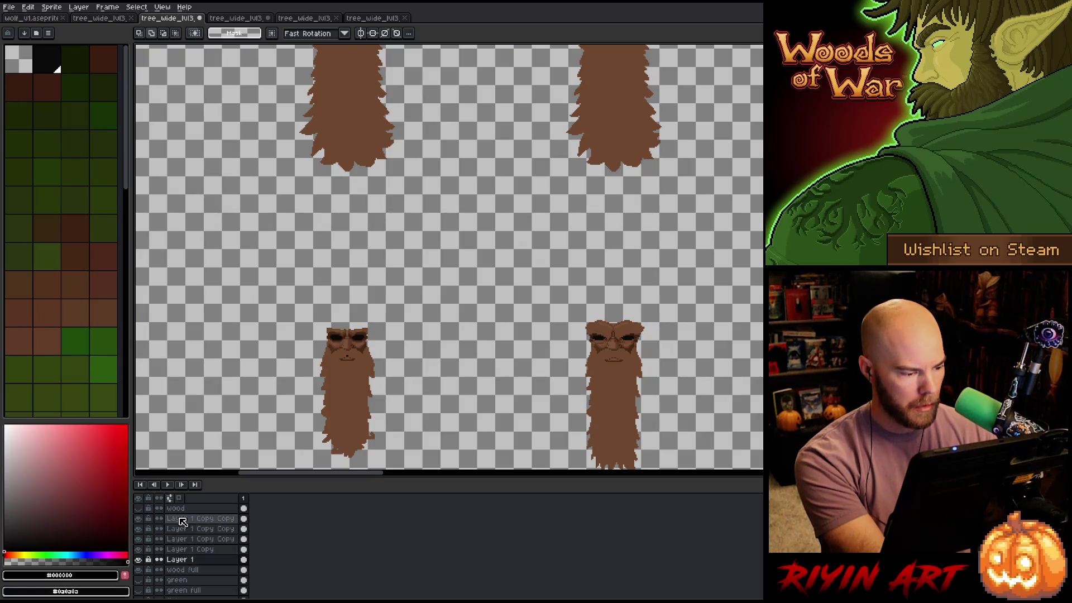
Add a new layer, Layer 2, and paste the face into it
{"action": "left_click", "coordinate": [182, 519]}
{"action": "key", "text": "shift+n"}
{"action": "key", "text": "ctrl+v"}
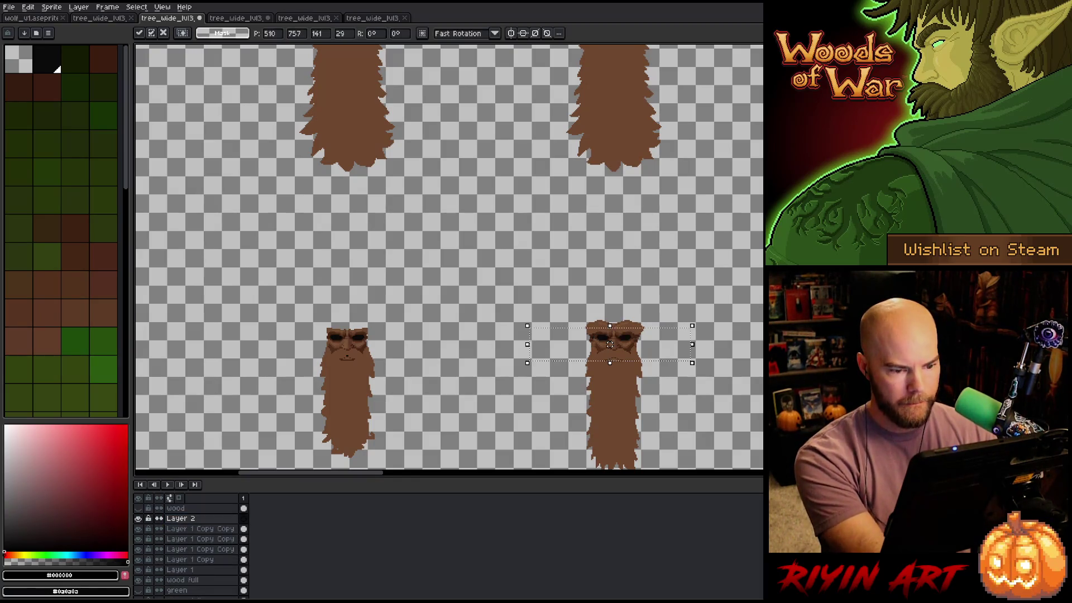
{"action": "scroll", "coordinate": [527, 346], "scroll_direction": "up", "scroll_amount": 2}
{"action": "key", "text": "Return"}
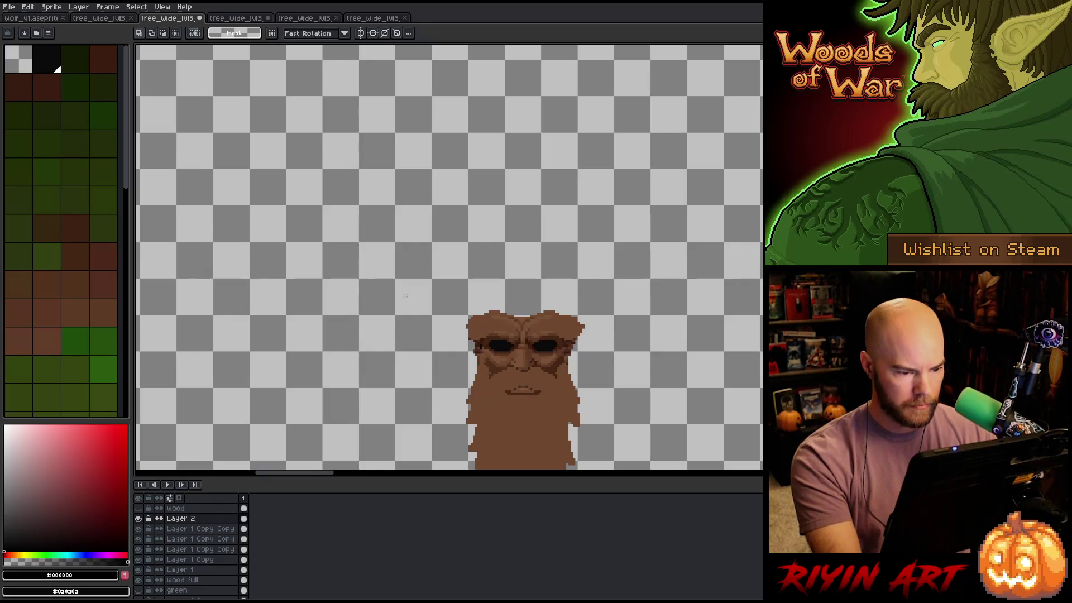
{"action": "left_click_drag", "start_coordinate": [391, 290], "coordinate": [521, 425]}
{"action": "left_click", "coordinate": [456, 357]}
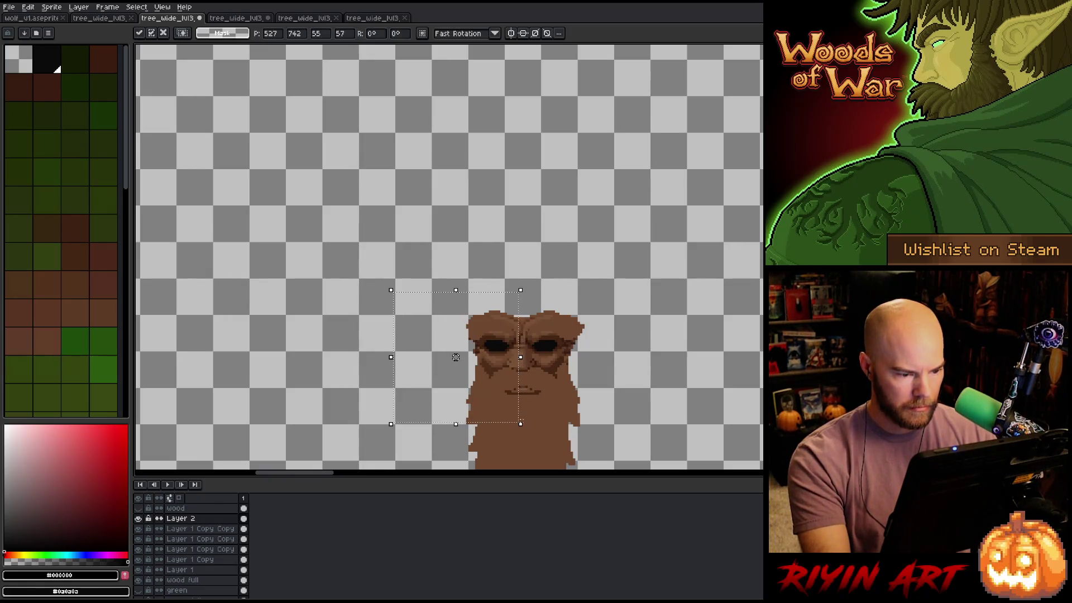
{"action": "key", "text": "Return"}
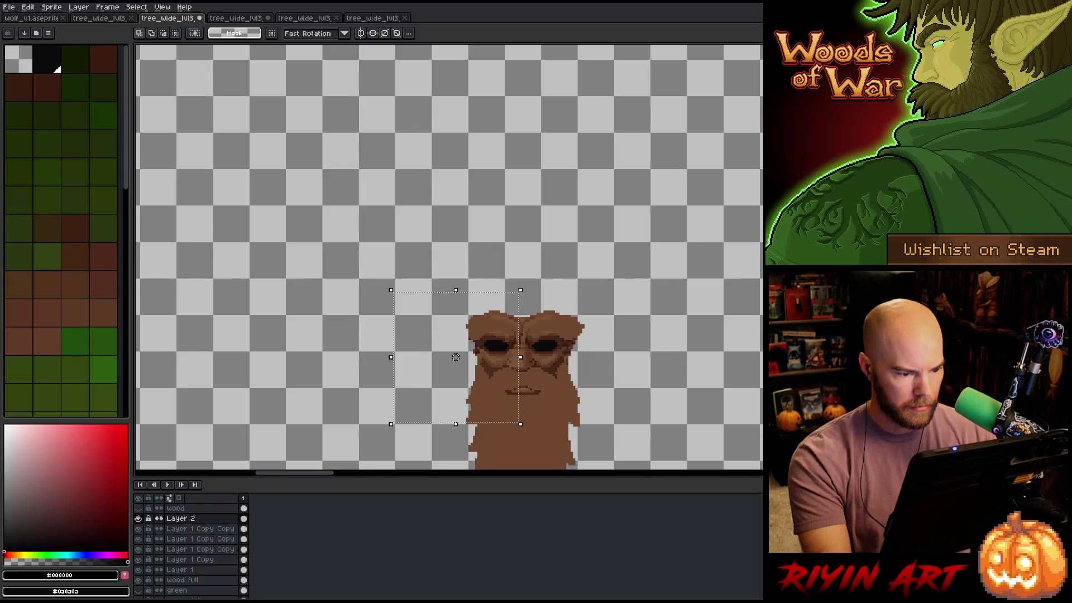
{"action": "left_click", "coordinate": [140, 518]}
{"action": "left_click", "coordinate": [140, 518]}
{"action": "left_click", "coordinate": [139, 518]}
{"action": "left_click", "coordinate": [140, 518]}
{"action": "left_click", "coordinate": [140, 518]}
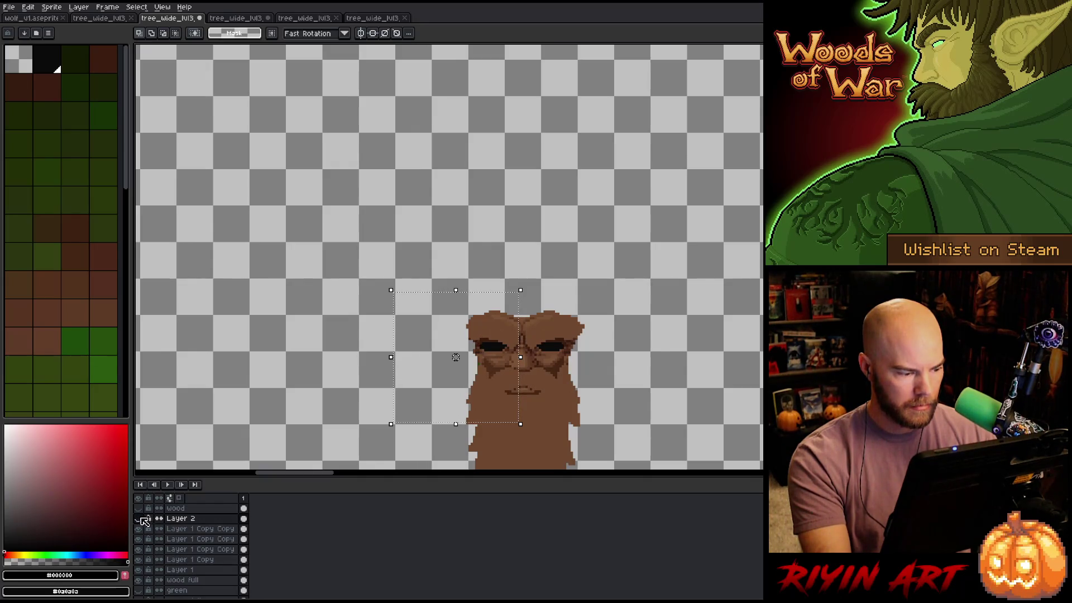
{"action": "left_click", "coordinate": [139, 518]}
{"action": "left_click", "coordinate": [139, 518]}
{"action": "left_click", "coordinate": [138, 518]}
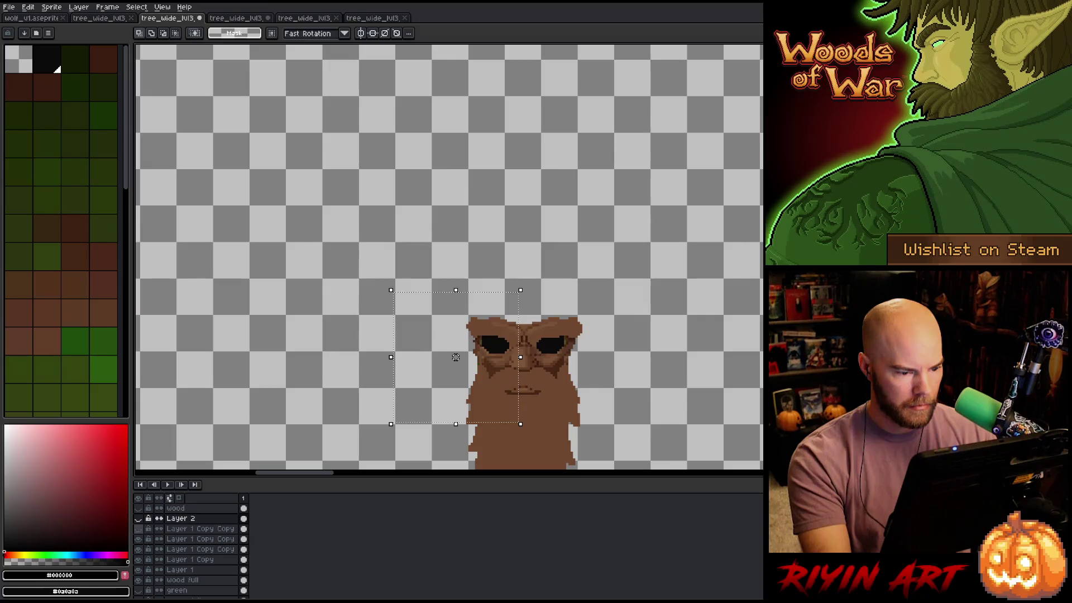
{"action": "left_click", "coordinate": [138, 518]}
{"action": "left_click_drag", "start_coordinate": [302, 226], "coordinate": [520, 440]}
{"action": "left_click", "coordinate": [189, 528]}
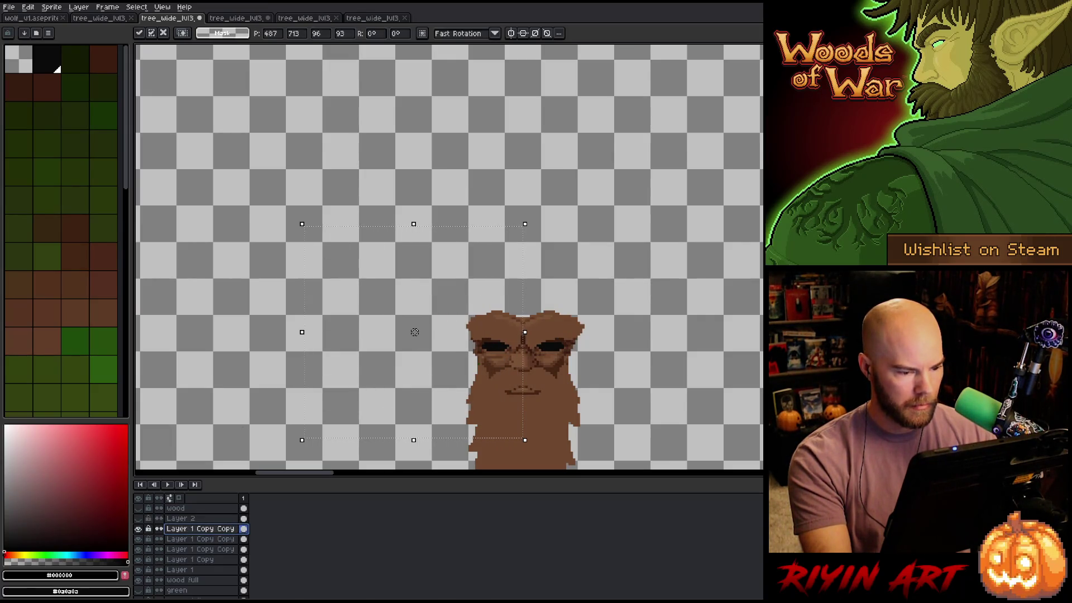
{"action": "left_click_drag", "start_coordinate": [673, 253], "coordinate": [524, 417]}
{"action": "key", "text": "ctrl+d"}
{"action": "left_click", "coordinate": [139, 528]}
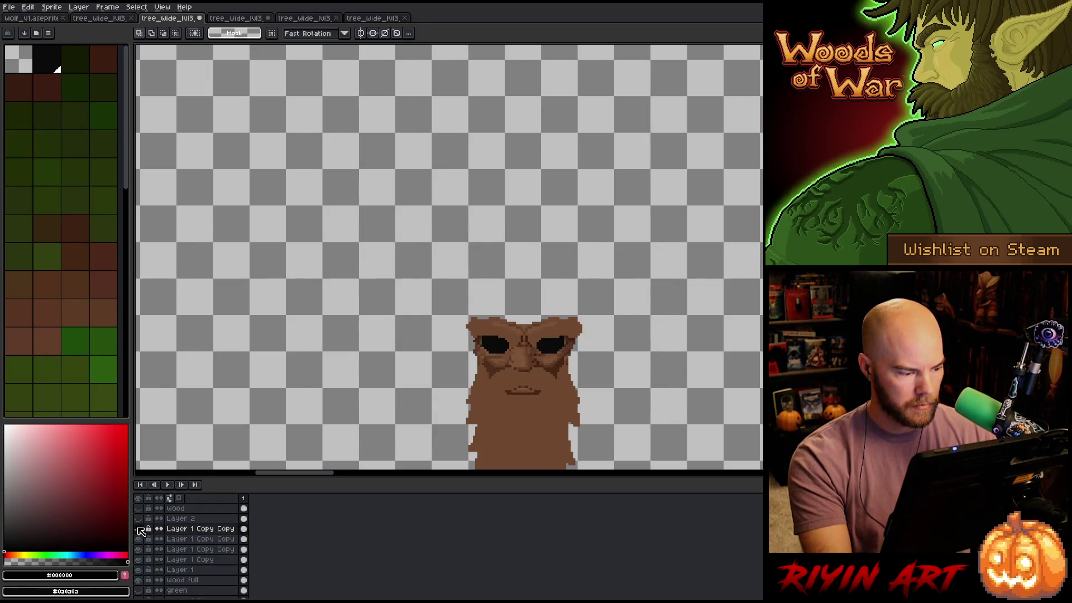
{"action": "left_click", "coordinate": [138, 528]}
{"action": "left_click", "coordinate": [138, 528]}
{"action": "left_click", "coordinate": [140, 529]}
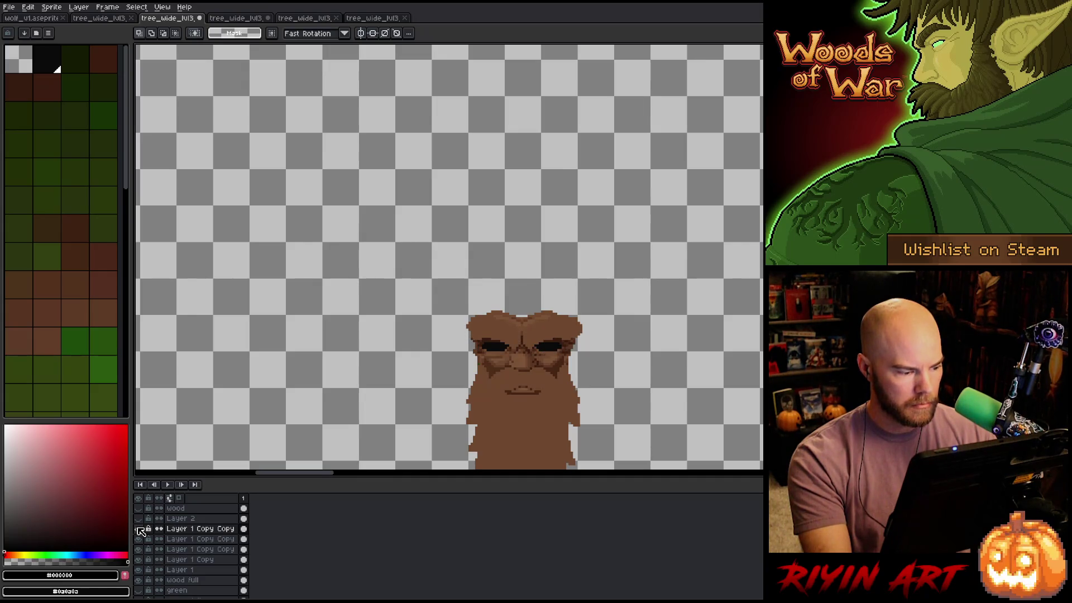
{"action": "left_click", "coordinate": [140, 522]}
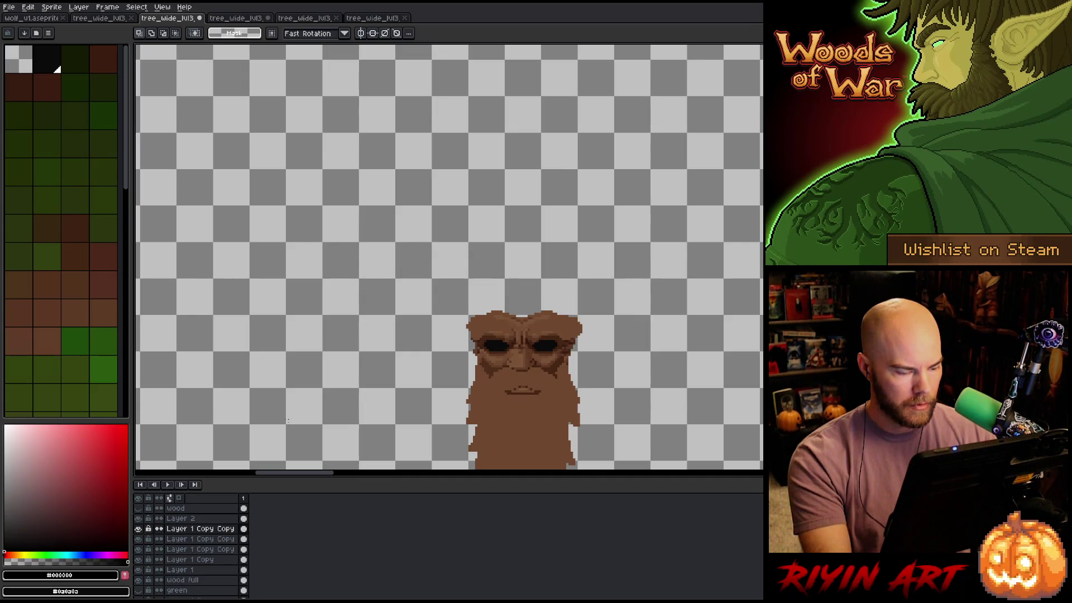
{"action": "mouse_move", "coordinate": [359, 265]}
{"action": "left_mouse_down"}
{"action": "mouse_move", "coordinate": [424, 342]}
{"action": "mouse_move", "coordinate": [527, 412]}
{"action": "mouse_move", "coordinate": [597, 412]}
{"action": "left_mouse_up"}
{"action": "left_click", "coordinate": [173, 518]}
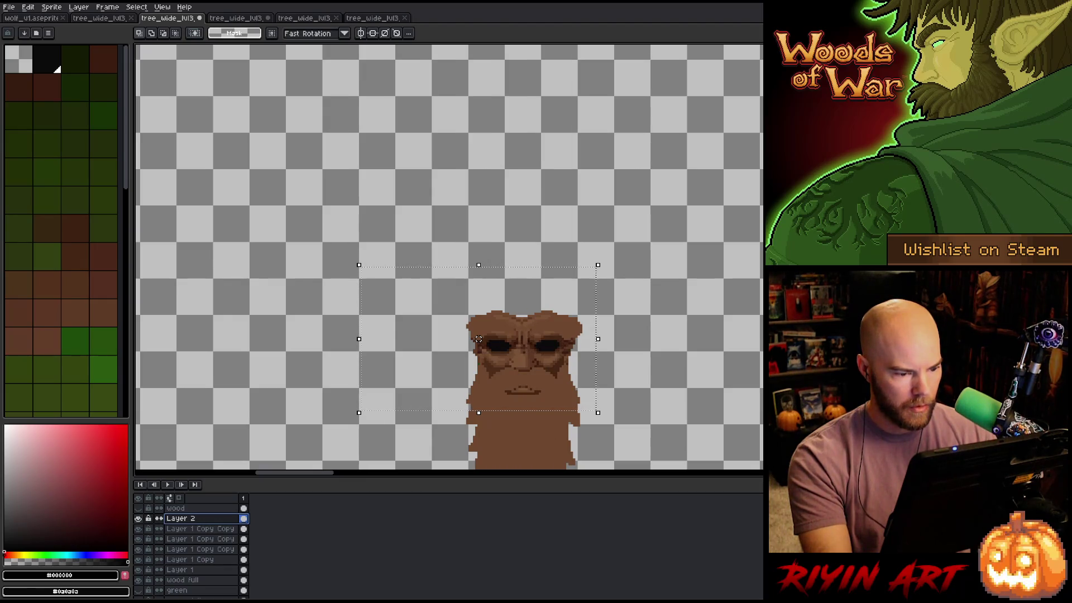
{"action": "left_click", "coordinate": [138, 519]}
{"action": "left_click", "coordinate": [138, 518]}
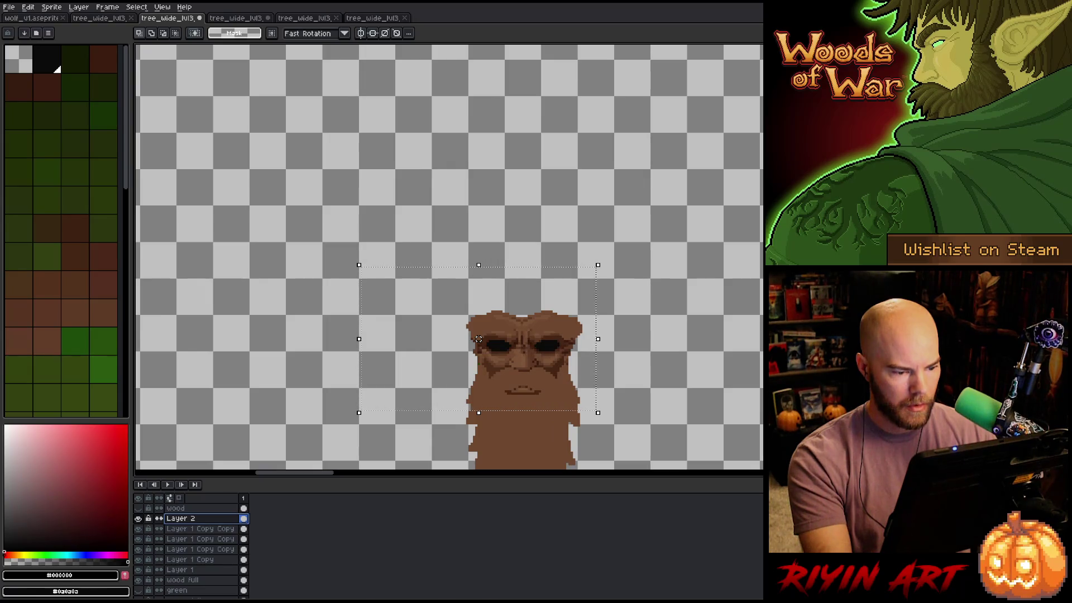
{"action": "mouse_move", "coordinate": [209, 219]}
{"action": "left_mouse_down"}
{"action": "mouse_move", "coordinate": [469, 426]}
{"action": "mouse_move", "coordinate": [528, 445]}
{"action": "left_mouse_up"}
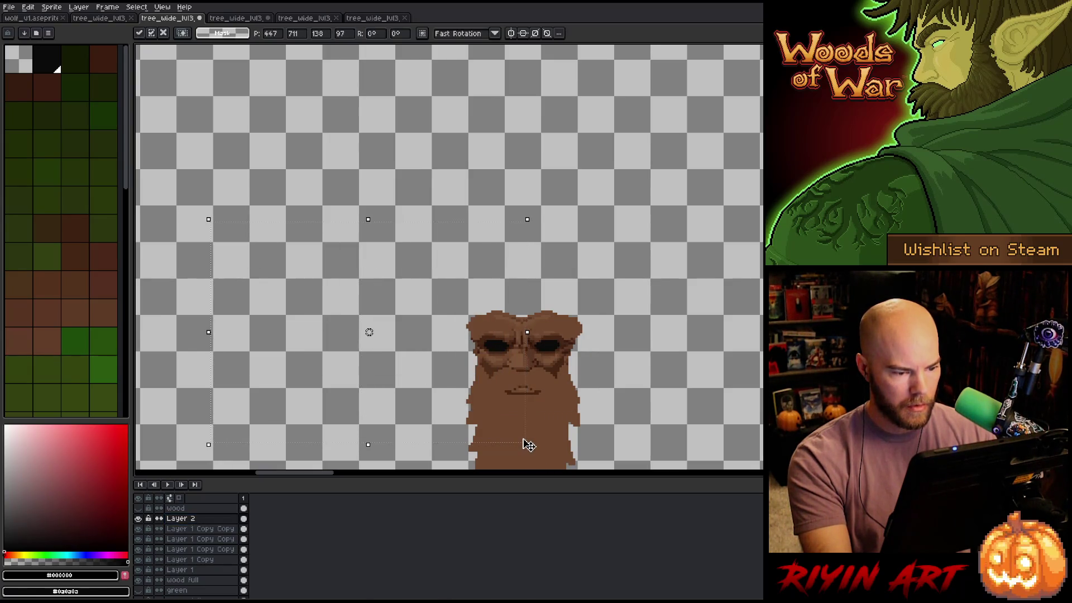
{"action": "left_click_drag", "start_coordinate": [645, 263], "coordinate": [525, 412]}
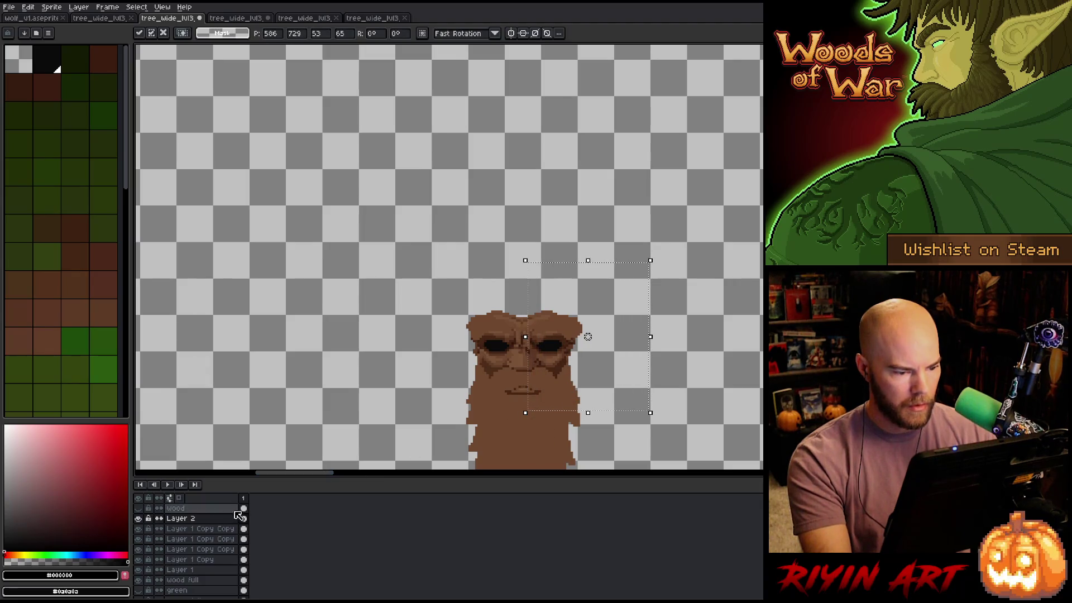
{"action": "left_click", "coordinate": [138, 518]}
{"action": "left_click", "coordinate": [138, 518]}
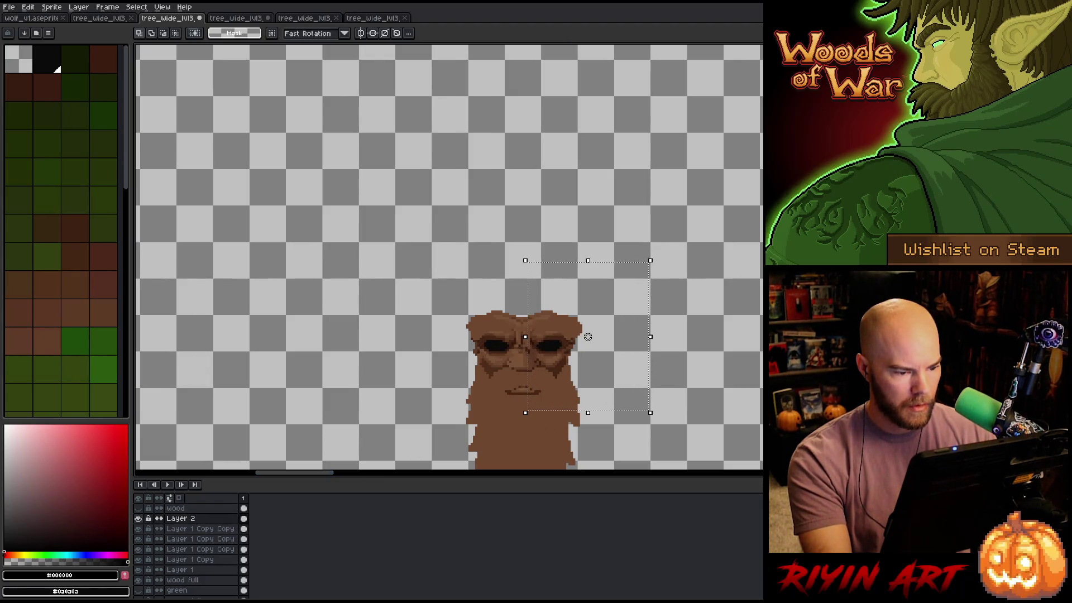
{"action": "left_click_drag", "start_coordinate": [360, 226], "coordinate": [653, 344]}
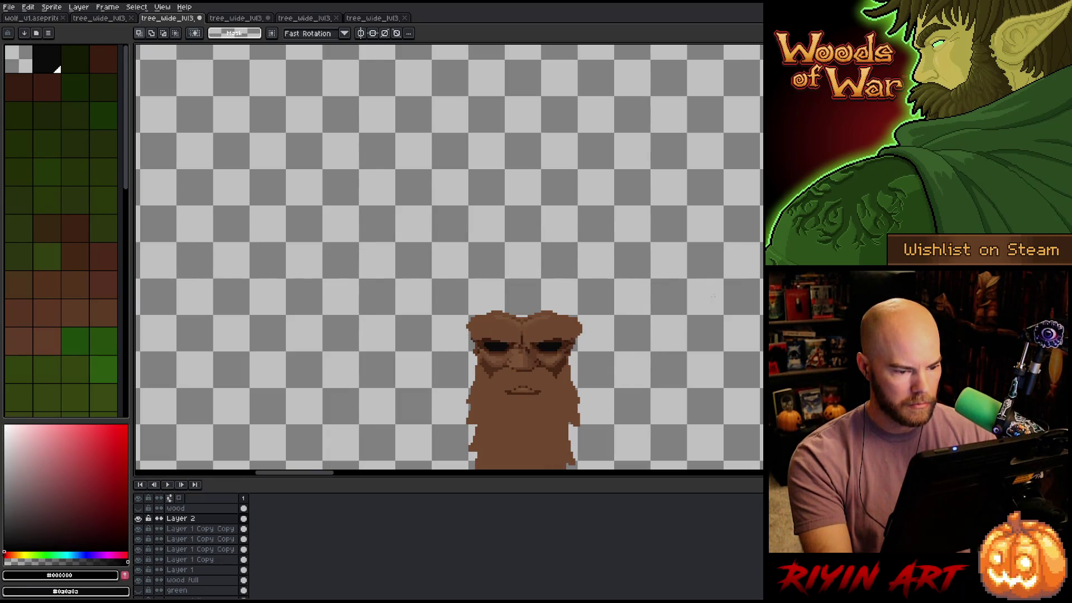
{"action": "left_click_drag", "start_coordinate": [501, 323], "coordinate": [550, 366]}
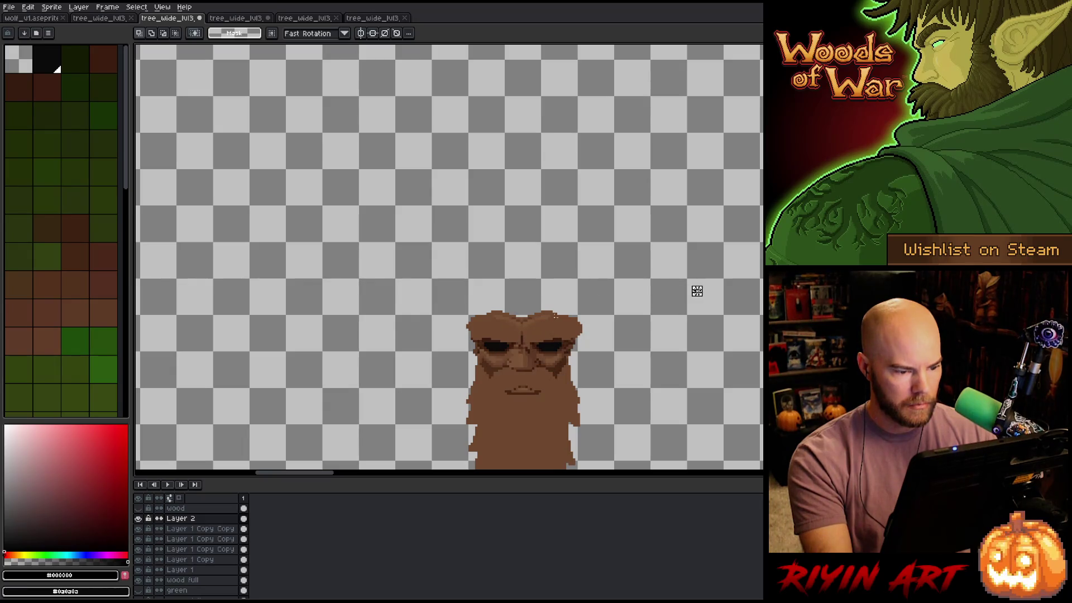
{"action": "left_click_drag", "start_coordinate": [508, 336], "coordinate": [538, 380]}
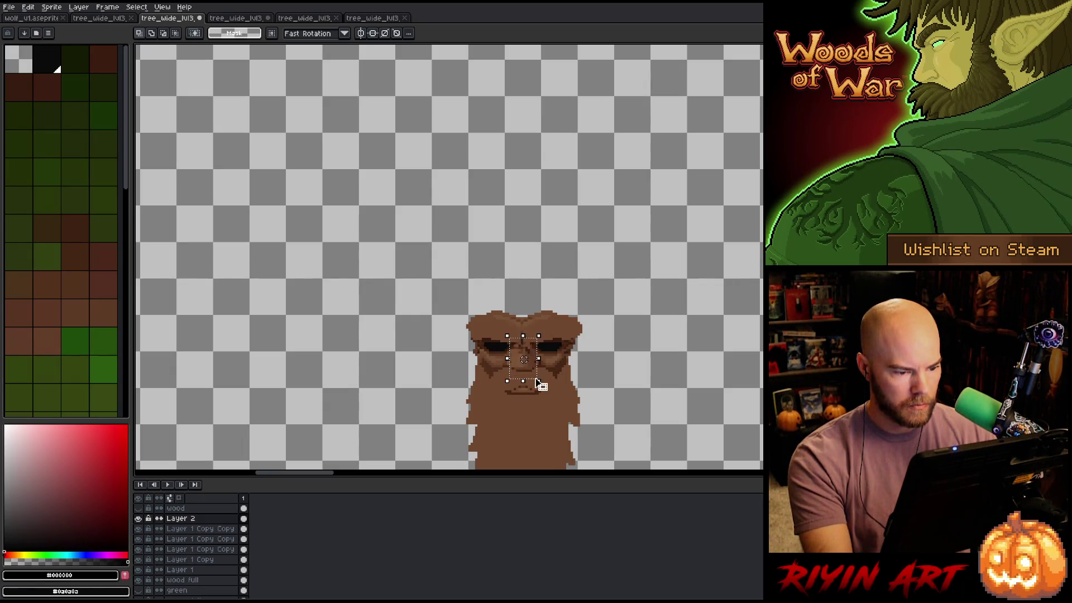
{"action": "mouse_move", "coordinate": [620, 392]}
{"action": "left_mouse_down"}
{"action": "mouse_move", "coordinate": [459, 379]}
{"action": "mouse_move", "coordinate": [427, 354]}
{"action": "left_mouse_up"}
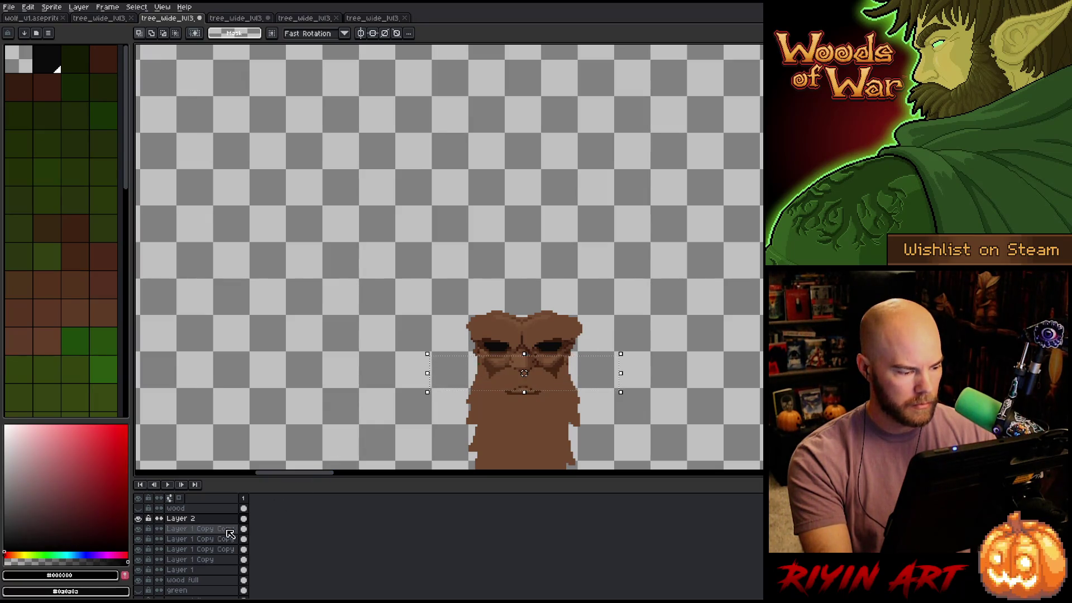
{"action": "left_click", "coordinate": [196, 530]}
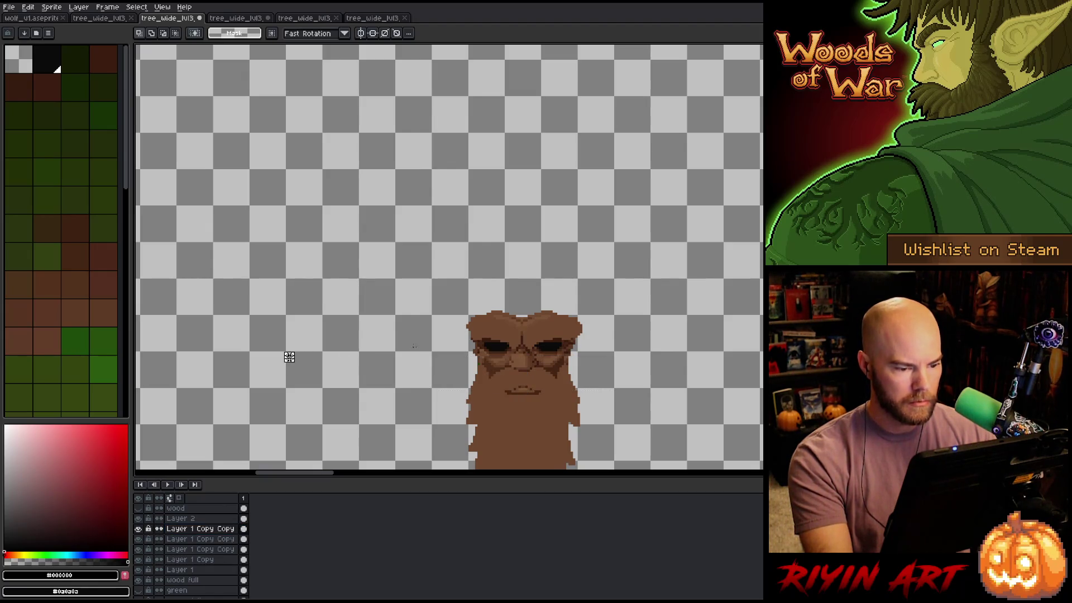
Zoom out over the whole sheet, select the wood layer's cel, then zoom into the third row of trees
{"action": "scroll", "coordinate": [290, 357], "scroll_direction": "down", "scroll_amount": 2}
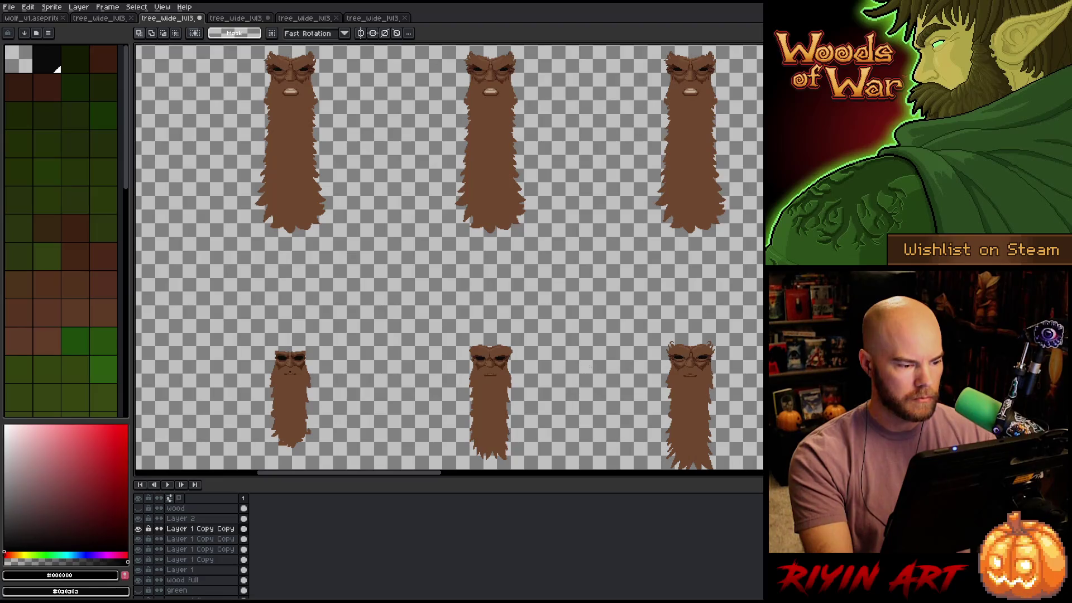
{"action": "scroll", "coordinate": [590, 366], "scroll_direction": "down", "scroll_amount": 1}
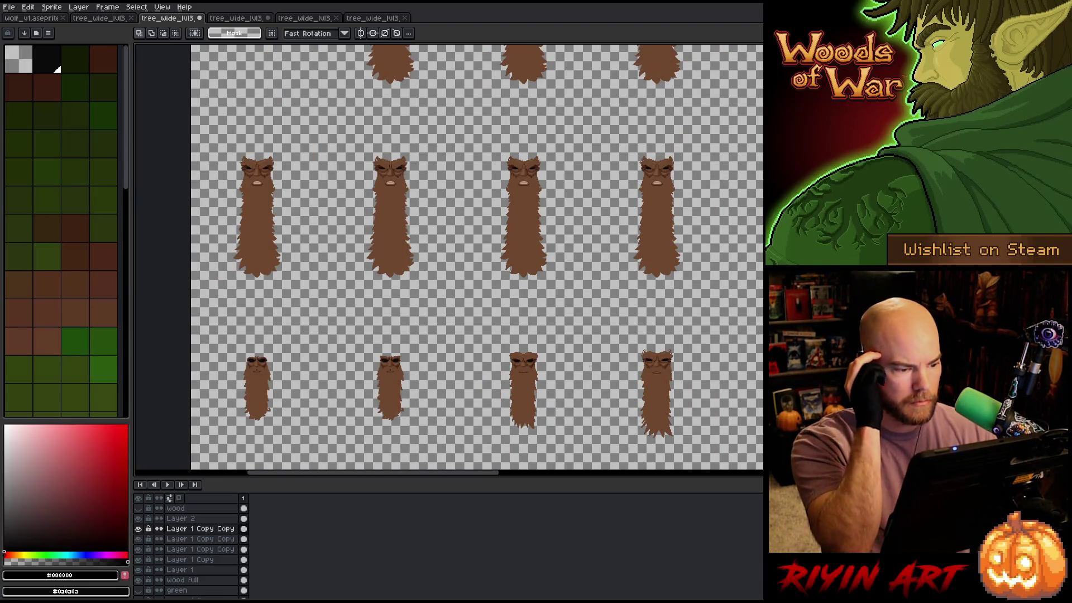
{"action": "scroll", "coordinate": [591, 366], "scroll_direction": "down", "scroll_amount": 3}
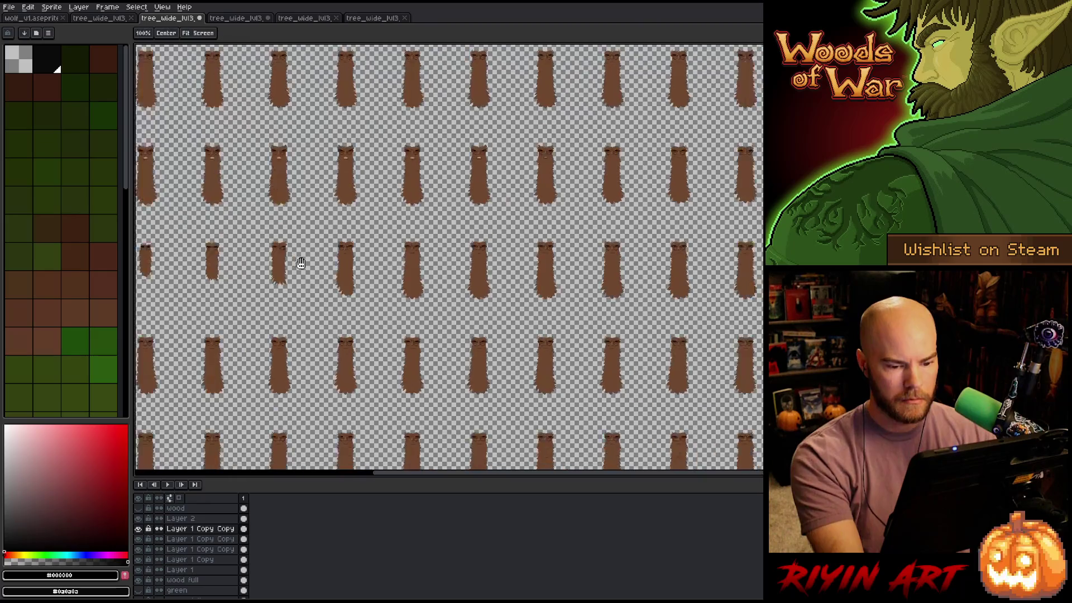
{"action": "scroll", "coordinate": [554, 203], "scroll_direction": "down", "scroll_amount": 1}
{"action": "scroll", "coordinate": [553, 203], "scroll_direction": "up", "scroll_amount": 1}
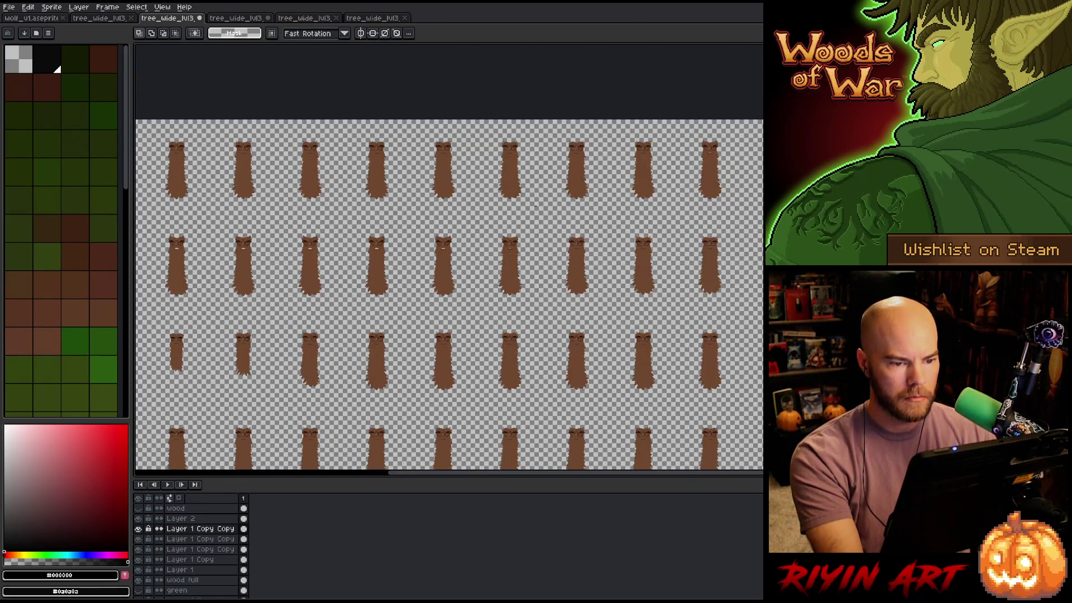
{"action": "scroll", "coordinate": [407, 275], "scroll_direction": "down", "scroll_amount": 1}
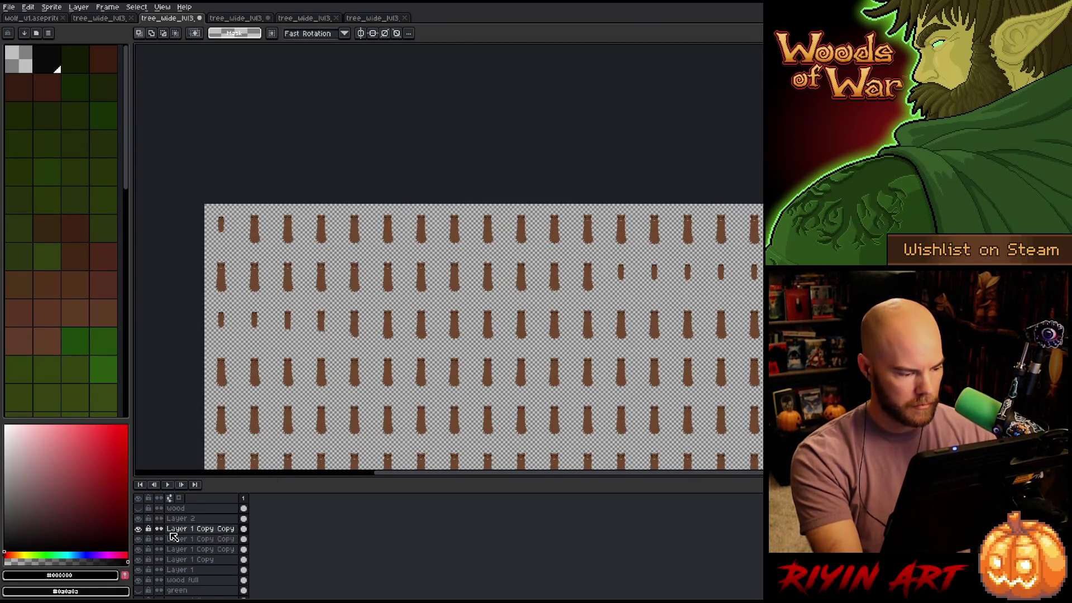
{"action": "left_click", "coordinate": [246, 509]}
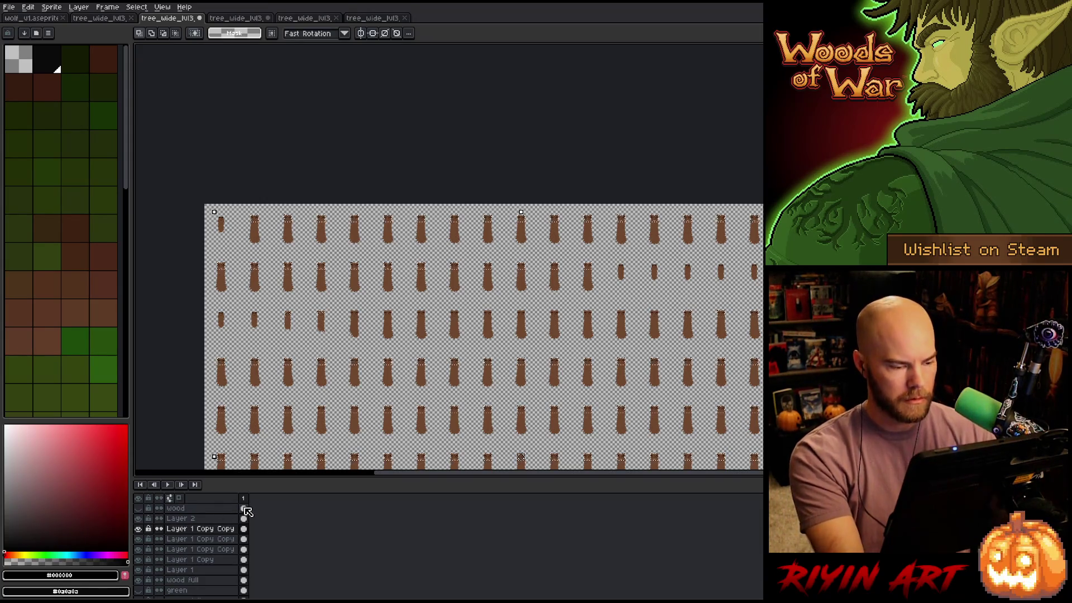
{"action": "left_click", "coordinate": [245, 510]}
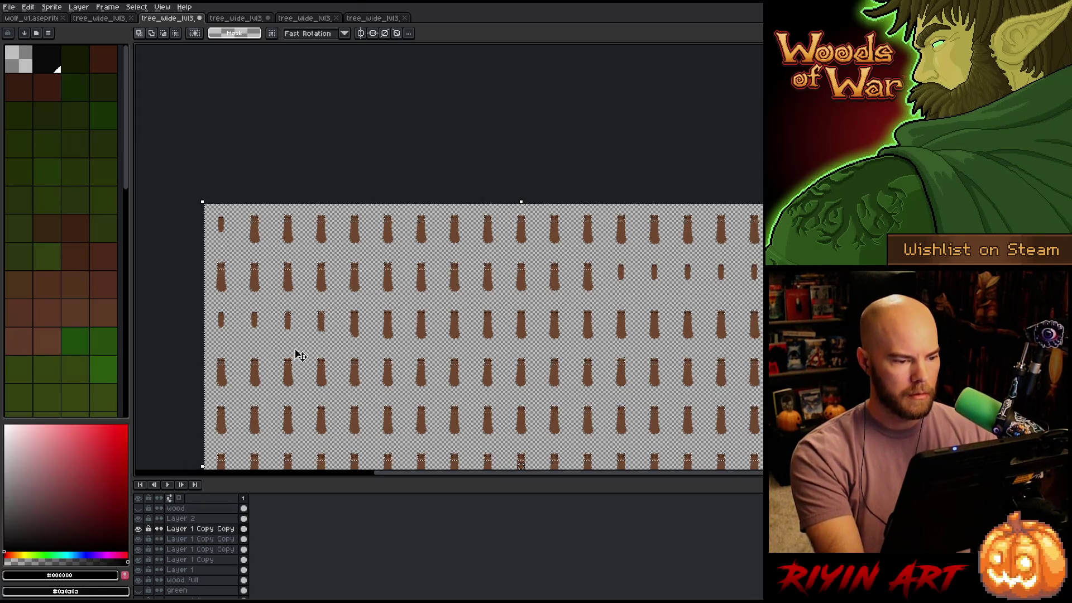
{"action": "scroll", "coordinate": [296, 355], "scroll_direction": "up", "scroll_amount": 2}
{"action": "mouse_move", "coordinate": [304, 342]}
{"action": "left_mouse_down"}
{"action": "mouse_move", "coordinate": [394, 268]}
{"action": "mouse_move", "coordinate": [454, 334]}
{"action": "left_mouse_up"}
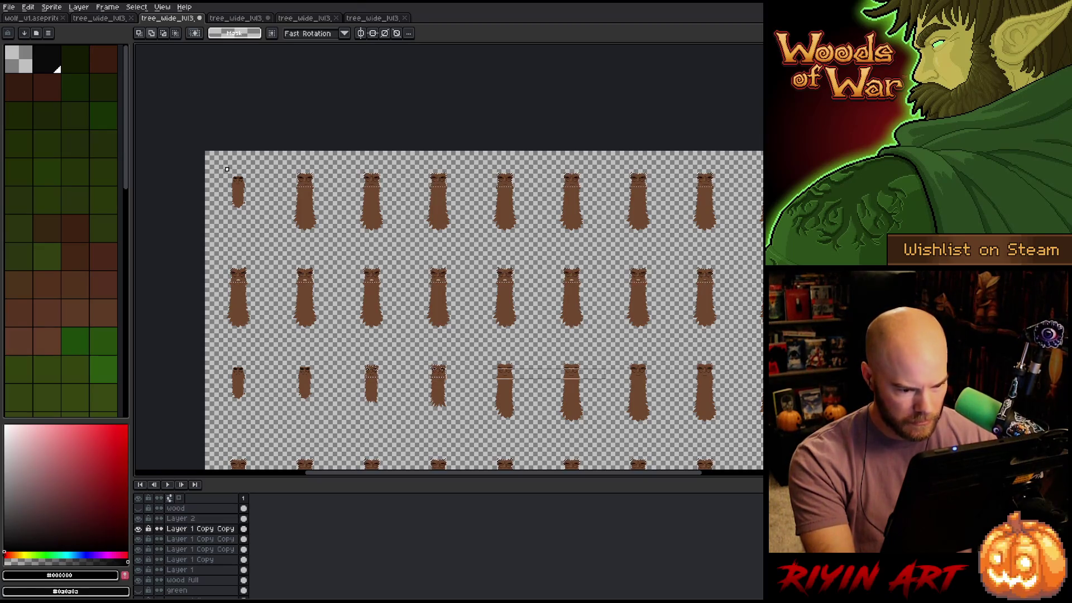
{"action": "scroll", "coordinate": [229, 169], "scroll_direction": "right", "scroll_amount": 5}
{"action": "scroll", "coordinate": [234, 169], "scroll_direction": "right", "scroll_amount": 3}
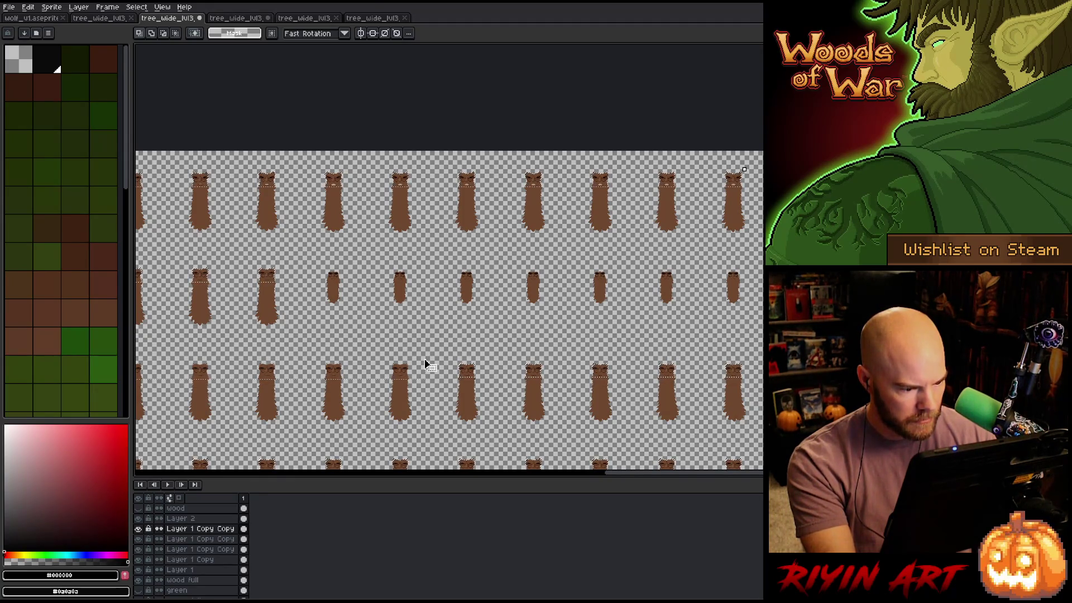
{"action": "scroll", "coordinate": [672, 378], "scroll_direction": "up", "scroll_amount": 4}
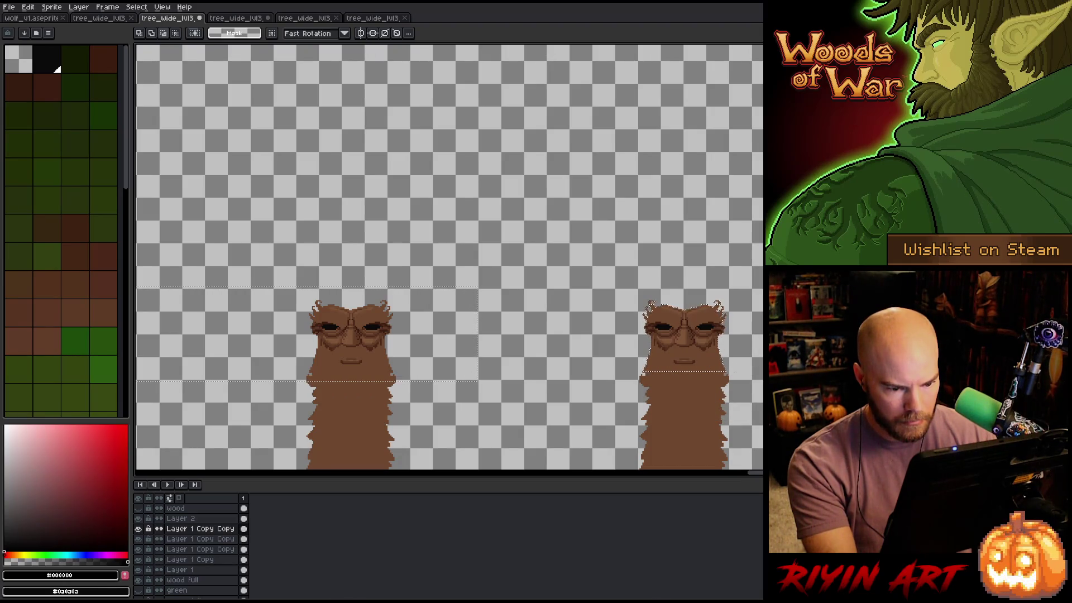
Marquee tree heads and zoom and pan around individual frames to inspect their carved faces
{"action": "mouse_move", "coordinate": [730, 371]}
{"action": "left_mouse_down"}
{"action": "mouse_move", "coordinate": [622, 406]}
{"action": "mouse_move", "coordinate": [141, 427]}
{"action": "left_mouse_up"}
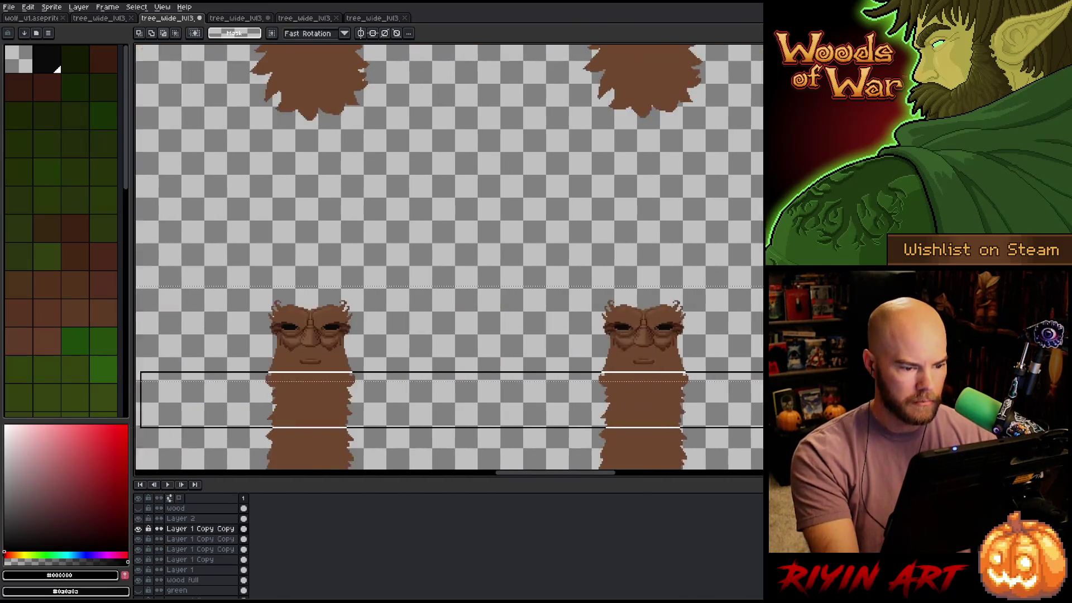
{"action": "mouse_move", "coordinate": [449, 260]}
{"action": "left_mouse_down"}
{"action": "mouse_move", "coordinate": [296, 260]}
{"action": "mouse_move", "coordinate": [472, 260]}
{"action": "left_mouse_up"}
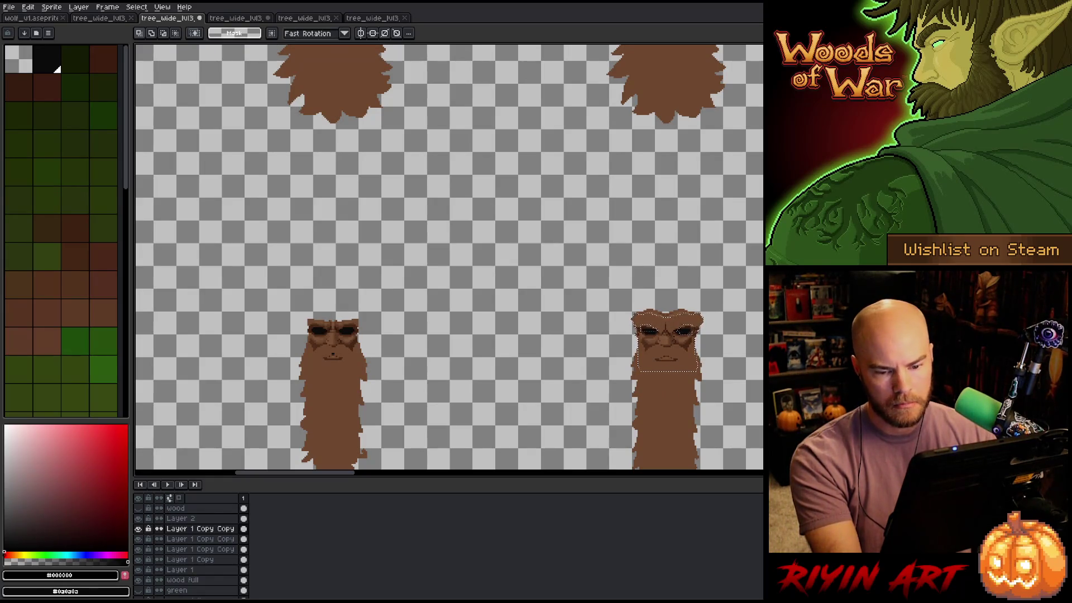
{"action": "key", "text": "minus"}
{"action": "key", "text": "minus"}
{"action": "key", "text": "z"}
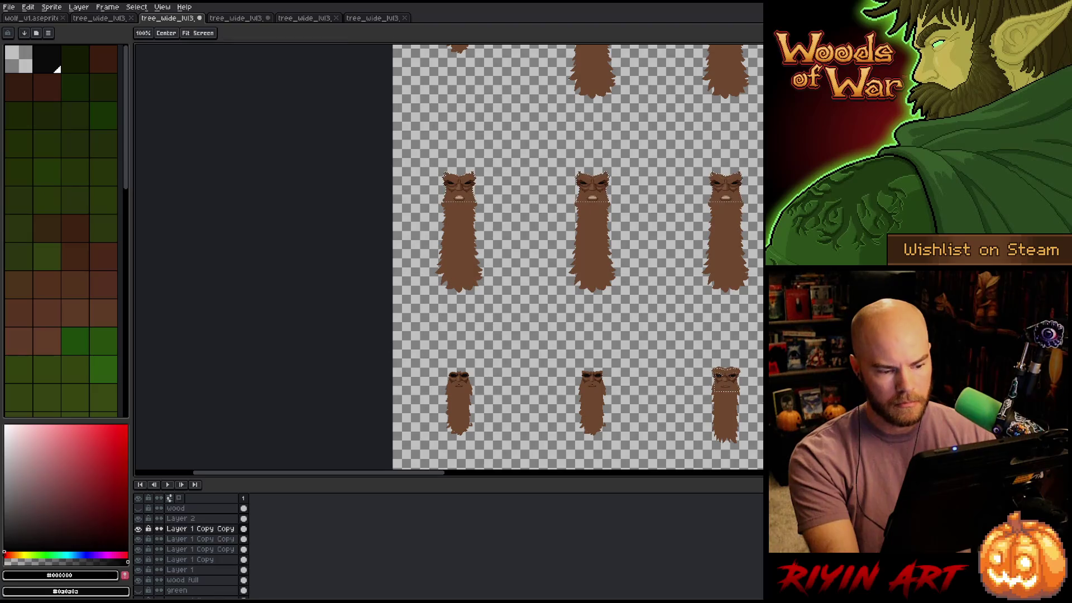
{"action": "scroll", "coordinate": [751, 384], "scroll_direction": "down", "scroll_amount": 2}
{"action": "key", "text": "m"}
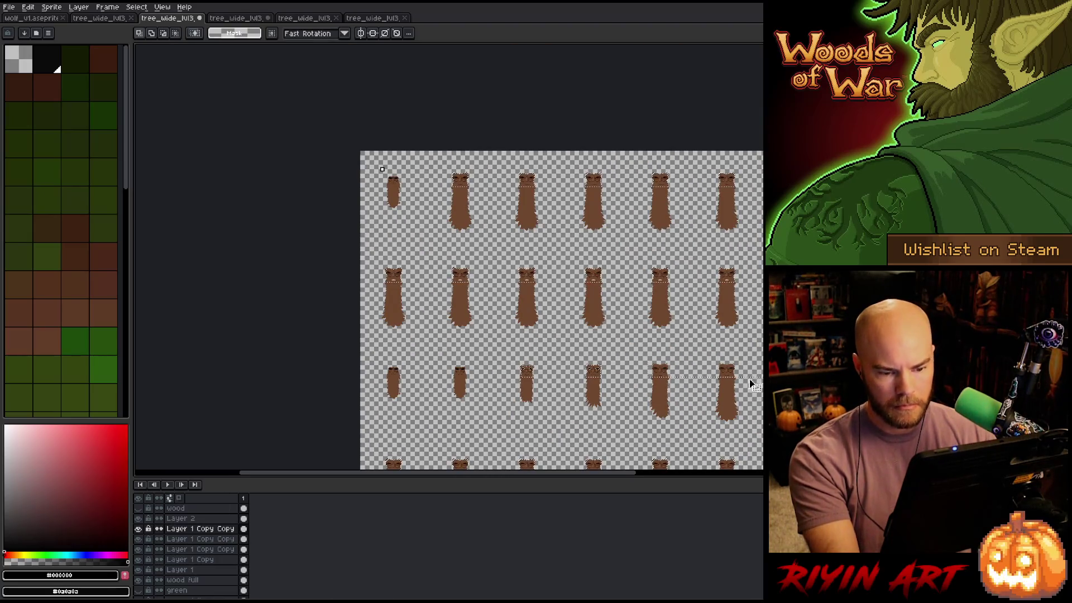
{"action": "scroll", "coordinate": [751, 384], "scroll_direction": "up", "scroll_amount": 3}
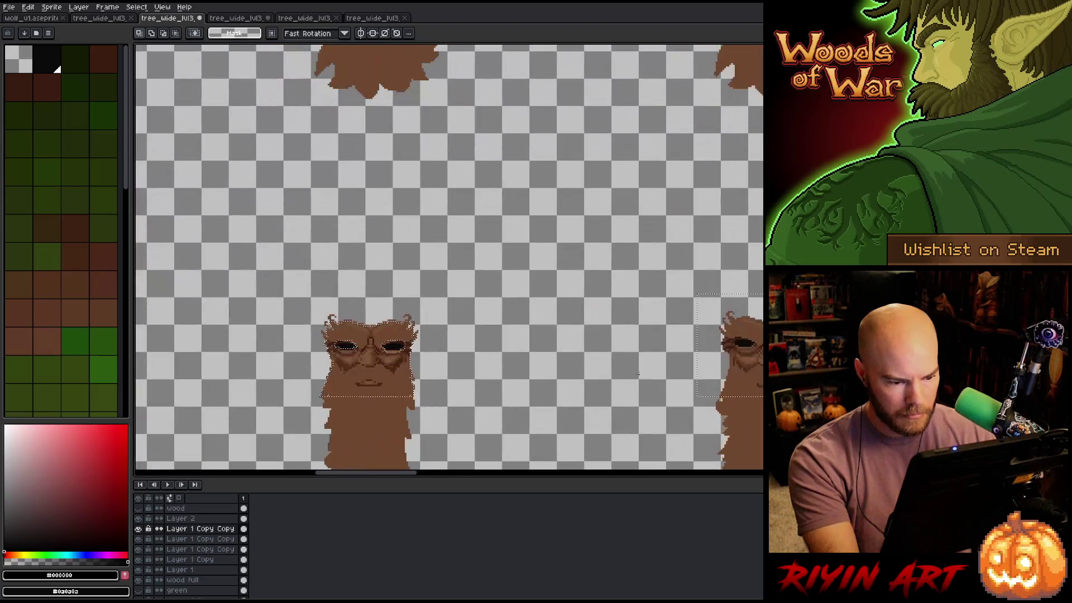
{"action": "mouse_move", "coordinate": [695, 395]}
{"action": "left_mouse_down"}
{"action": "mouse_move", "coordinate": [184, 282]}
{"action": "mouse_move", "coordinate": [325, 316]}
{"action": "mouse_move", "coordinate": [287, 256]}
{"action": "mouse_move", "coordinate": [558, 296]}
{"action": "mouse_move", "coordinate": [550, 295]}
{"action": "left_mouse_up"}
{"action": "key", "text": "space"}
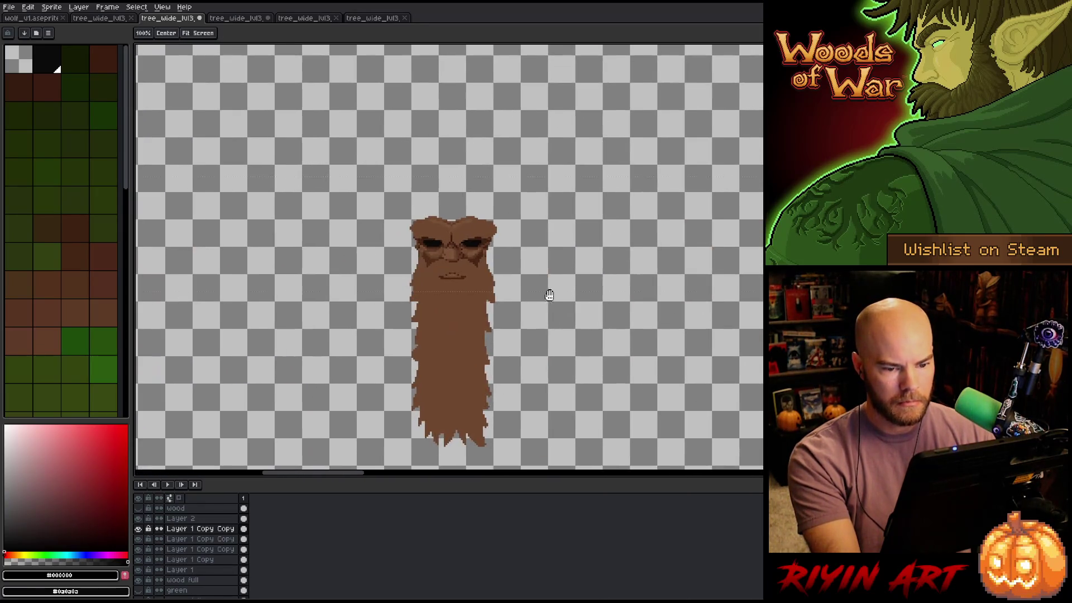
{"action": "scroll", "coordinate": [677, 292], "scroll_direction": "down", "scroll_amount": 4}
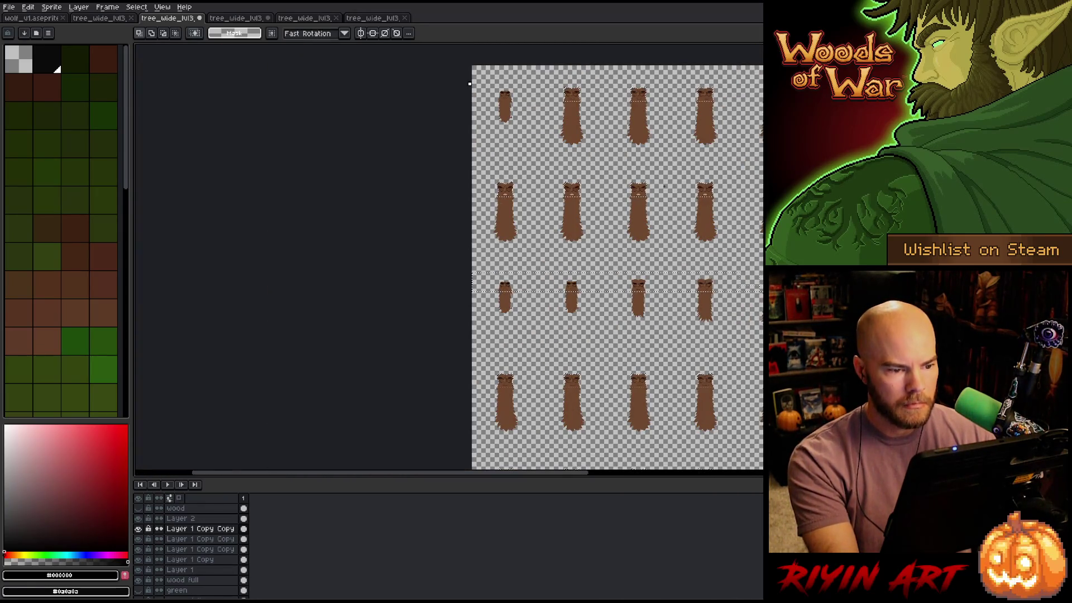
Pan the sprite grid into view, drag the selection's top edge far upward, then zoom out
{"action": "key", "text": "space"}
{"action": "mouse_move", "coordinate": [469, 84]}
{"action": "left_mouse_down"}
{"action": "mouse_move", "coordinate": [341, 268]}
{"action": "mouse_move", "coordinate": [472, 318]}
{"action": "mouse_move", "coordinate": [715, 328]}
{"action": "mouse_move", "coordinate": [498, 240]}
{"action": "left_mouse_up"}
{"action": "scroll", "coordinate": [308, 293], "scroll_direction": "up", "scroll_amount": 3}
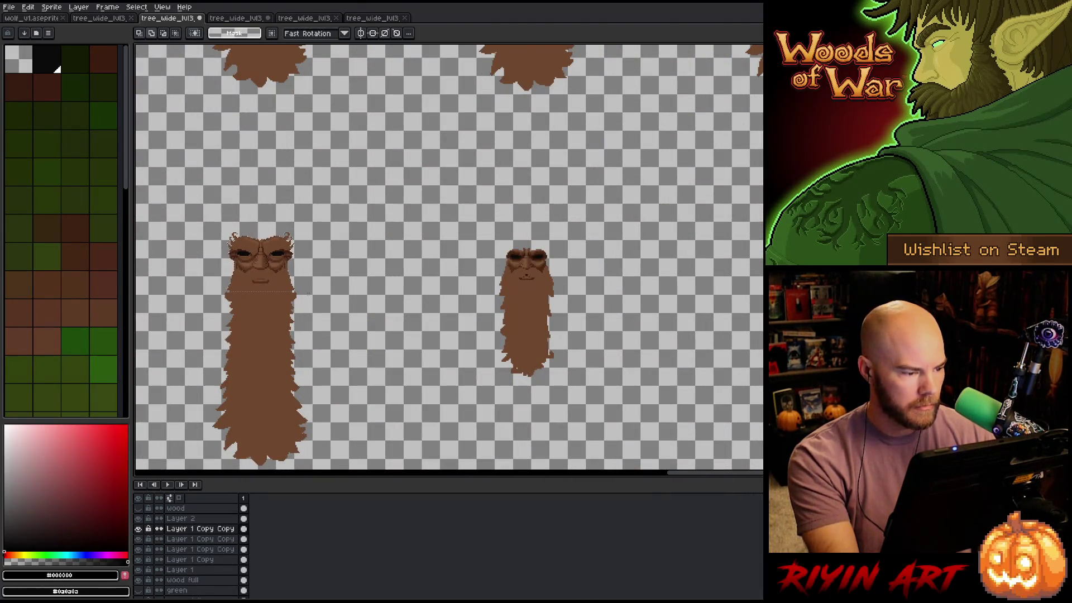
{"action": "scroll", "coordinate": [297, 291], "scroll_direction": "up", "scroll_amount": 3}
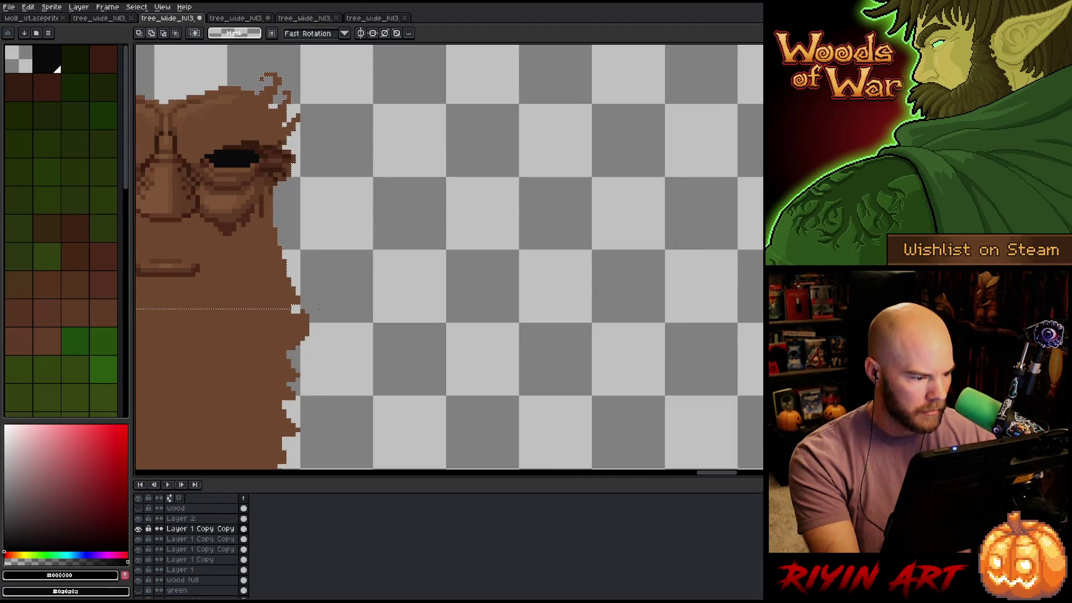
{"action": "scroll", "coordinate": [449, 257], "scroll_direction": "right", "scroll_amount": 10}
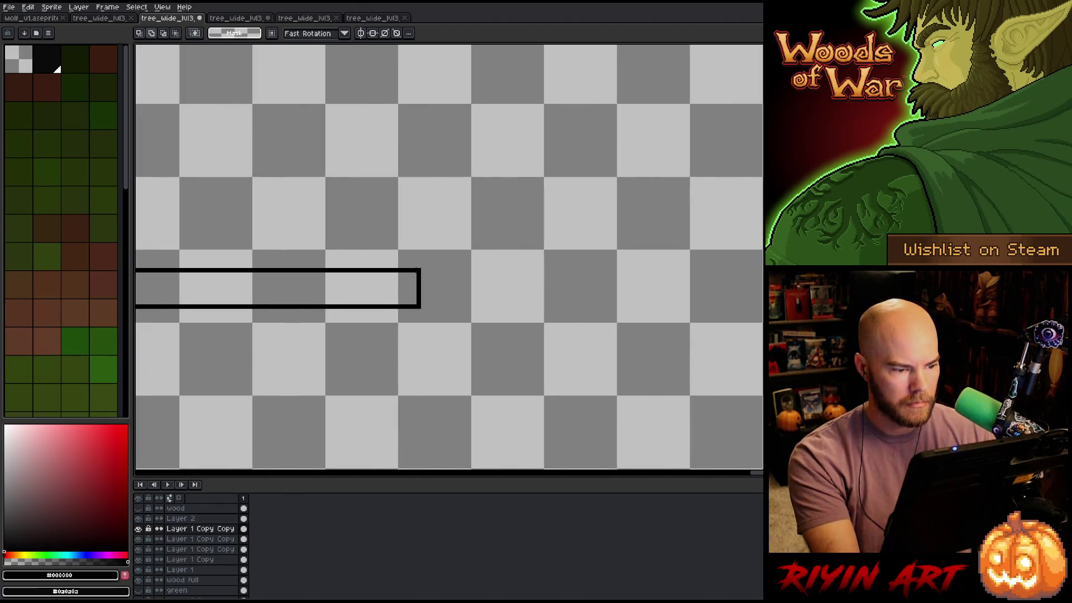
{"action": "scroll", "coordinate": [333, 260], "scroll_direction": "right", "scroll_amount": 15}
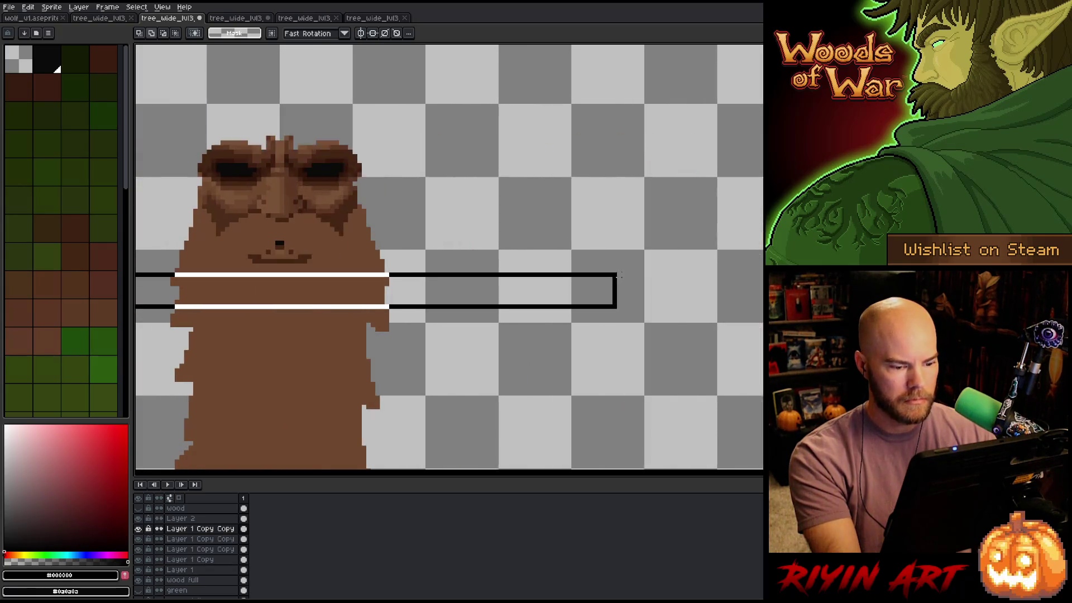
{"action": "scroll", "coordinate": [449, 256], "scroll_direction": "right", "scroll_amount": 15}
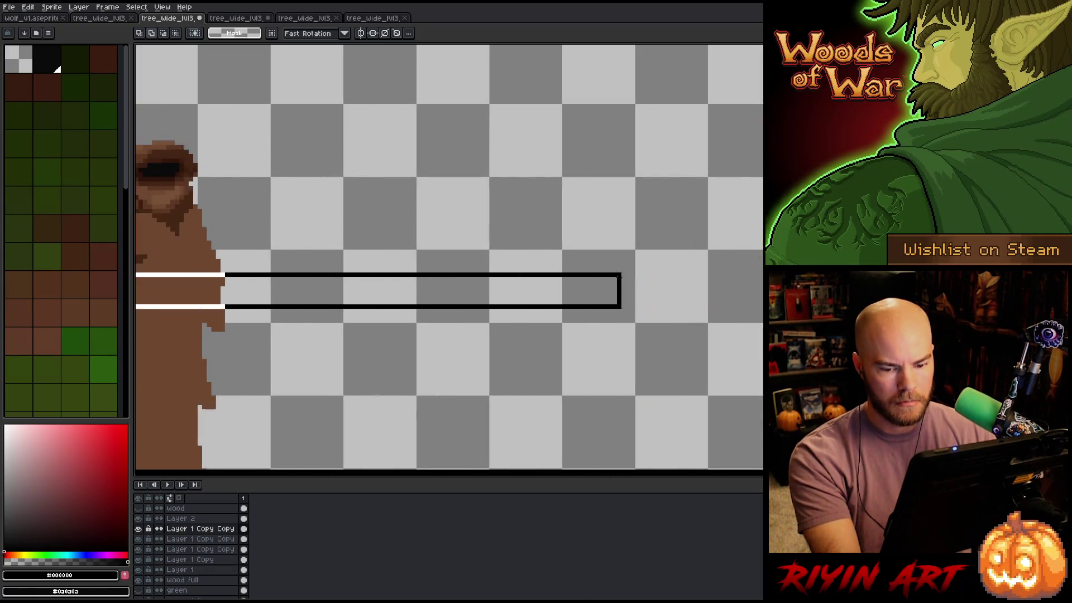
{"action": "scroll", "coordinate": [618, 275], "scroll_direction": "right", "scroll_amount": 5}
{"action": "left_click_drag", "start_coordinate": [637, 274], "coordinate": [637, 69]}
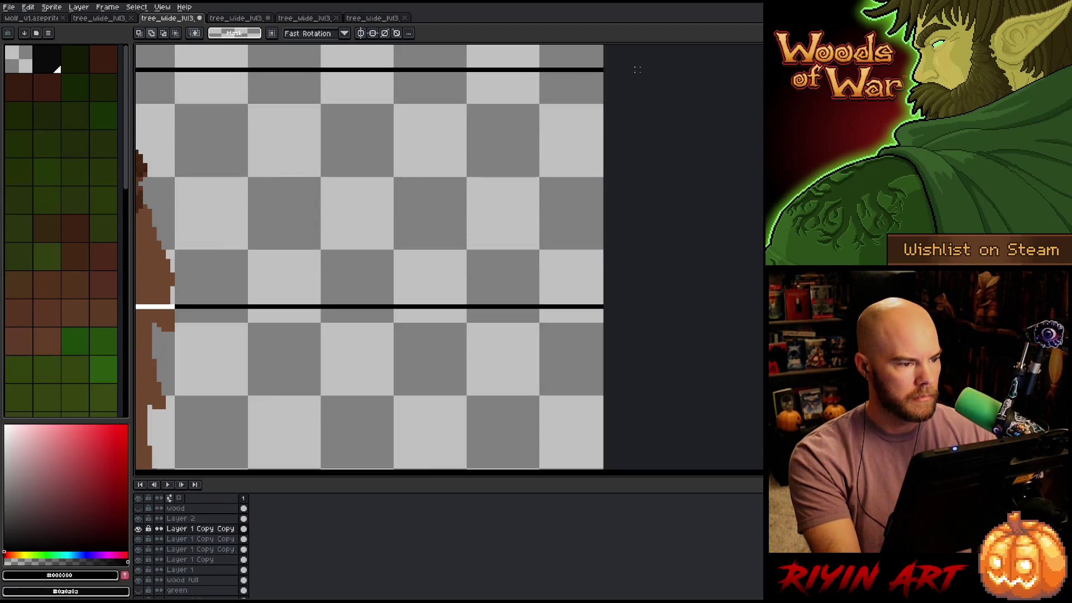
{"action": "scroll", "coordinate": [333, 259], "scroll_direction": "down", "scroll_amount": 5}
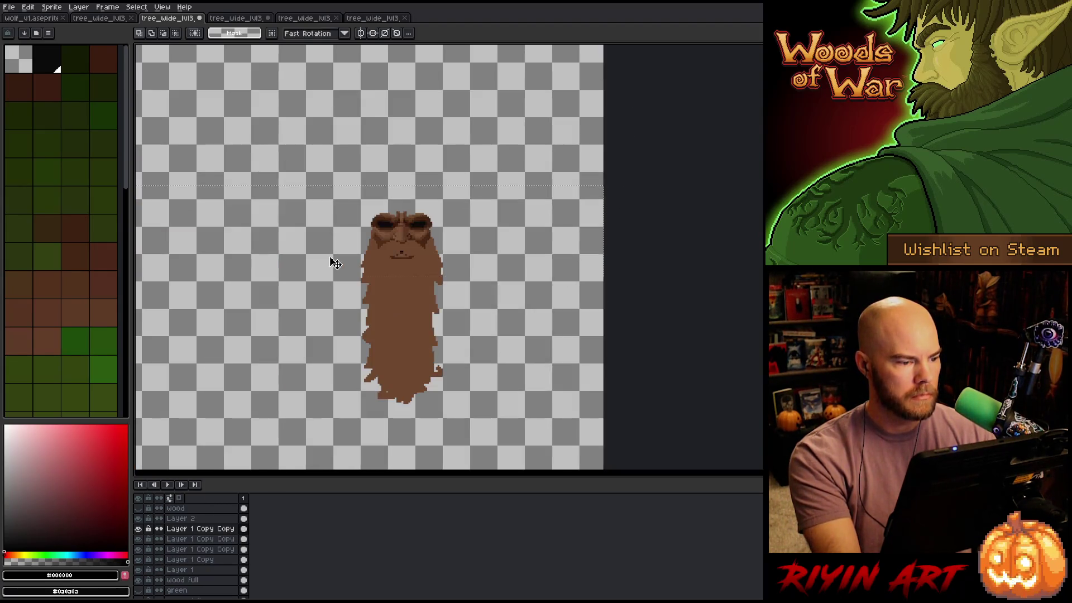
{"action": "scroll", "coordinate": [334, 263], "scroll_direction": "down", "scroll_amount": 5}
Zoom in and pan the sheet, then select Layer 2 in the Layers panel
{"action": "key", "text": "z"}
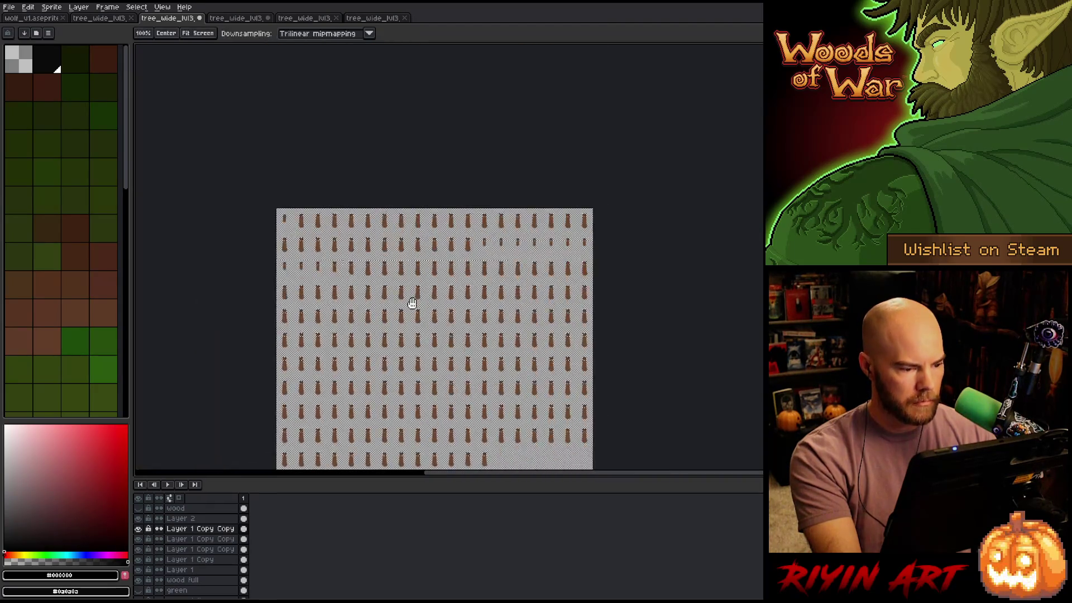
{"action": "left_click", "coordinate": [437, 296]}
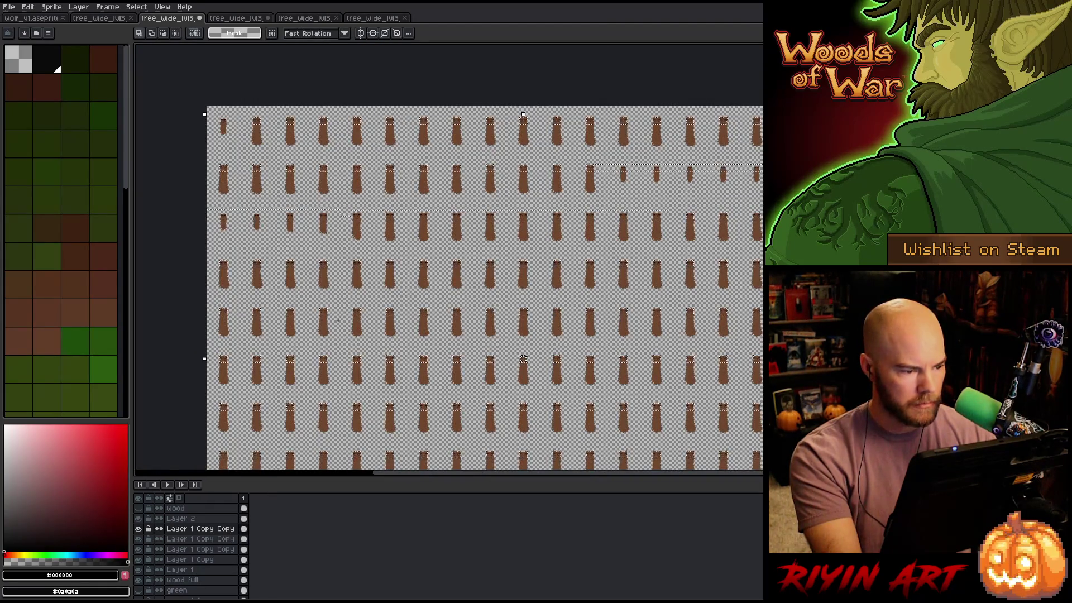
{"action": "mouse_move", "coordinate": [367, 376]}
{"action": "left_mouse_down"}
{"action": "mouse_move", "coordinate": [412, 311]}
{"action": "mouse_move", "coordinate": [467, 387]}
{"action": "mouse_move", "coordinate": [442, 293]}
{"action": "mouse_move", "coordinate": [407, 342]}
{"action": "mouse_move", "coordinate": [426, 249]}
{"action": "mouse_move", "coordinate": [421, 426]}
{"action": "mouse_move", "coordinate": [473, 349]}
{"action": "left_mouse_up"}
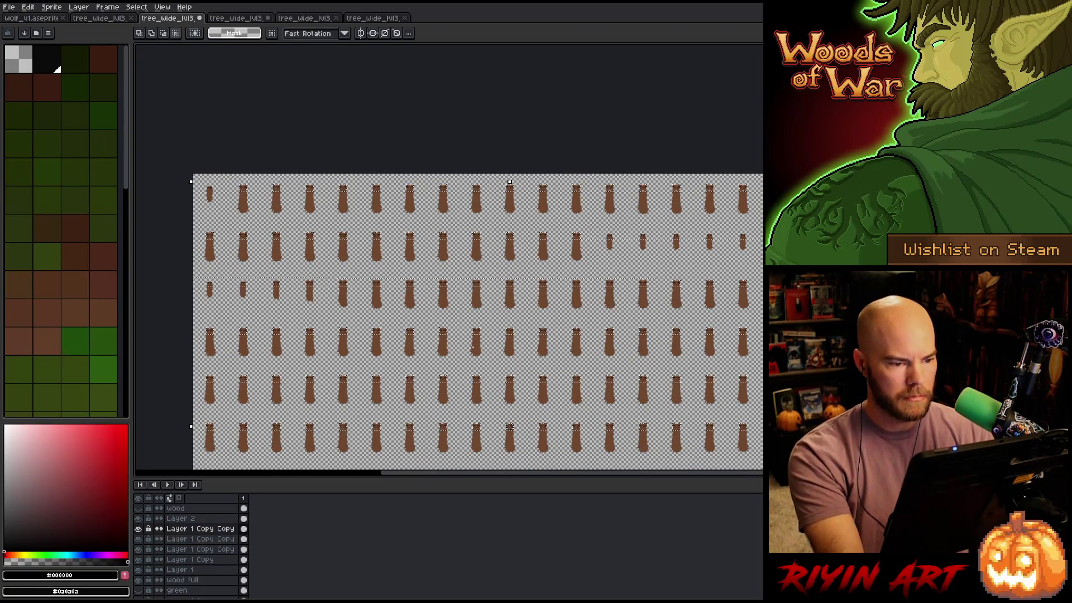
{"action": "left_click", "coordinate": [167, 519]}
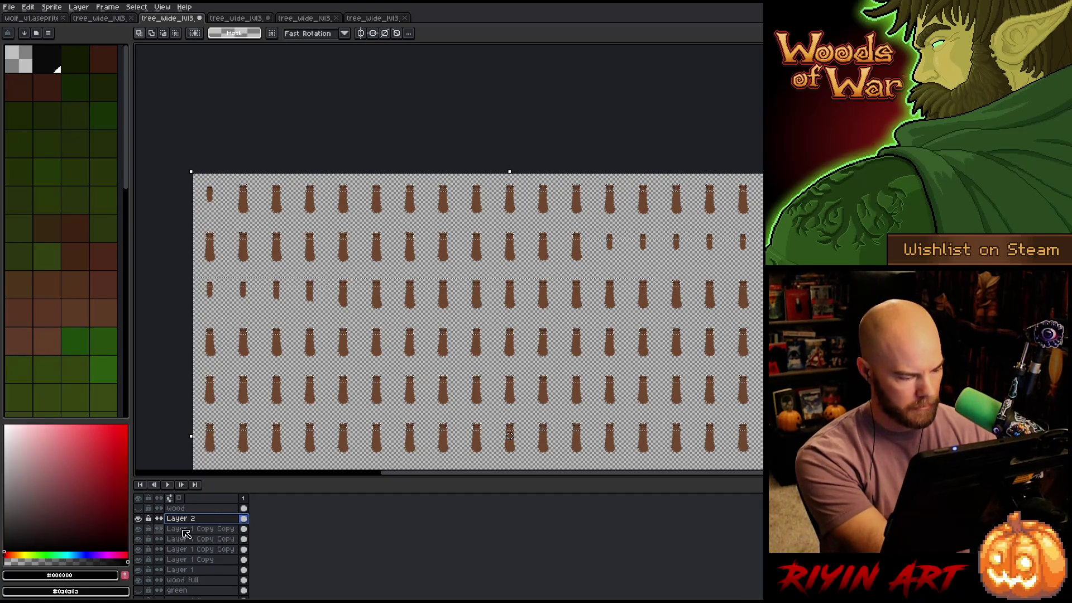
Delete Layer 2 and all Layer 1 copies, and make the wood full layer visible
{"action": "key", "text": "Delete"}
{"action": "key", "text": "Delete"}
{"action": "key", "text": "Delete"}
{"action": "key", "text": "Delete"}
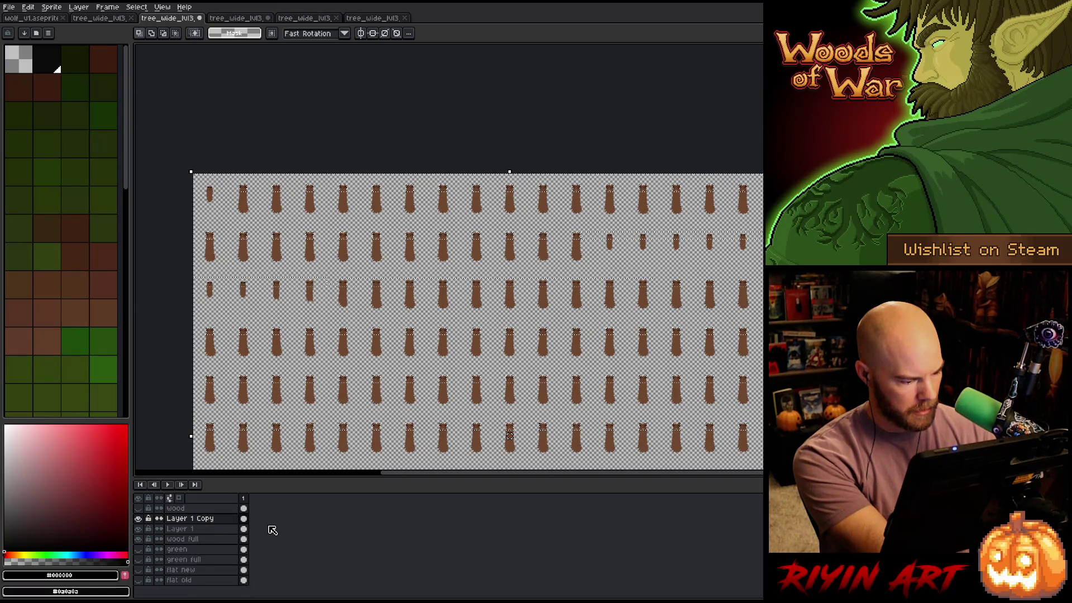
{"action": "key", "text": "Delete"}
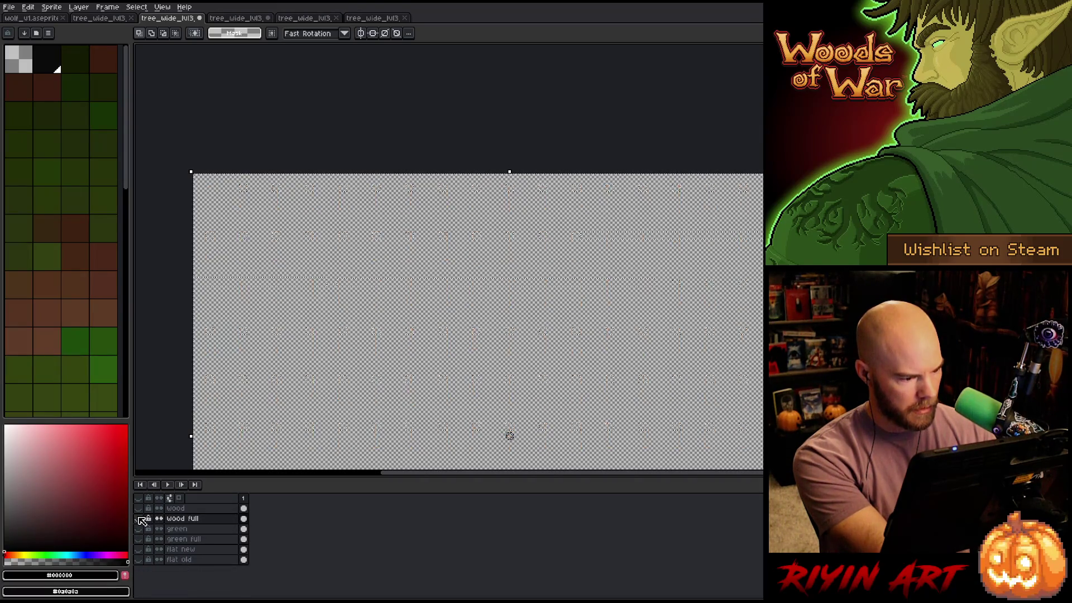
{"action": "left_click", "coordinate": [139, 518]}
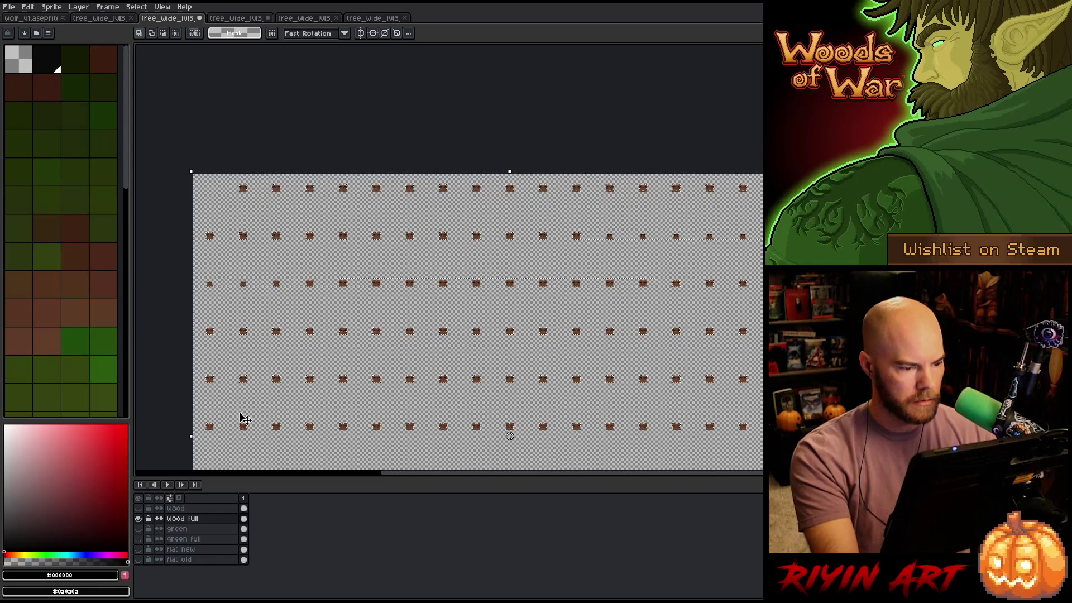
Fit the whole sprite sheet in view, select the entire canvas, and pick wood full's first cel
{"action": "scroll", "coordinate": [245, 372], "scroll_direction": "down", "scroll_amount": 1}
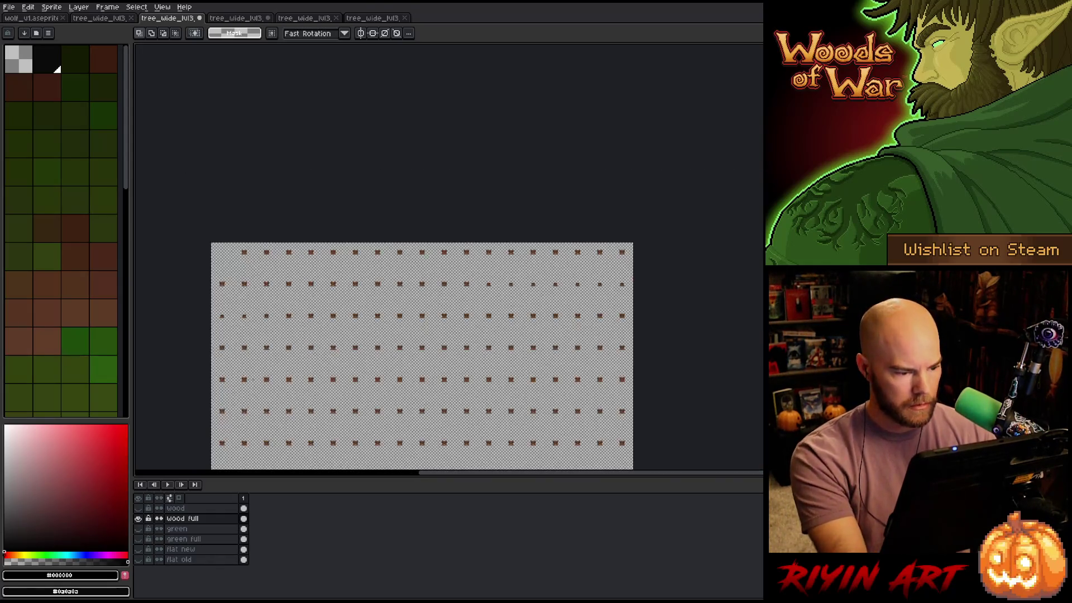
{"action": "mouse_move", "coordinate": [334, 327]}
{"action": "left_mouse_down"}
{"action": "mouse_move", "coordinate": [346, 313]}
{"action": "mouse_move", "coordinate": [350, 219]}
{"action": "left_mouse_up"}
{"action": "key", "text": "m"}
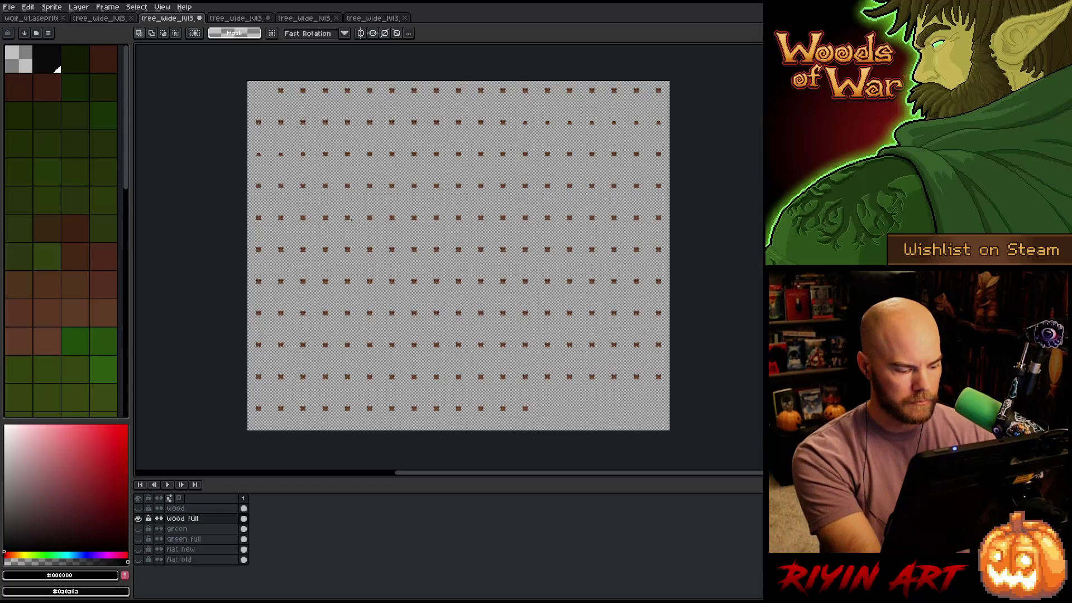
{"action": "key", "text": "ctrl+a"}
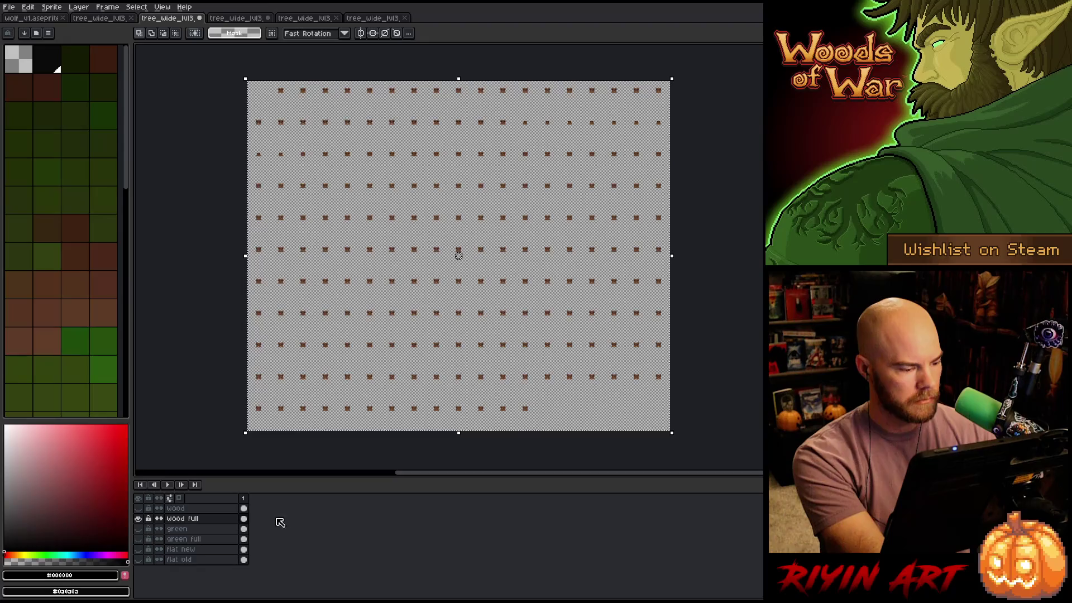
{"action": "left_click", "coordinate": [244, 518]}
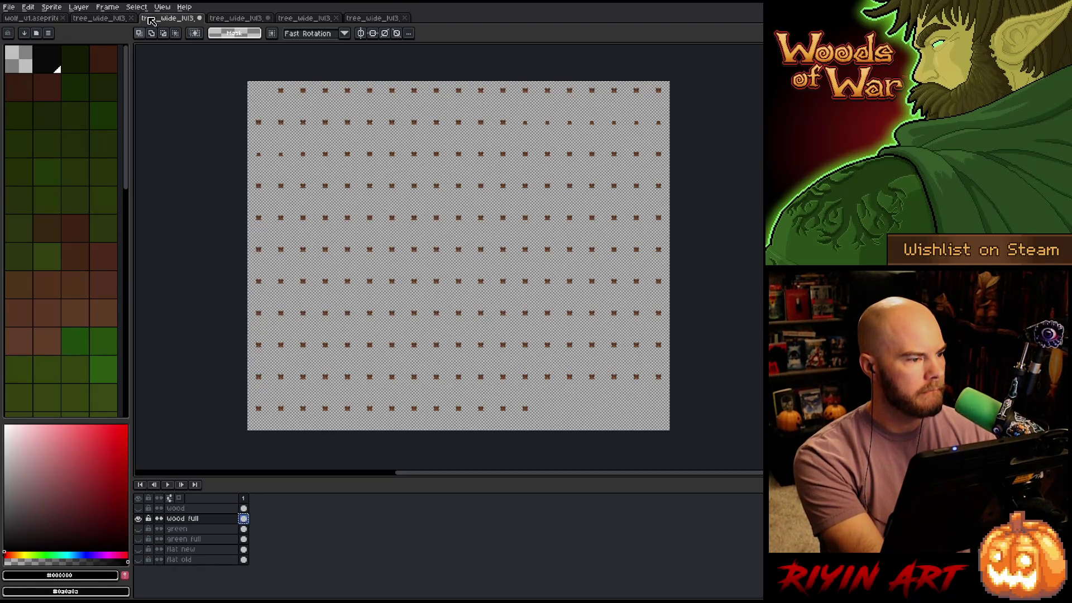
Switch to the finished brown tree_wide_lvl3 sheet and toggle Layer 1's carved faces off and back on
{"action": "left_click", "coordinate": [107, 19]}
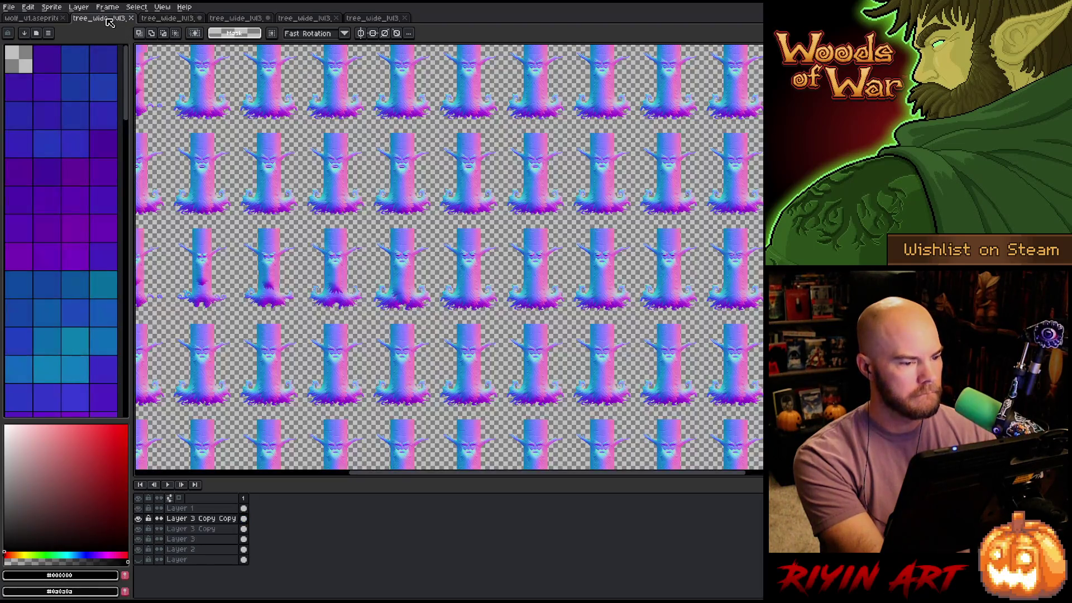
{"action": "left_click", "coordinate": [246, 19]}
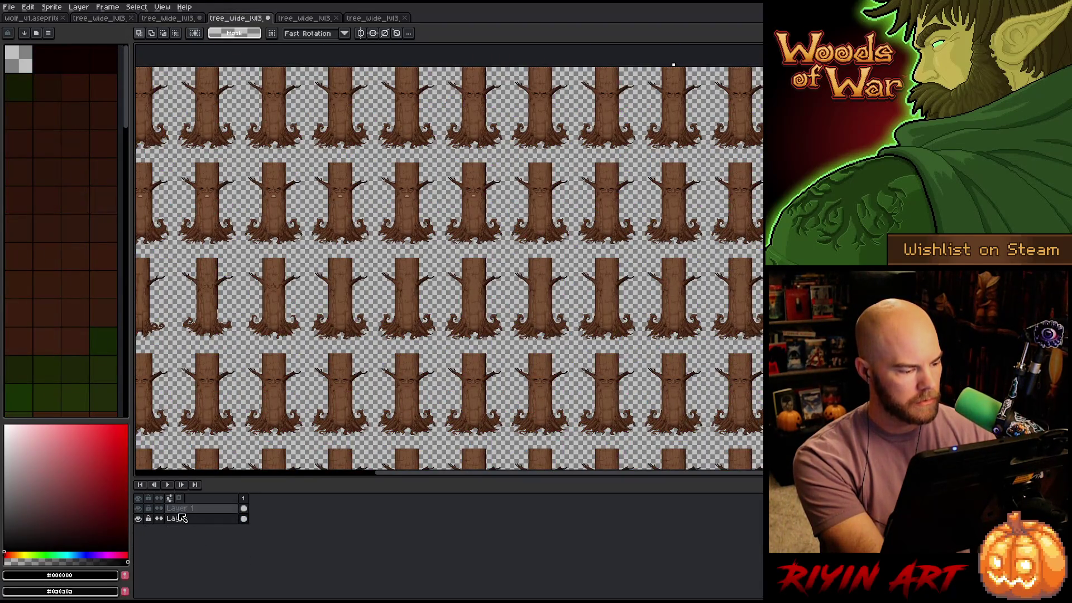
{"action": "left_click", "coordinate": [184, 508]}
{"action": "left_click", "coordinate": [138, 508]}
{"action": "left_click", "coordinate": [138, 519]}
{"action": "left_click", "coordinate": [138, 509]}
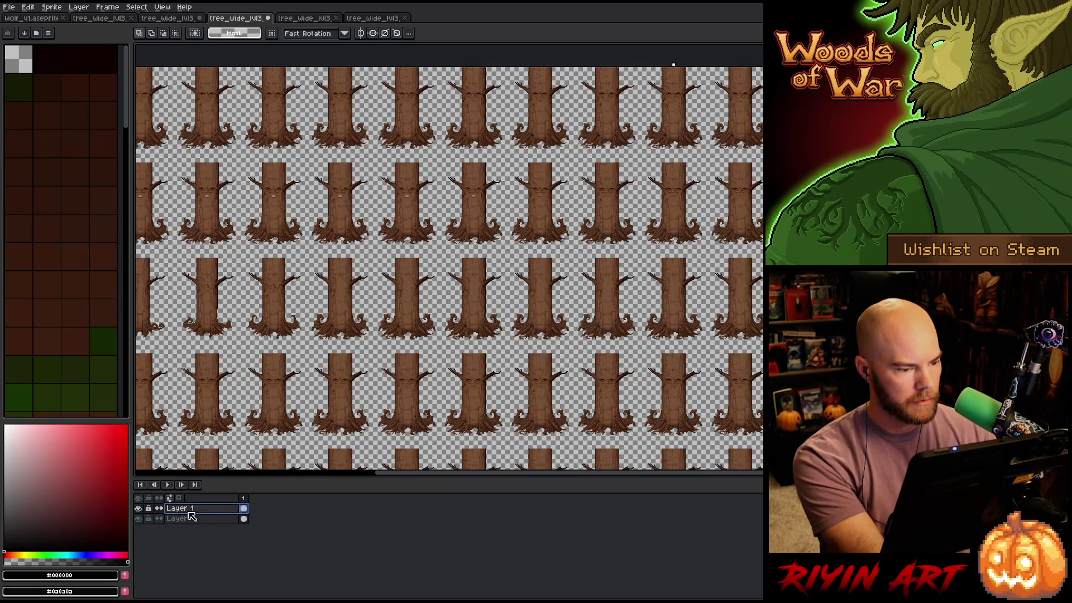
{"action": "left_click", "coordinate": [243, 509]}
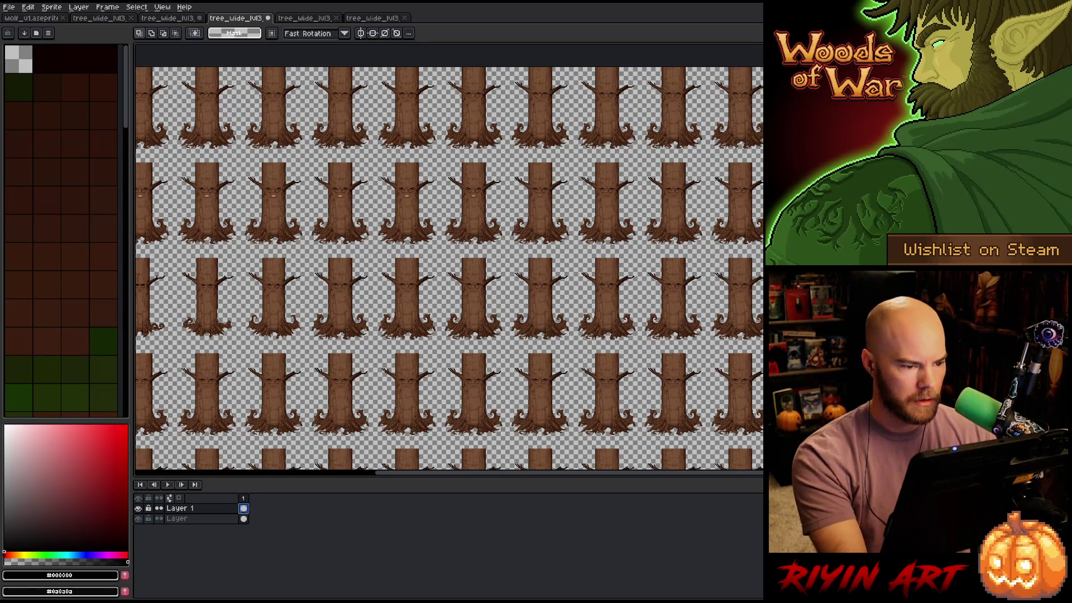
Zoom and pan around the finished tree sheet to inspect its carved-face trunks
{"action": "scroll", "coordinate": [464, 341], "scroll_direction": "up", "scroll_amount": 4}
{"action": "scroll", "coordinate": [493, 367], "scroll_direction": "down", "scroll_amount": 4}
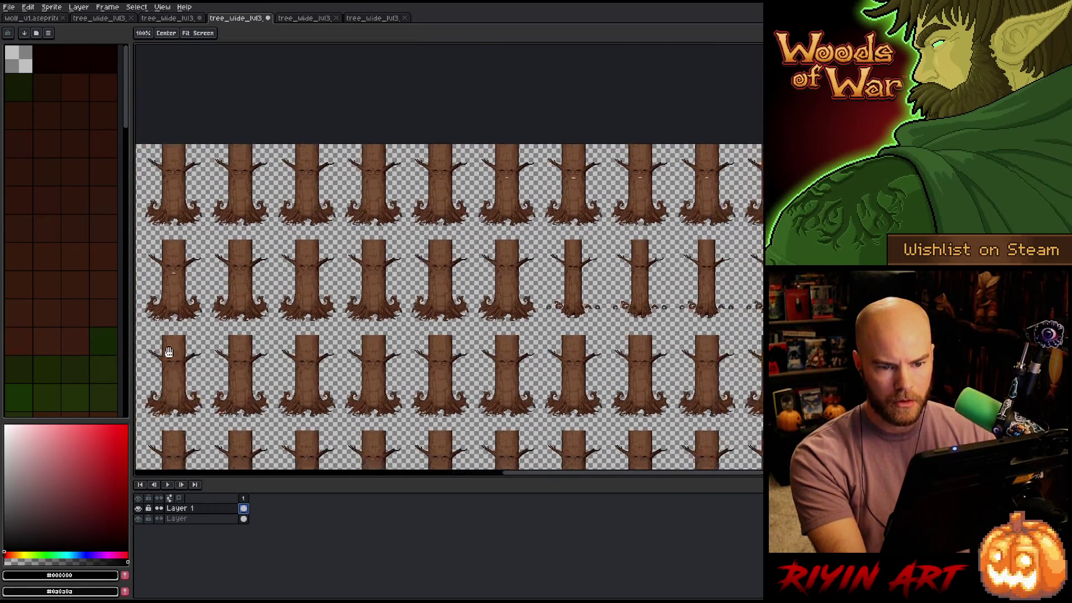
{"action": "scroll", "coordinate": [171, 352], "scroll_direction": "up", "scroll_amount": 4}
{"action": "scroll", "coordinate": [614, 225], "scroll_direction": "down", "scroll_amount": 5}
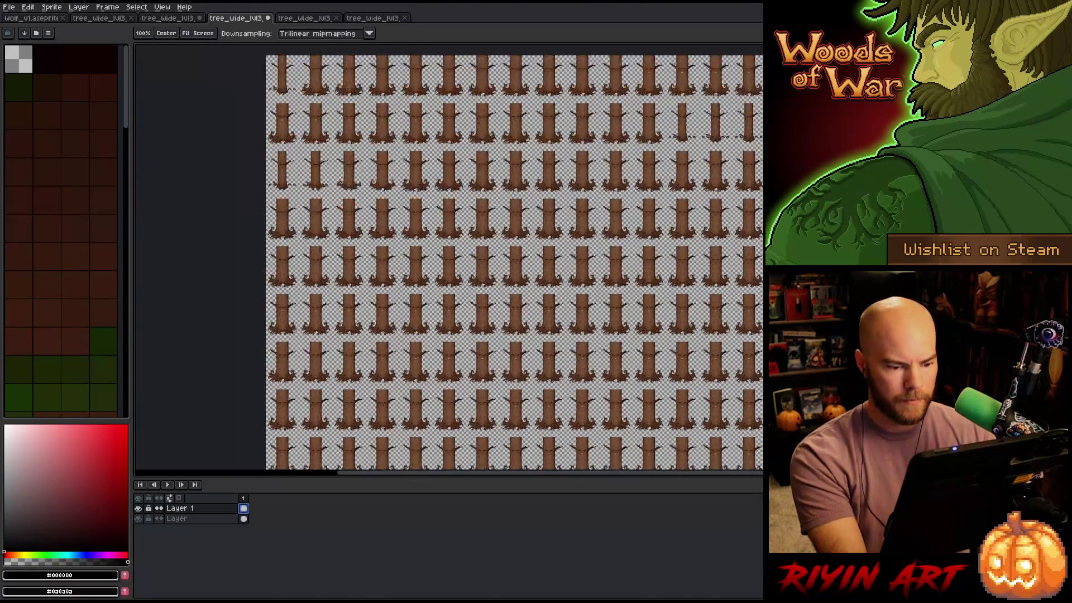
{"action": "scroll", "coordinate": [471, 378], "scroll_direction": "up", "scroll_amount": 5}
{"action": "scroll", "coordinate": [473, 375], "scroll_direction": "down", "scroll_amount": 5}
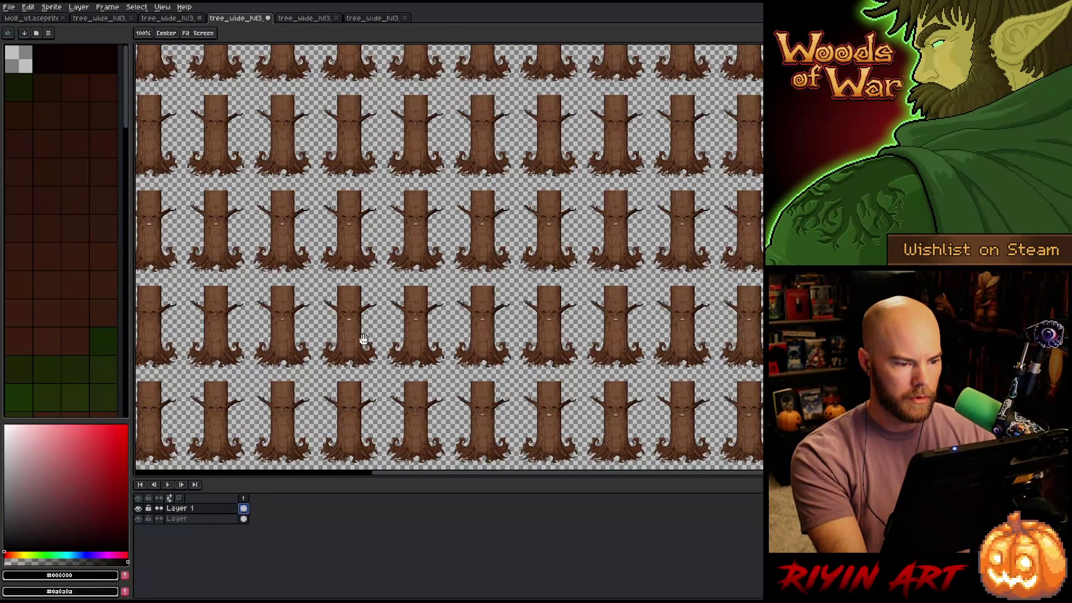
{"action": "scroll", "coordinate": [521, 213], "scroll_direction": "down", "scroll_amount": 5}
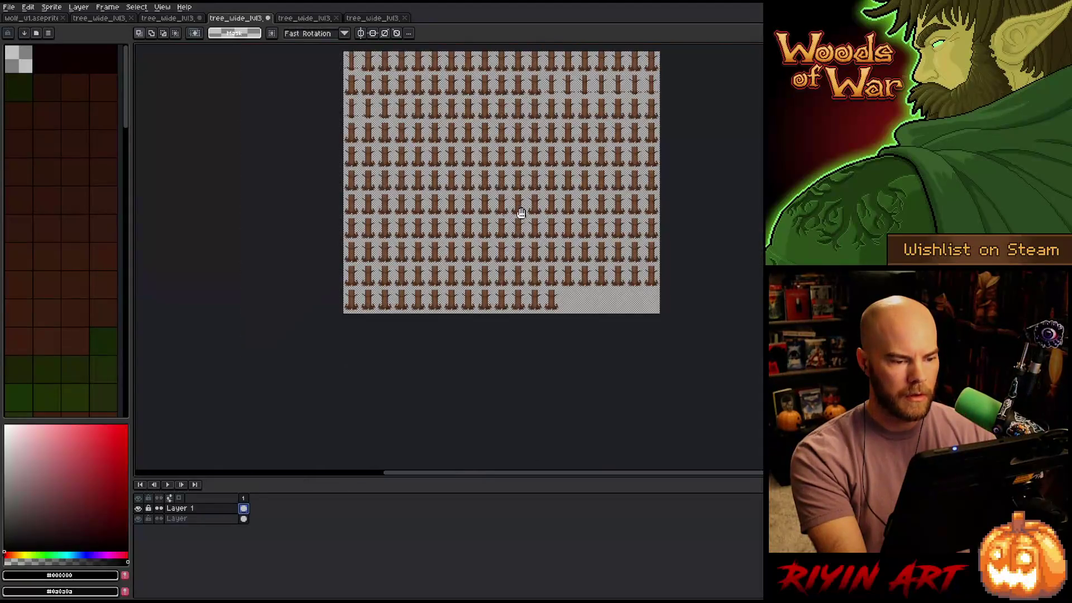
{"action": "left_click_drag", "start_coordinate": [521, 213], "coordinate": [498, 305]}
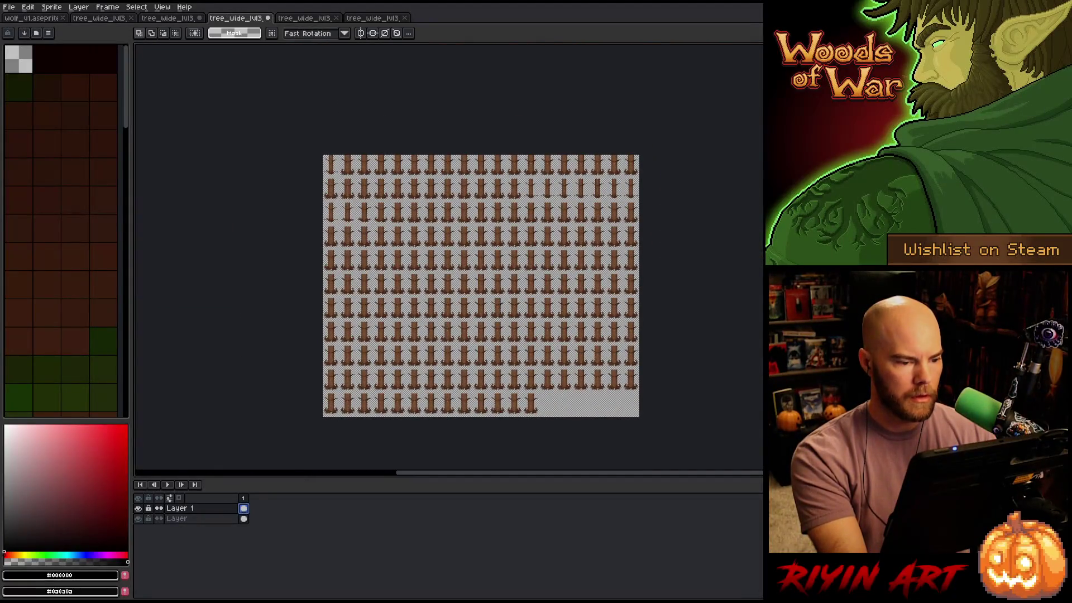
{"action": "scroll", "coordinate": [421, 239], "scroll_direction": "up", "scroll_amount": 1}
{"action": "key", "text": "m"}
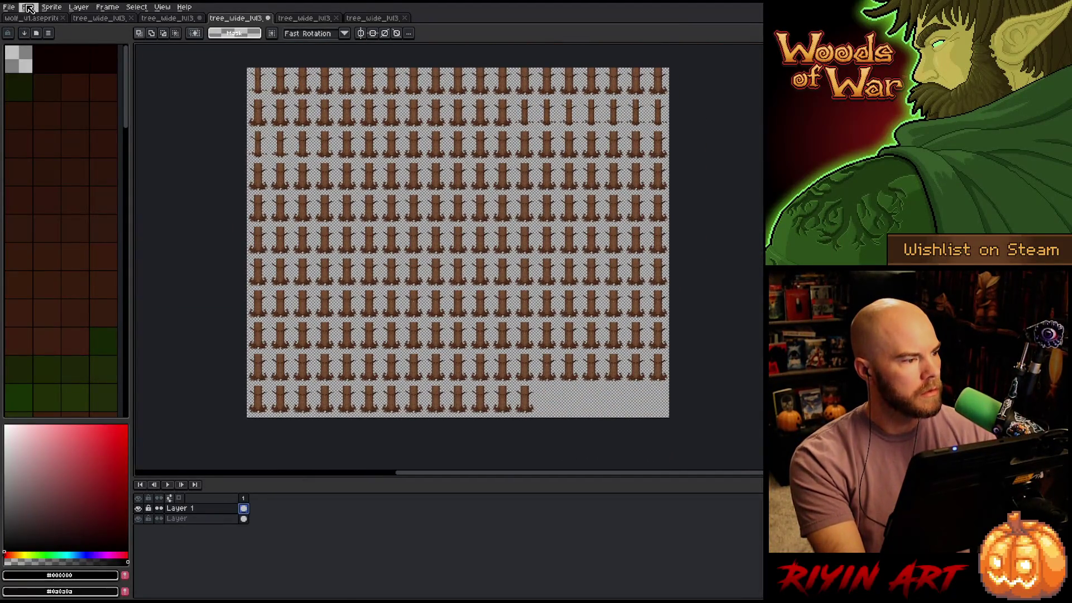
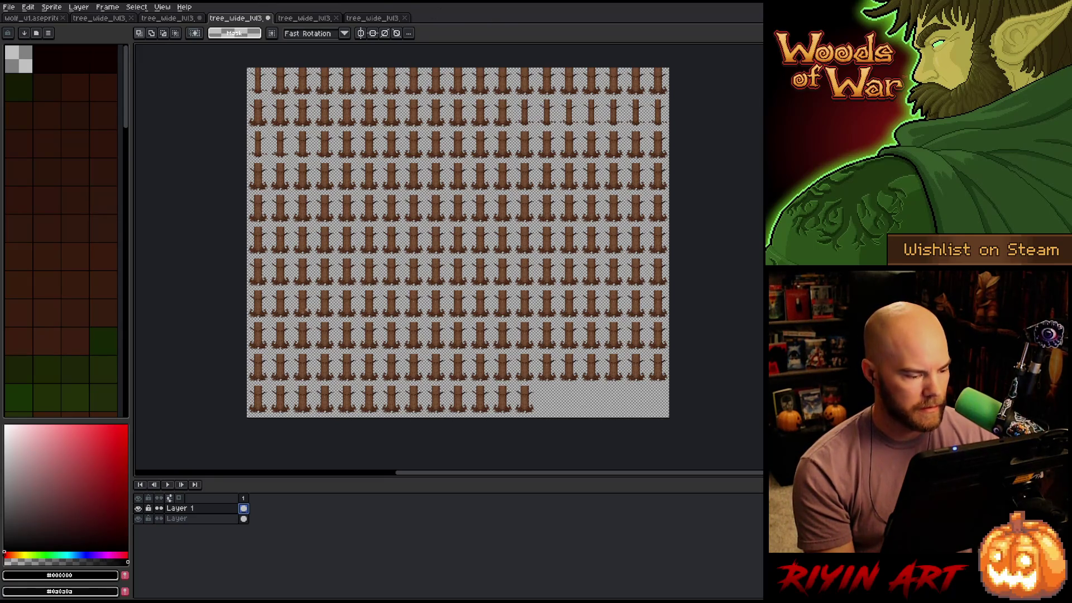
Export the brown trunk sheet with the output file renamed to tree_wide_lvl3_layer1_full.png
{"action": "left_click", "coordinate": [9, 6]}
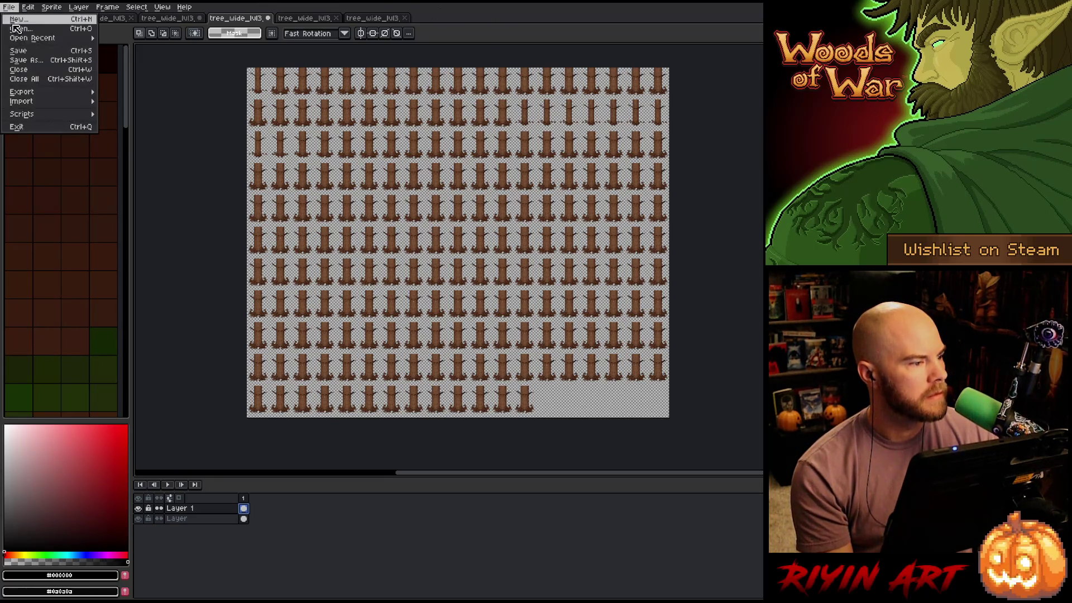
{"action": "mouse_move", "coordinate": [34, 93]}
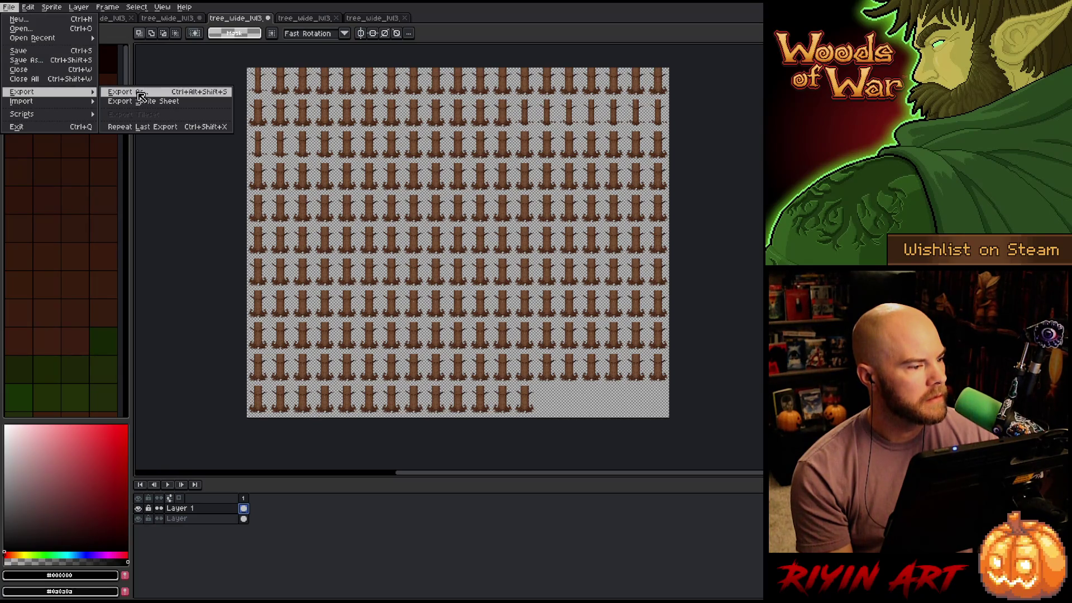
{"action": "left_click", "coordinate": [141, 92]}
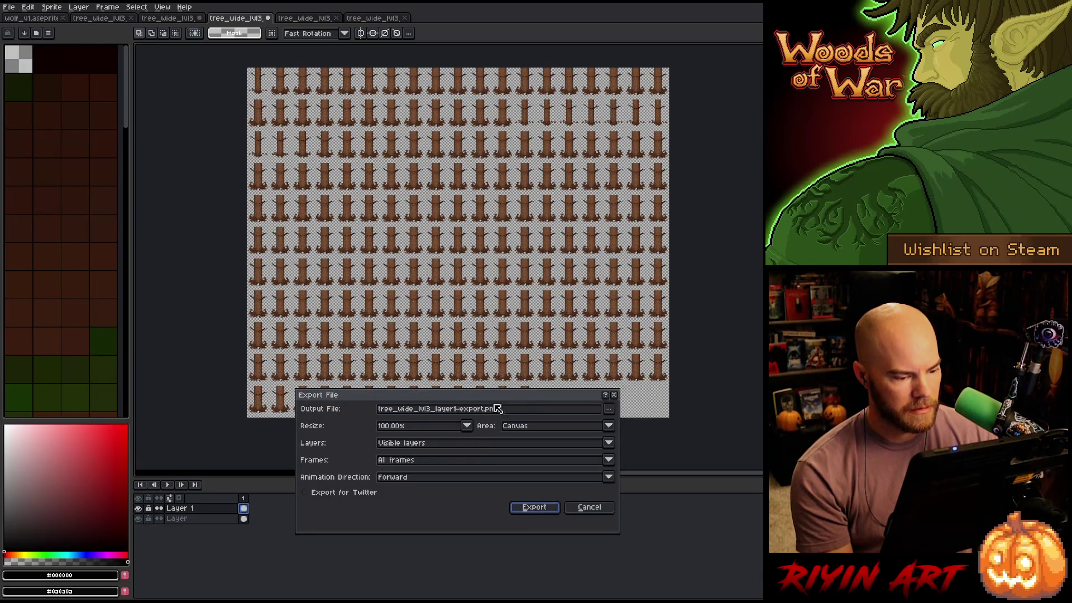
{"action": "left_click", "coordinate": [611, 412]}
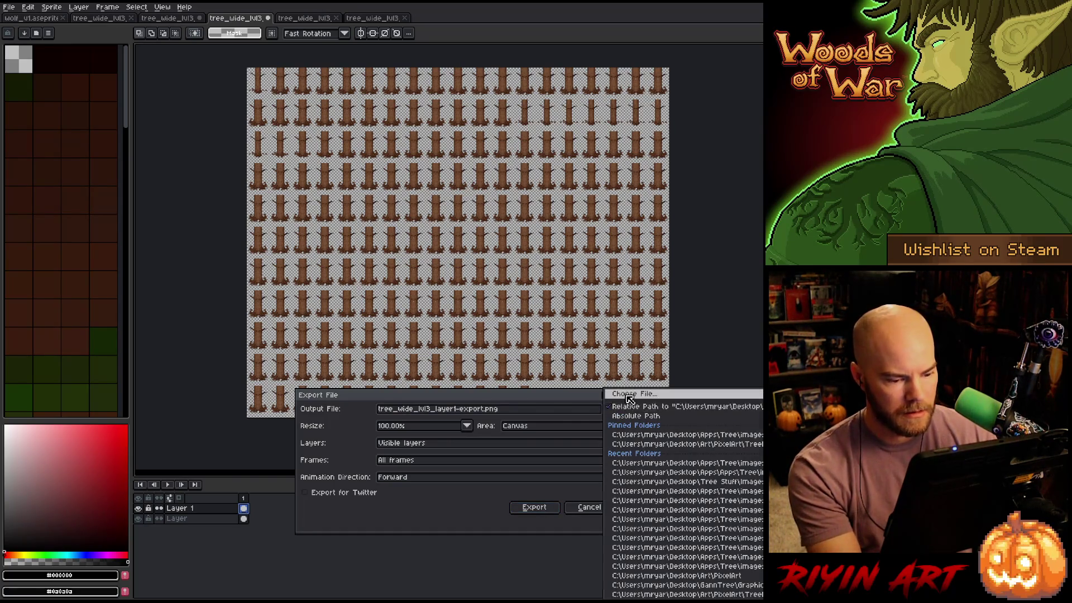
{"action": "left_click", "coordinate": [616, 397]}
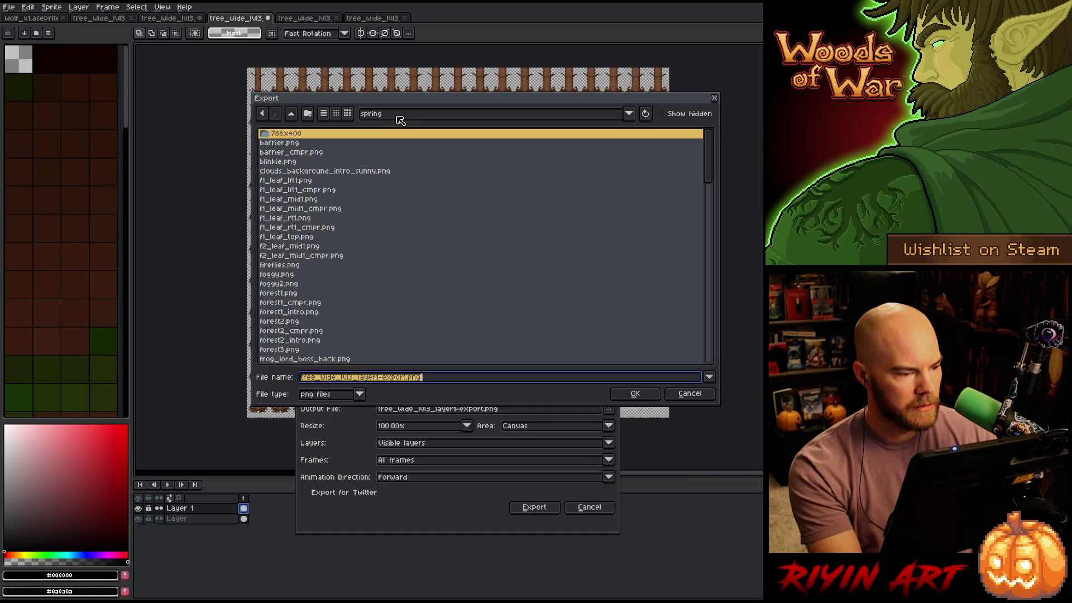
{"action": "left_click", "coordinate": [386, 379]}
{"action": "key", "text": "Delete"}
{"action": "key", "text": "Delete"}
{"action": "key", "text": "Delete"}
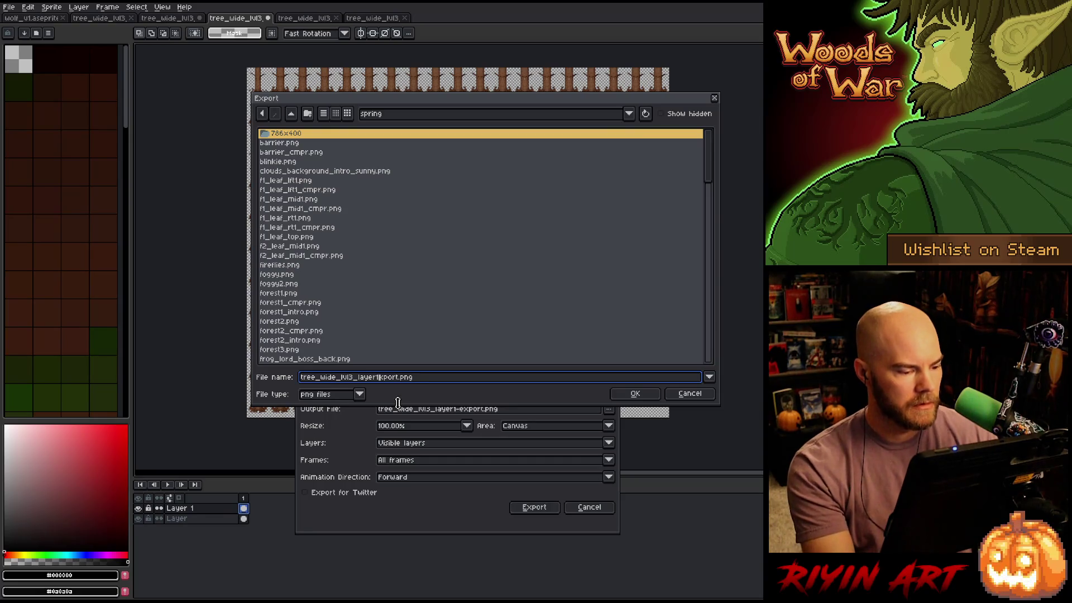
{"action": "key", "text": "Delete"}
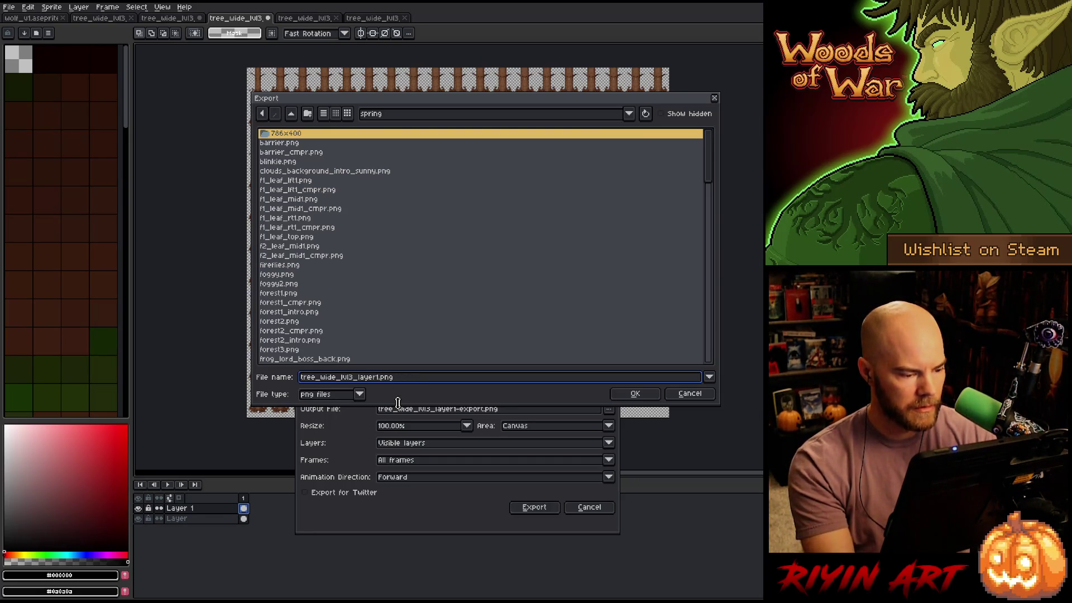
{"action": "type", "text": "_f"}
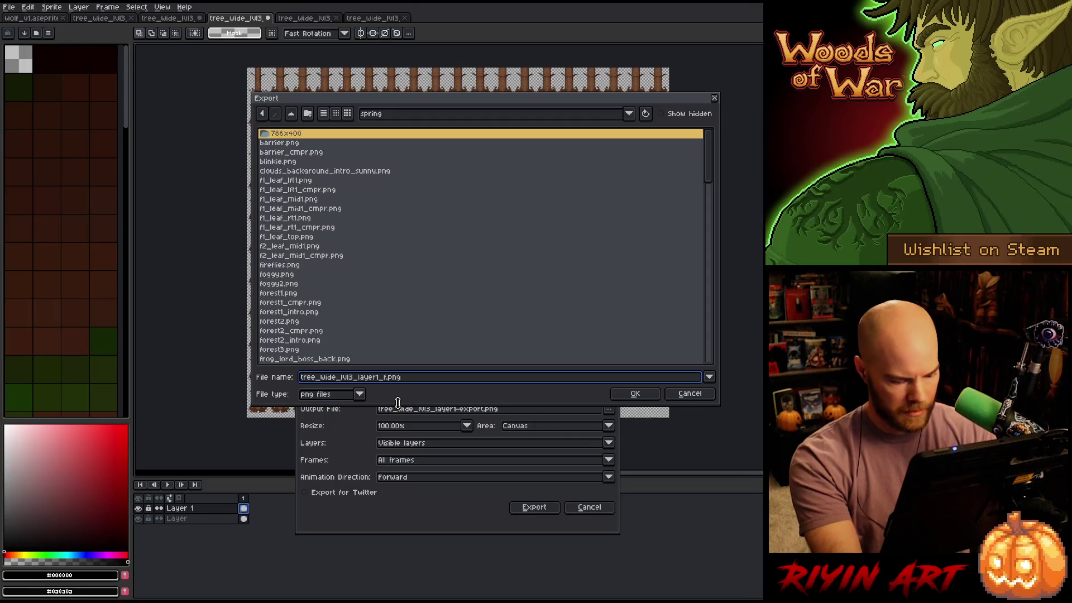
{"action": "type", "text": "ull"}
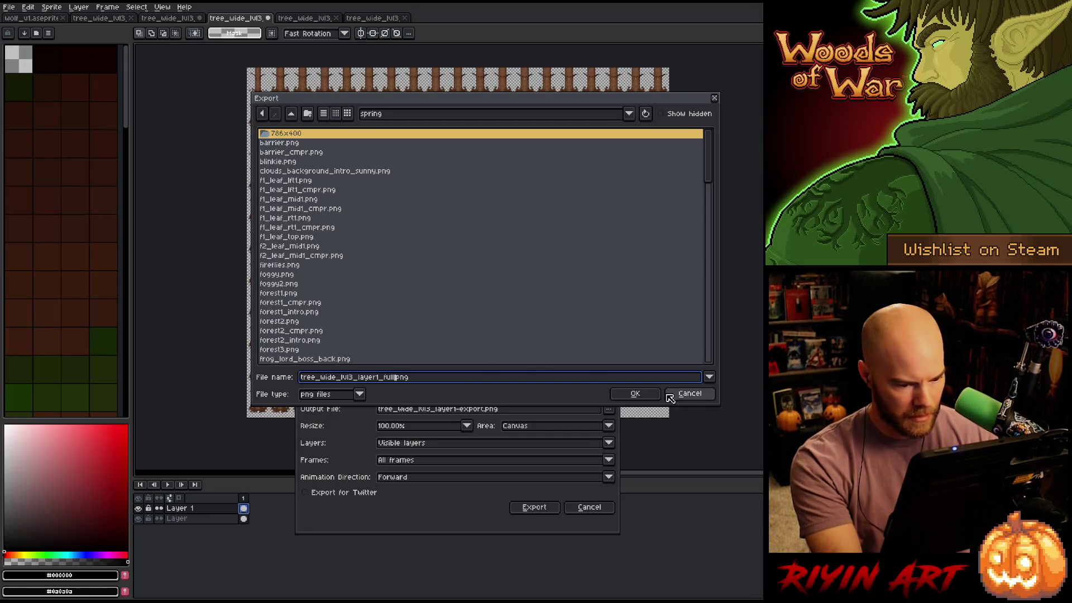
{"action": "left_click", "coordinate": [637, 394]}
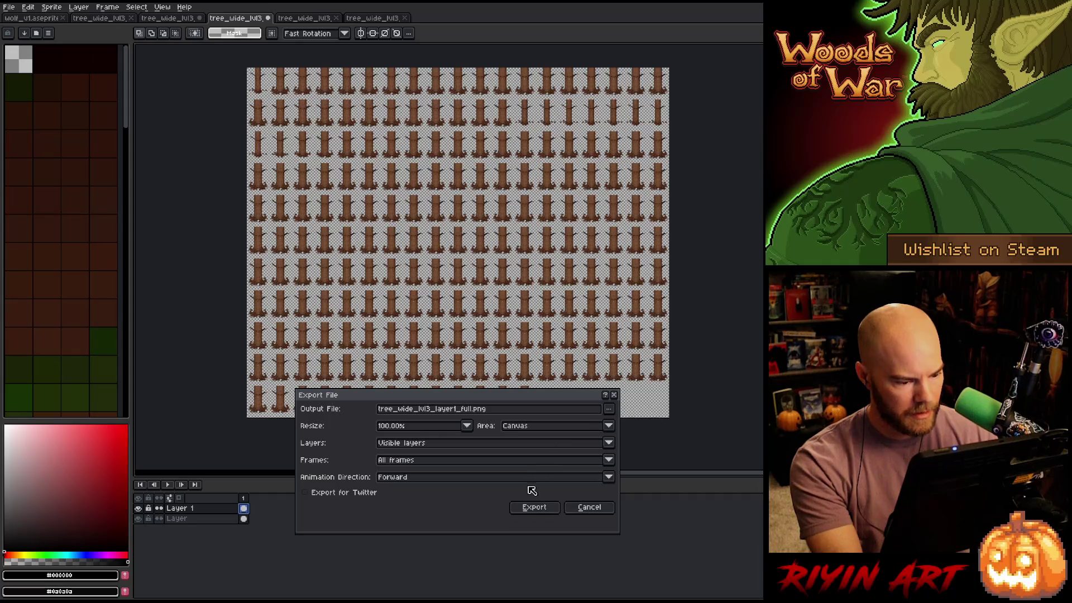
{"action": "left_click", "coordinate": [529, 510]}
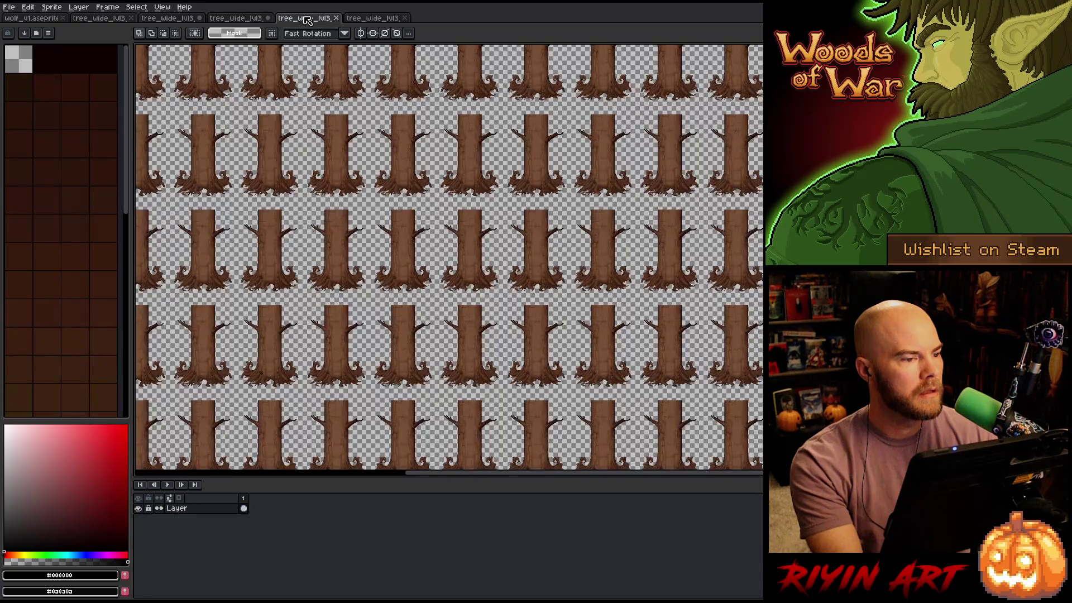
Close the extra green-tree document
{"action": "left_click", "coordinate": [304, 18]}
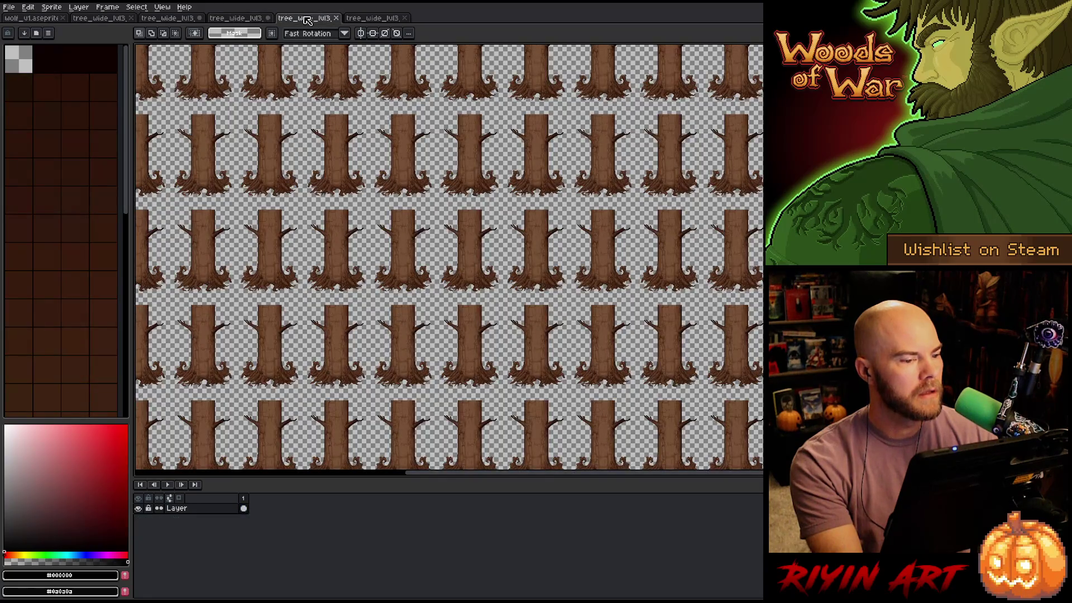
{"action": "left_click", "coordinate": [387, 18]}
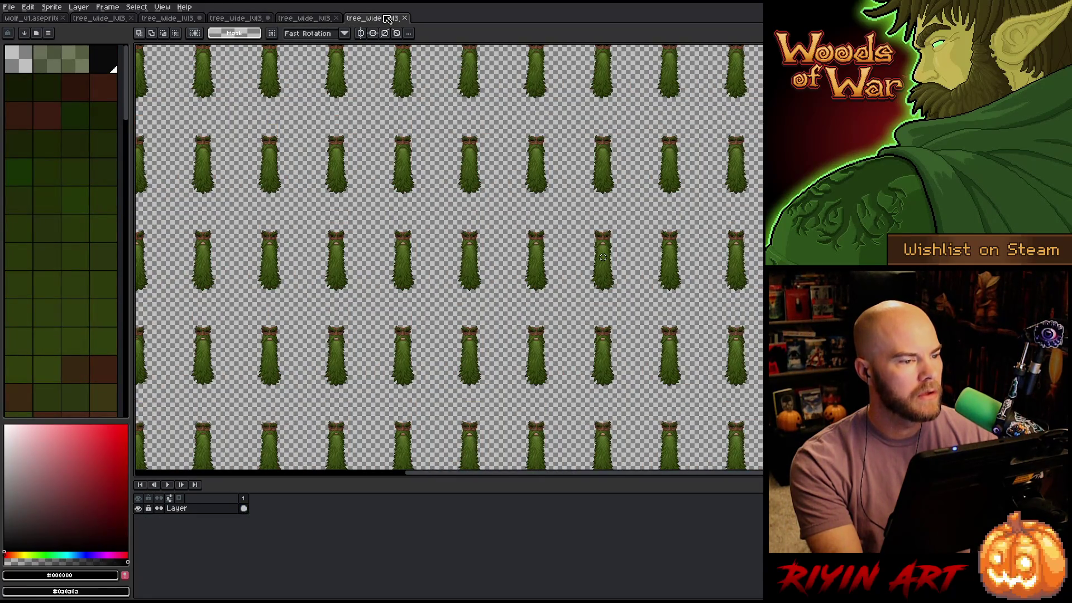
{"action": "left_click", "coordinate": [404, 19]}
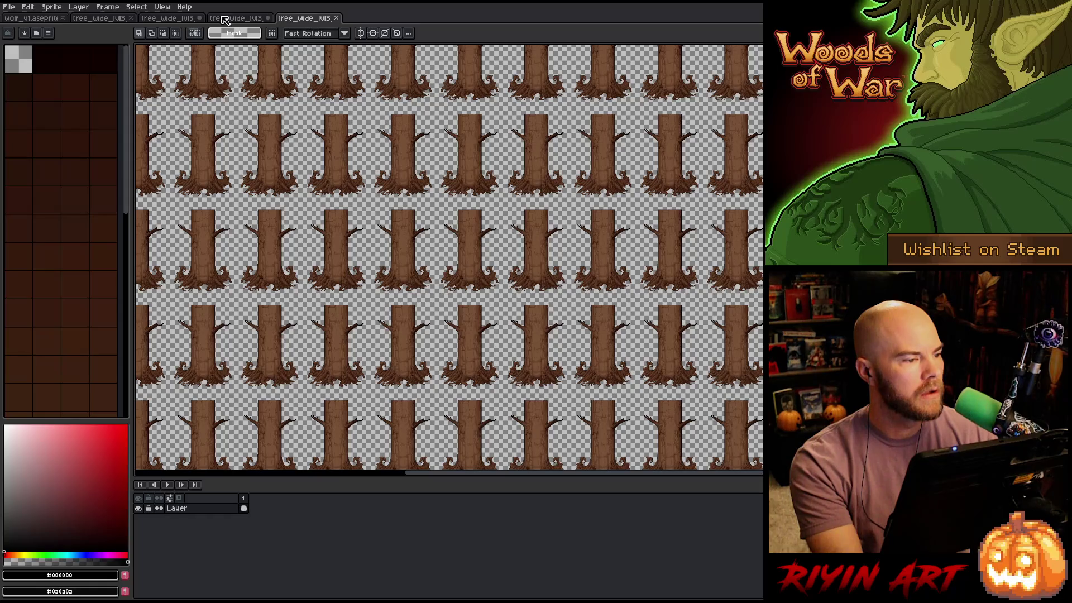
In the layered tree document, hide 'wood full' and show 'green full'
{"action": "left_click", "coordinate": [167, 19]}
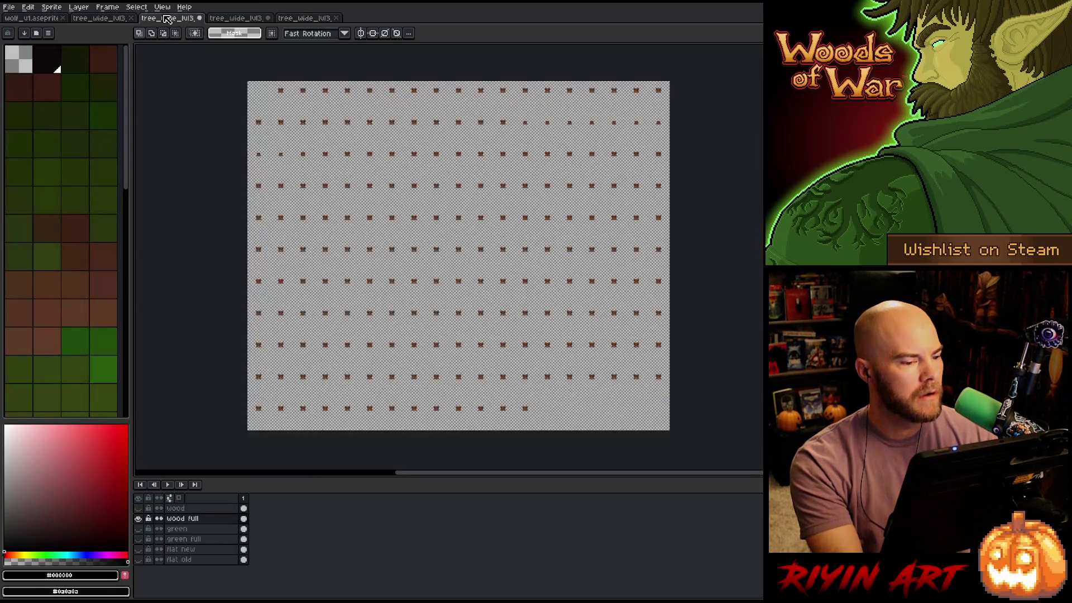
{"action": "left_click", "coordinate": [137, 518]}
{"action": "left_click", "coordinate": [139, 539]}
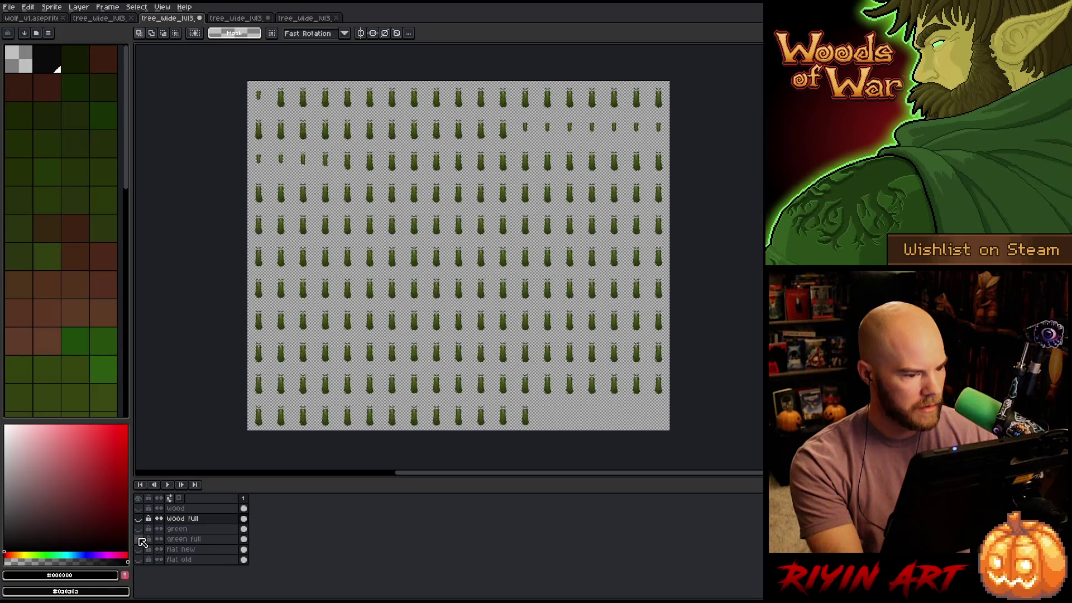
Export the green leaf sheet into the spring folder as tree_wide_lvl3_layer2_full.png
{"action": "left_click", "coordinate": [9, 7]}
{"action": "mouse_move", "coordinate": [48, 94]}
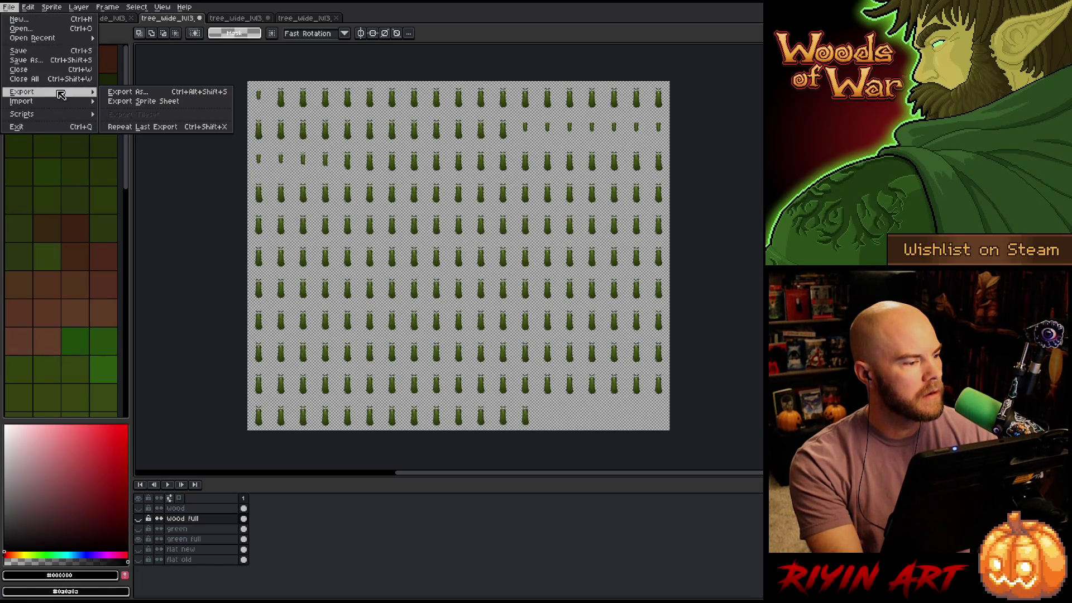
{"action": "left_click", "coordinate": [131, 99]}
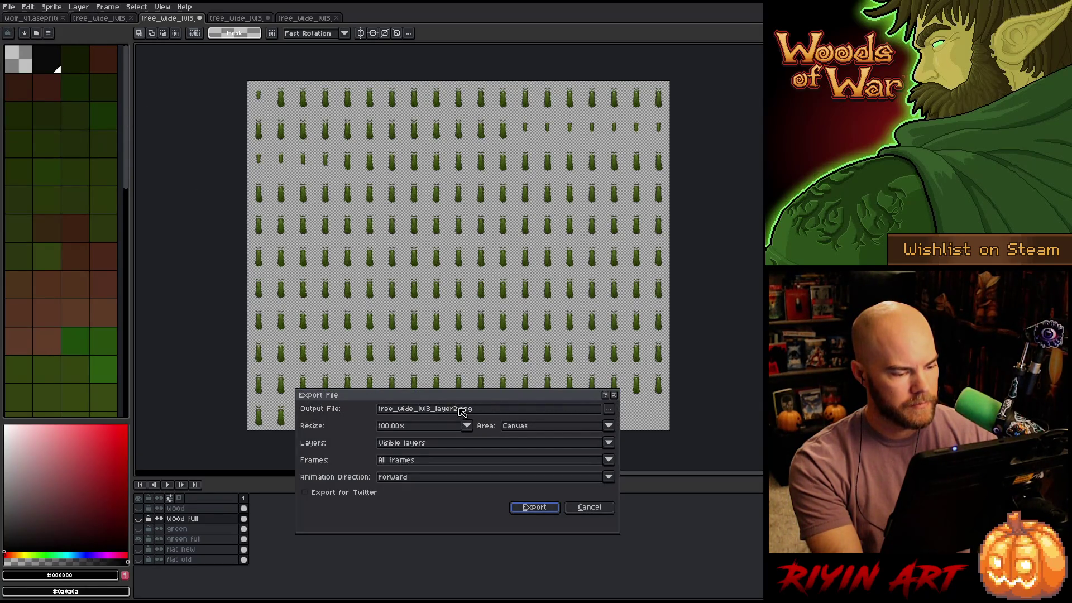
{"action": "left_click", "coordinate": [609, 409]}
{"action": "left_click", "coordinate": [634, 394]}
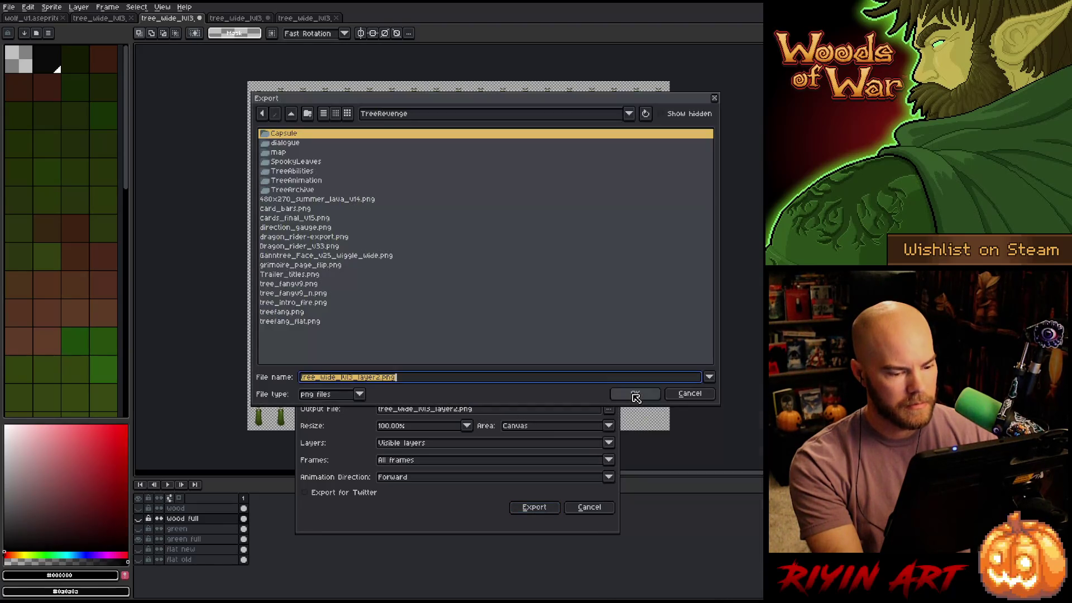
{"action": "left_click", "coordinate": [393, 120]}
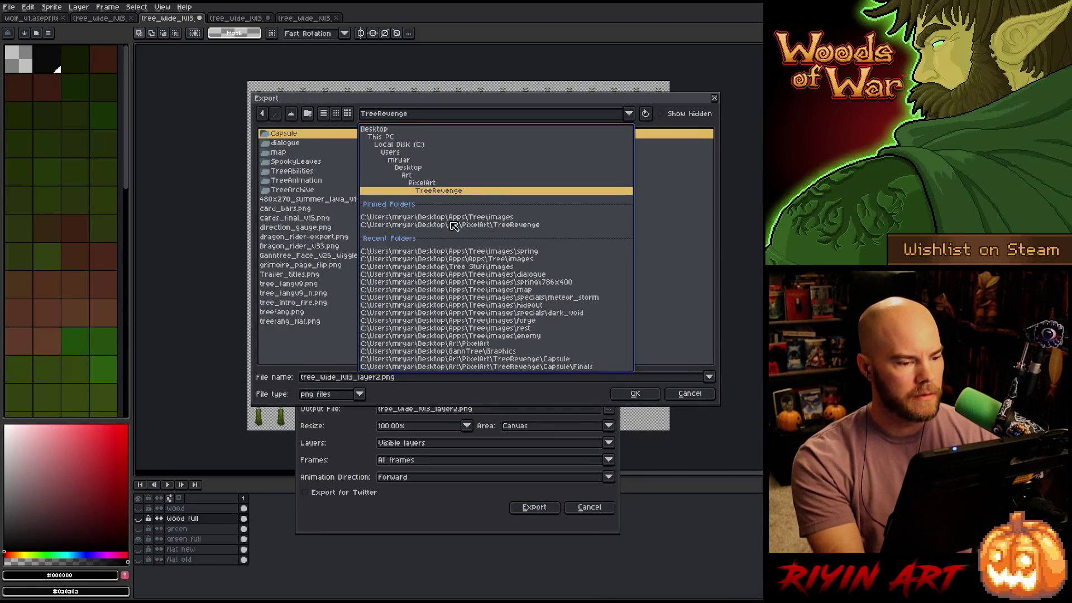
{"action": "left_click", "coordinate": [481, 252]}
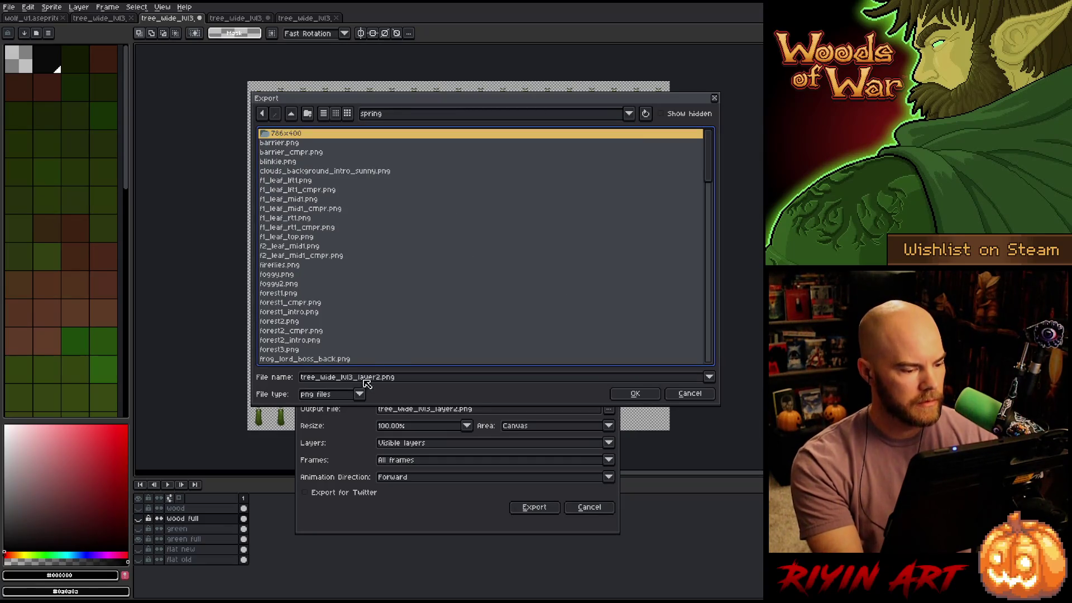
{"action": "type", "text": "_f"}
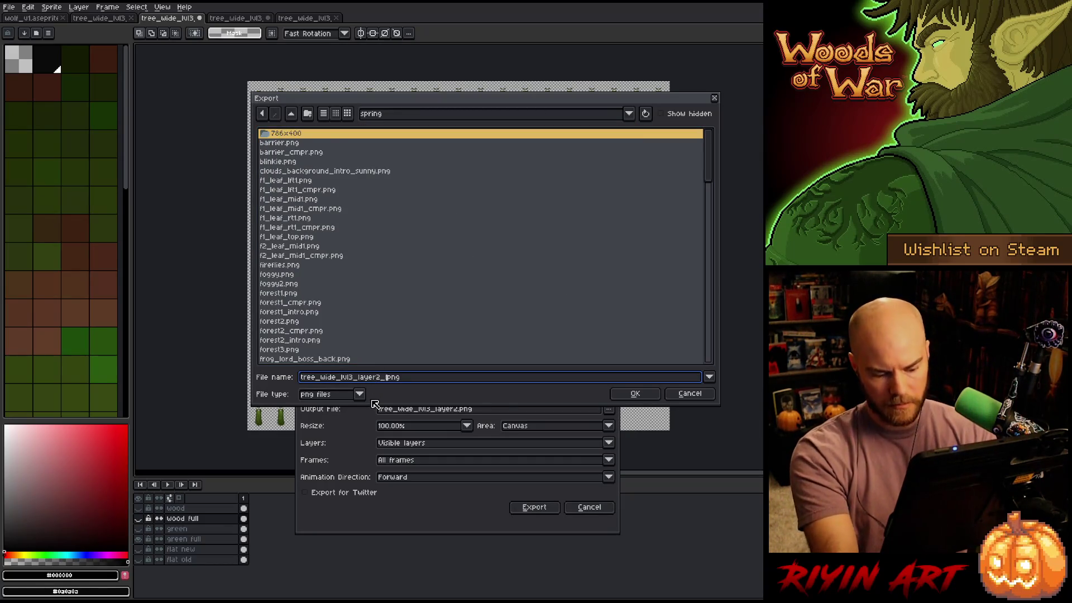
{"action": "type", "text": "ull"}
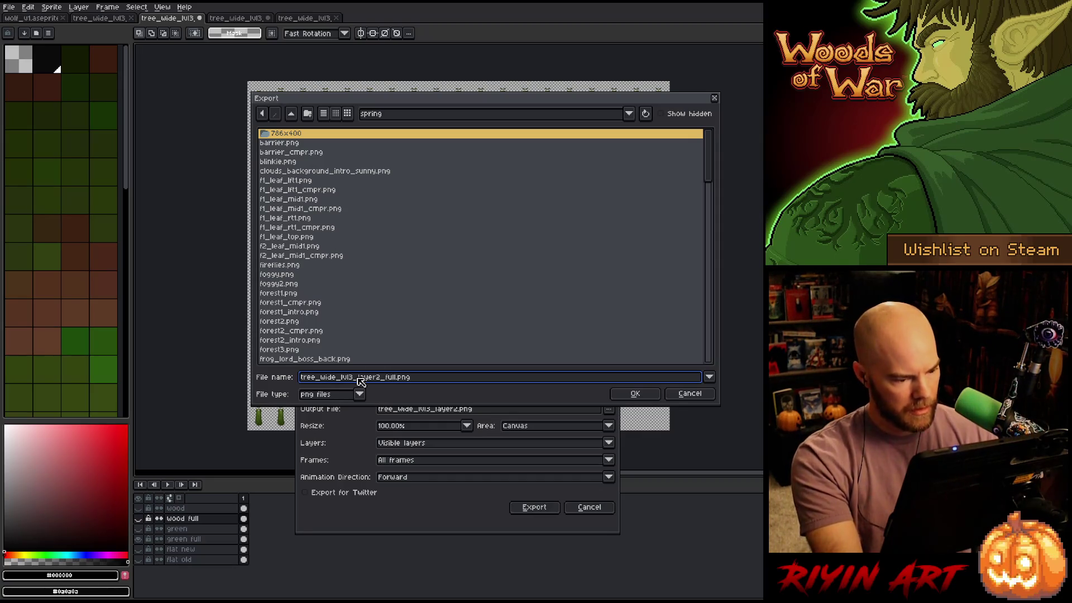
{"action": "left_click", "coordinate": [642, 400]}
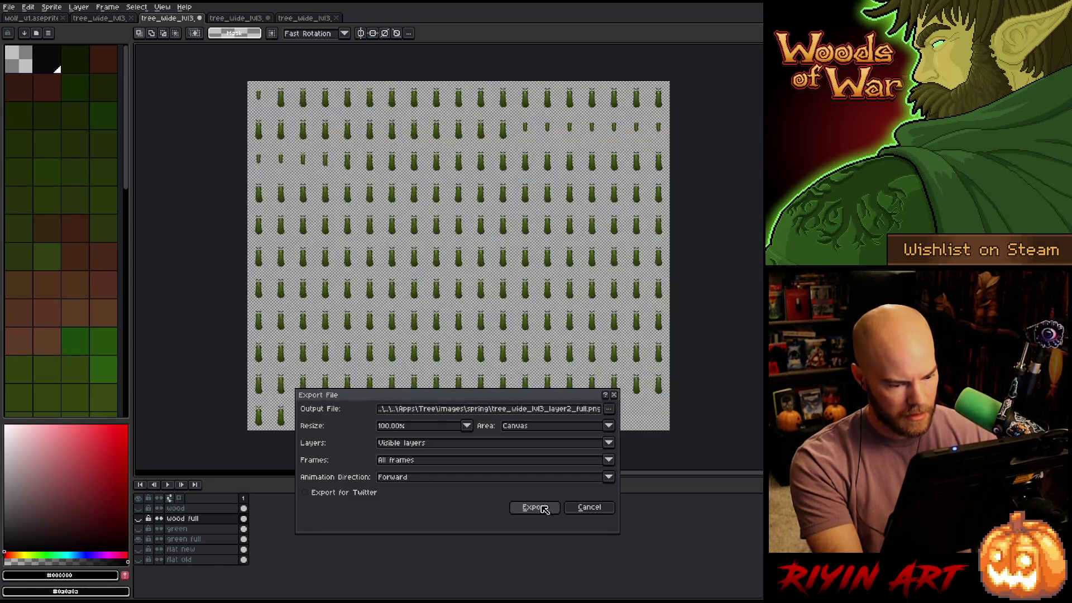
{"action": "left_click", "coordinate": [533, 506]}
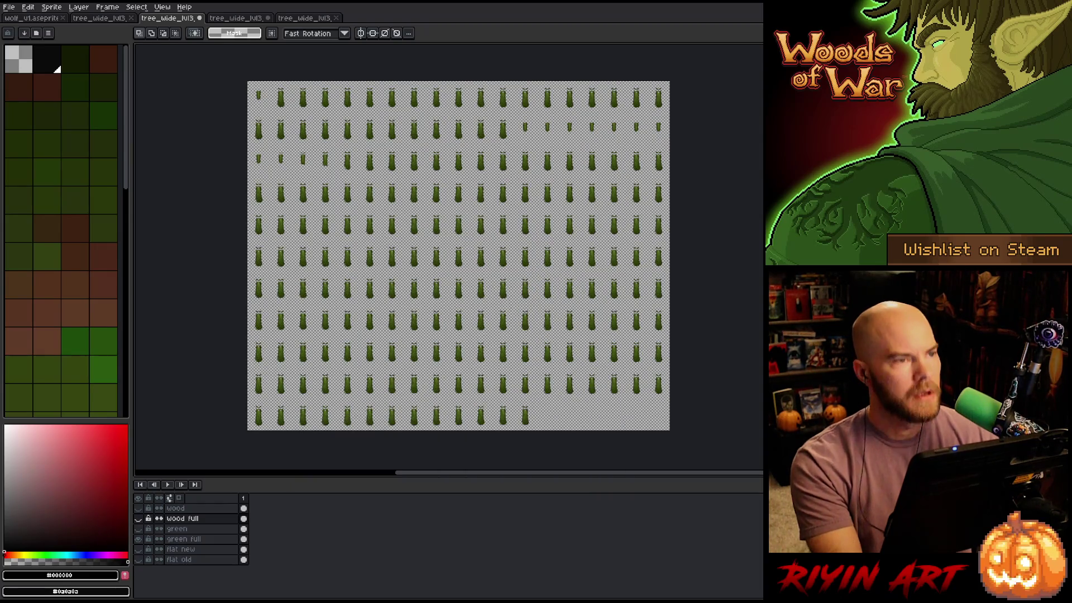
{"action": "key", "text": "alt+Tab"}
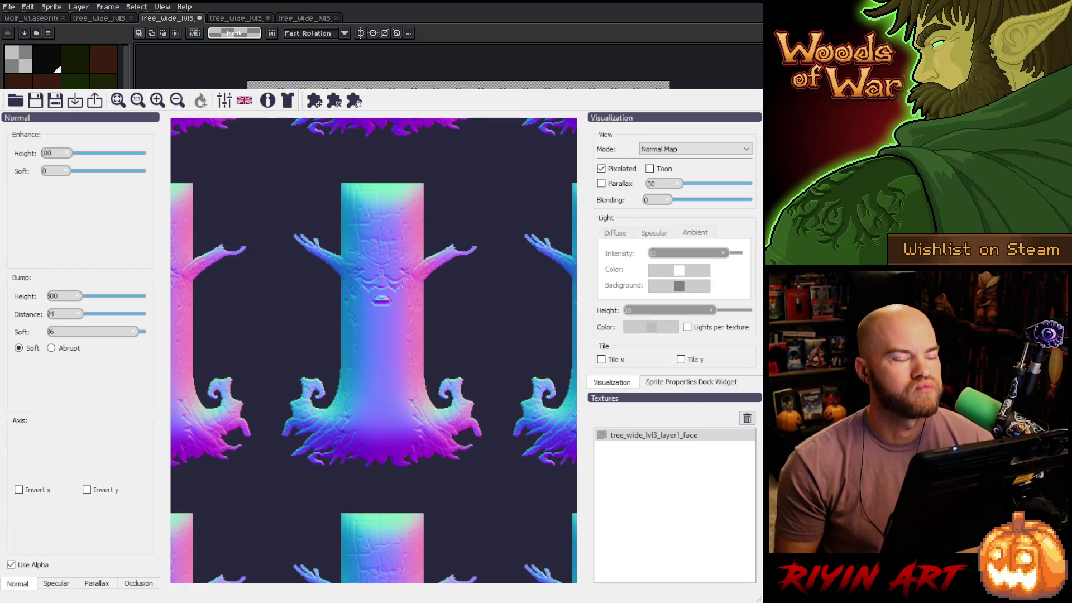
Add tree_wide_lvl3_layer1_full to Laigter, remove the face texture, and preview the full texture's normal map
{"action": "left_click_drag", "start_coordinate": [762, 379], "coordinate": [495, 380]}
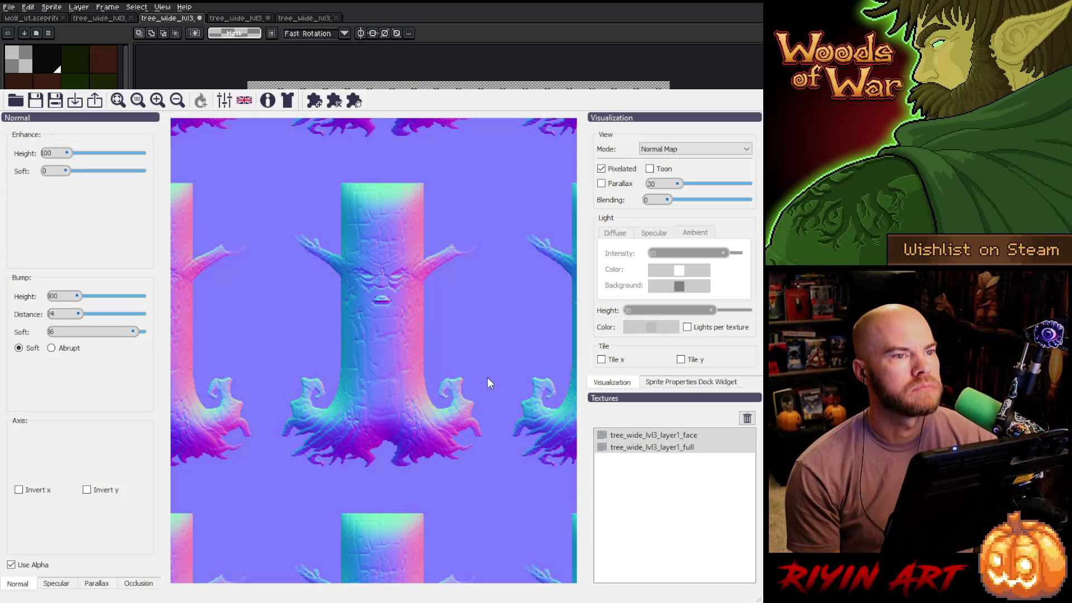
{"action": "left_click", "coordinate": [717, 435]}
{"action": "left_click", "coordinate": [747, 419]}
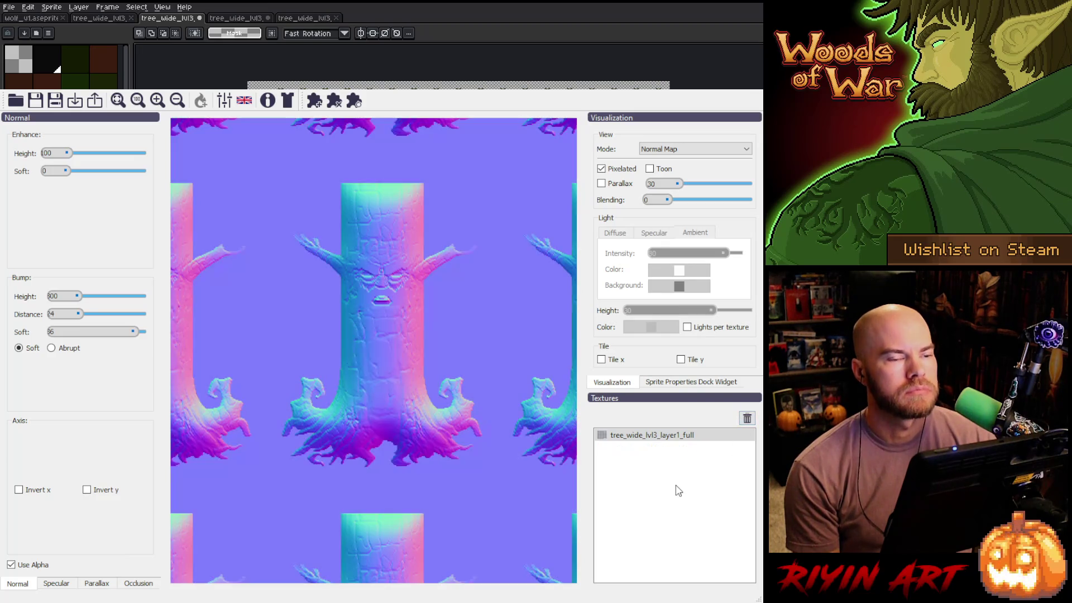
{"action": "left_click", "coordinate": [11, 565]}
{"action": "left_click", "coordinate": [11, 565]}
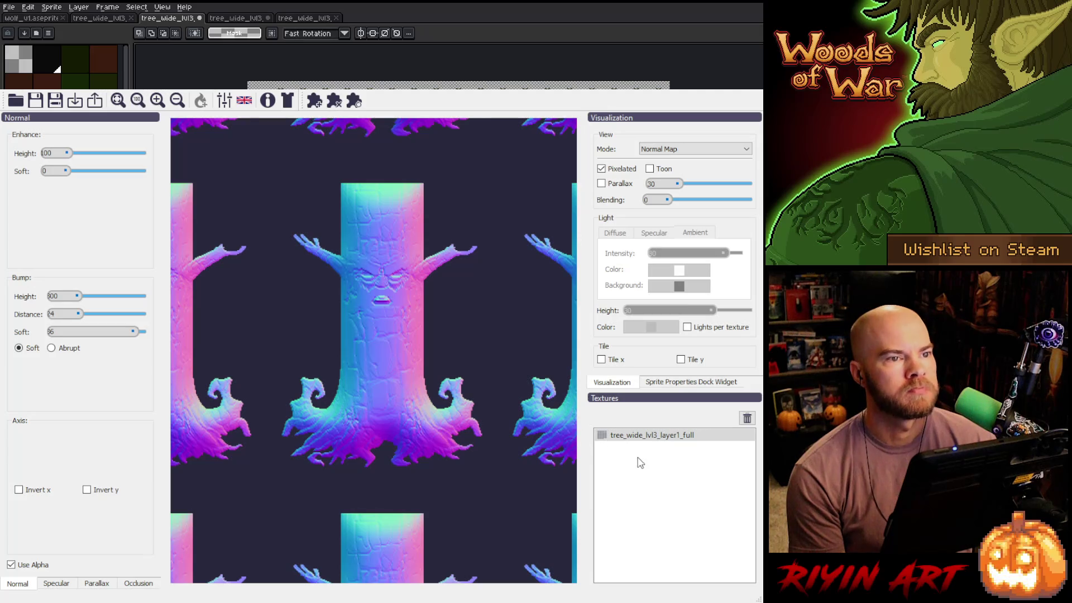
{"action": "left_click", "coordinate": [670, 490]}
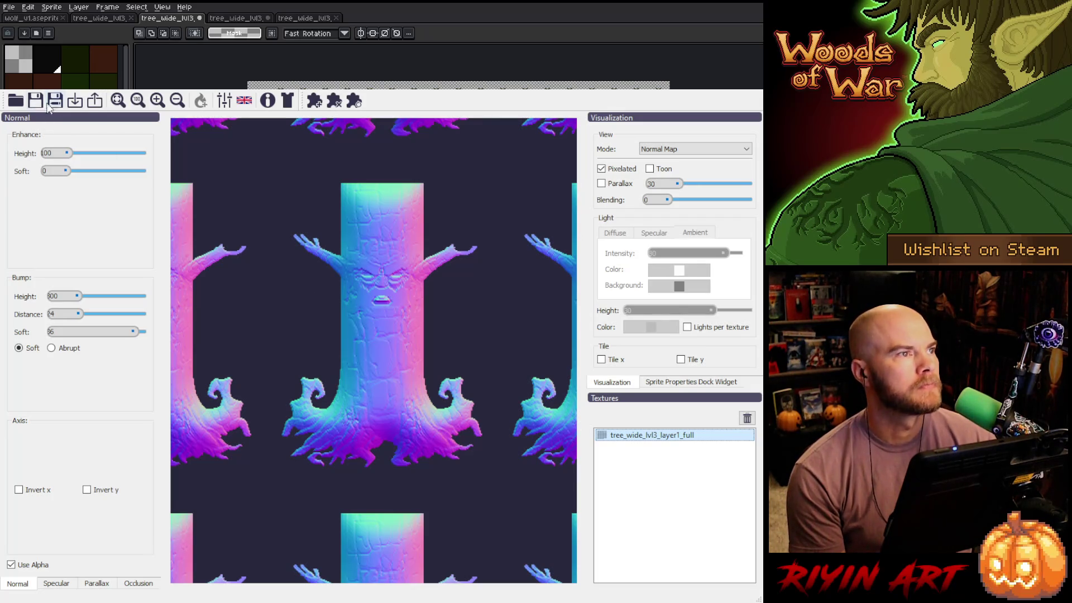
{"action": "left_click", "coordinate": [399, 275]}
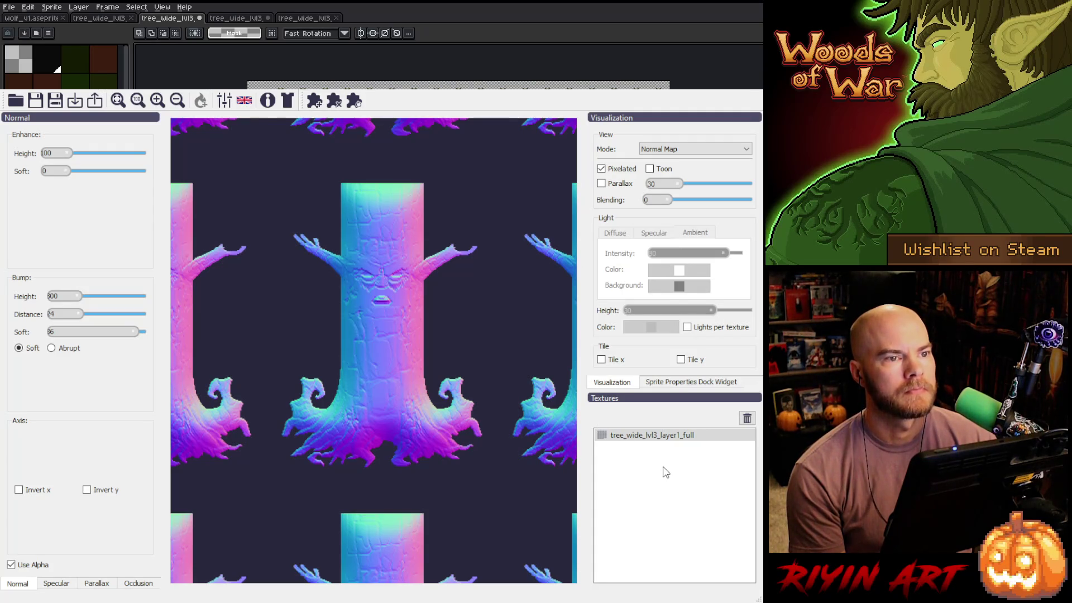
{"action": "left_click", "coordinate": [619, 333]}
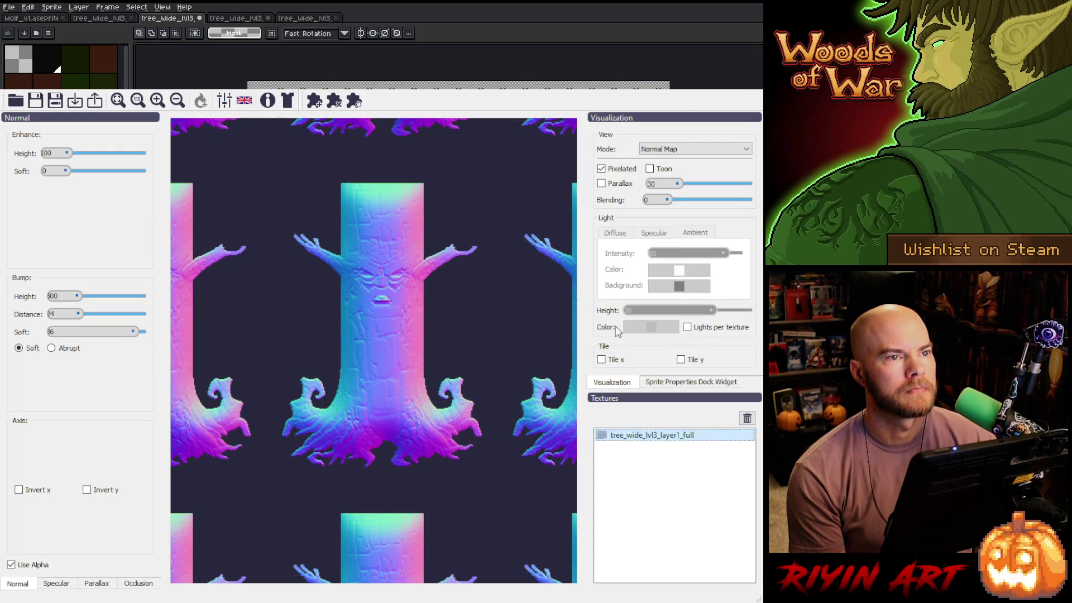
Select tree_wide_lvl3_layer2_full alone and turn on Use Alpha for a transparent background
{"action": "left_click", "coordinate": [353, 312]}
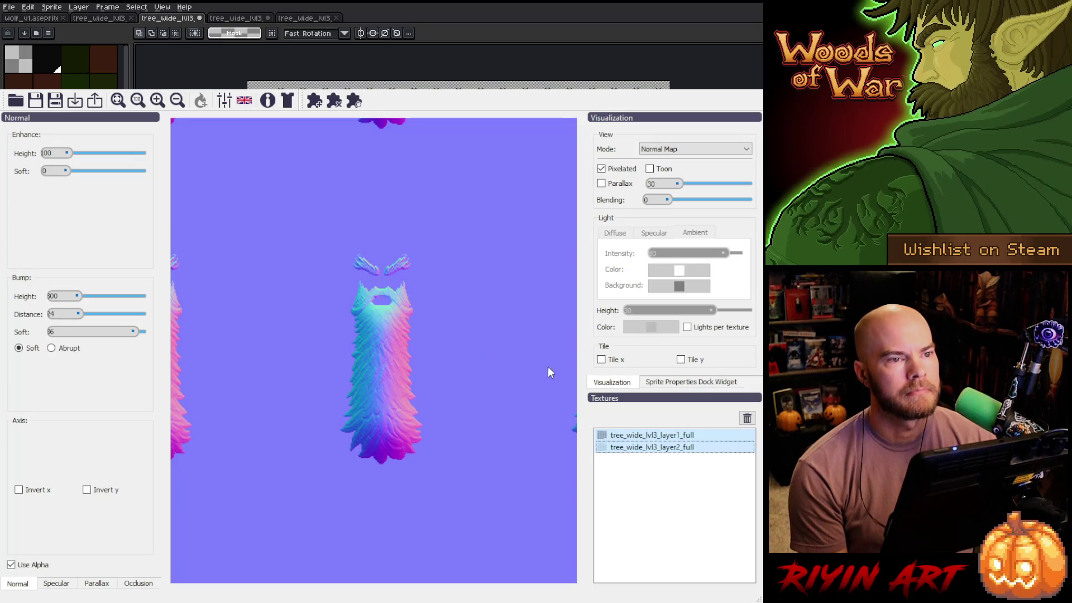
{"action": "left_click", "coordinate": [671, 450]}
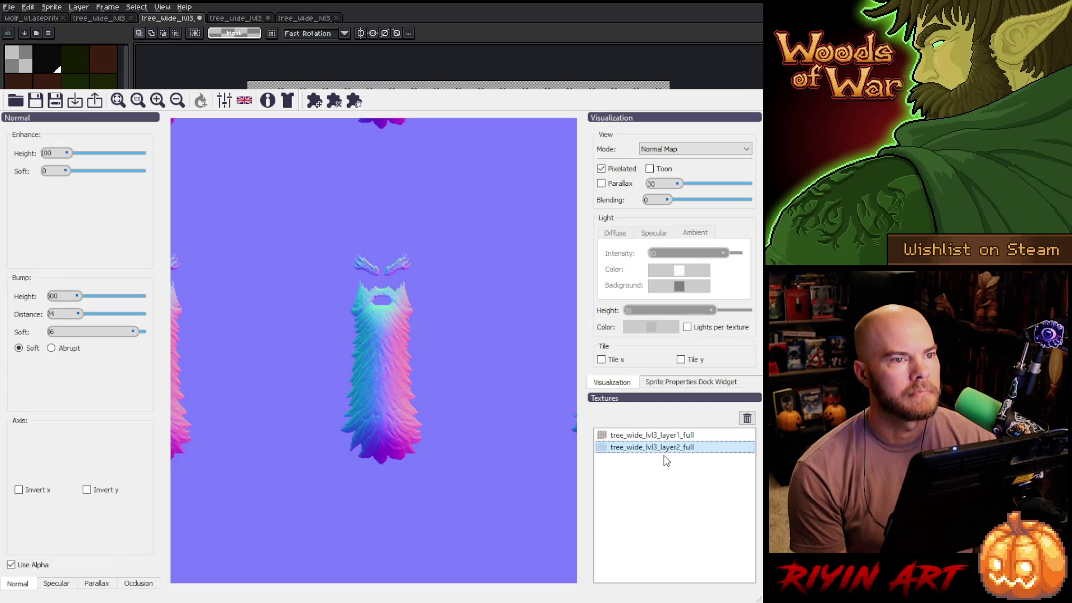
{"action": "left_click", "coordinate": [12, 566]}
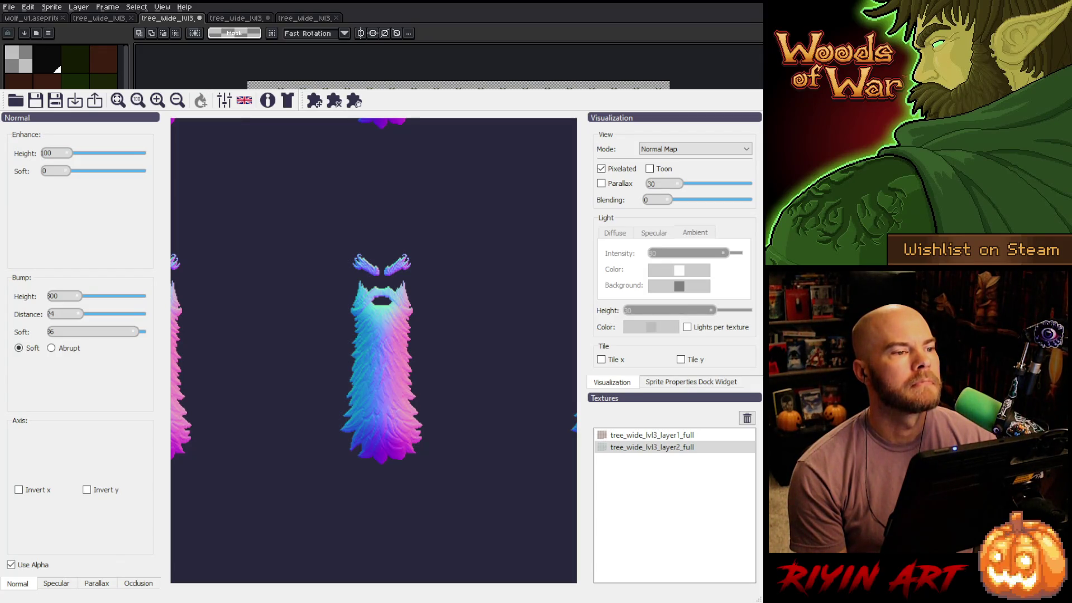
Set the leaf layer's bump to Height 200, Soft 18 and Distance 18
{"action": "double_click", "coordinate": [60, 296]}
{"action": "type", "text": "200"}
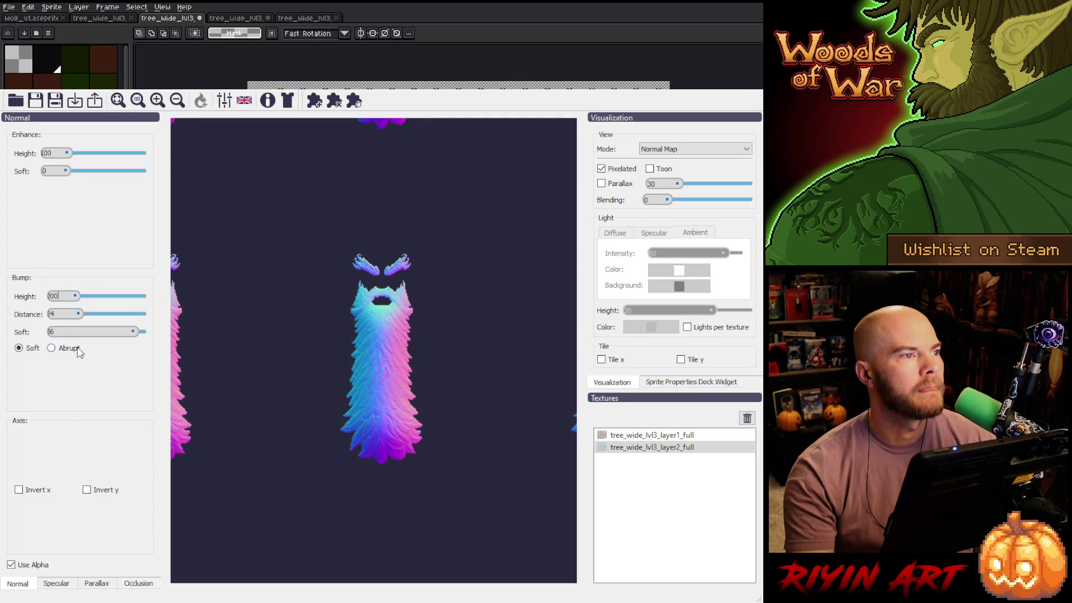
{"action": "double_click", "coordinate": [51, 332]}
{"action": "type", "text": "18"}
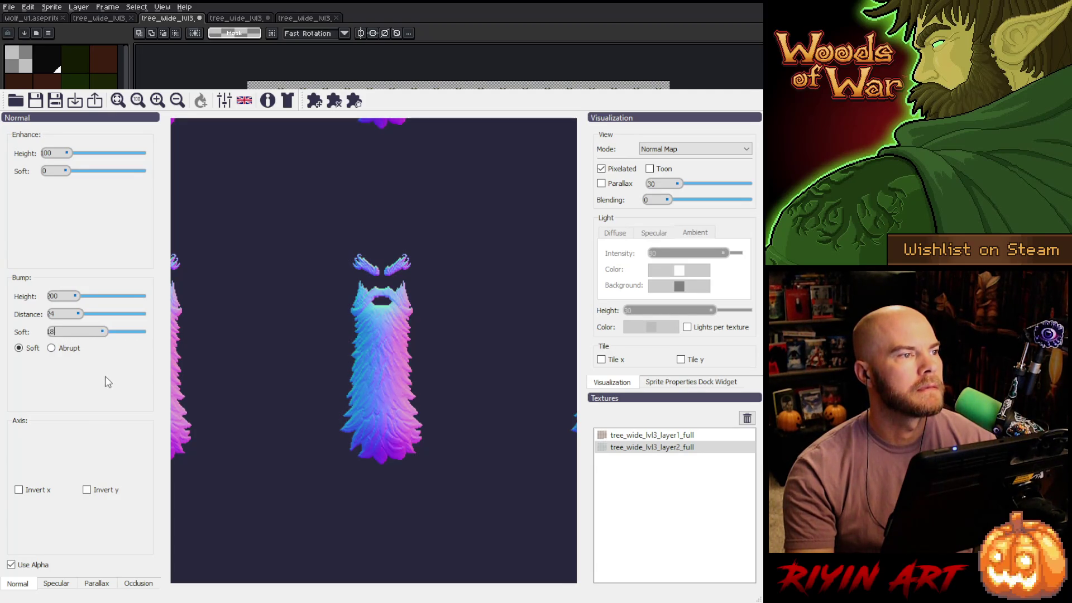
{"action": "double_click", "coordinate": [50, 314]}
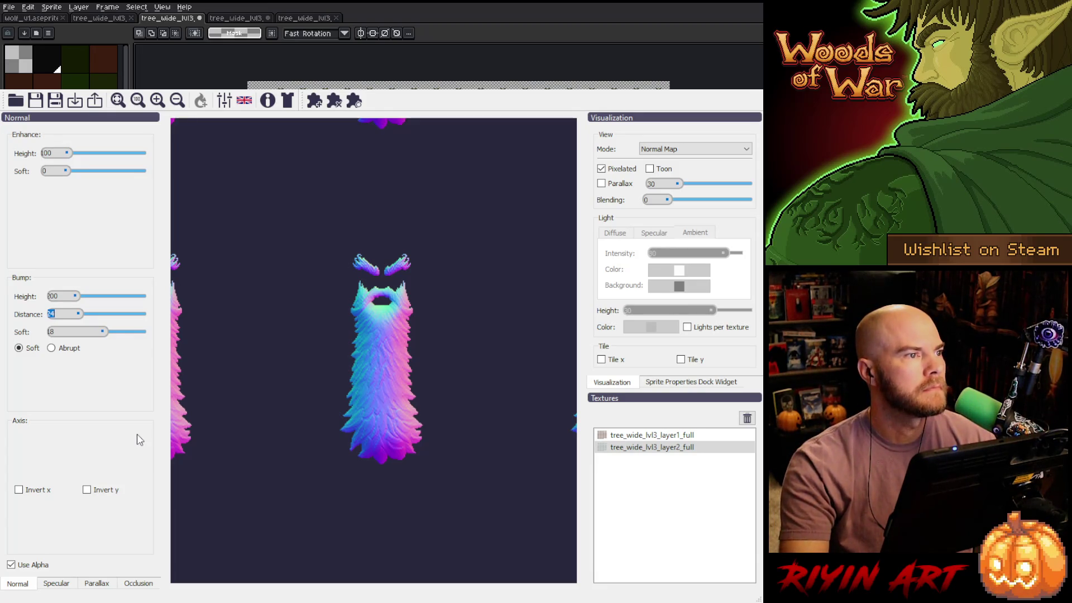
{"action": "type", "text": "18"}
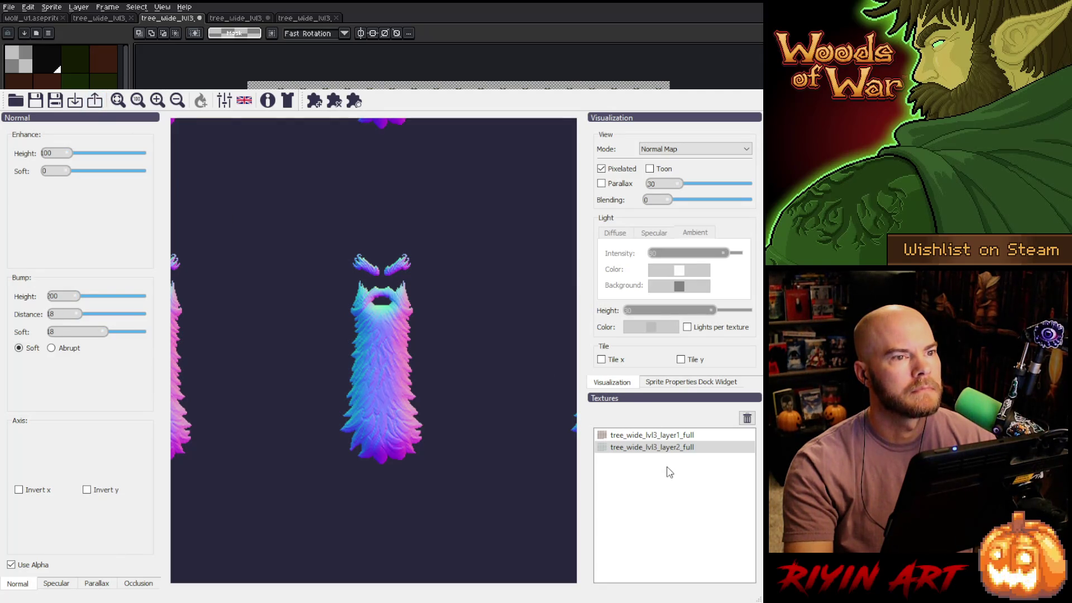
Return to Aseprite and its normal-map tree sheet document
{"action": "left_click", "coordinate": [691, 85]}
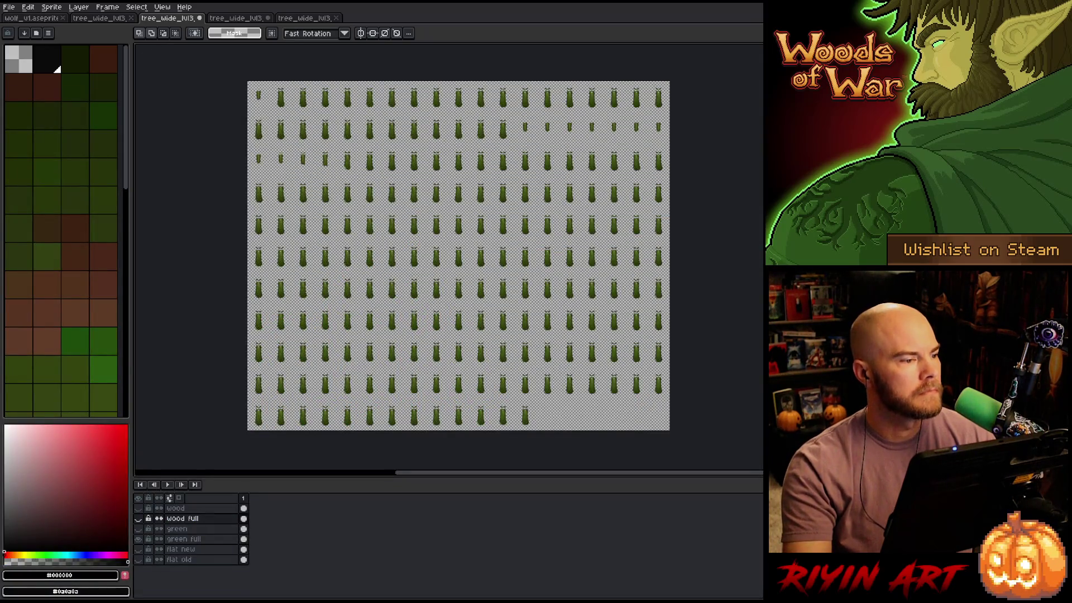
{"action": "left_click", "coordinate": [106, 20]}
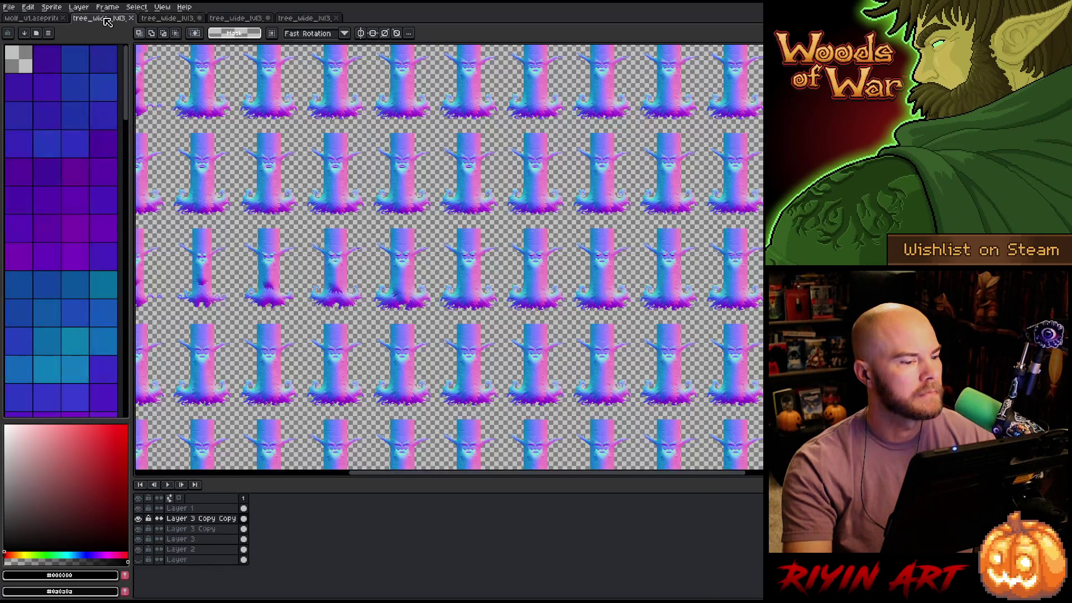
{"action": "left_click", "coordinate": [10, 8]}
Open tree_wide_lvl3_layer2_full_n.png and tree_wide_lvl3_layer1_full_n.png together
{"action": "left_click", "coordinate": [9, 7]}
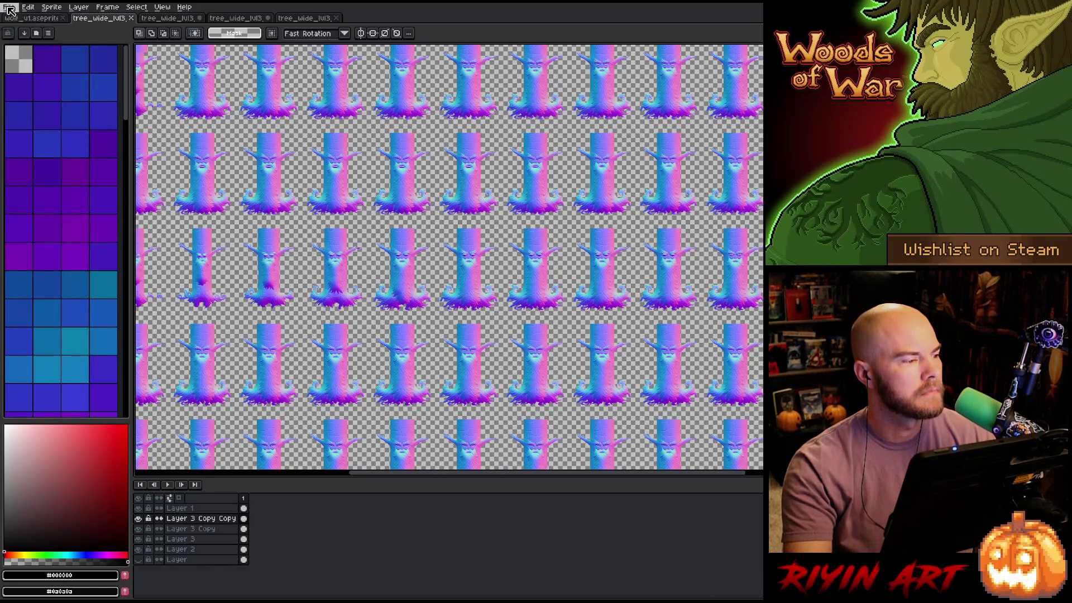
{"action": "left_click", "coordinate": [8, 7]}
{"action": "left_click", "coordinate": [27, 29]}
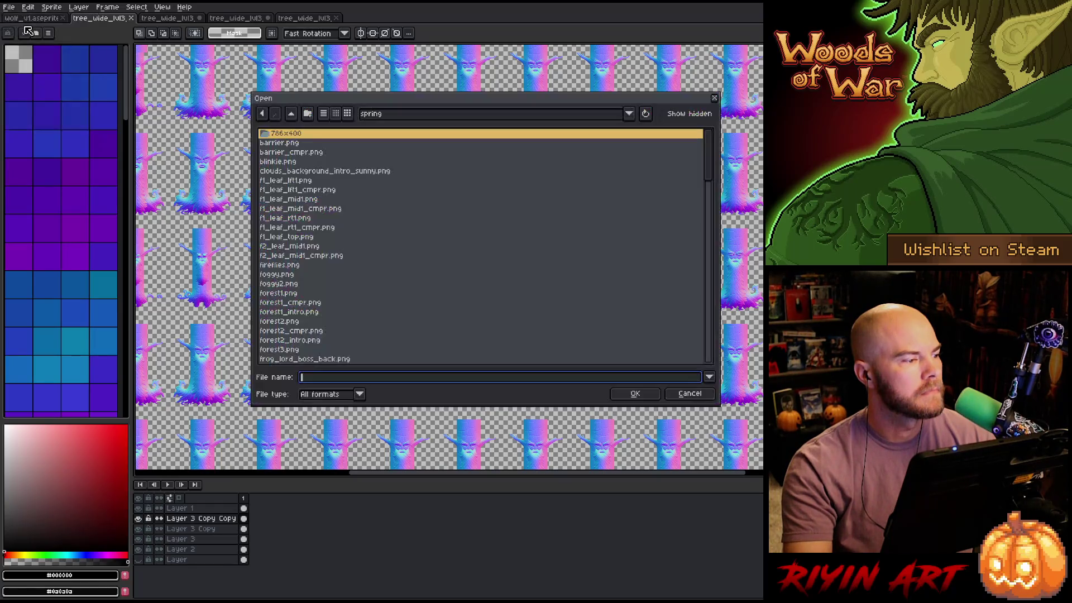
{"action": "scroll", "coordinate": [369, 237], "scroll_direction": "down", "scroll_amount": 15}
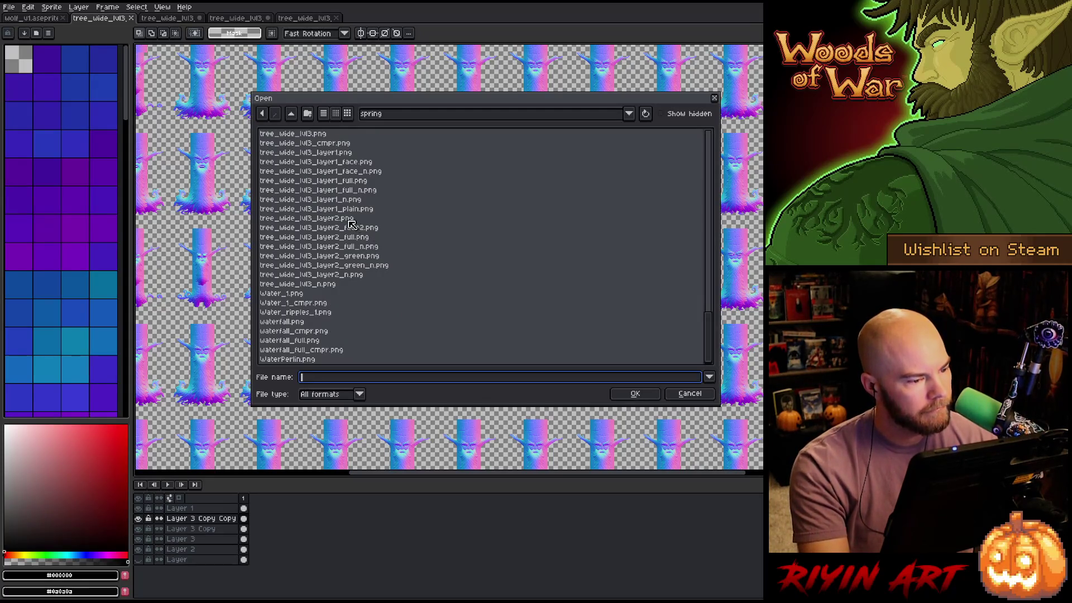
{"action": "left_click", "coordinate": [354, 276]}
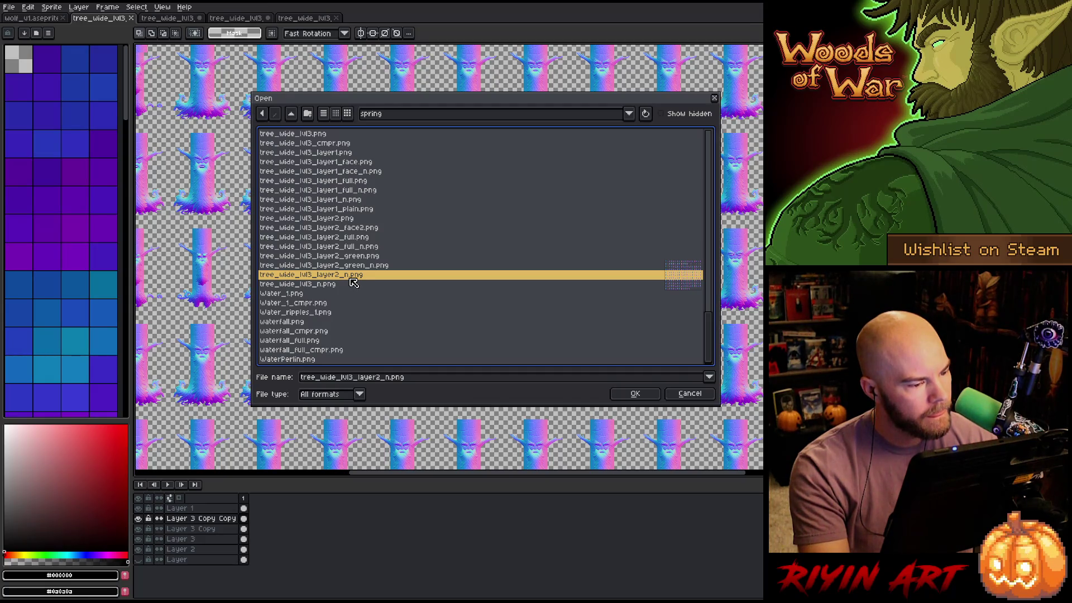
{"action": "scroll", "coordinate": [352, 282], "scroll_direction": "up", "scroll_amount": 1}
{"action": "left_click", "coordinate": [357, 276]}
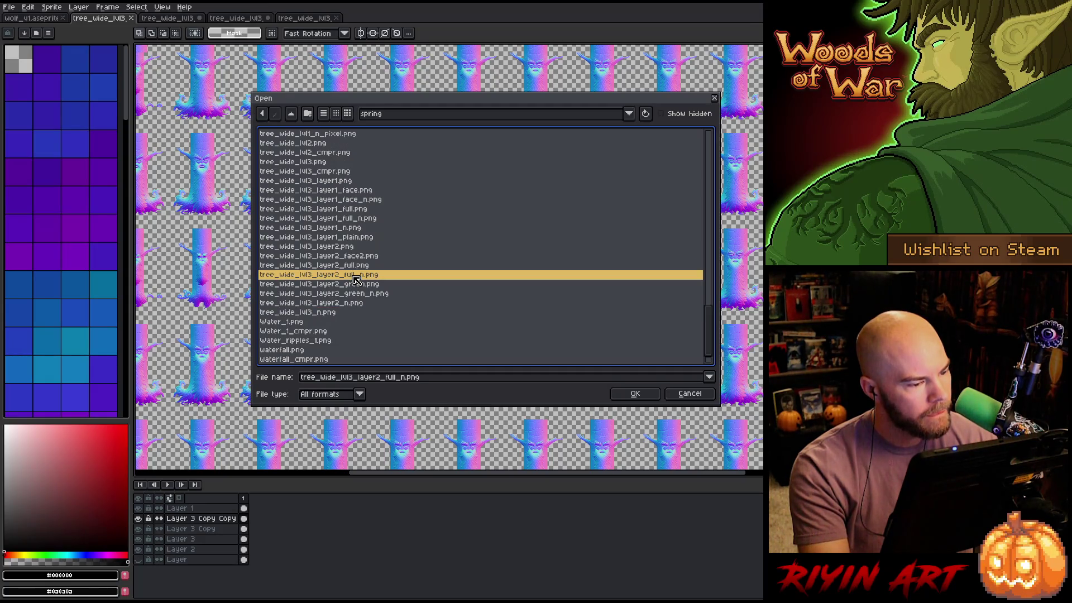
{"action": "left_click", "coordinate": [358, 218], "text": "ctrl"}
{"action": "key", "text": "Return"}
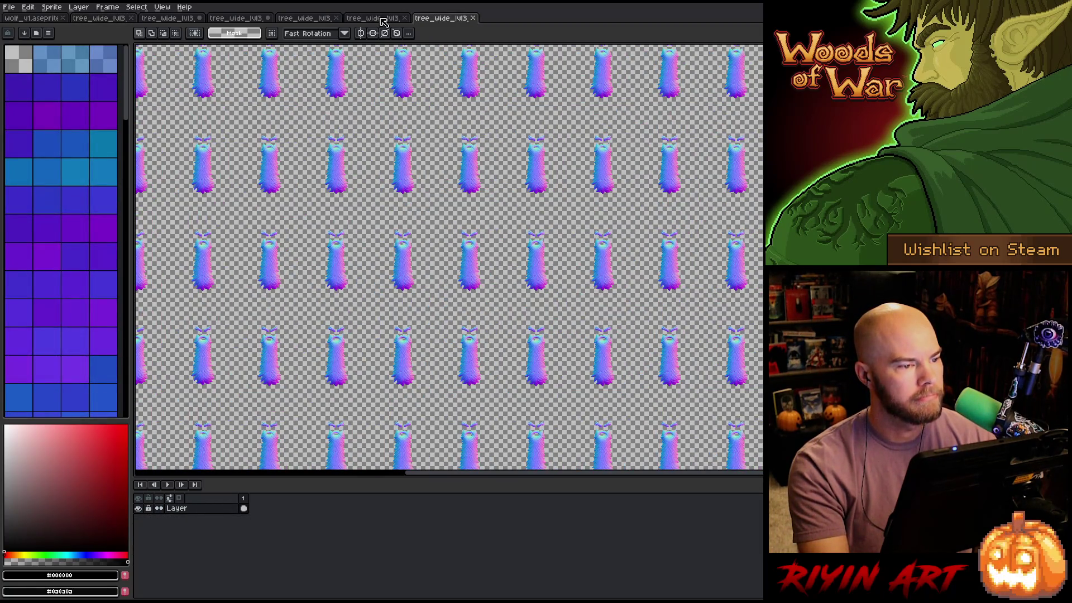
Hide Layers 1 and 2 on the main sheet and paste the trunk normal maps into a new layer
{"action": "left_click", "coordinate": [381, 19]}
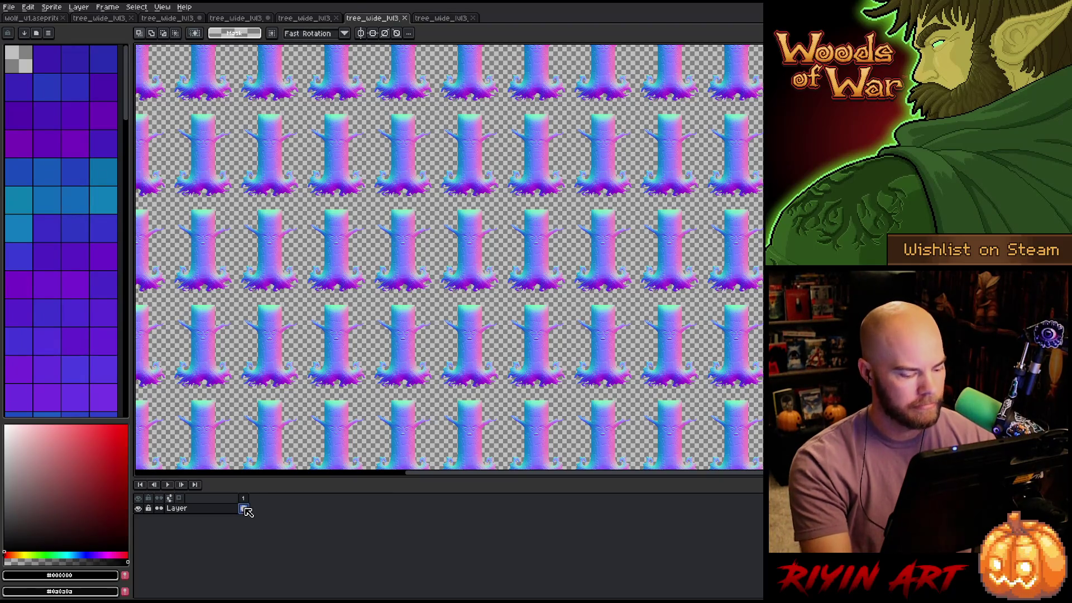
{"action": "left_click", "coordinate": [106, 21]}
{"action": "left_click", "coordinate": [190, 560]}
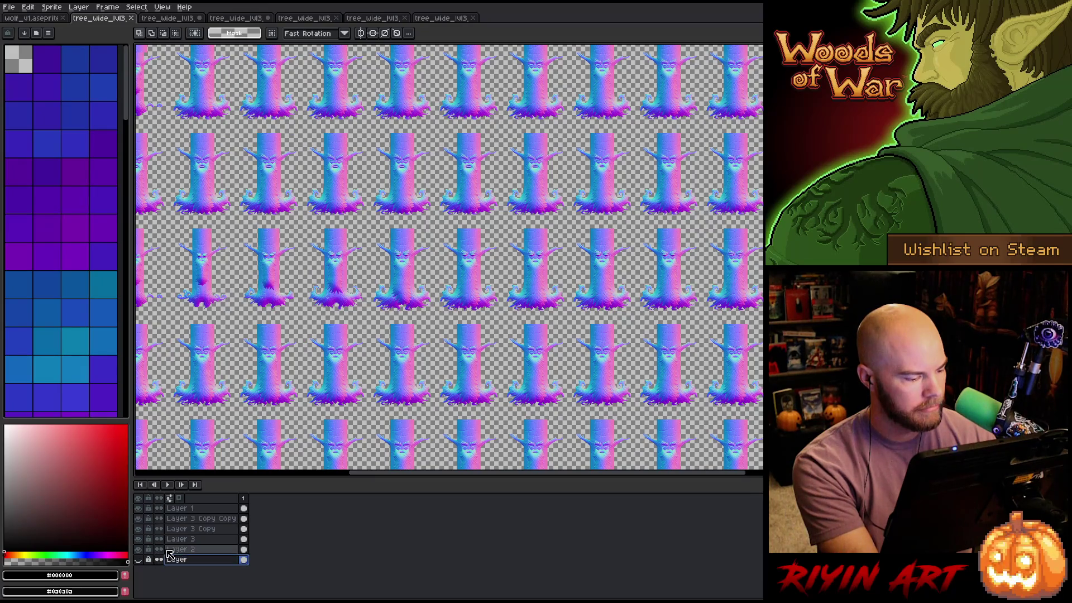
{"action": "left_click", "coordinate": [169, 550]}
{"action": "left_click", "coordinate": [140, 549]}
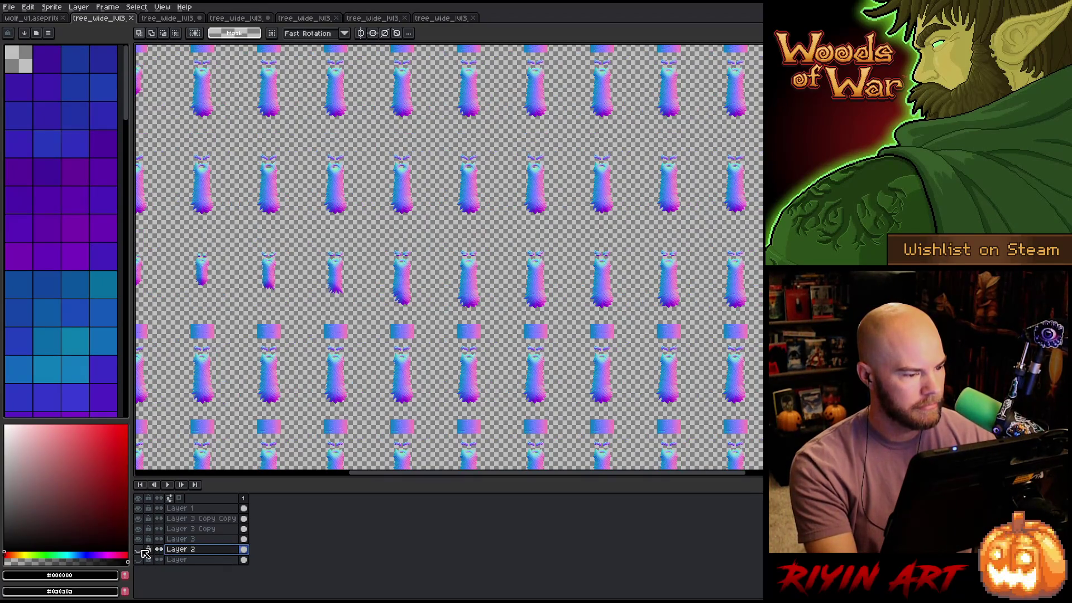
{"action": "left_click", "coordinate": [141, 509]}
{"action": "key", "text": "shift+n"}
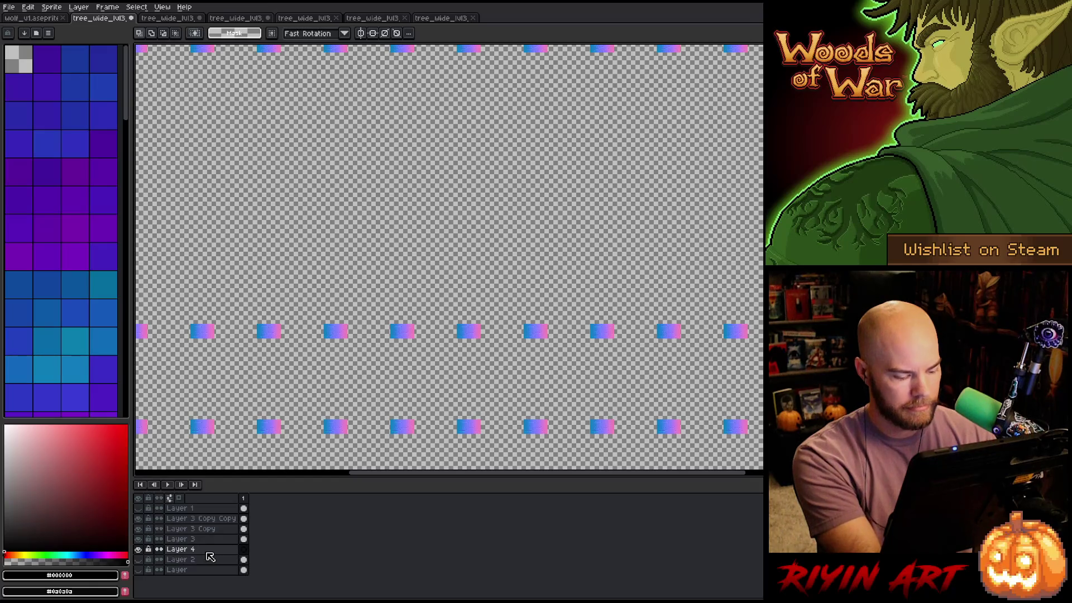
{"action": "key", "text": "ctrl+v"}
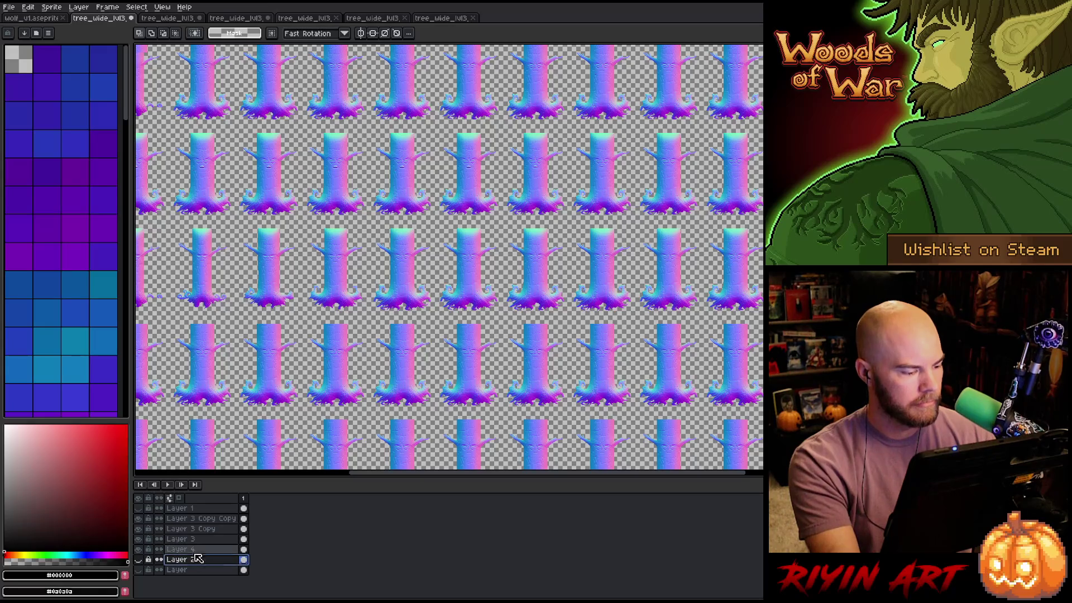
Toggle Layer 4 and Layer 3 visibility to compare, ending with Layer 3 Copy selected
{"action": "left_click", "coordinate": [184, 550]}
{"action": "left_click", "coordinate": [139, 550]}
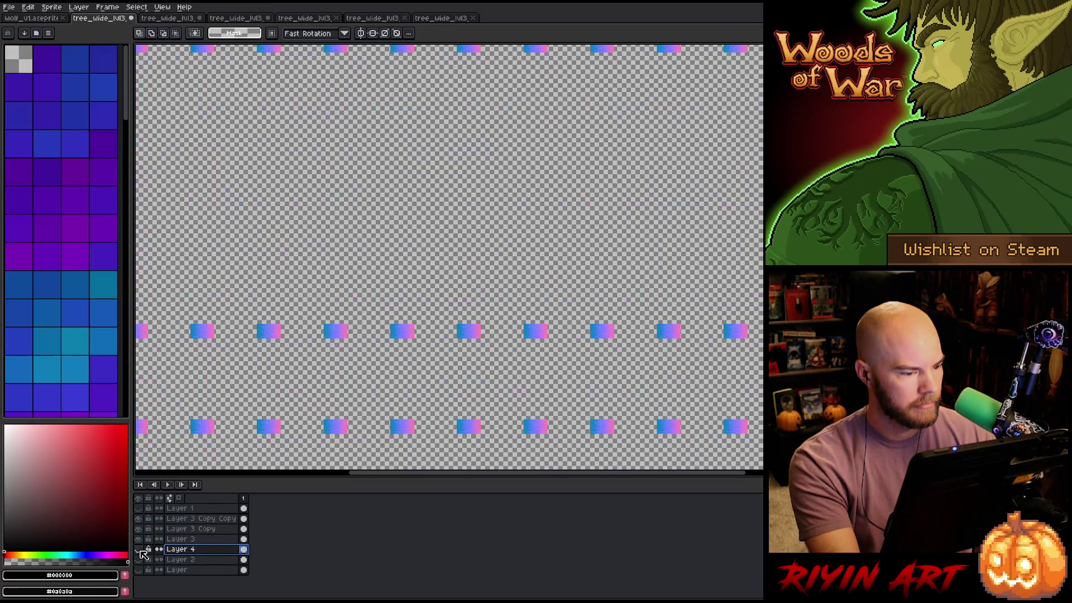
{"action": "left_click", "coordinate": [139, 550]}
{"action": "left_click", "coordinate": [139, 549]}
{"action": "left_click", "coordinate": [139, 549]}
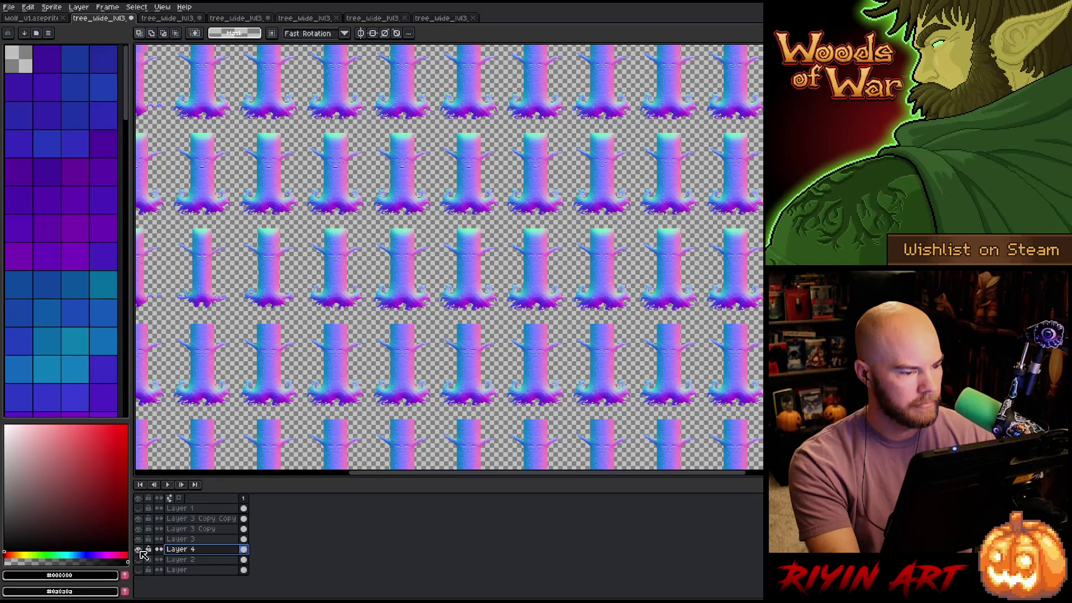
{"action": "left_click", "coordinate": [144, 539]}
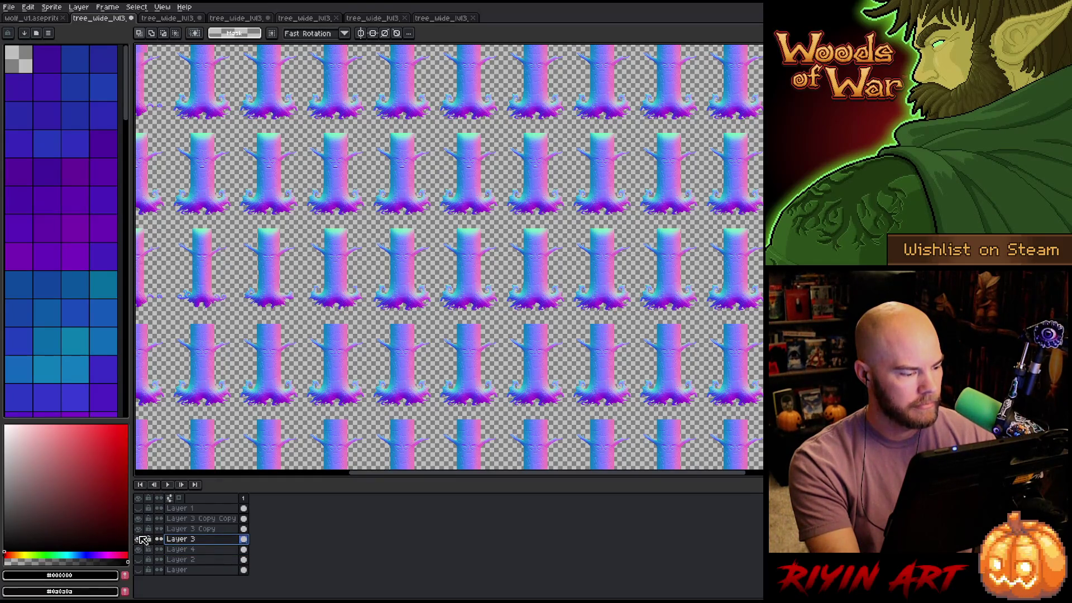
{"action": "left_click", "coordinate": [141, 531]}
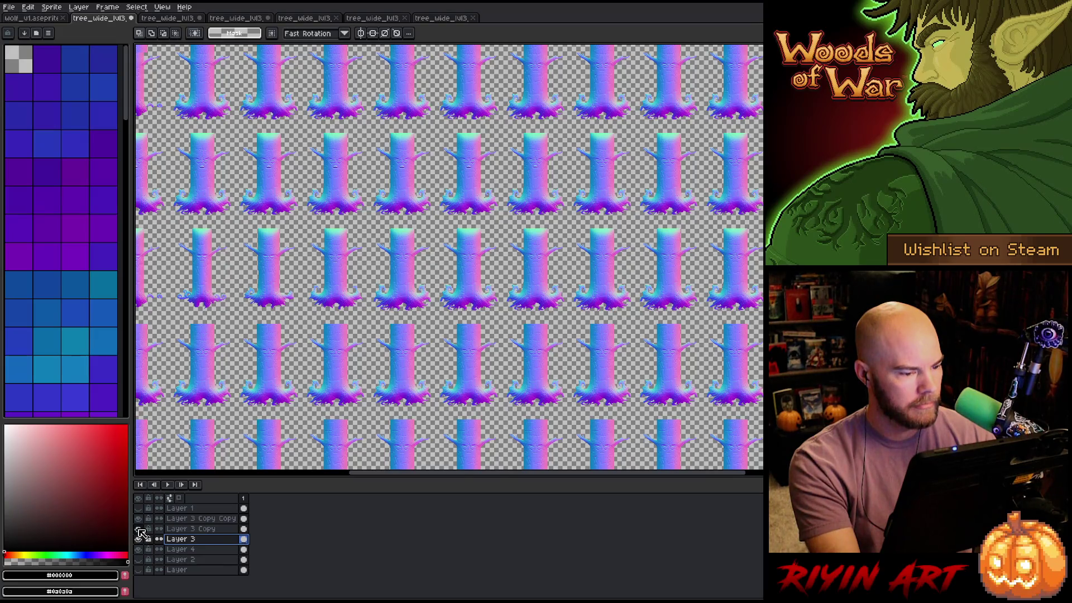
{"action": "left_click", "coordinate": [193, 530]}
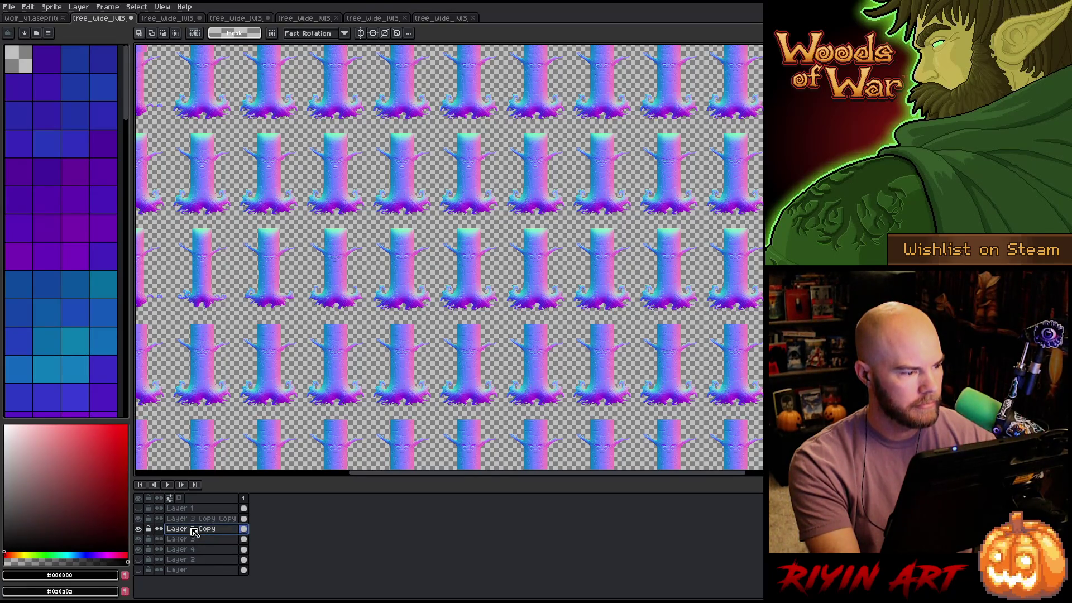
Toggle Layer 3 Copy repeatedly to compare the tree tops, then select and toggle Layer 4
{"action": "mouse_move", "coordinate": [201, 324]}
{"action": "left_mouse_down"}
{"action": "mouse_move", "coordinate": [267, 347]}
{"action": "mouse_move", "coordinate": [427, 373]}
{"action": "left_mouse_up"}
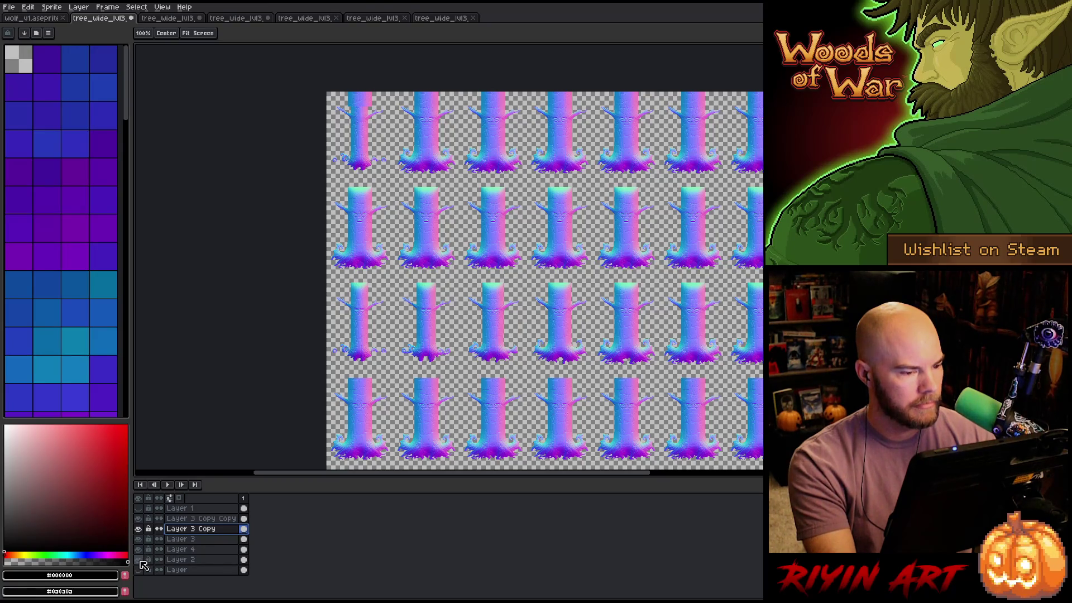
{"action": "left_click", "coordinate": [140, 562], "text": "alt"}
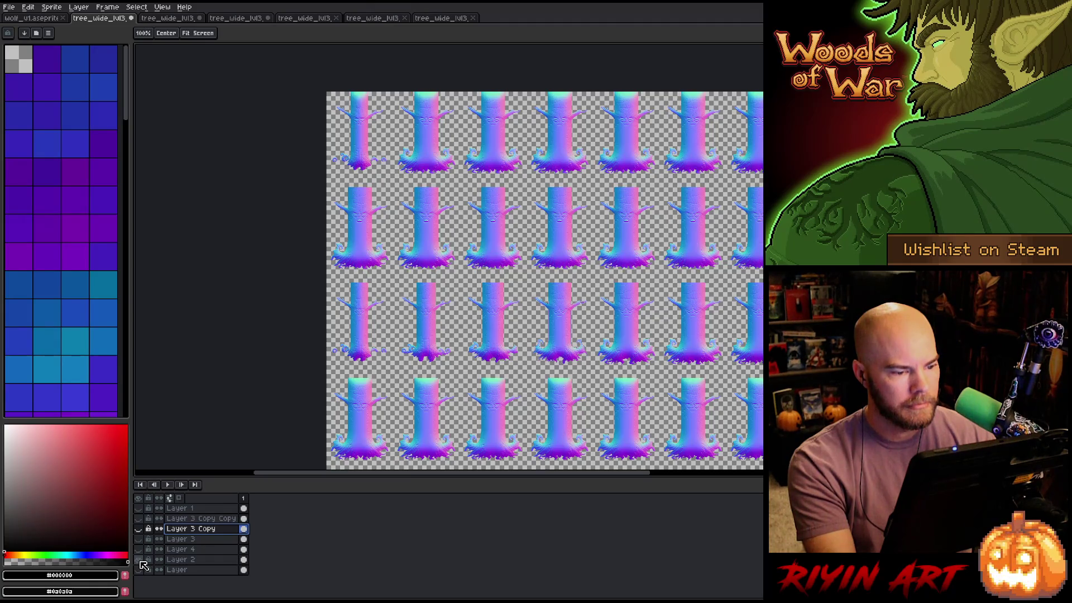
{"action": "left_click", "coordinate": [140, 561], "text": "alt"}
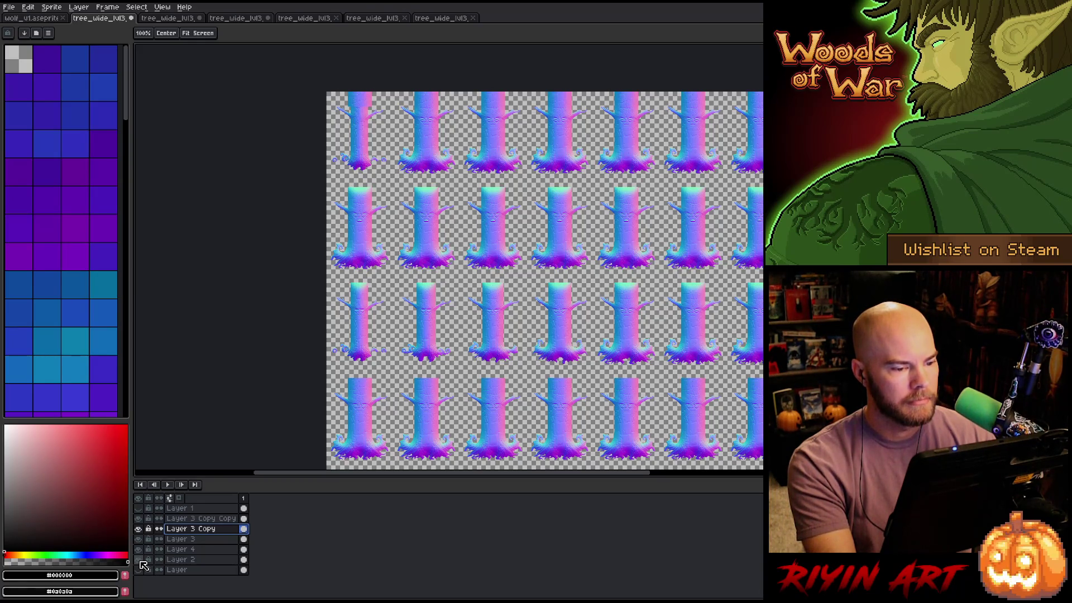
{"action": "left_click", "coordinate": [141, 562], "text": "alt"}
{"action": "left_click", "coordinate": [141, 562], "text": "alt"}
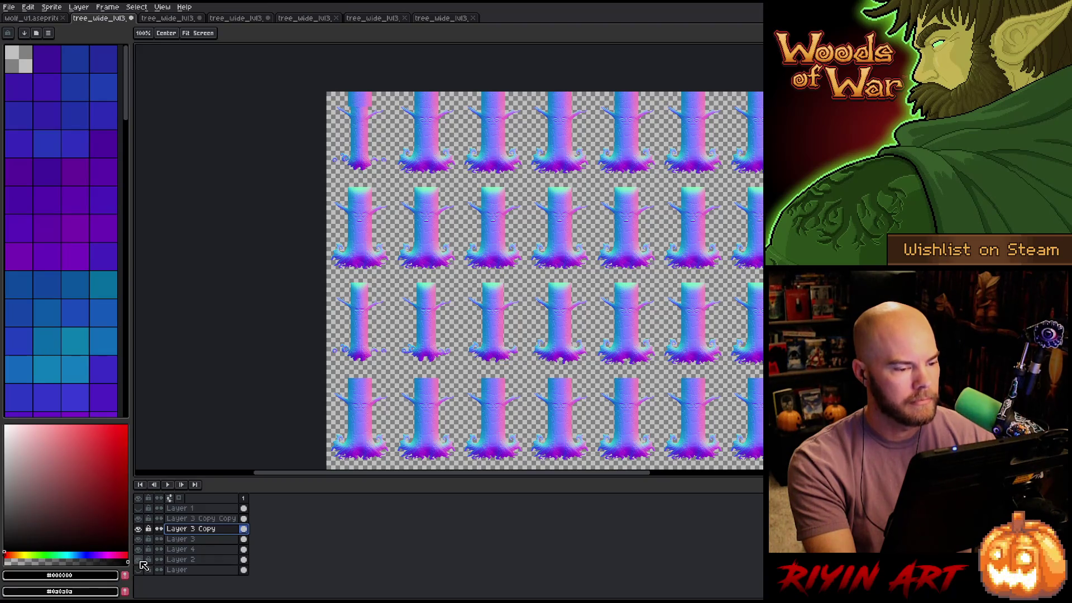
{"action": "left_click", "coordinate": [140, 562], "text": "alt"}
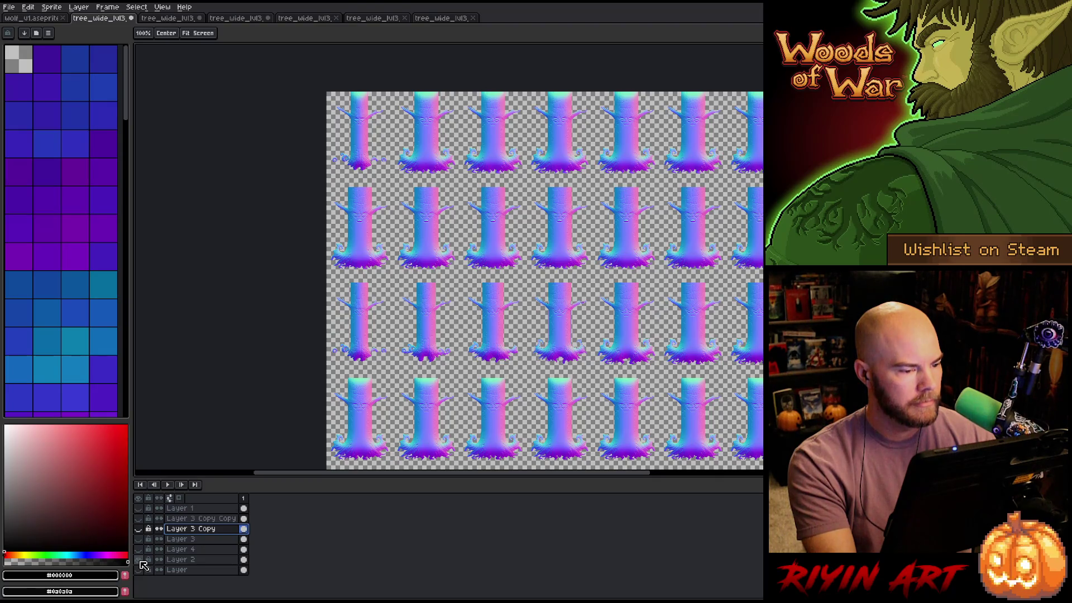
{"action": "left_click", "coordinate": [141, 561], "text": "alt"}
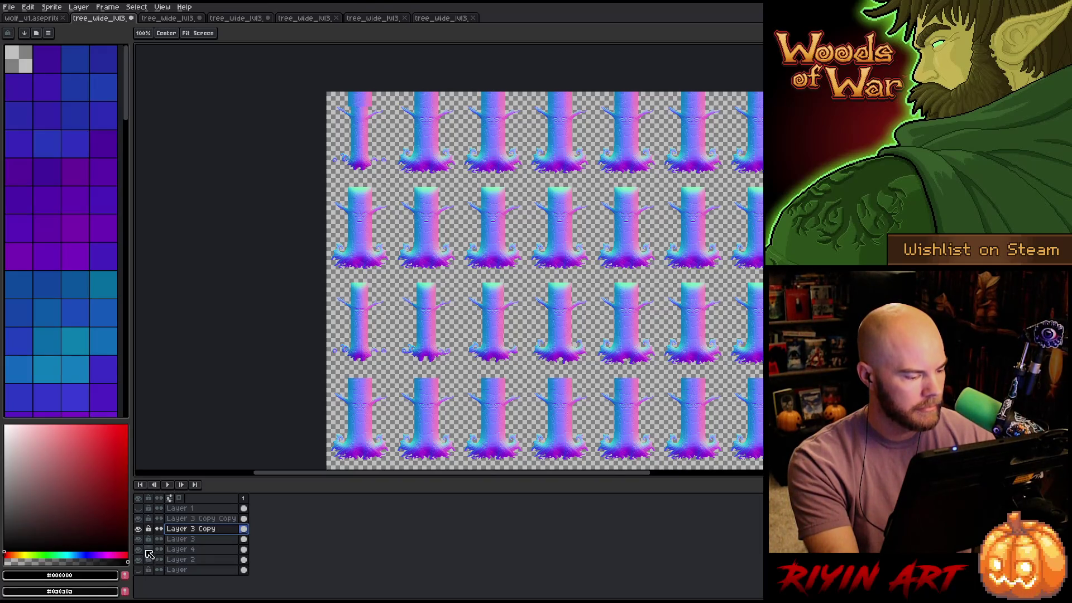
{"action": "left_click", "coordinate": [179, 550]}
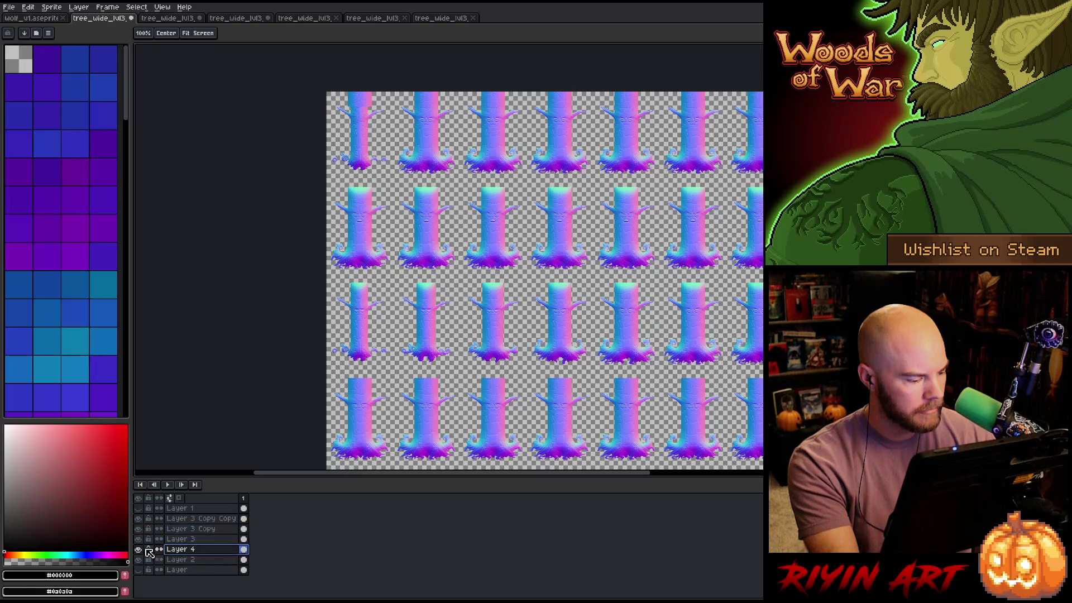
{"action": "left_click", "coordinate": [139, 549]}
{"action": "left_click", "coordinate": [138, 550]}
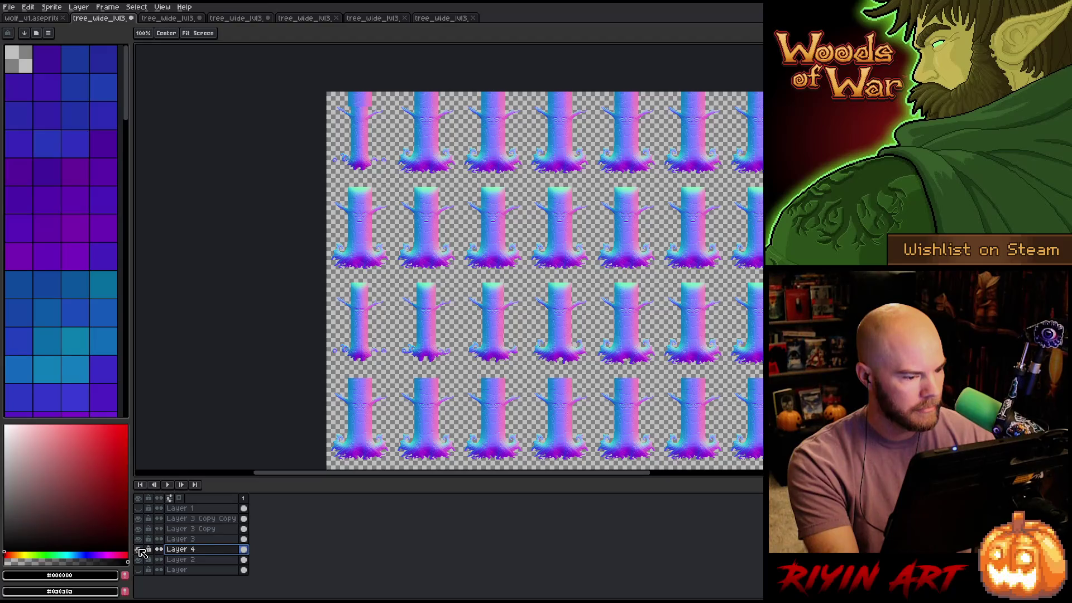
With the Rectangular Marquee, select a rectangle below the tree base while zooming to check
{"action": "key", "text": "m"}
{"action": "scroll", "coordinate": [435, 379], "scroll_direction": "up", "scroll_amount": 6}
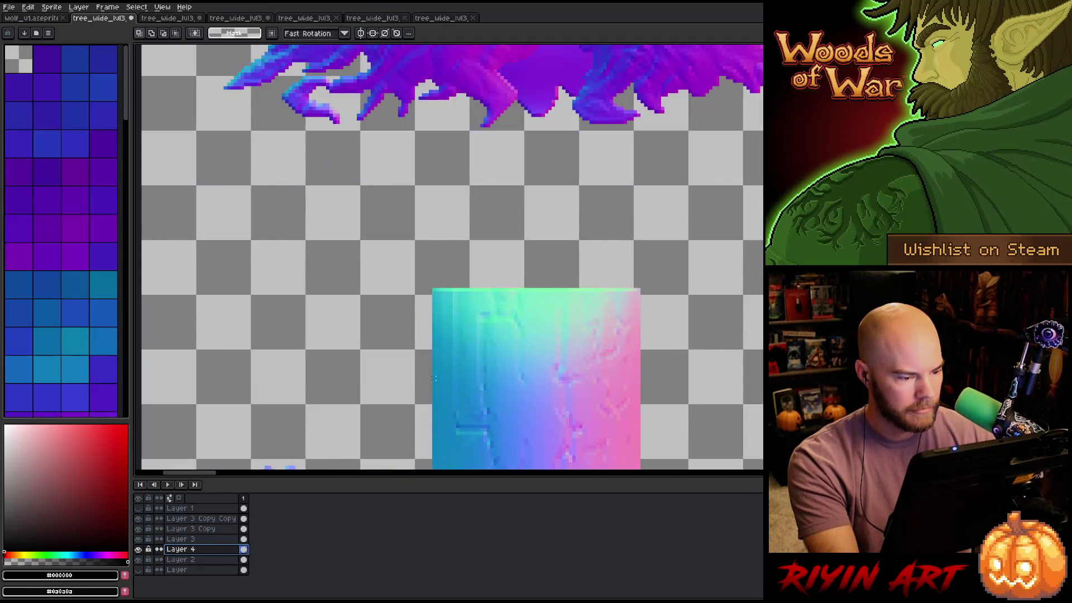
{"action": "scroll", "coordinate": [435, 378], "scroll_direction": "down", "scroll_amount": 2}
{"action": "mouse_move", "coordinate": [341, 422]}
{"action": "left_mouse_down"}
{"action": "mouse_move", "coordinate": [463, 368]}
{"action": "mouse_move", "coordinate": [766, 350]}
{"action": "mouse_move", "coordinate": [769, 338]}
{"action": "left_mouse_up"}
{"action": "scroll", "coordinate": [760, 338], "scroll_direction": "down", "scroll_amount": 6}
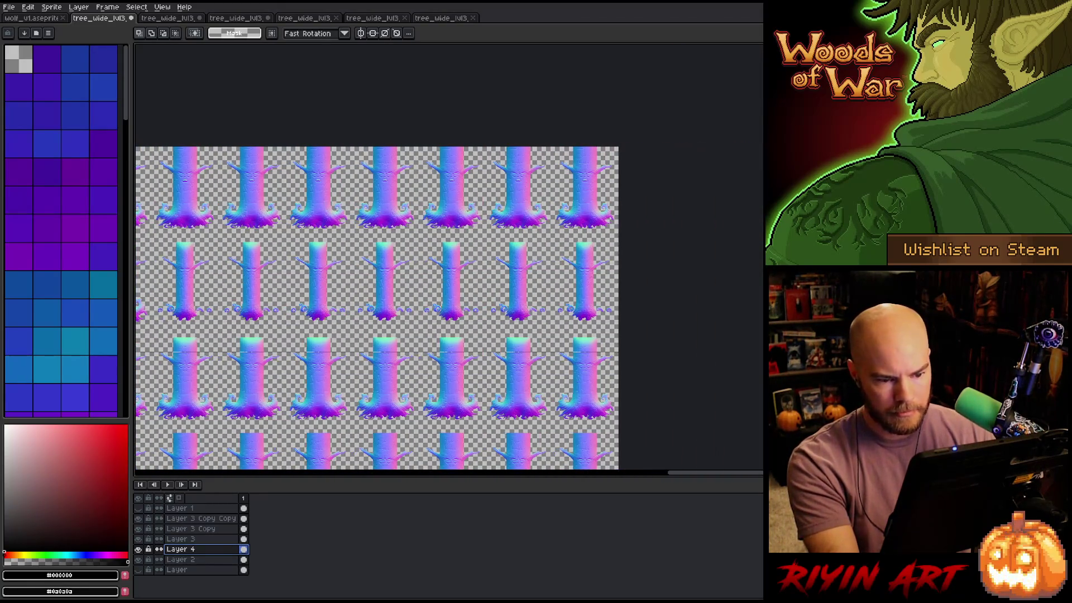
{"action": "scroll", "coordinate": [635, 394], "scroll_direction": "up", "scroll_amount": 6}
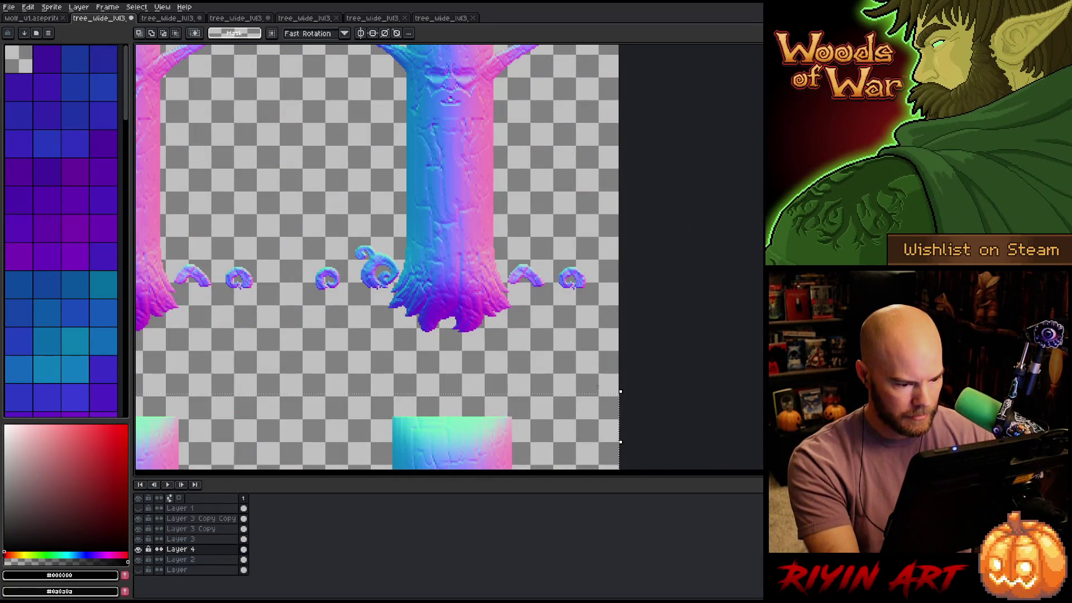
{"action": "scroll", "coordinate": [617, 391], "scroll_direction": "down", "scroll_amount": 3}
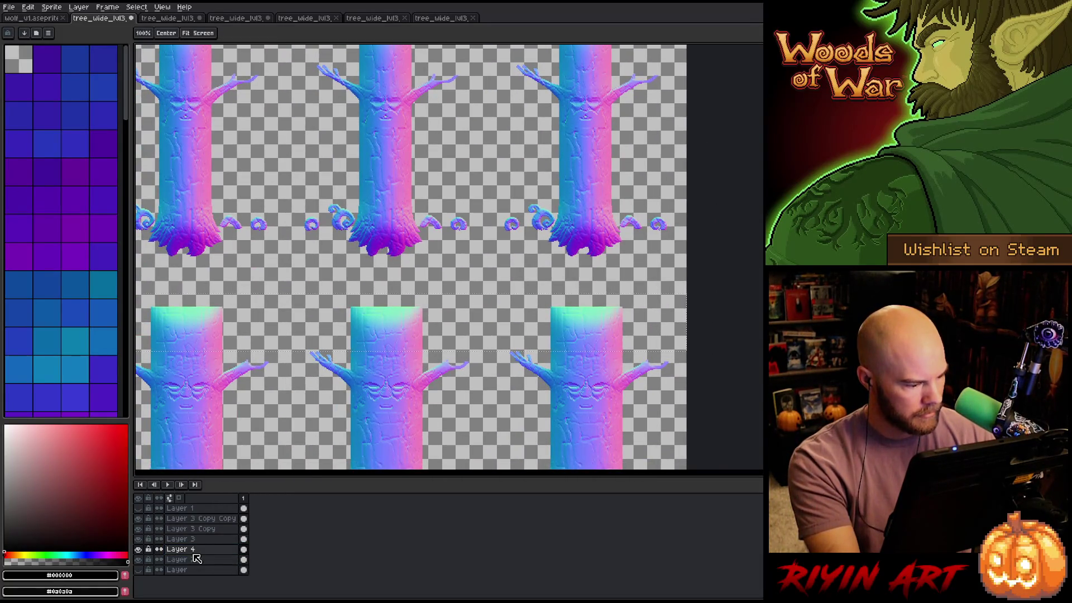
{"action": "scroll", "coordinate": [627, 313], "scroll_direction": "down", "scroll_amount": 2}
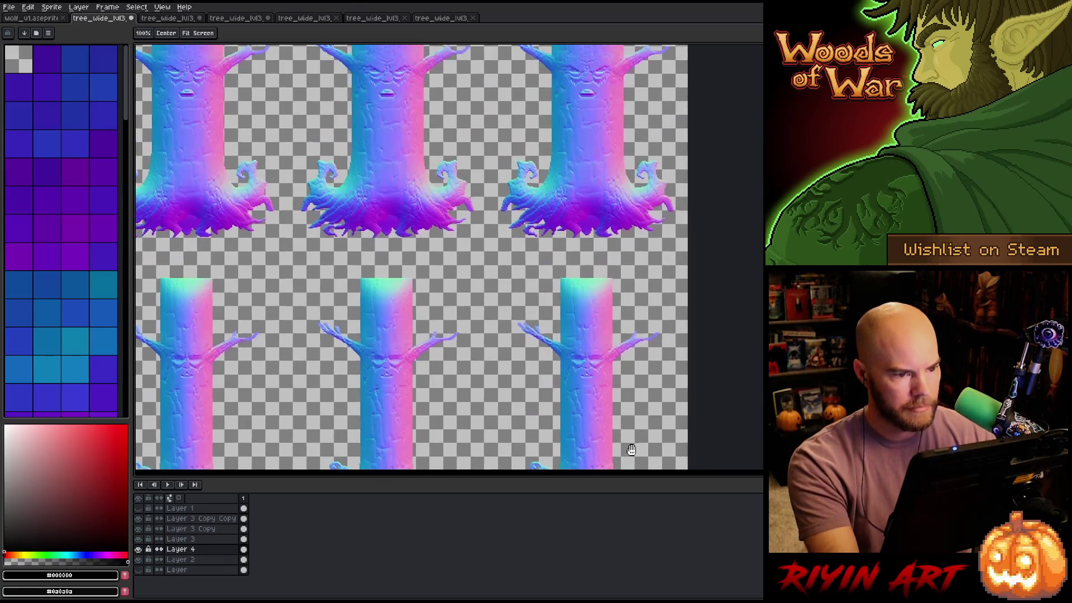
{"action": "scroll", "coordinate": [641, 298], "scroll_direction": "up", "scroll_amount": 2}
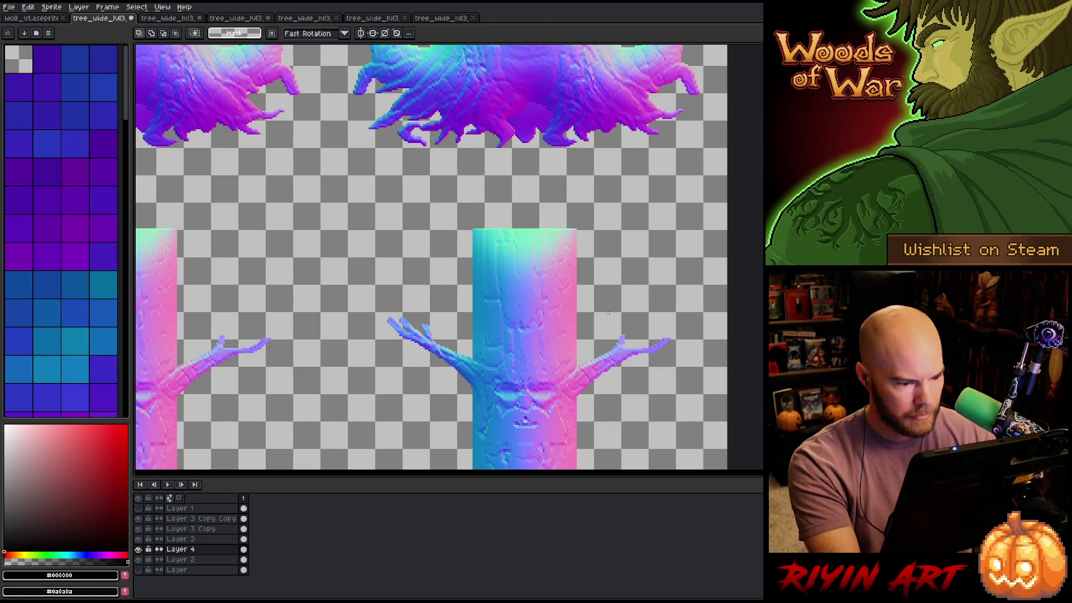
Redo the selection from the right tree's branches to the sheet's left edge, checking the tiled trees
{"action": "left_click_drag", "start_coordinate": [609, 322], "coordinate": [286, 241]}
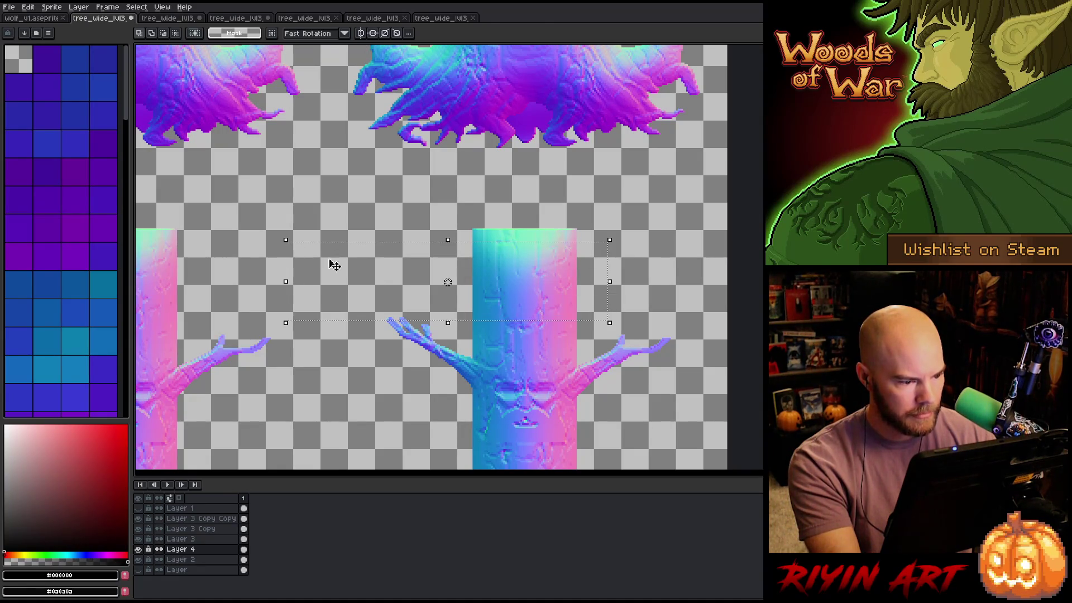
{"action": "left_click", "coordinate": [693, 294]}
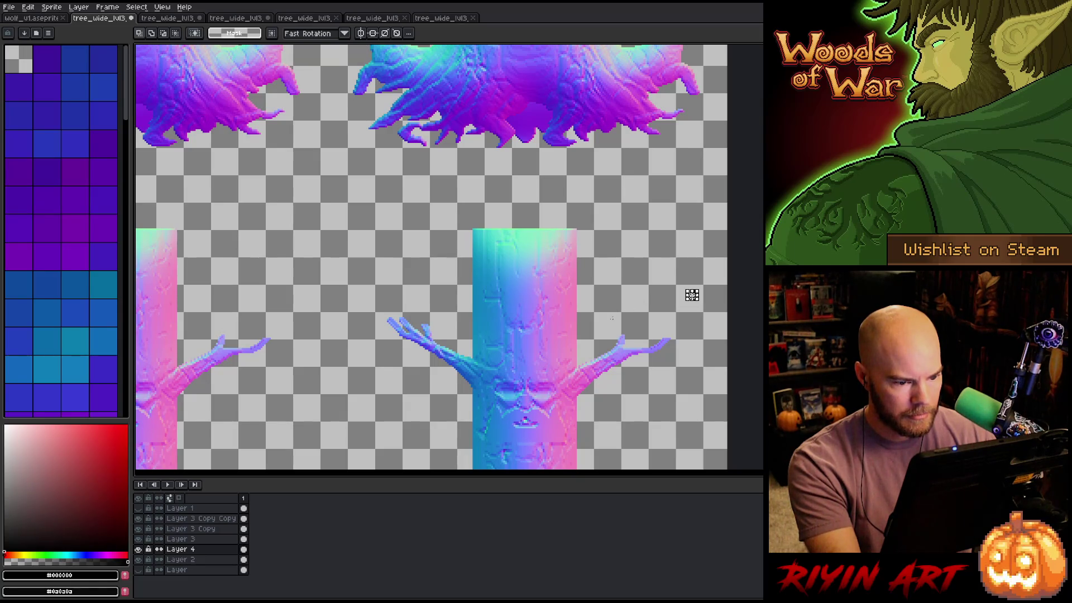
{"action": "mouse_move", "coordinate": [613, 314]}
{"action": "left_mouse_down"}
{"action": "mouse_move", "coordinate": [263, 259]}
{"action": "mouse_move", "coordinate": [460, 206]}
{"action": "mouse_move", "coordinate": [552, 230]}
{"action": "mouse_move", "coordinate": [138, 232]}
{"action": "left_mouse_up"}
{"action": "scroll", "coordinate": [592, 256], "scroll_direction": "down", "scroll_amount": 5}
{"action": "scroll", "coordinate": [591, 257], "scroll_direction": "up", "scroll_amount": 6}
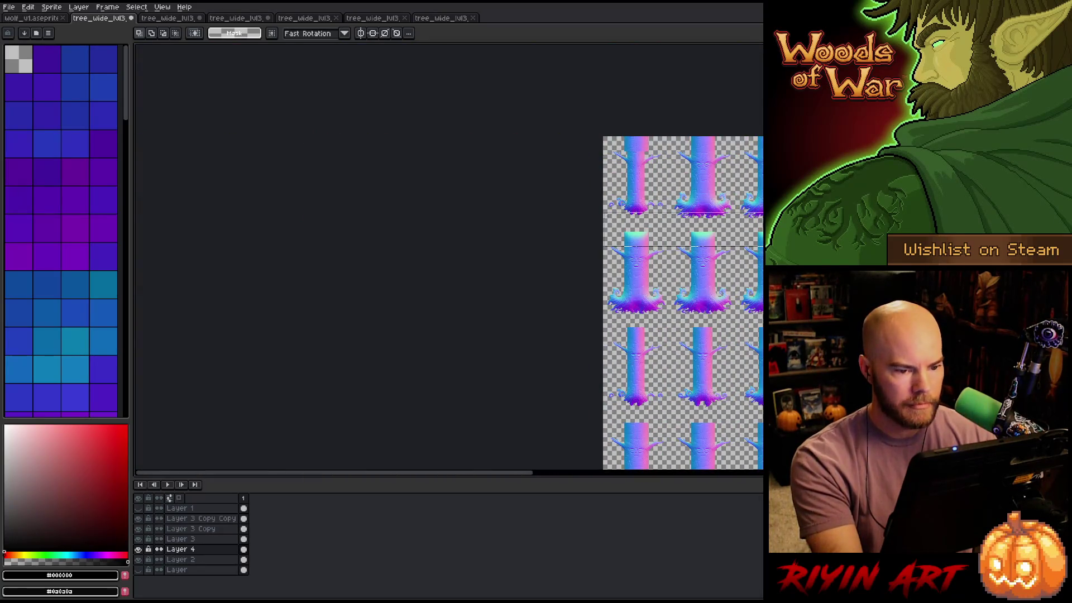
{"action": "mouse_move", "coordinate": [593, 222]}
{"action": "left_mouse_down"}
{"action": "mouse_move", "coordinate": [526, 232]}
{"action": "mouse_move", "coordinate": [511, 251]}
{"action": "left_mouse_up"}
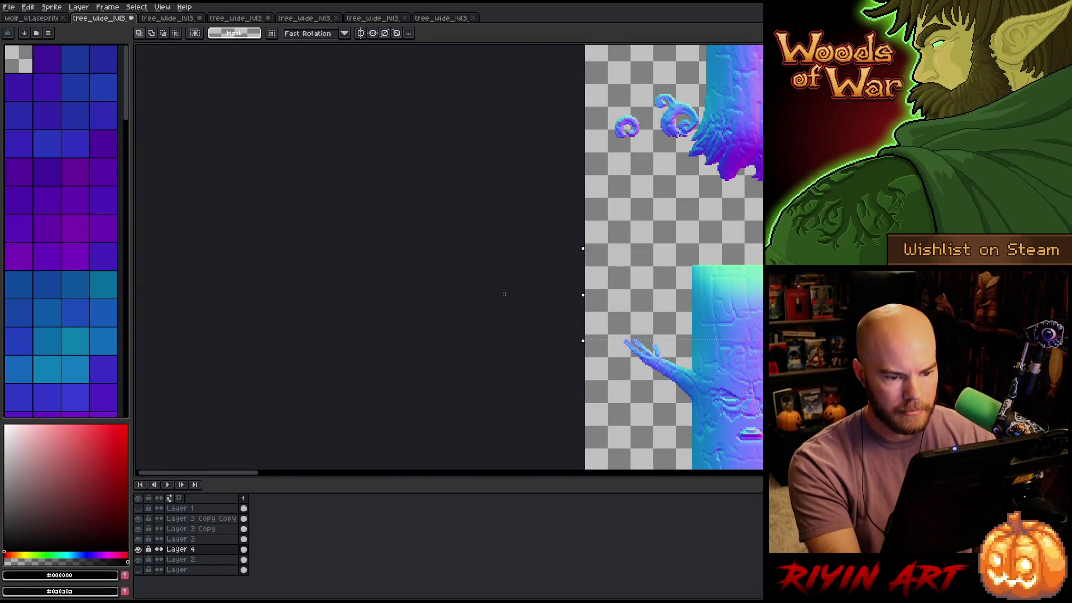
{"action": "scroll", "coordinate": [614, 285], "scroll_direction": "down", "scroll_amount": 3}
{"action": "left_click_drag", "start_coordinate": [706, 296], "coordinate": [328, 240]}
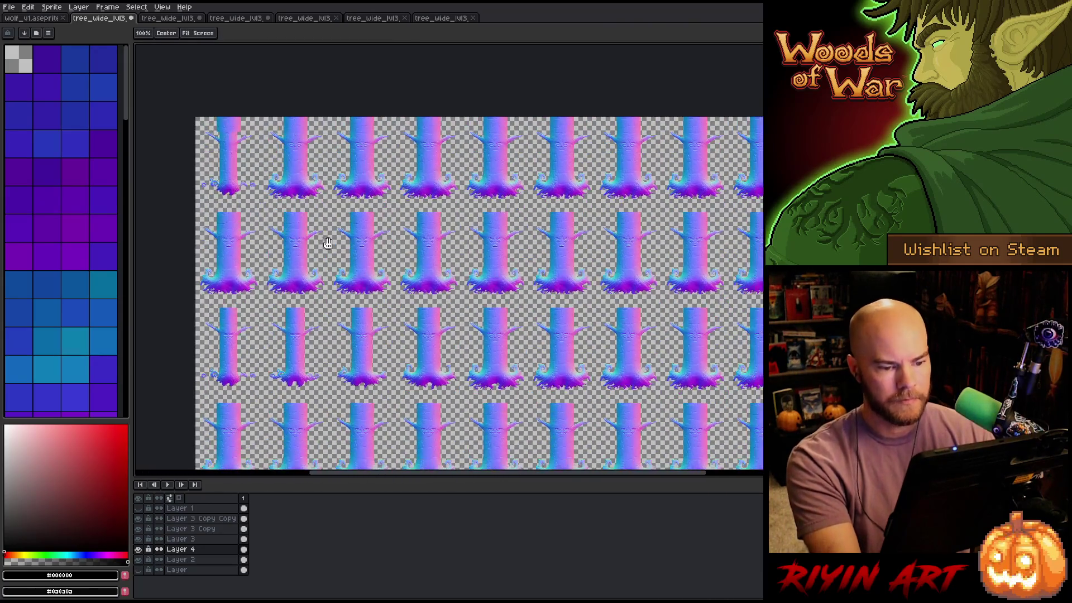
{"action": "scroll", "coordinate": [327, 239], "scroll_direction": "down", "scroll_amount": 1}
{"action": "scroll", "coordinate": [449, 270], "scroll_direction": "up", "scroll_amount": 3}
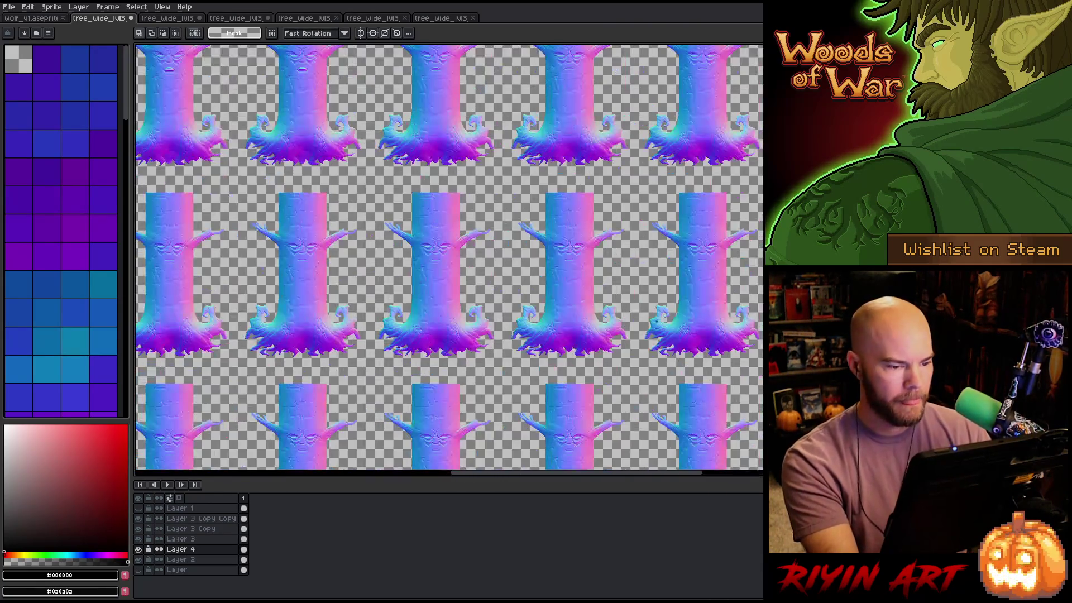
{"action": "scroll", "coordinate": [449, 270], "scroll_direction": "down", "scroll_amount": 1}
{"action": "left_click", "coordinate": [182, 509]}
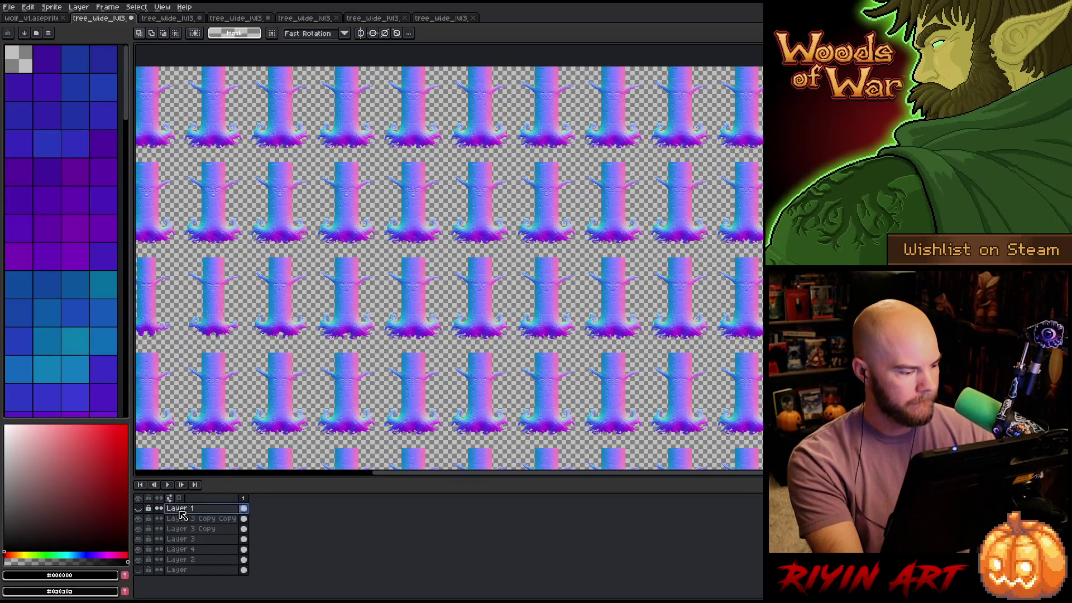
{"action": "key", "text": "shift+n"}
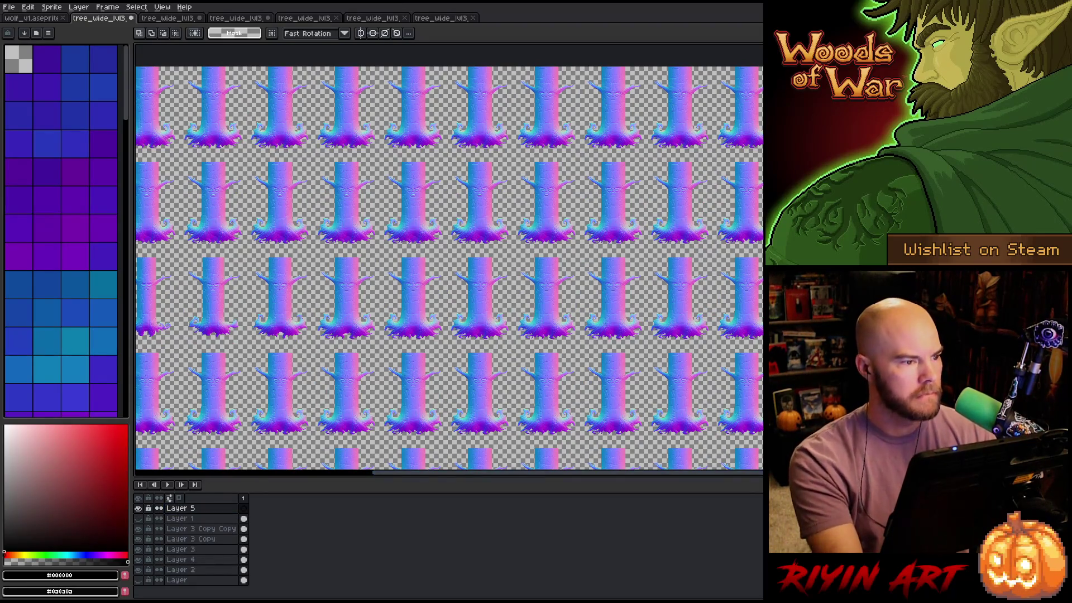
{"action": "left_click", "coordinate": [446, 21]}
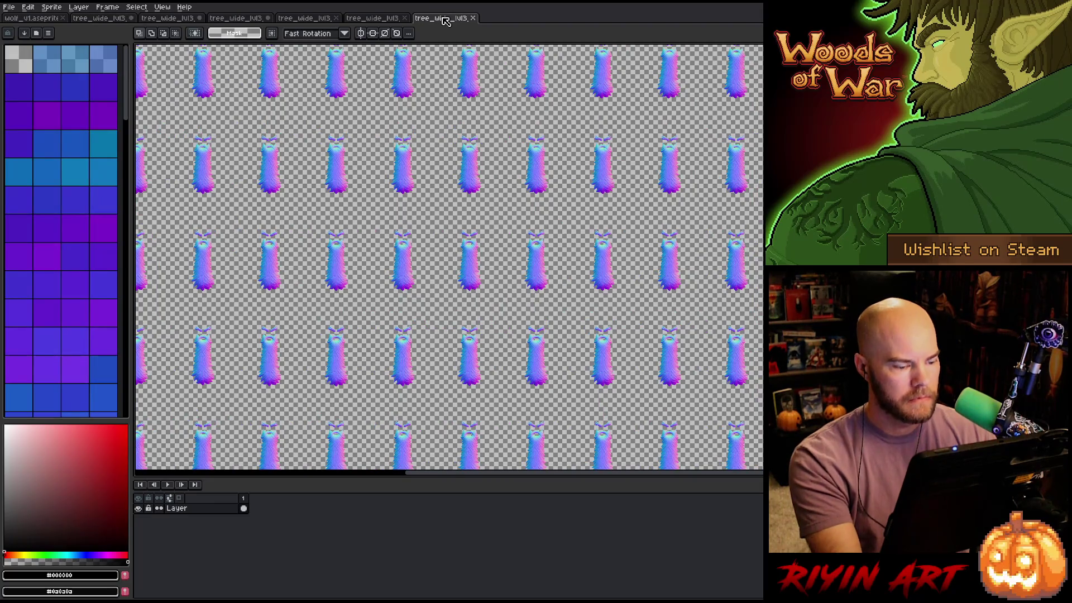
{"action": "left_click", "coordinate": [245, 508]}
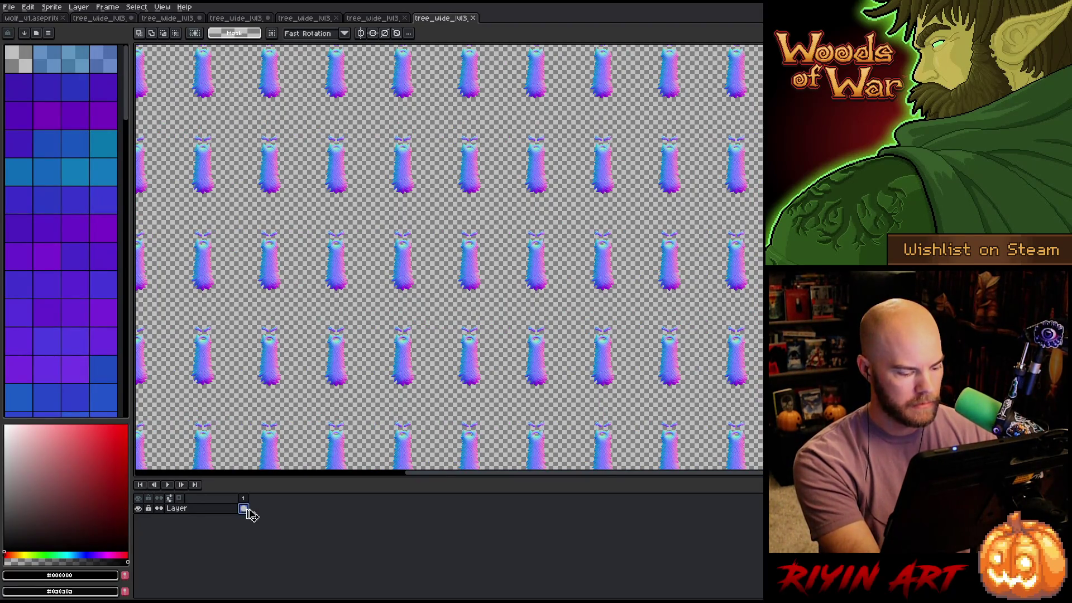
{"action": "left_click", "coordinate": [99, 18]}
{"action": "left_click", "coordinate": [205, 510]}
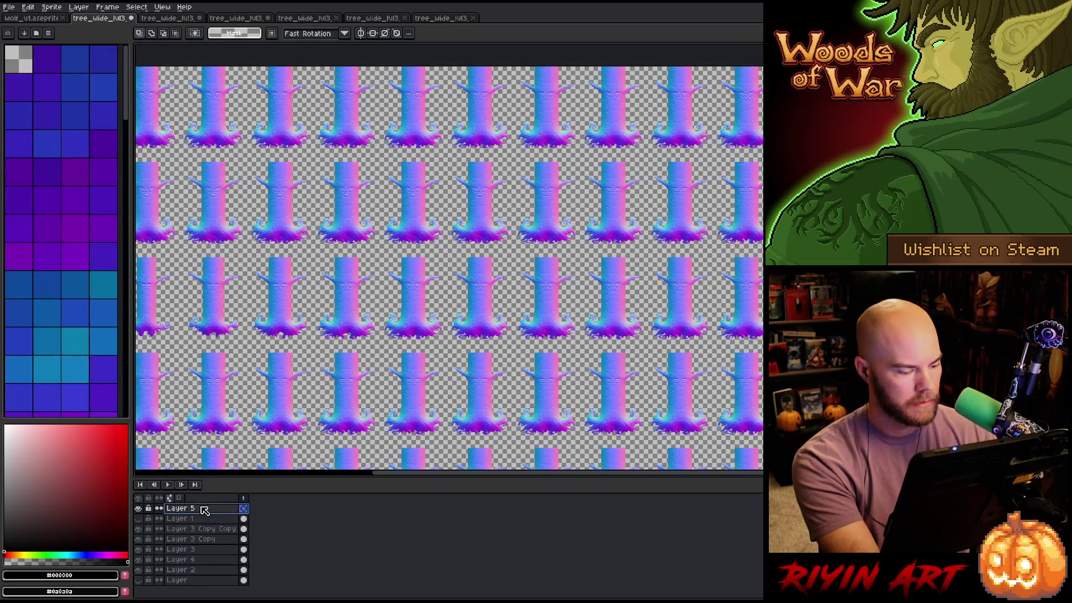
{"action": "key", "text": "ctrl+v"}
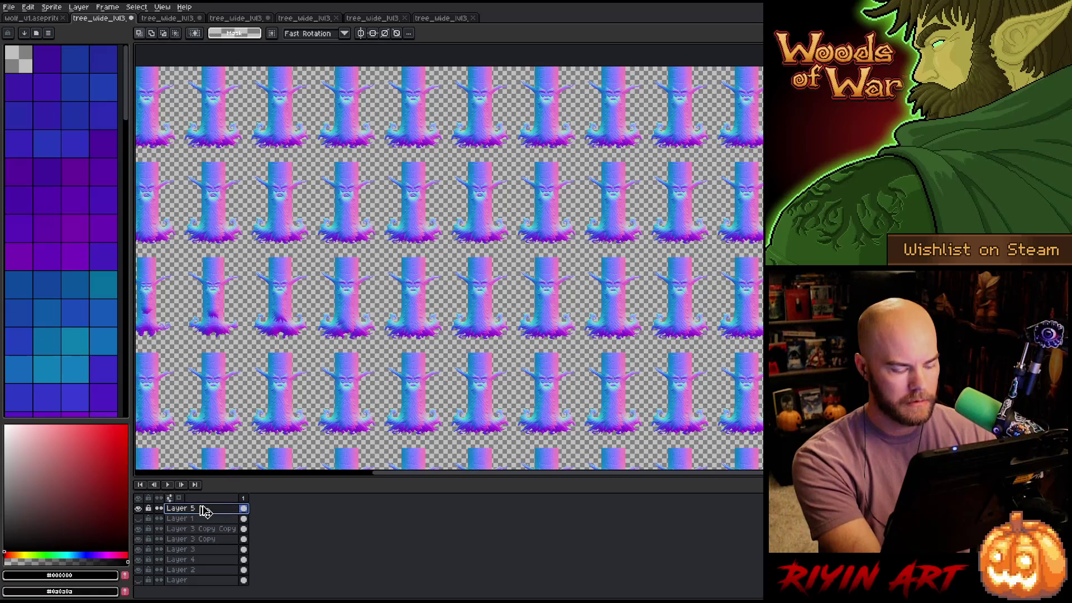
{"action": "scroll", "coordinate": [447, 312], "scroll_direction": "up", "scroll_amount": 5}
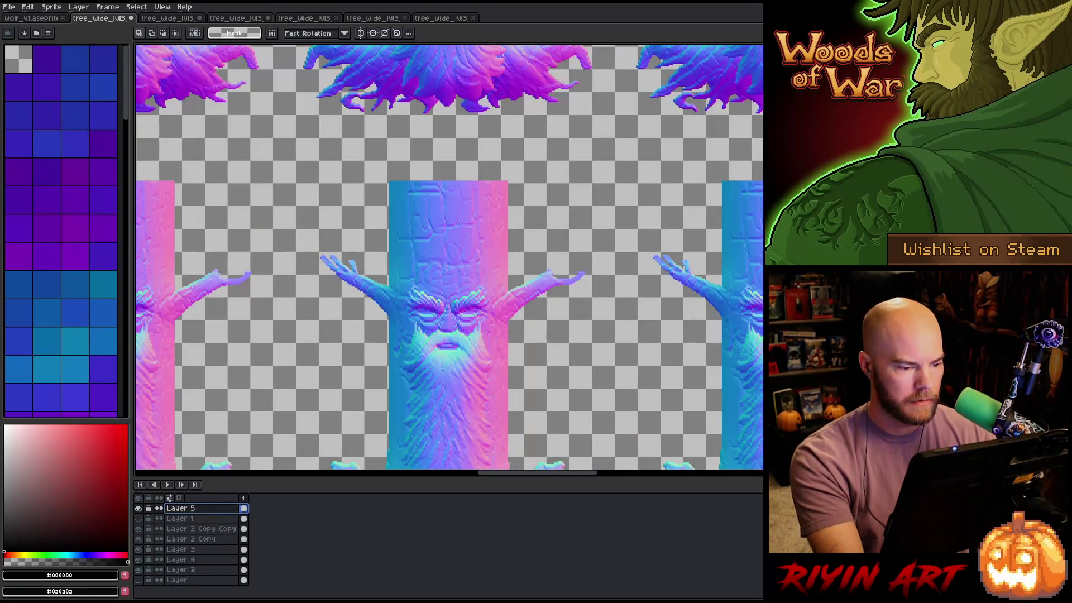
{"action": "scroll", "coordinate": [443, 369], "scroll_direction": "up", "scroll_amount": 1}
{"action": "mouse_move", "coordinate": [433, 358]}
{"action": "left_mouse_down"}
{"action": "mouse_move", "coordinate": [463, 173]}
{"action": "mouse_move", "coordinate": [471, 207]}
{"action": "left_mouse_up"}
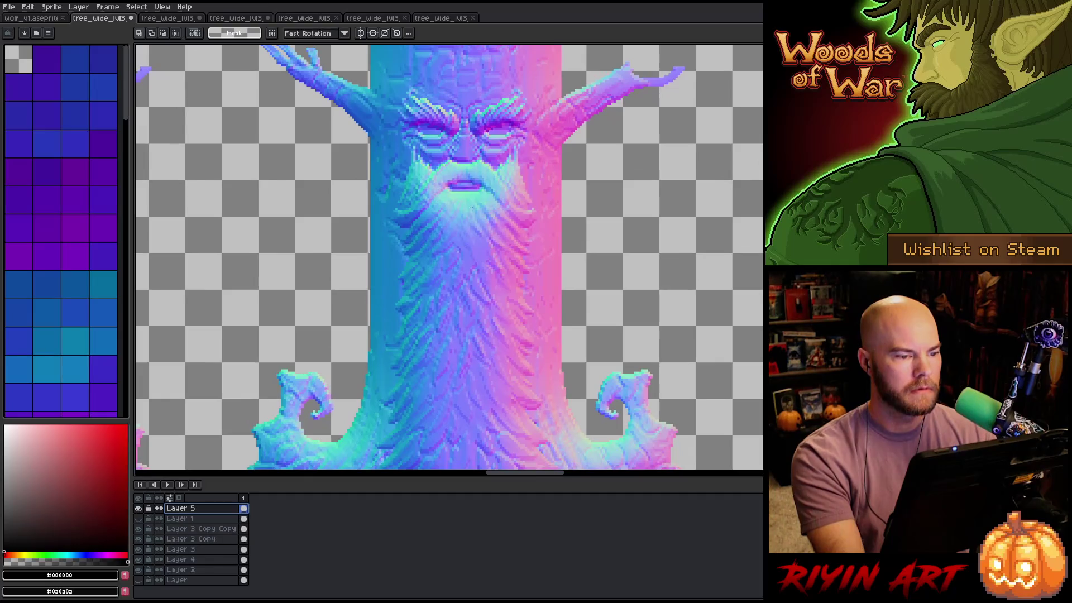
{"action": "scroll", "coordinate": [480, 313], "scroll_direction": "down", "scroll_amount": 1}
{"action": "left_click_drag", "start_coordinate": [486, 335], "coordinate": [470, 288]}
{"action": "left_click_drag", "start_coordinate": [462, 250], "coordinate": [464, 330]}
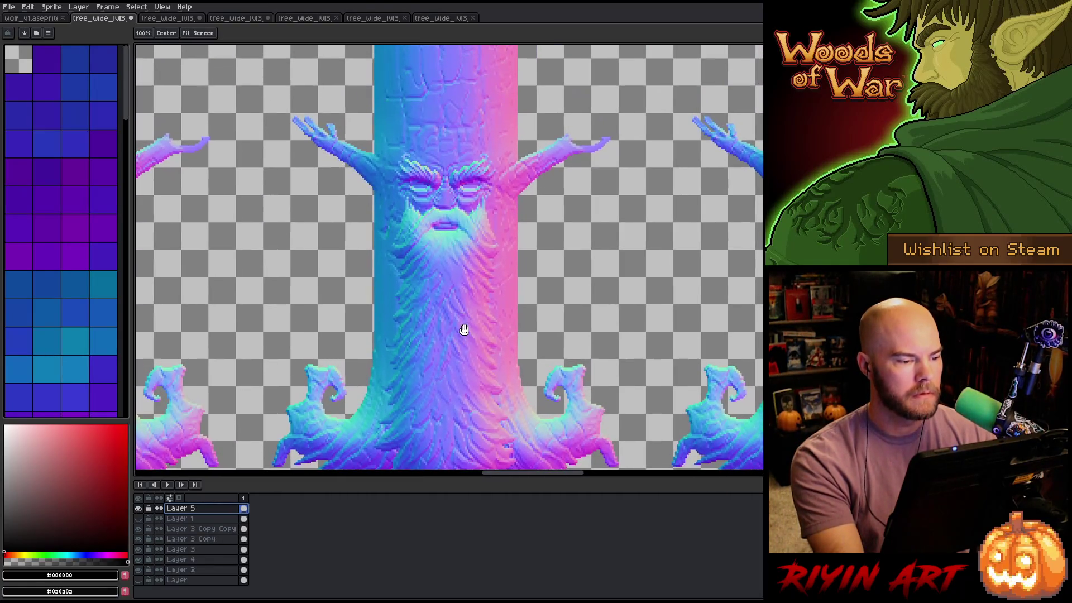
{"action": "left_click_drag", "start_coordinate": [440, 267], "coordinate": [437, 356]}
{"action": "key", "text": "m"}
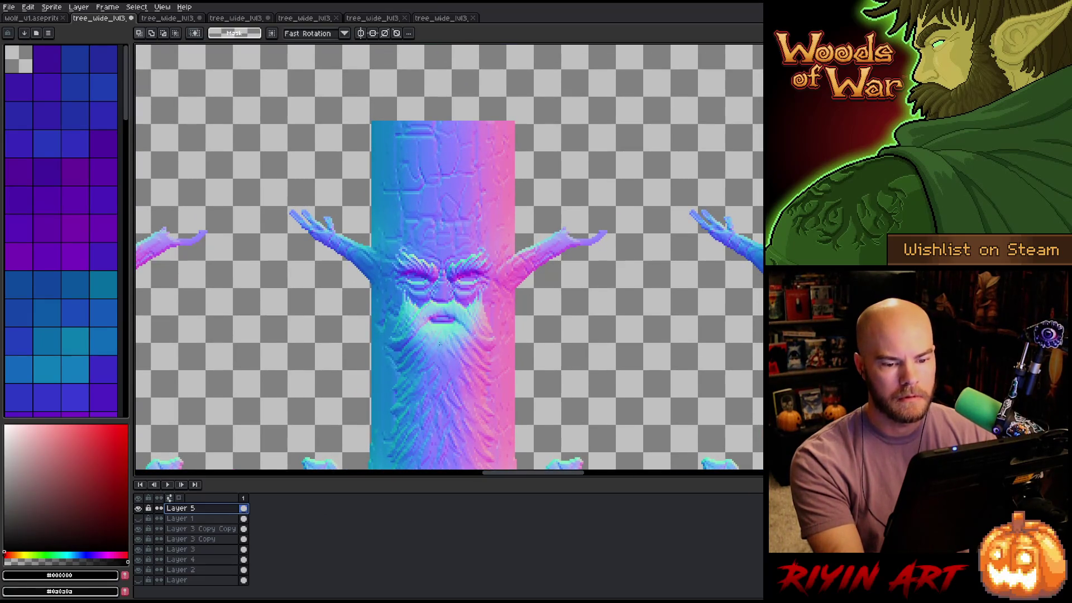
{"action": "scroll", "coordinate": [440, 344], "scroll_direction": "down", "scroll_amount": 5}
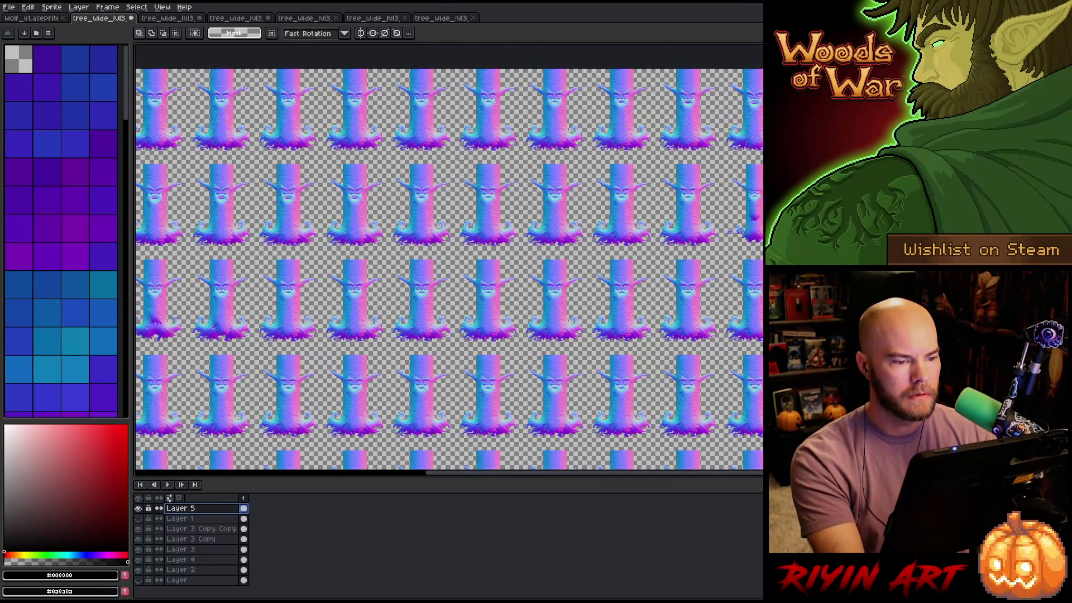
{"action": "scroll", "coordinate": [501, 220], "scroll_direction": "up", "scroll_amount": 4}
{"action": "scroll", "coordinate": [556, 343], "scroll_direction": "down", "scroll_amount": 4}
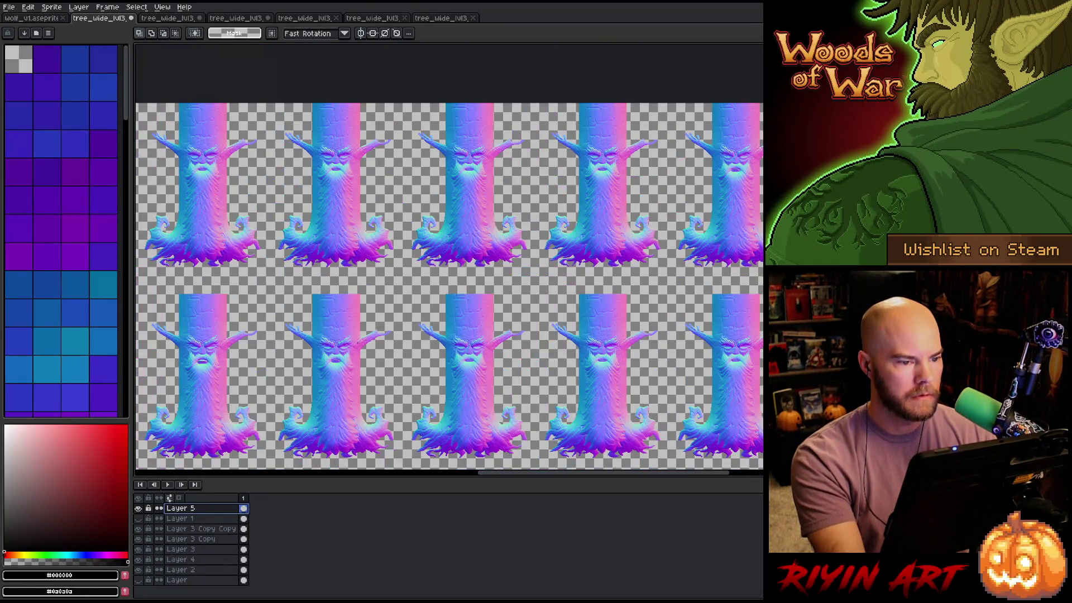
{"action": "key", "text": "h"}
{"action": "left_click_drag", "start_coordinate": [715, 221], "coordinate": [712, 224]}
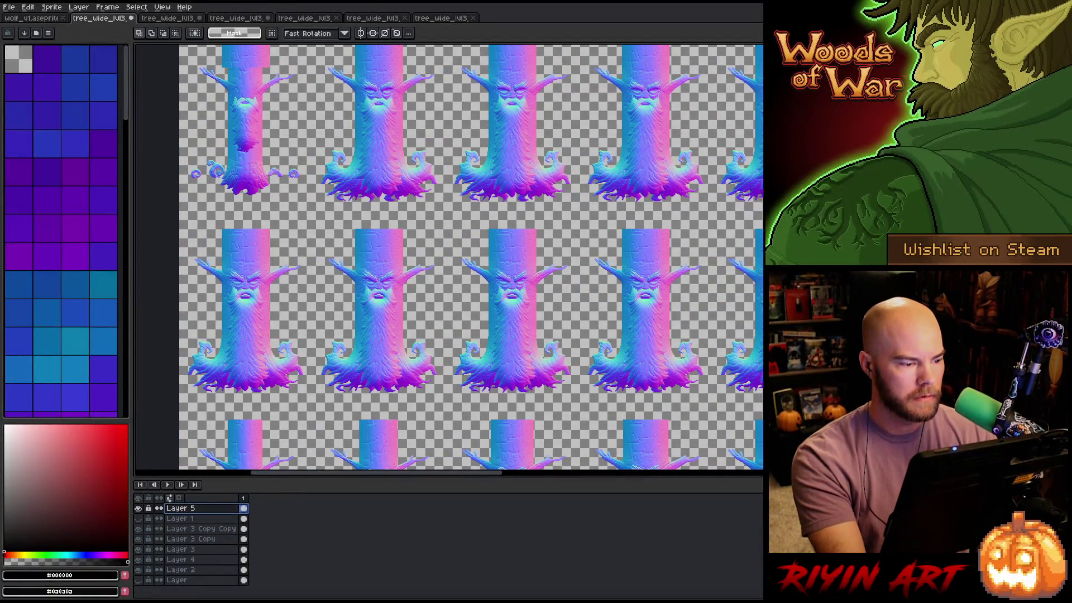
{"action": "left_click_drag", "start_coordinate": [507, 341], "coordinate": [462, 337]}
{"action": "scroll", "coordinate": [461, 337], "scroll_direction": "up", "scroll_amount": 4}
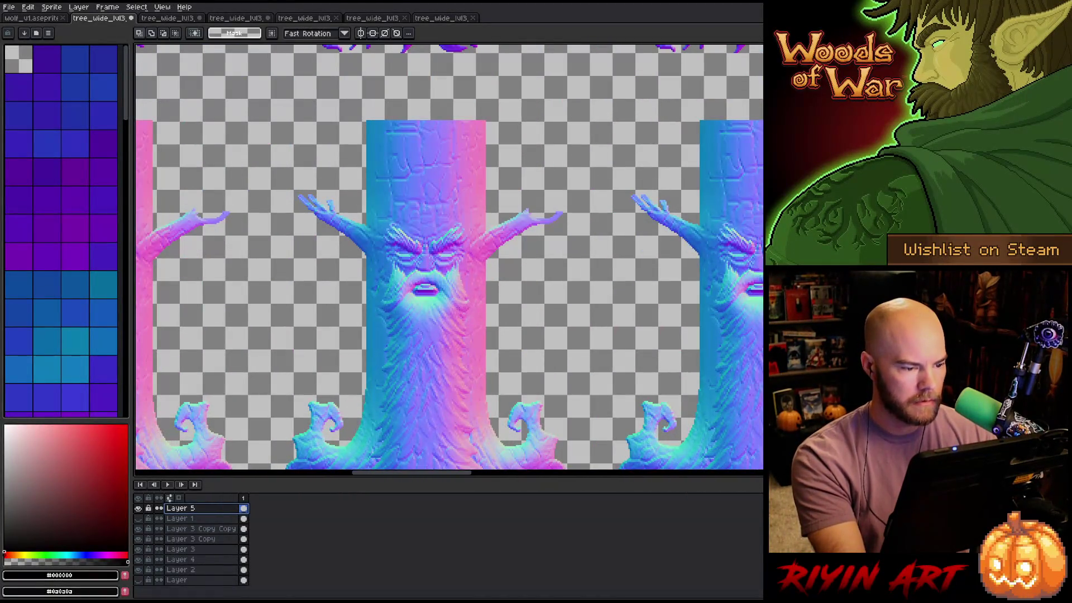
{"action": "scroll", "coordinate": [455, 313], "scroll_direction": "down", "scroll_amount": 5}
{"action": "scroll", "coordinate": [519, 246], "scroll_direction": "up", "scroll_amount": 2}
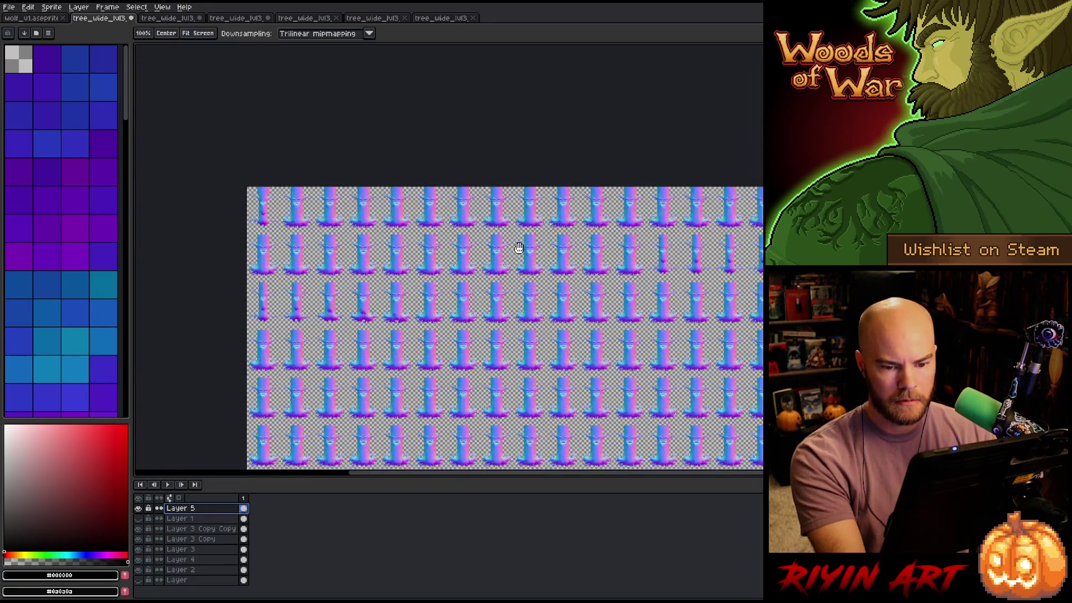
{"action": "scroll", "coordinate": [682, 175], "scroll_direction": "down", "scroll_amount": 2}
{"action": "scroll", "coordinate": [648, 267], "scroll_direction": "up", "scroll_amount": 5}
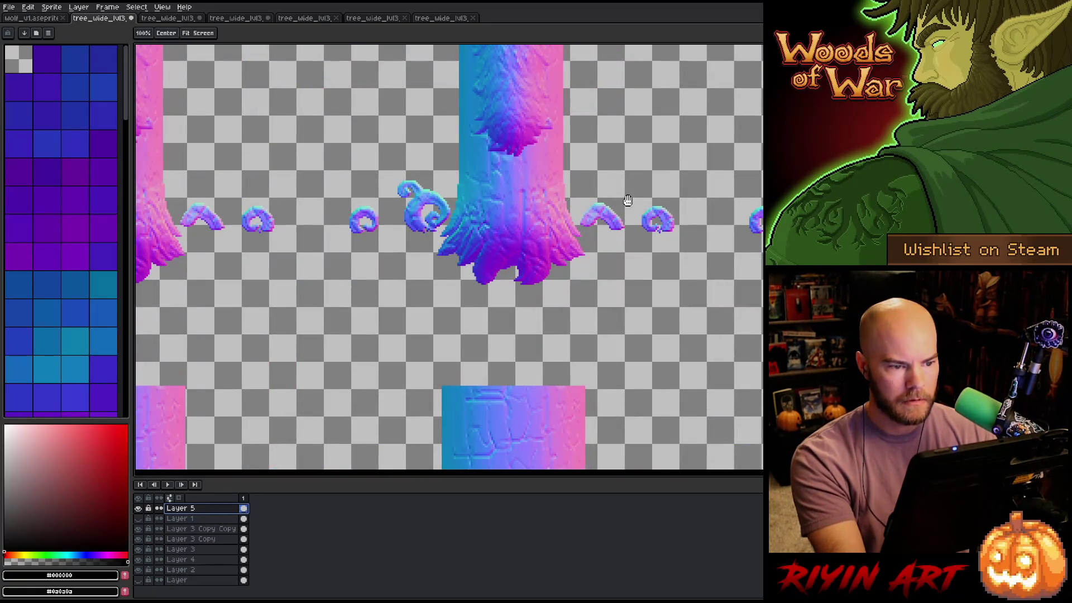
{"action": "scroll", "coordinate": [626, 335], "scroll_direction": "down", "scroll_amount": 5}
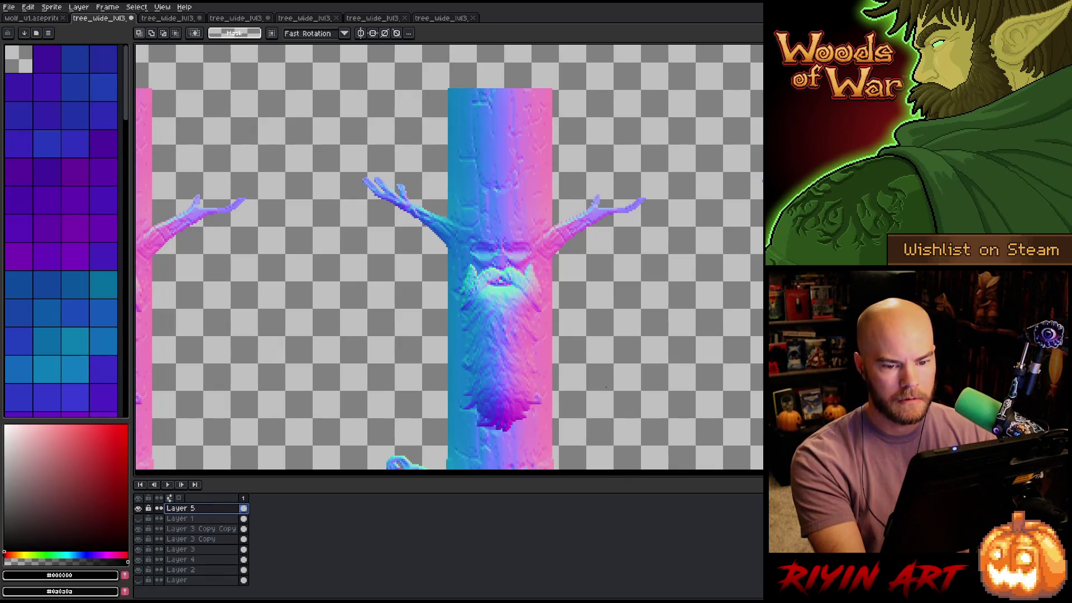
{"action": "scroll", "coordinate": [447, 293], "scroll_direction": "down", "scroll_amount": 4}
{"action": "scroll", "coordinate": [448, 293], "scroll_direction": "up", "scroll_amount": 3}
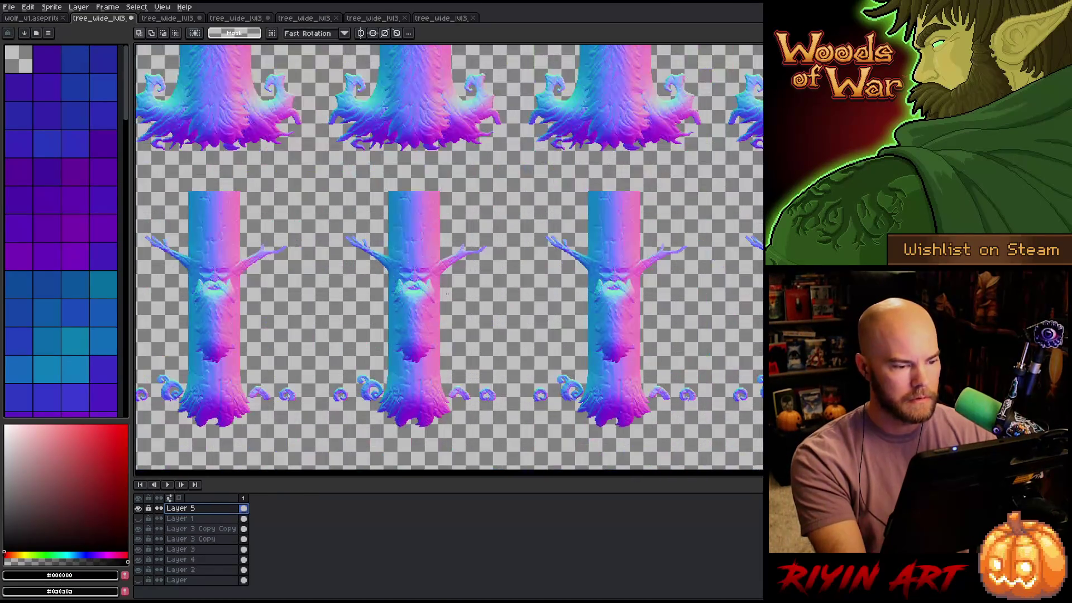
{"action": "scroll", "coordinate": [444, 294], "scroll_direction": "down", "scroll_amount": 4}
{"action": "scroll", "coordinate": [390, 312], "scroll_direction": "up", "scroll_amount": 1}
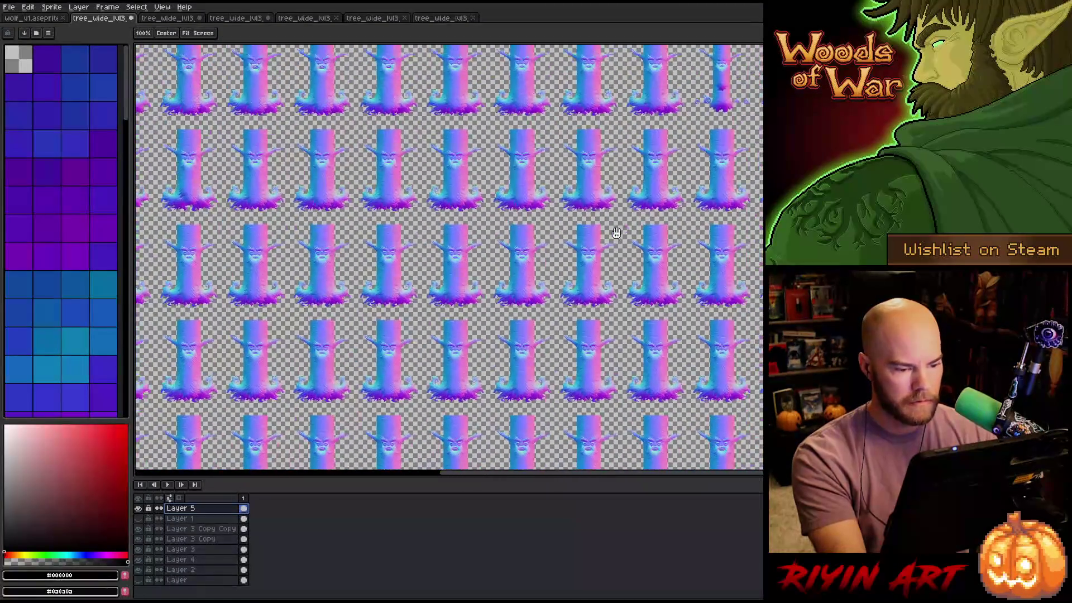
{"action": "scroll", "coordinate": [555, 303], "scroll_direction": "down", "scroll_amount": 4}
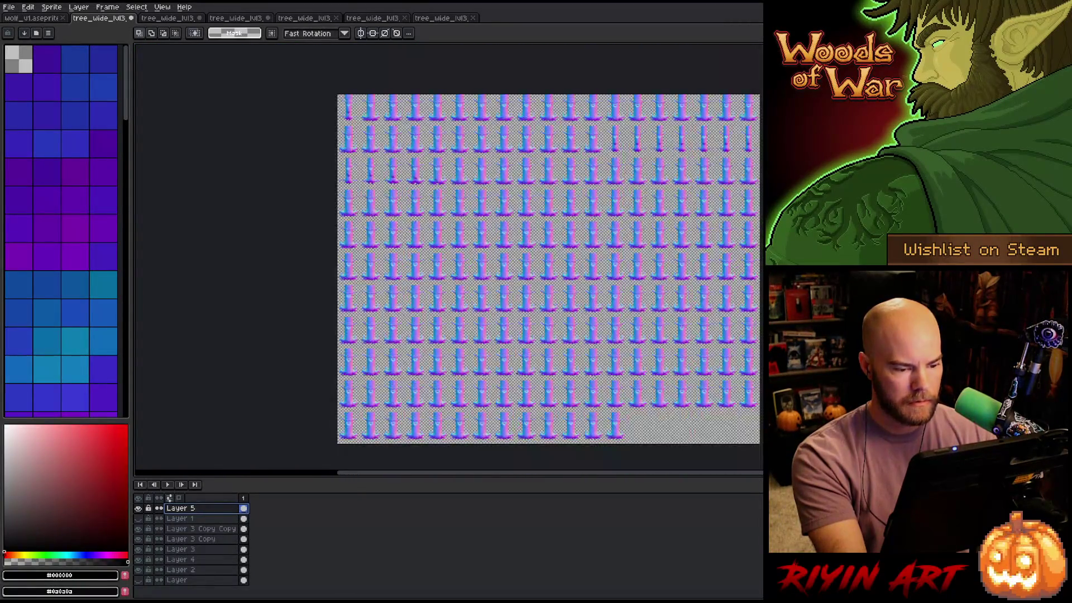
Start Export As and browse for the output file in the images/spring folder
{"action": "left_click", "coordinate": [10, 7]}
{"action": "mouse_move", "coordinate": [33, 93]}
{"action": "left_click", "coordinate": [142, 98]}
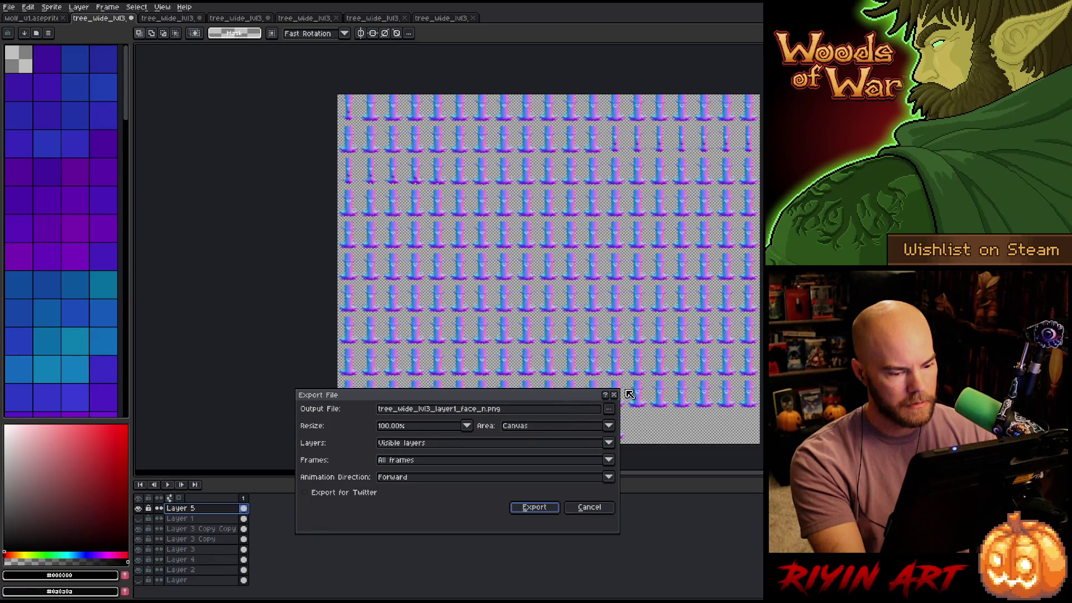
{"action": "left_click", "coordinate": [610, 408]}
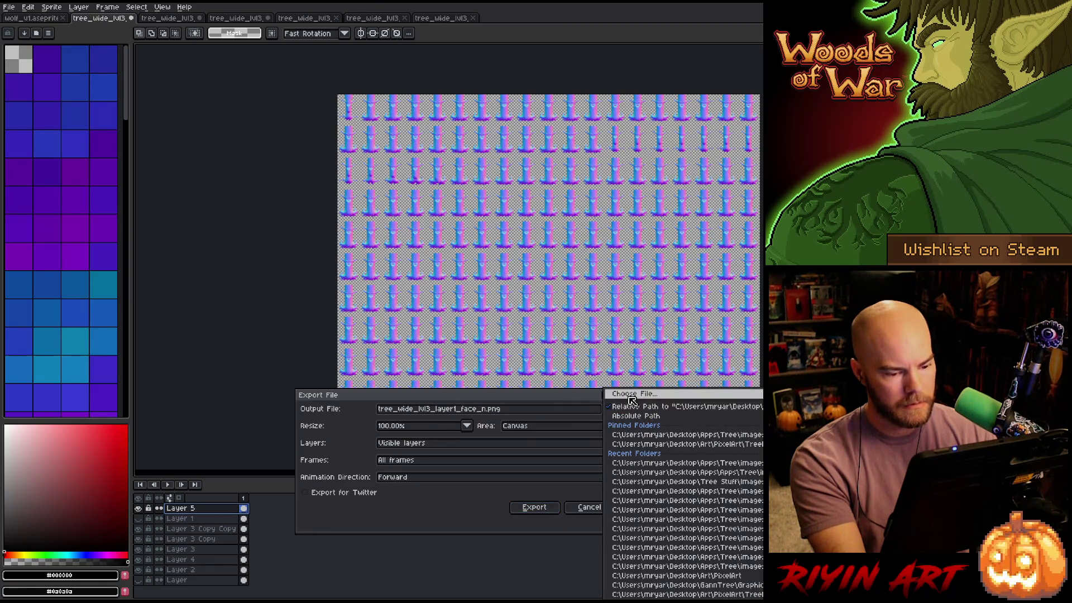
{"action": "left_click", "coordinate": [623, 391]}
{"action": "left_click", "coordinate": [387, 116]}
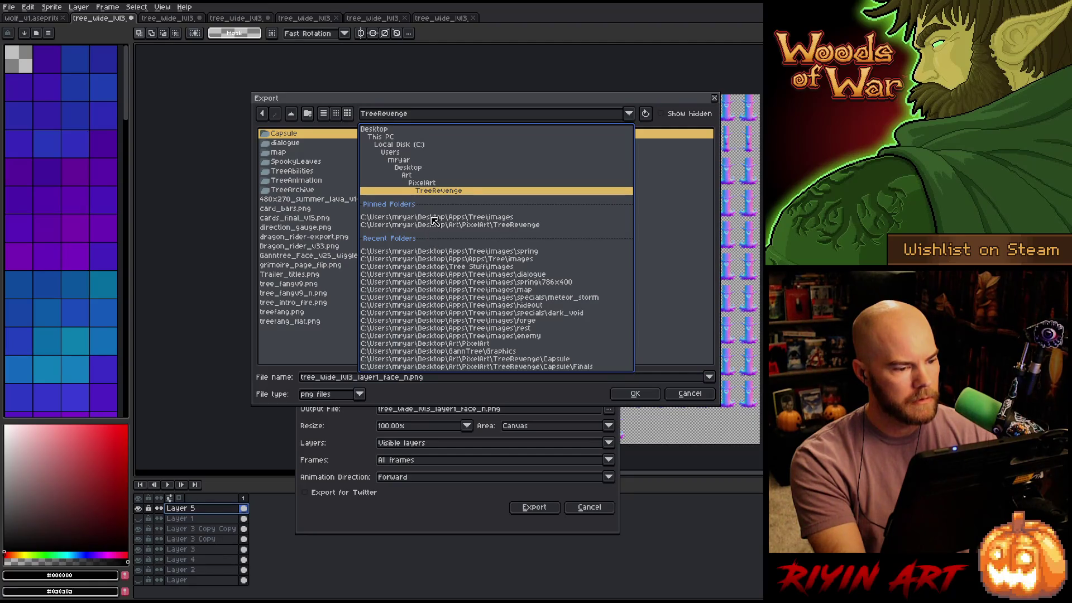
{"action": "left_click", "coordinate": [432, 218]}
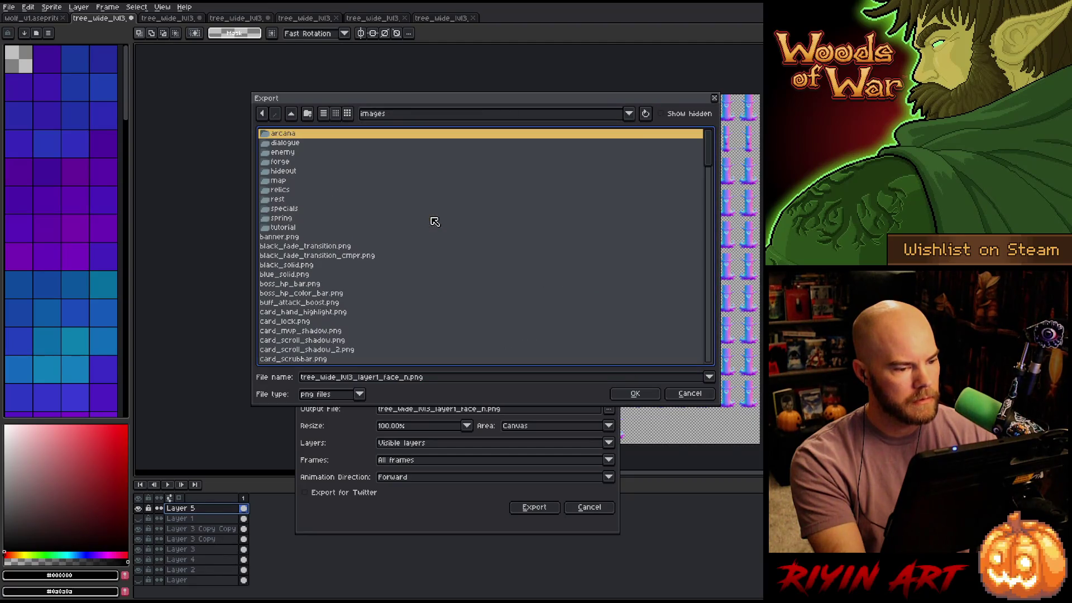
{"action": "double_click", "coordinate": [299, 221]}
Choose tree_wide_lvl3_n.png, agree to overwrite it, and export the sheet
{"action": "scroll", "coordinate": [305, 235], "scroll_direction": "down", "scroll_amount": 10}
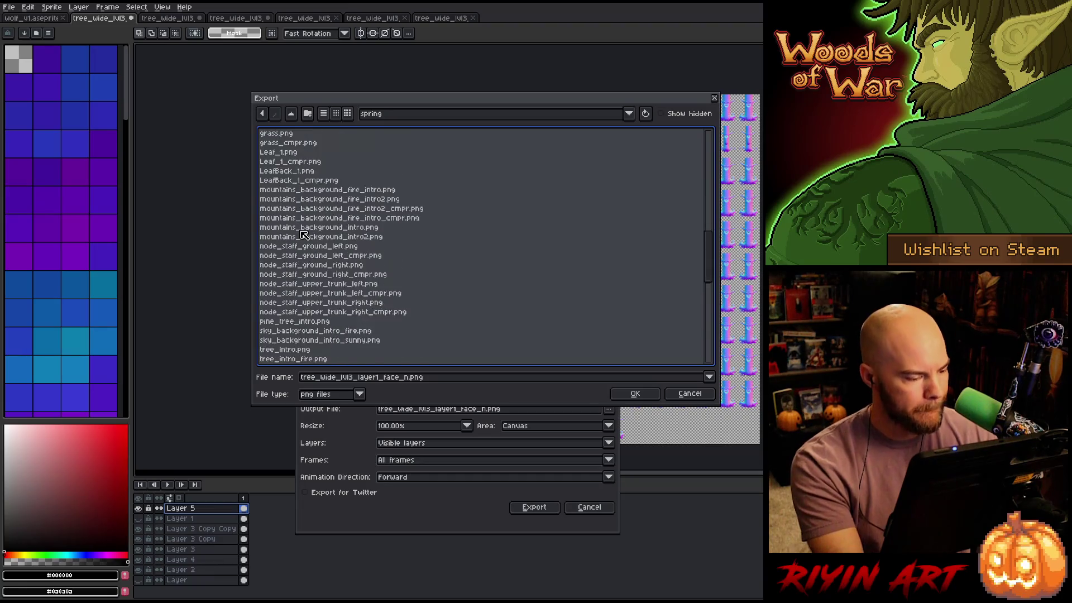
{"action": "scroll", "coordinate": [305, 234], "scroll_direction": "down", "scroll_amount": 3}
{"action": "left_click", "coordinate": [324, 330]}
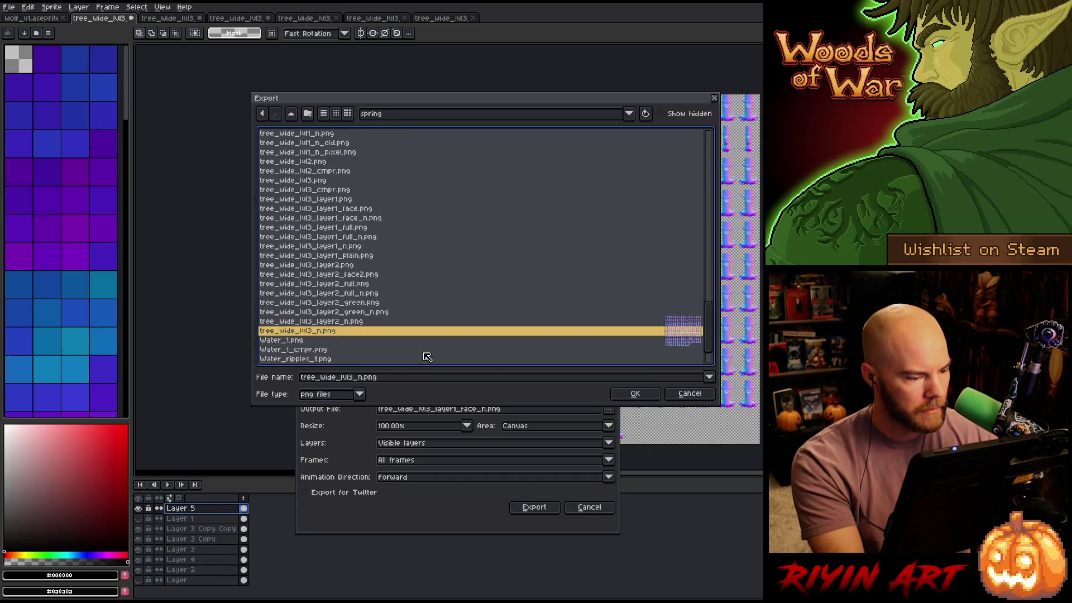
{"action": "left_click", "coordinate": [634, 394]}
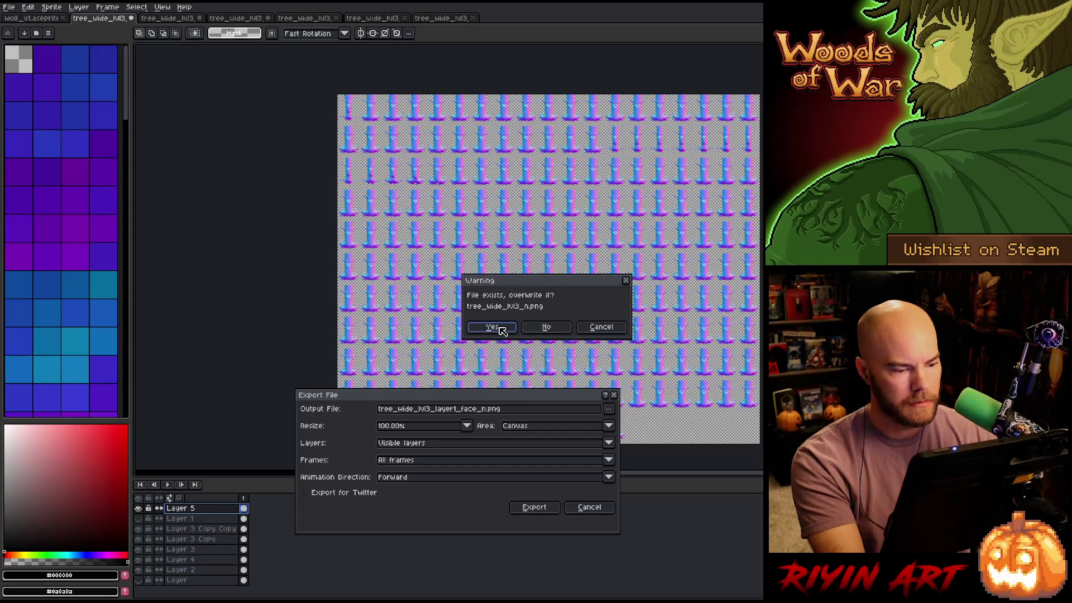
{"action": "left_click", "coordinate": [502, 329]}
{"action": "left_click", "coordinate": [540, 508]}
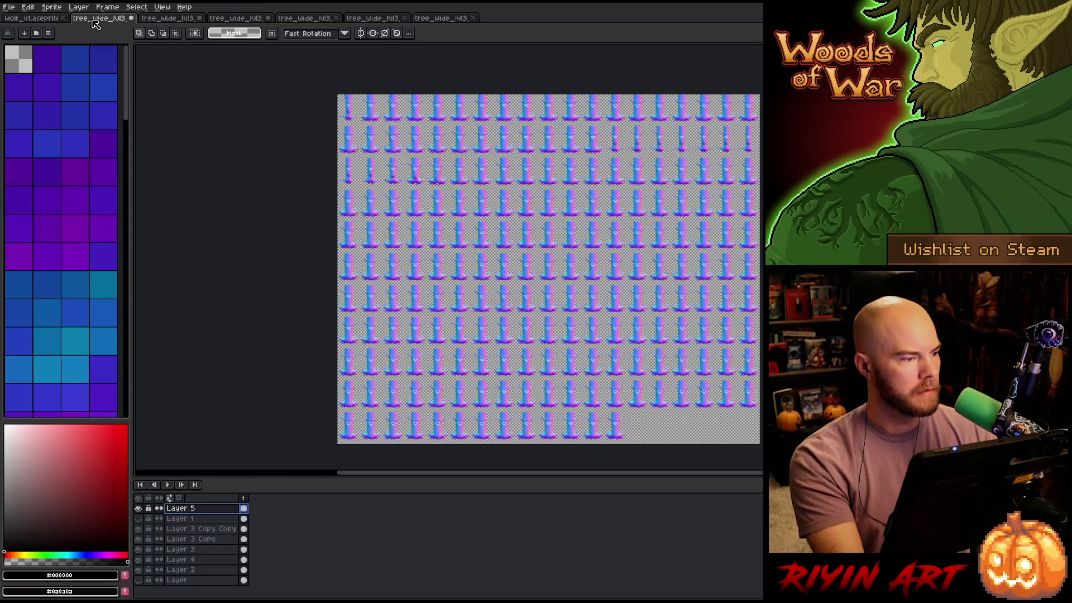
Save the normal-map tree_wide_lvl3 sheet with Ctrl+S
{"action": "key", "text": "ctrl+s"}
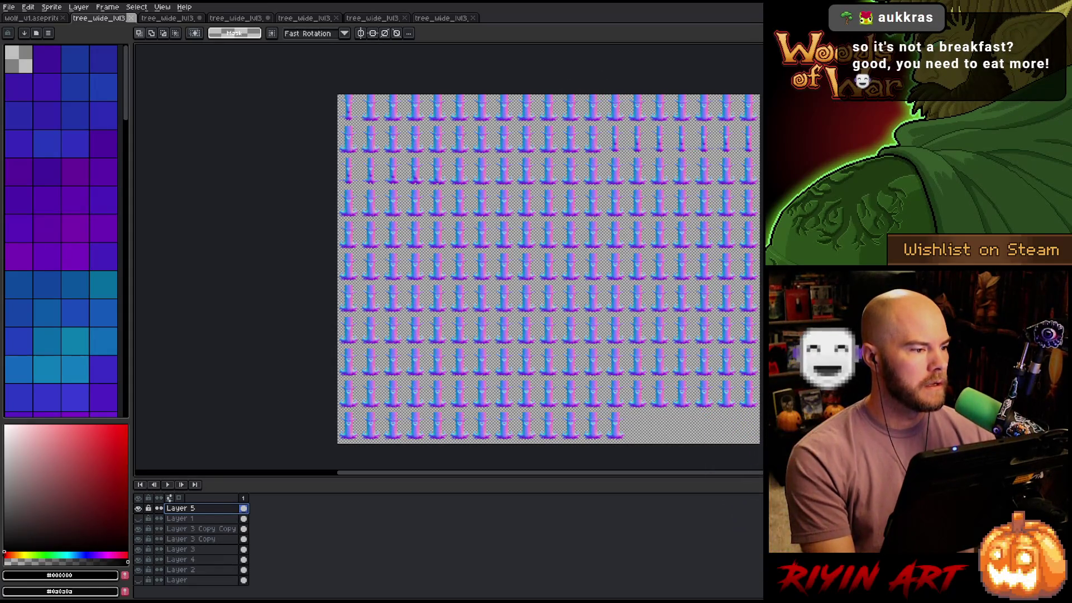
Close the normal-map sheet, then save and close the green leaf sheet
{"action": "left_click", "coordinate": [136, 21]}
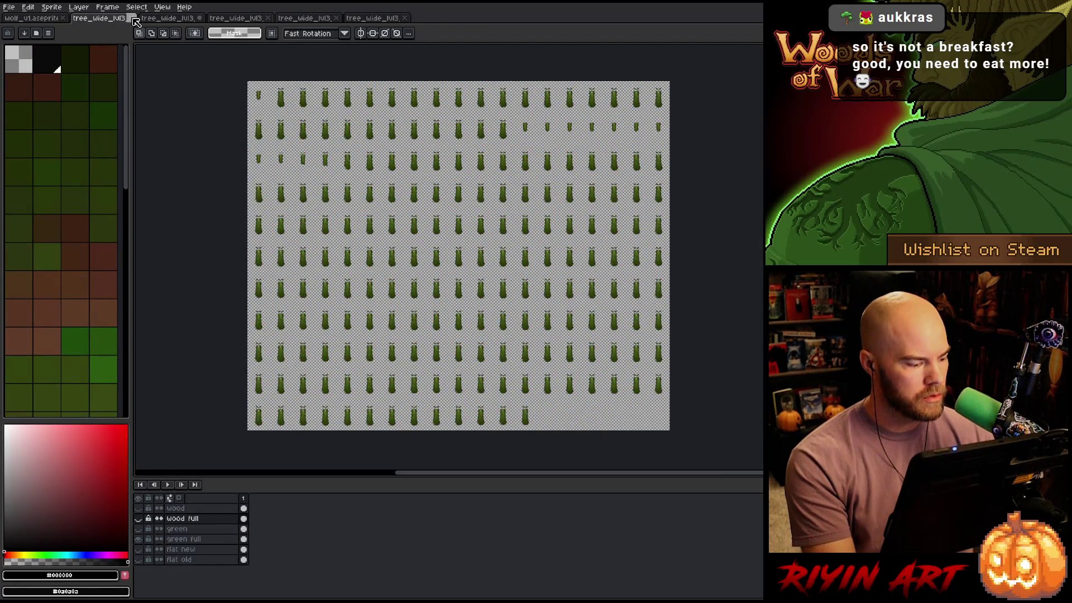
{"action": "key", "text": "ctrl+s"}
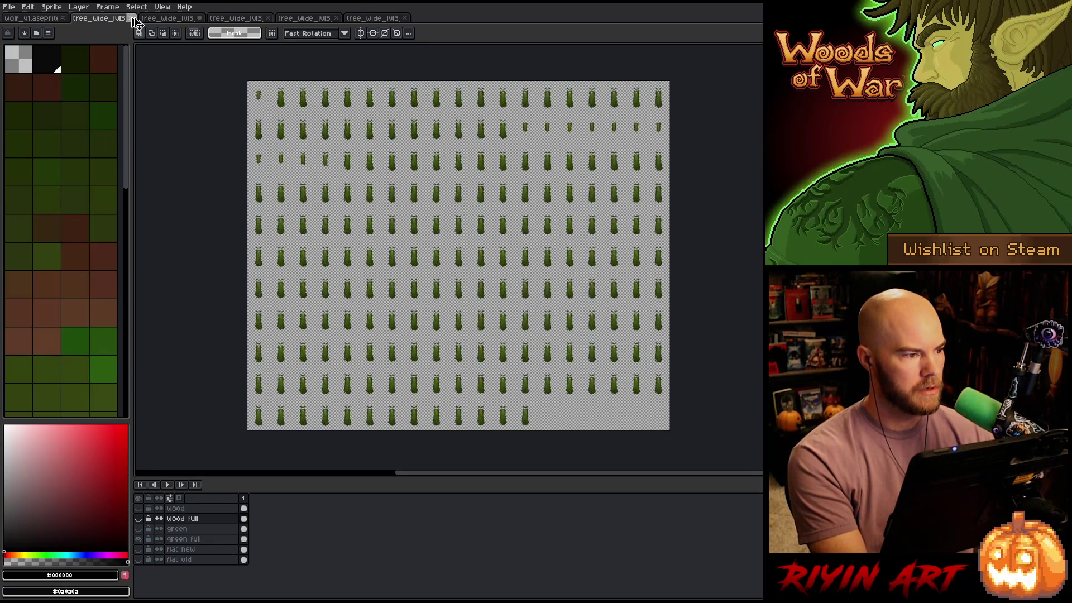
{"action": "left_click", "coordinate": [136, 21]}
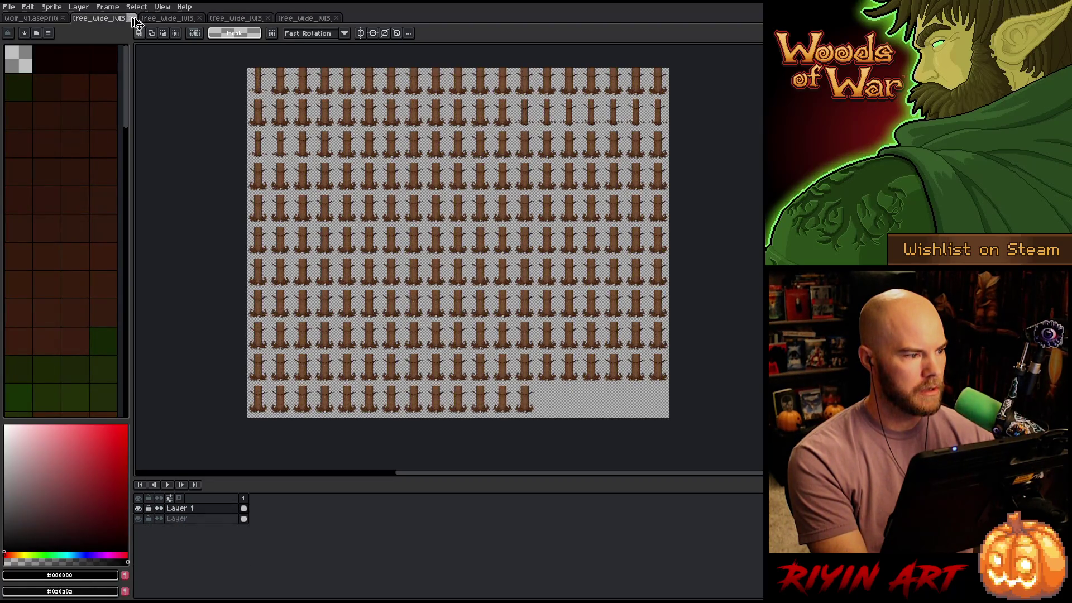
{"action": "left_click", "coordinate": [9, 7]}
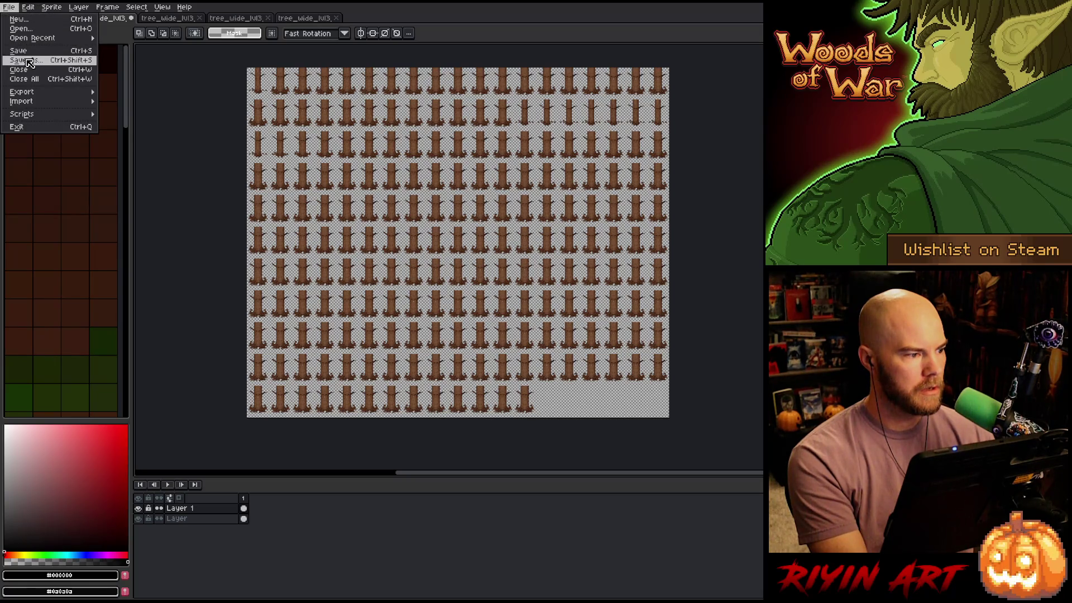
Save the brown trunk sheet as tree_wide_lvl3_layer1.aseprite in the TreeRevenge folder
{"action": "left_click", "coordinate": [29, 60]}
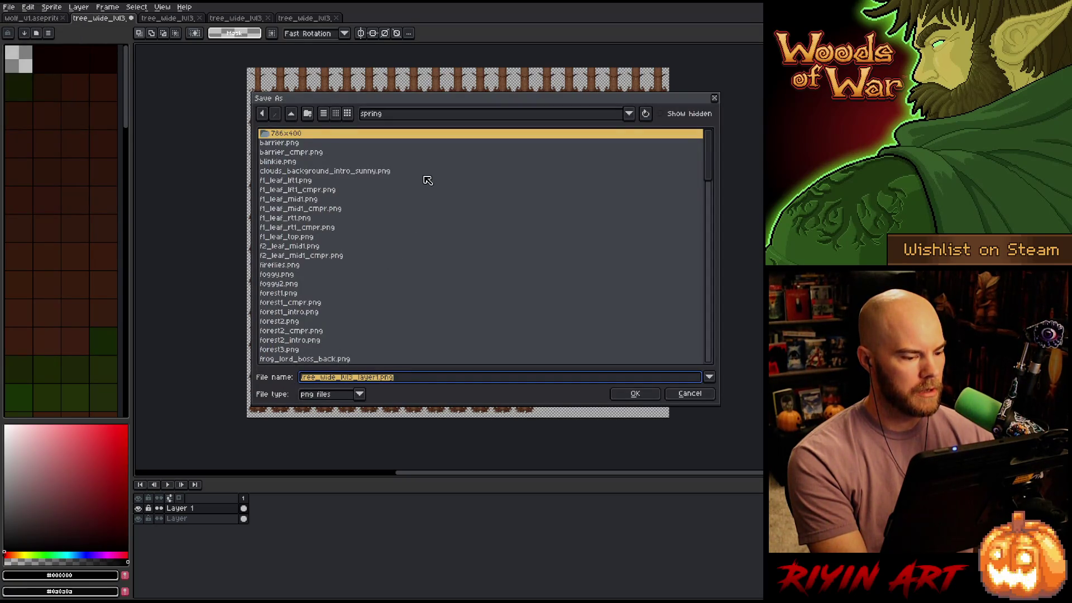
{"action": "left_click", "coordinate": [352, 399]}
{"action": "left_click", "coordinate": [338, 420]}
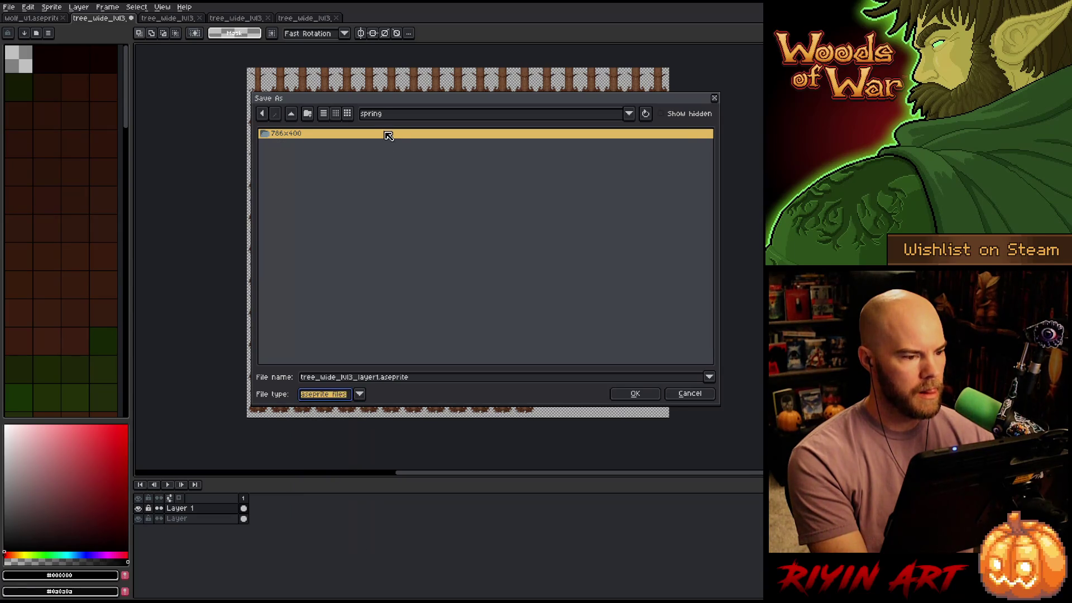
{"action": "left_click", "coordinate": [384, 118]}
{"action": "left_click", "coordinate": [424, 232]}
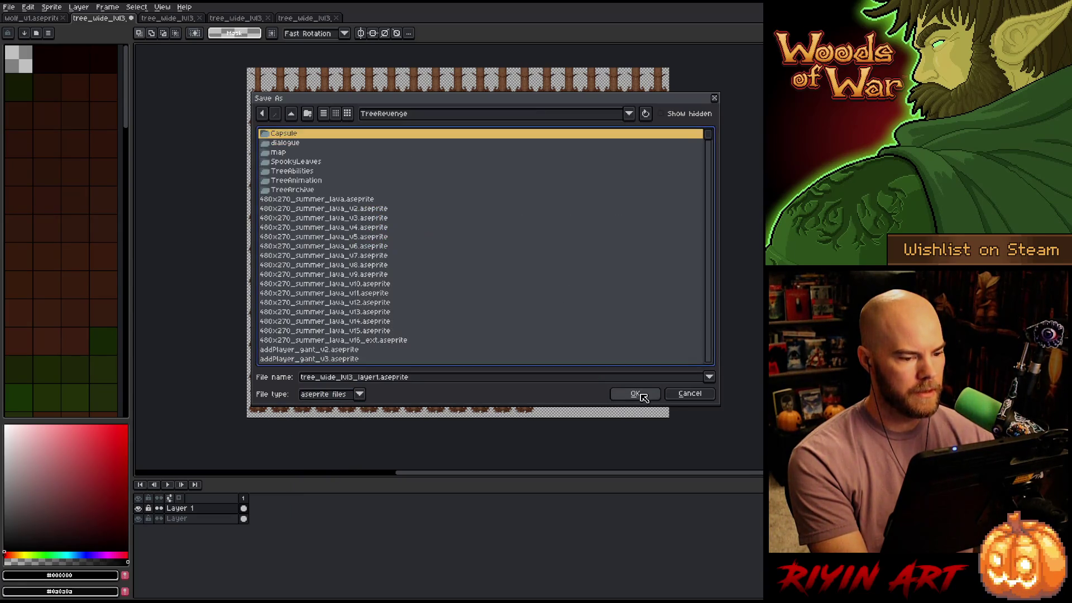
{"action": "left_click", "coordinate": [637, 394]}
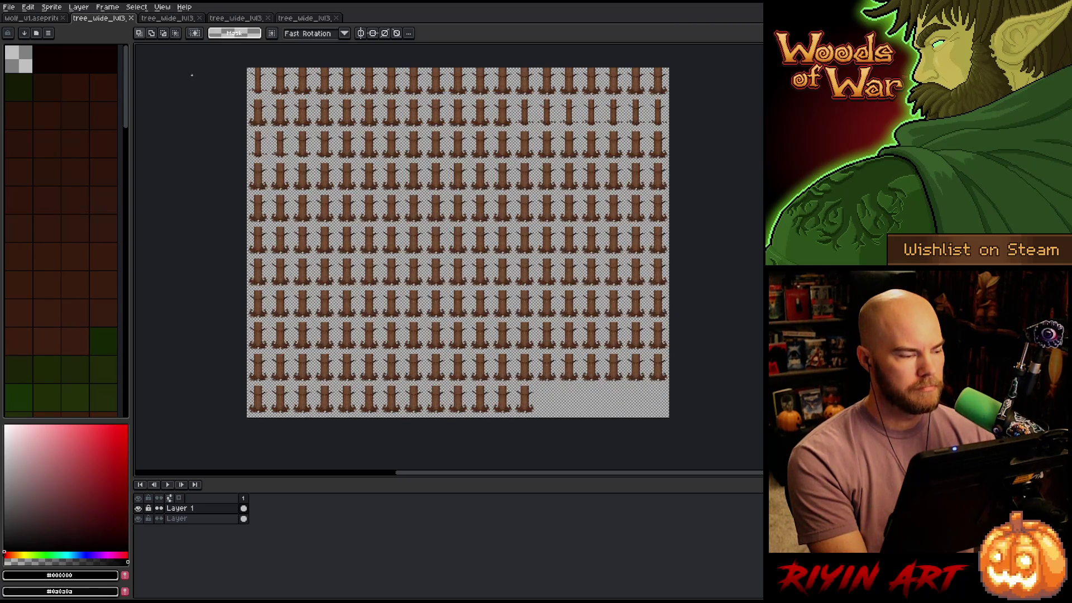
Close the four remaining tree_wide_lvl3 tabs, leaving only wolf_v1 open
{"action": "left_click", "coordinate": [132, 18]}
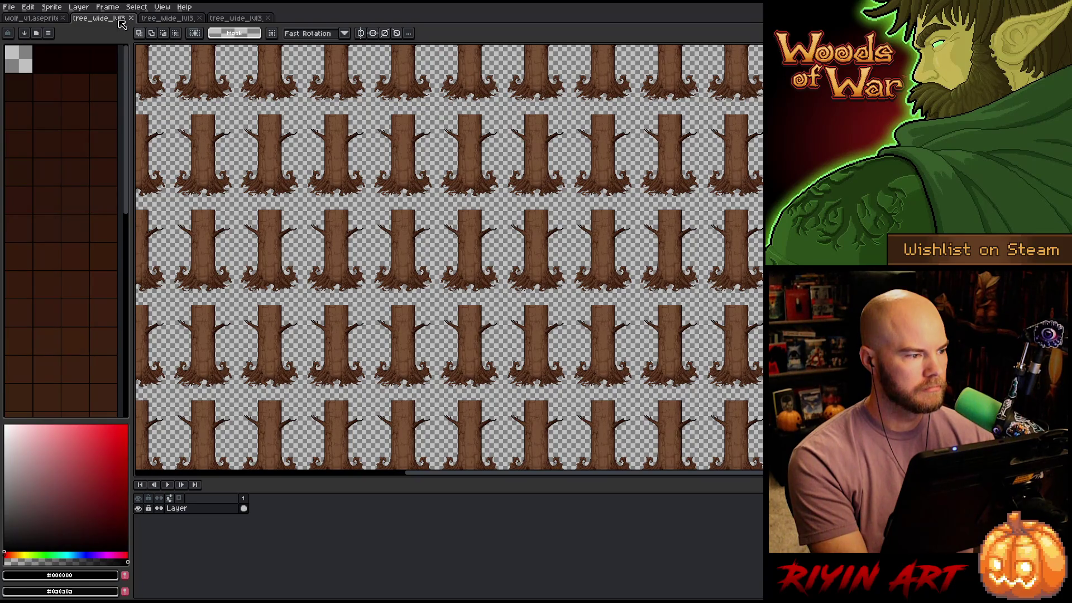
{"action": "left_click", "coordinate": [131, 19]}
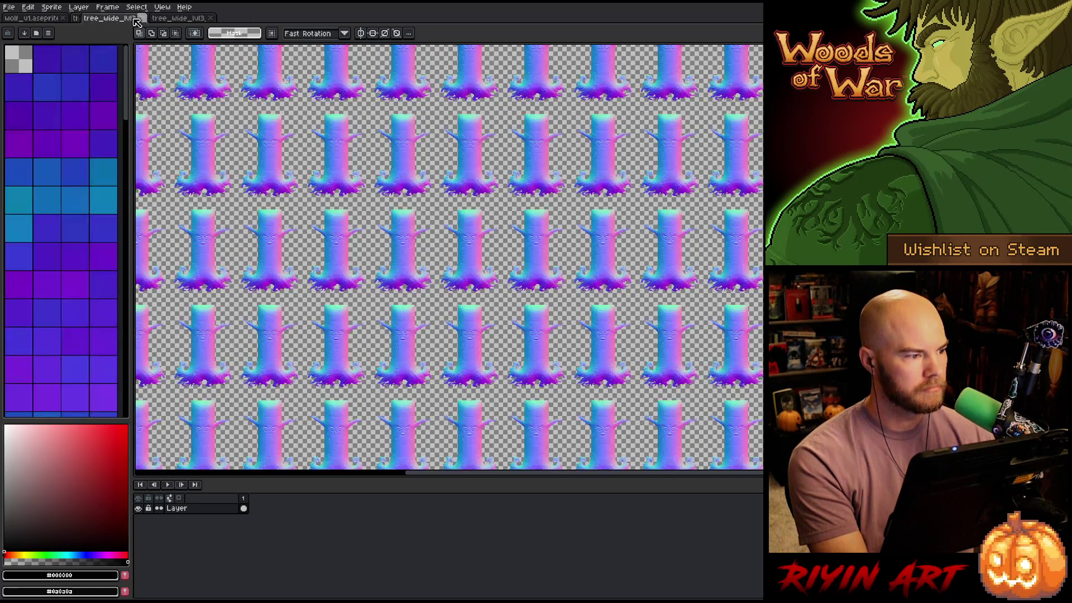
{"action": "left_click", "coordinate": [132, 18]}
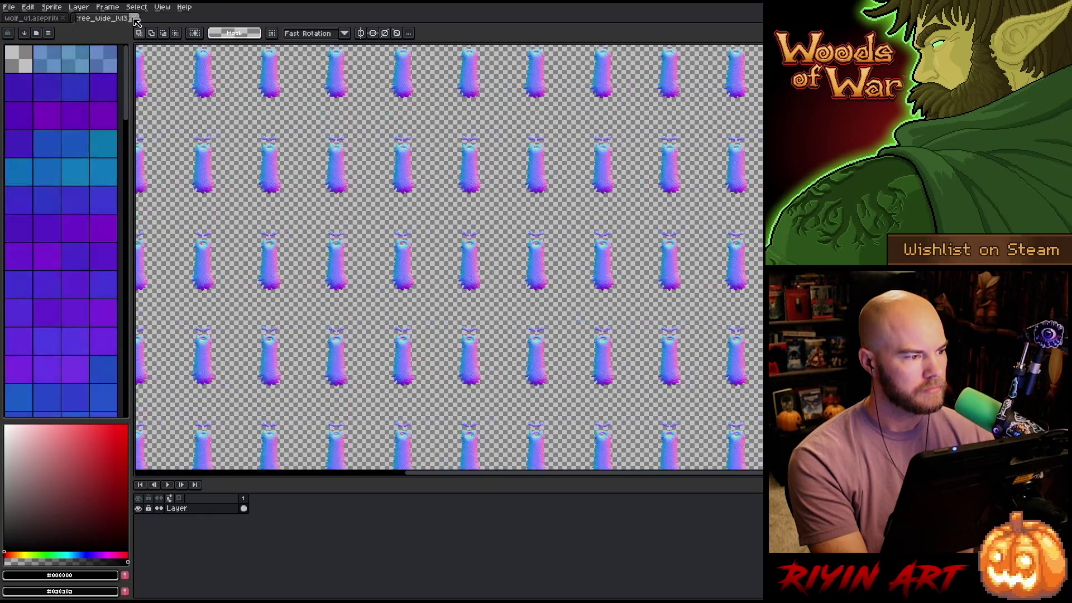
{"action": "left_click", "coordinate": [132, 19]}
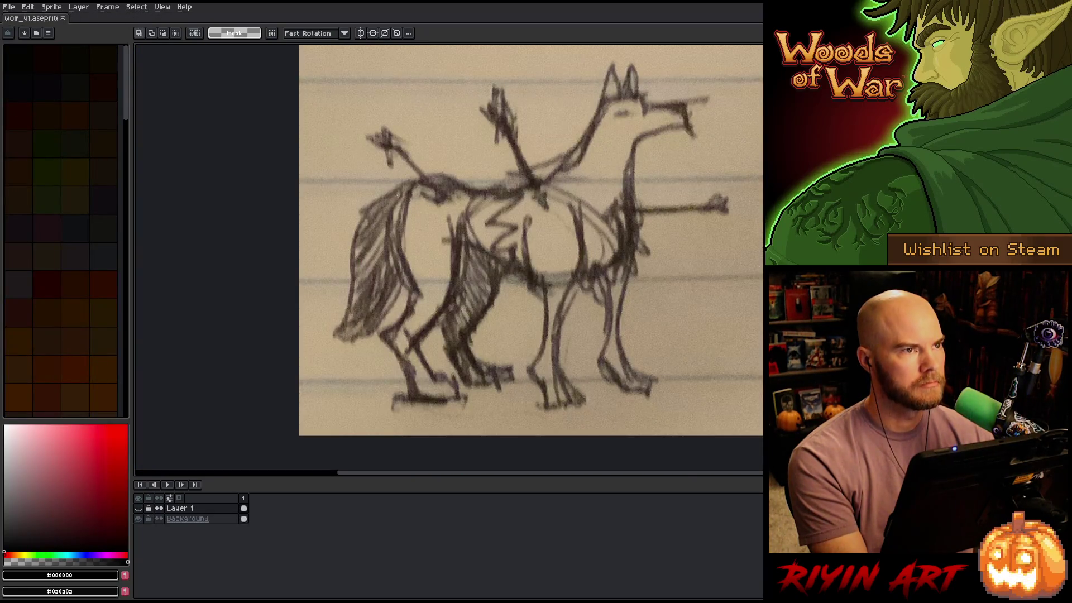
{"action": "scroll", "coordinate": [398, 193], "scroll_direction": "down", "scroll_amount": 3}
{"action": "scroll", "coordinate": [394, 212], "scroll_direction": "up", "scroll_amount": 3}
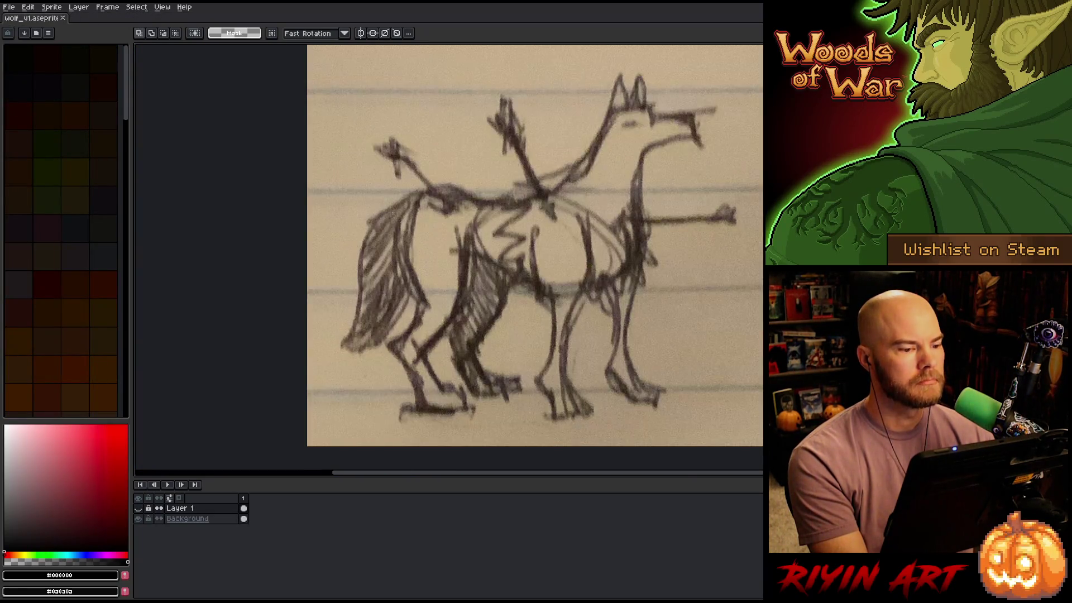
{"action": "left_click", "coordinate": [8, 6]}
Open Ganntree_Face_v34_wide_lvl2_v4.aseprite from the TreeRevenge folder
{"action": "left_click", "coordinate": [25, 32]}
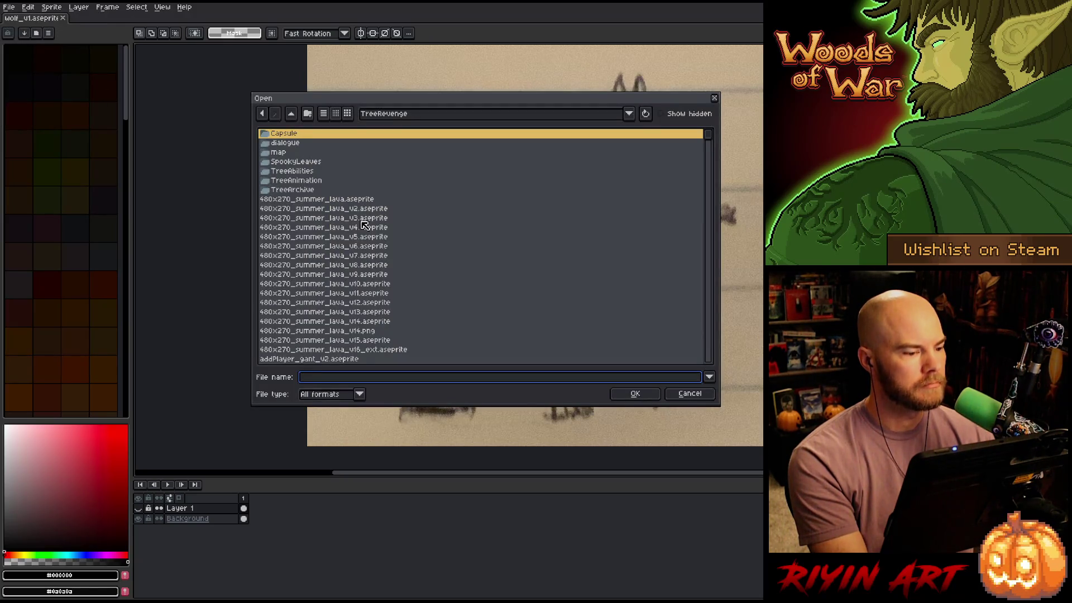
{"action": "scroll", "coordinate": [376, 233], "scroll_direction": "down", "scroll_amount": 5}
{"action": "left_click", "coordinate": [310, 248]}
{"action": "key", "text": "g"}
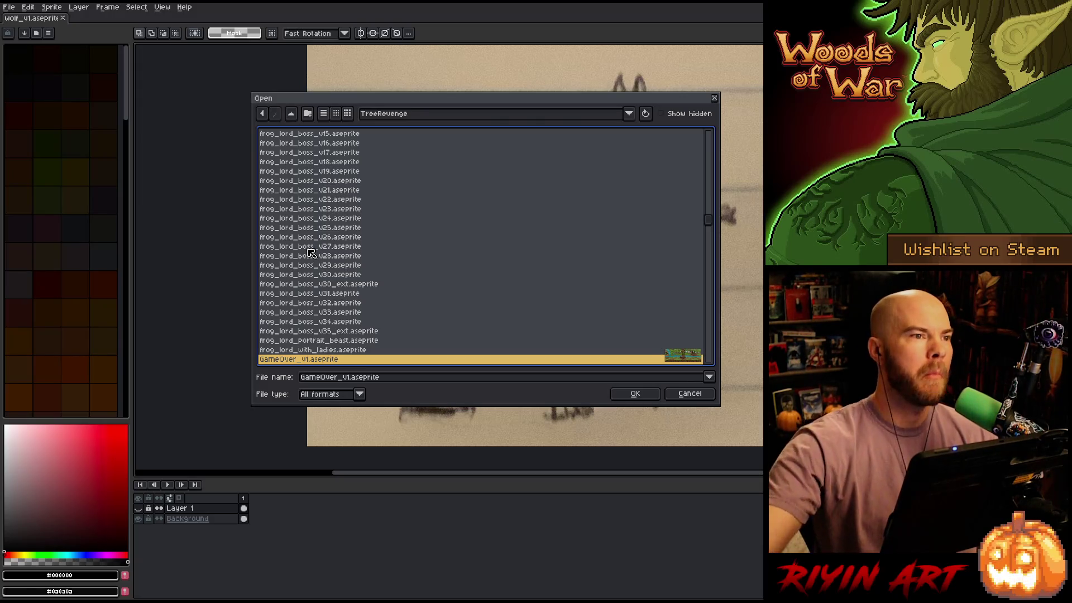
{"action": "scroll", "coordinate": [335, 246], "scroll_direction": "down", "scroll_amount": 10}
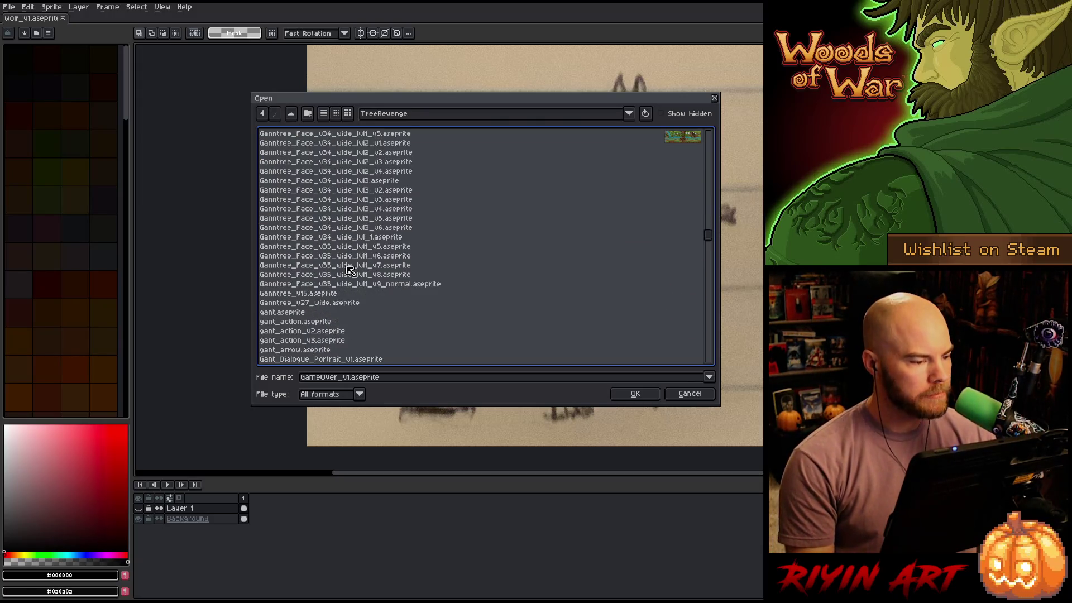
{"action": "left_click", "coordinate": [382, 285]}
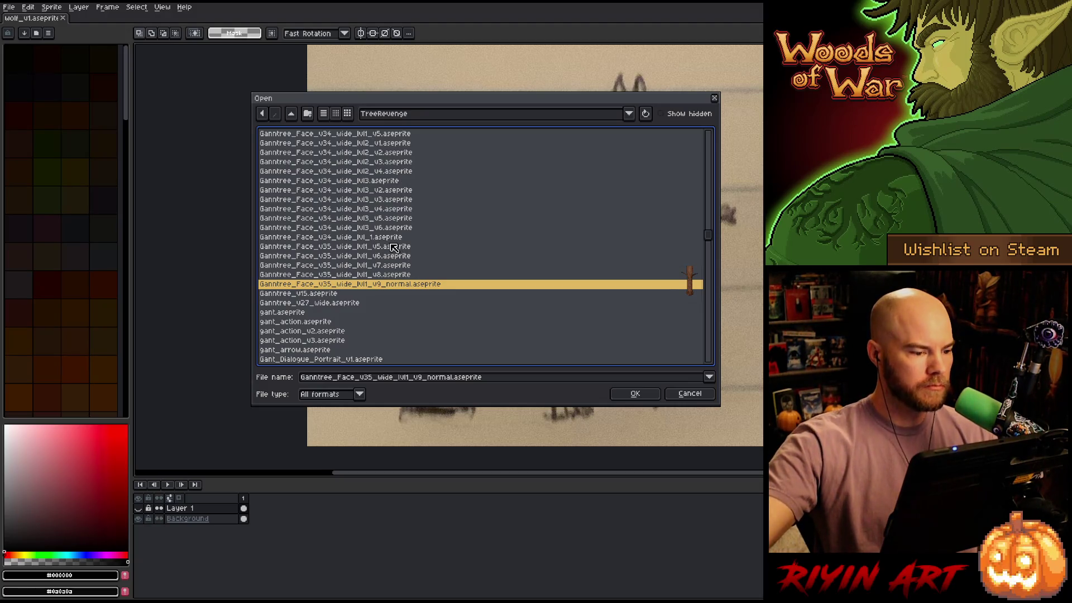
{"action": "scroll", "coordinate": [395, 249], "scroll_direction": "up", "scroll_amount": 2}
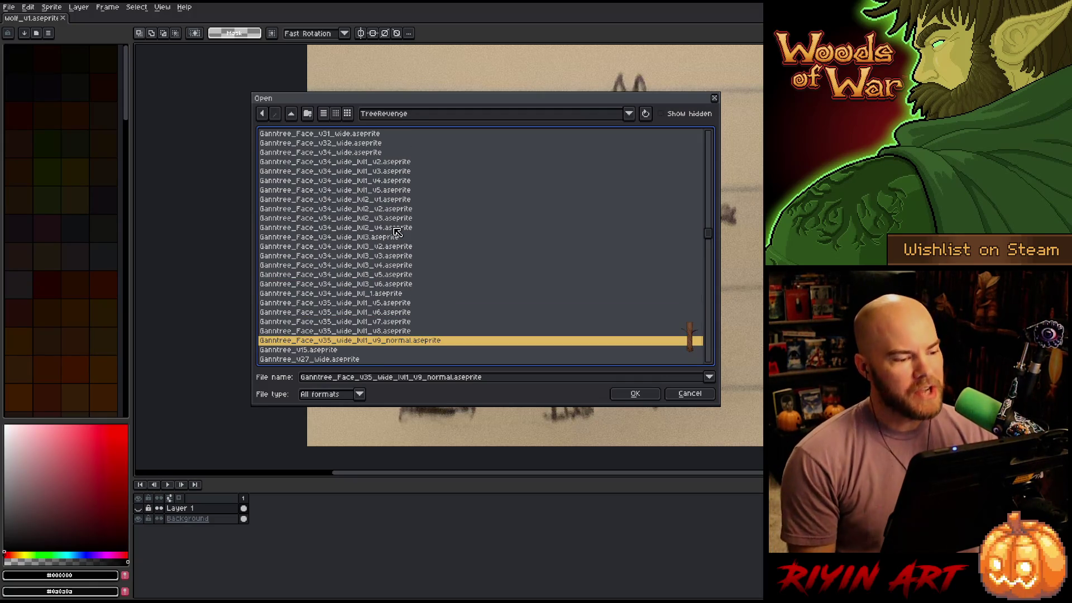
{"action": "left_click", "coordinate": [396, 228]}
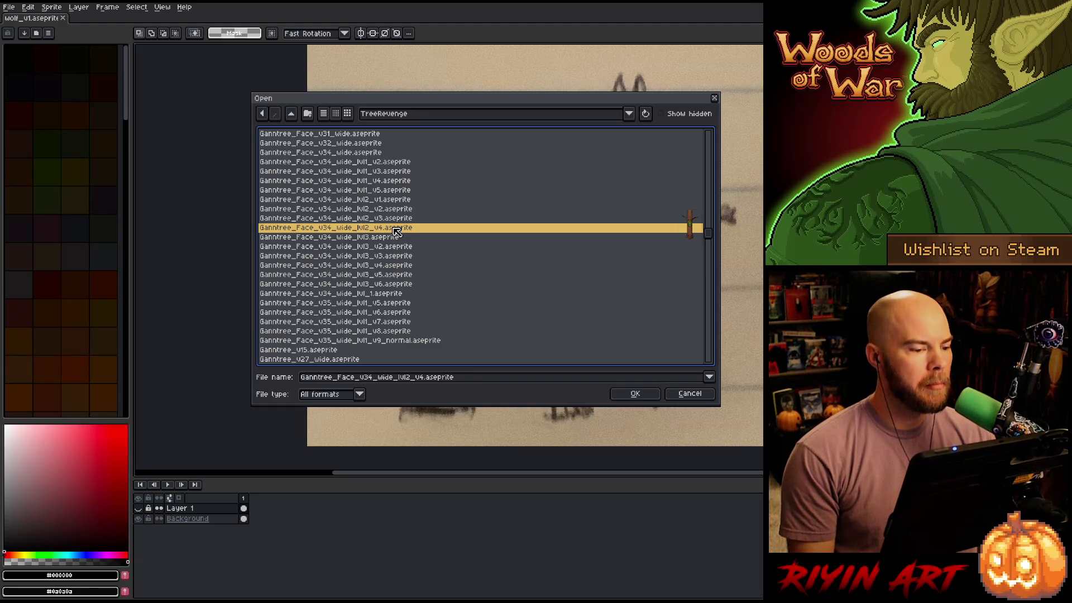
{"action": "left_click", "coordinate": [610, 393]}
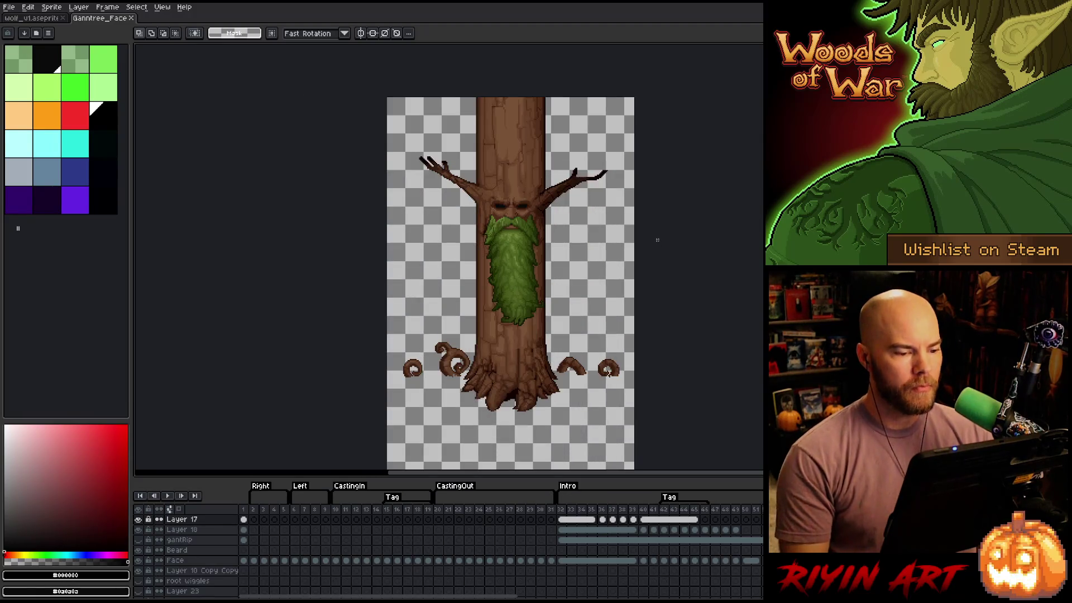
Pan the tree into view and select timeline frame ranges, ending on the Intro frames
{"action": "left_click_drag", "start_coordinate": [660, 235], "coordinate": [545, 220]}
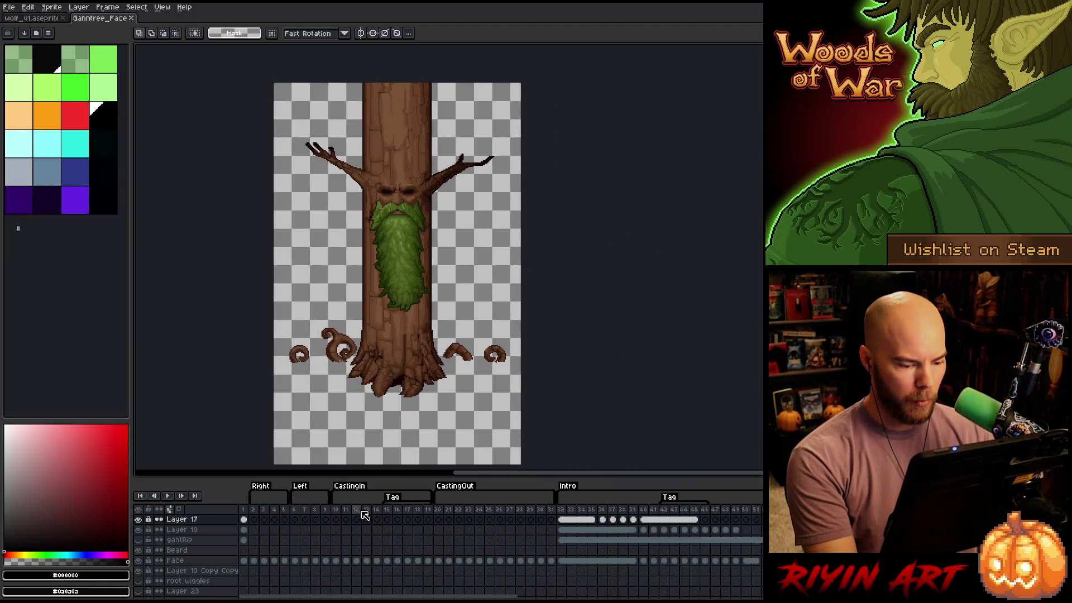
{"action": "left_click_drag", "start_coordinate": [563, 511], "coordinate": [759, 505]}
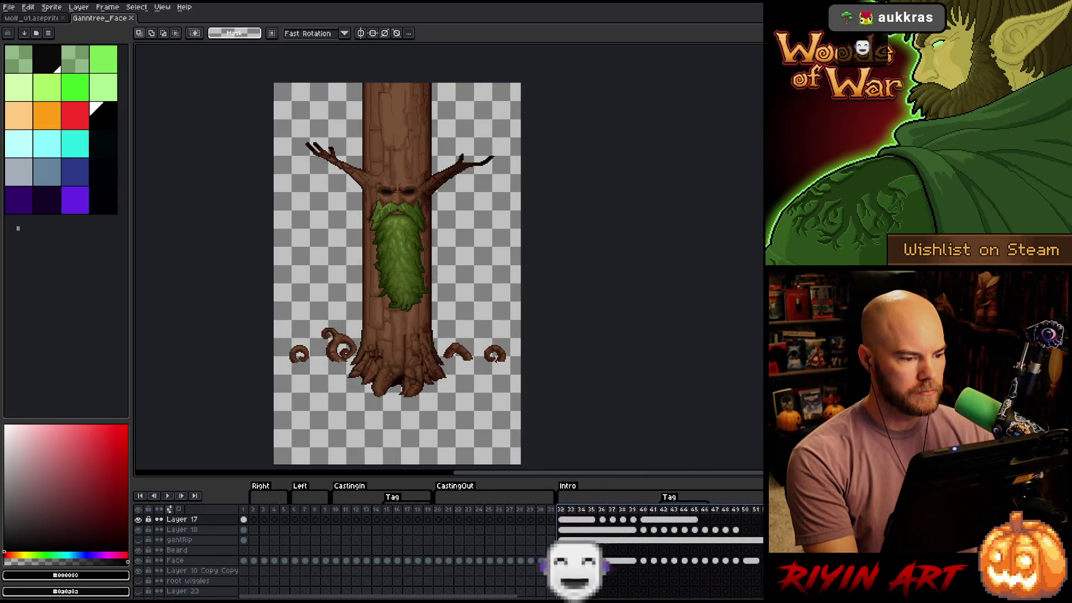
{"action": "left_click_drag", "start_coordinate": [561, 510], "coordinate": [377, 510]}
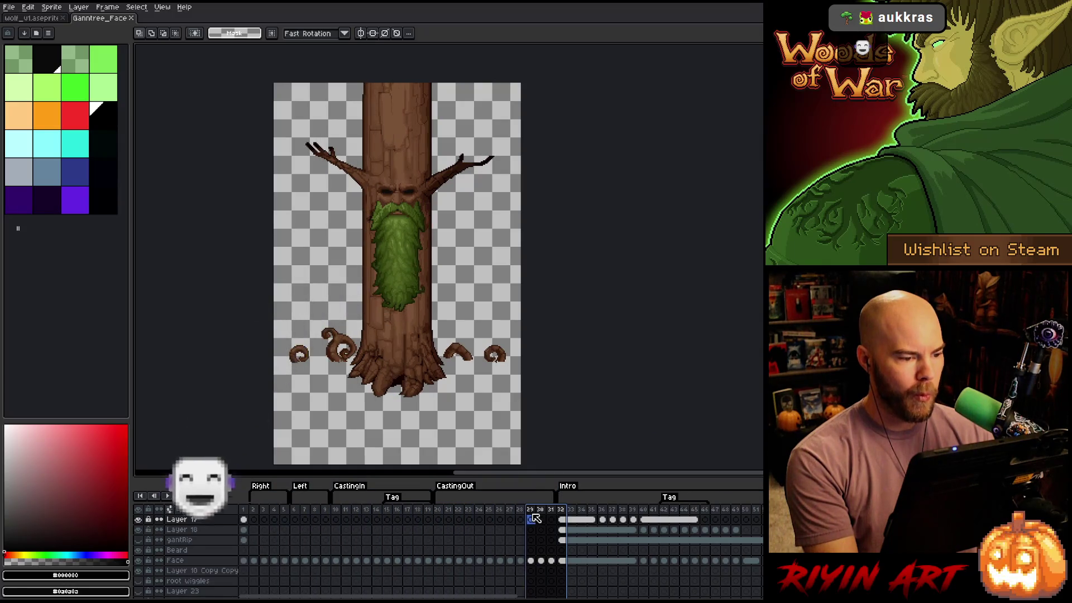
{"action": "mouse_move", "coordinate": [561, 509]}
{"action": "left_mouse_down"}
{"action": "mouse_move", "coordinate": [335, 510]}
{"action": "mouse_move", "coordinate": [638, 520]}
{"action": "left_mouse_up"}
{"action": "scroll", "coordinate": [352, 558], "scroll_direction": "down", "scroll_amount": 5}
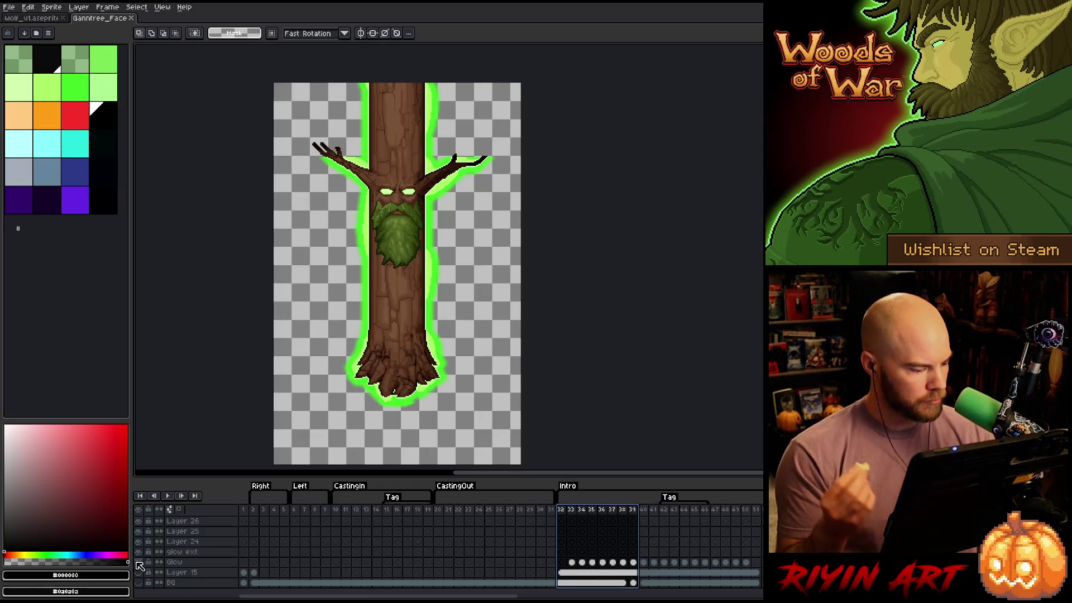
Hide the Glow, Layer 17 eyes and Face layers, then select frames 30–42
{"action": "left_click", "coordinate": [137, 562]}
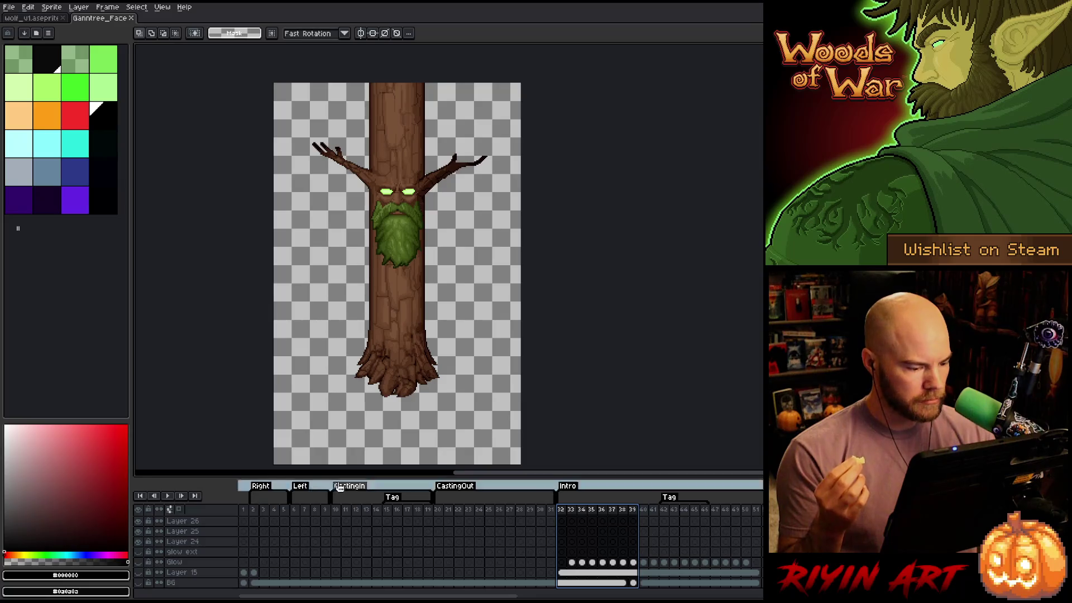
{"action": "left_click_drag", "start_coordinate": [390, 474], "coordinate": [390, 350]}
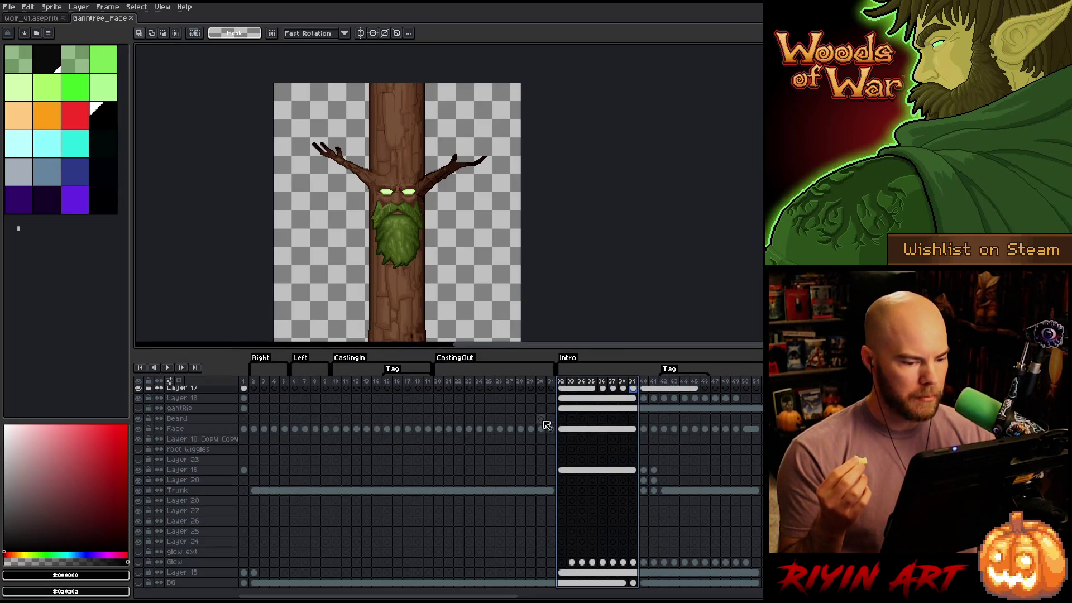
{"action": "scroll", "coordinate": [594, 413], "scroll_direction": "up", "scroll_amount": 1}
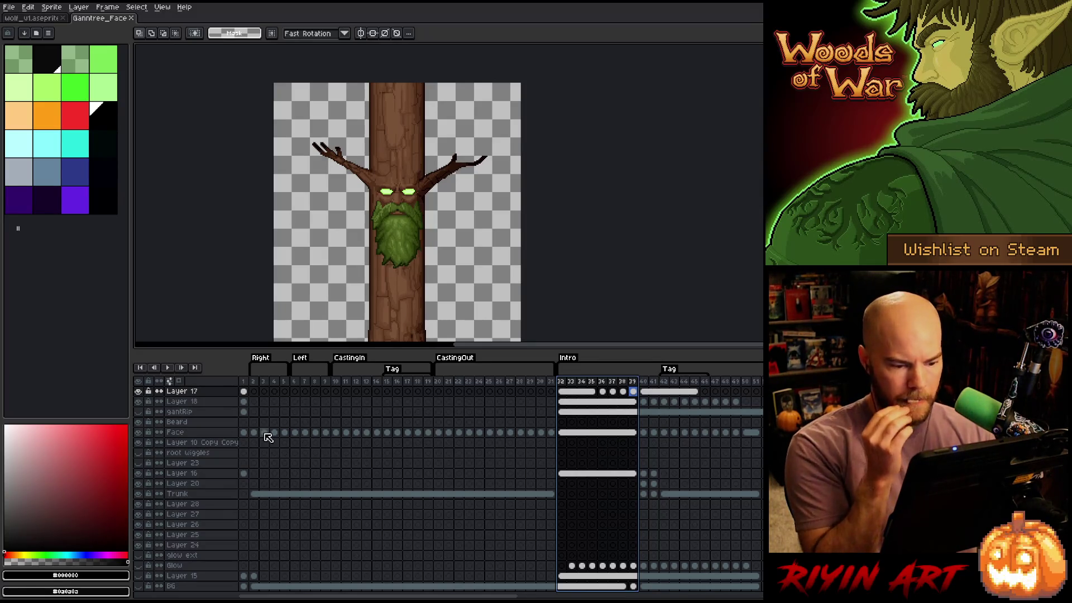
{"action": "left_click", "coordinate": [138, 392]}
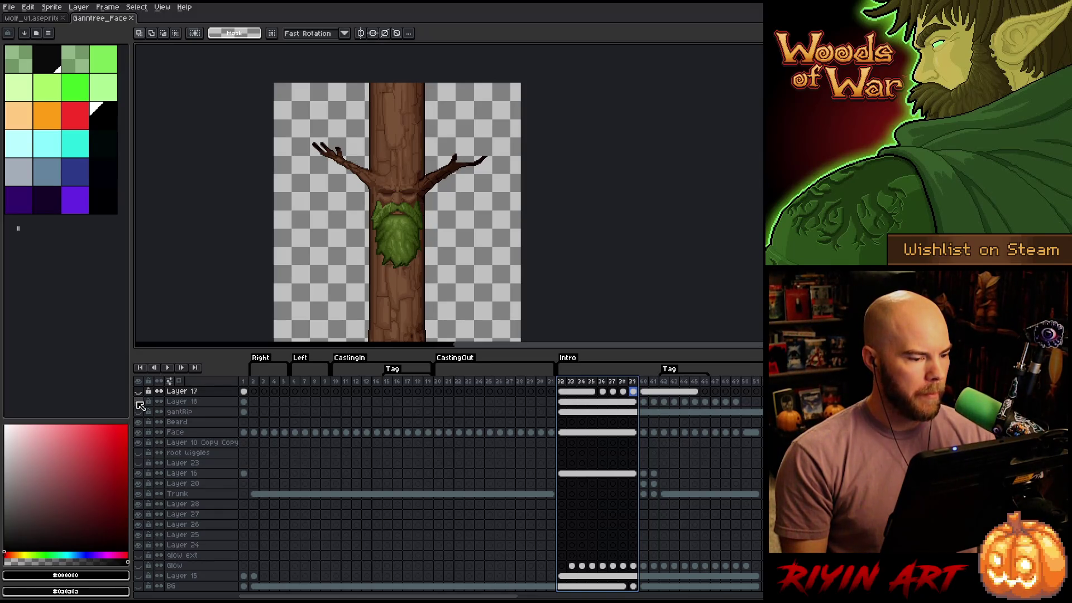
{"action": "left_click", "coordinate": [138, 392]}
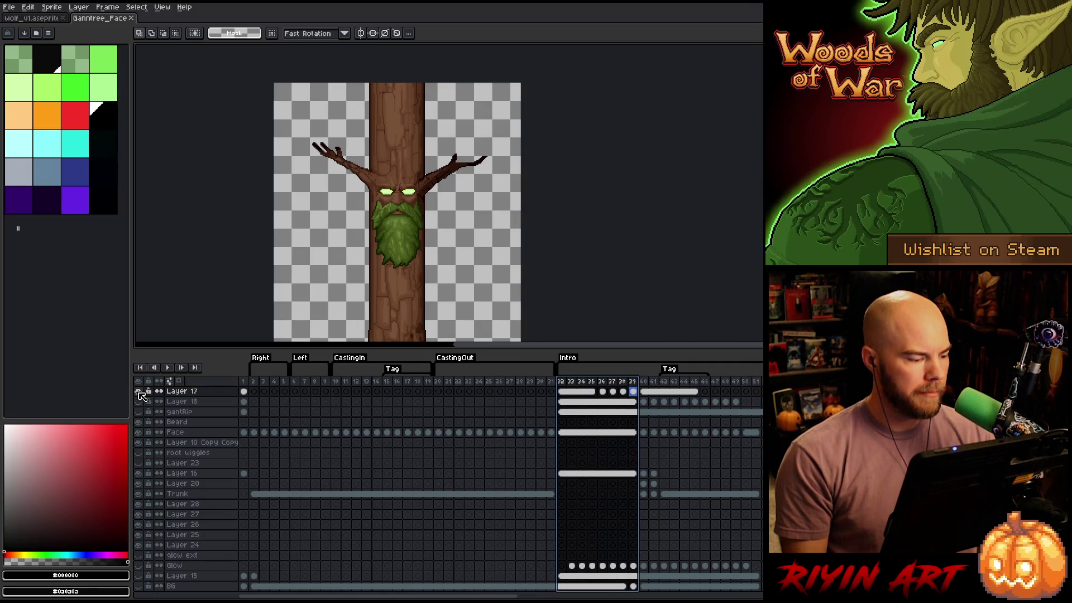
{"action": "left_click", "coordinate": [139, 392]}
{"action": "left_click", "coordinate": [138, 432]}
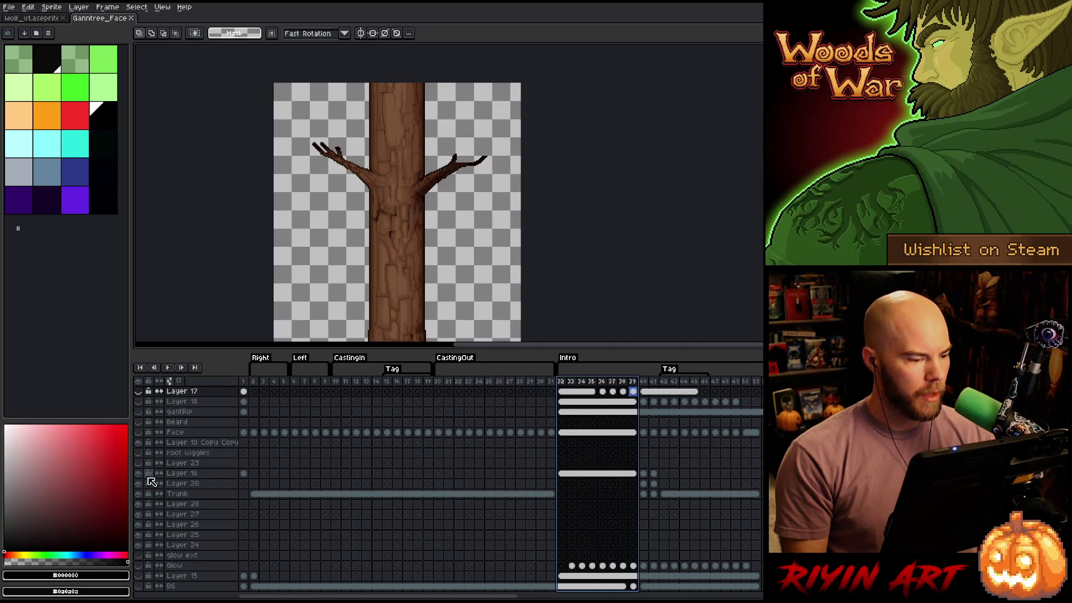
{"action": "mouse_move", "coordinate": [671, 385]}
{"action": "left_mouse_down"}
{"action": "mouse_move", "coordinate": [748, 393]}
{"action": "mouse_move", "coordinate": [511, 374]}
{"action": "left_mouse_up"}
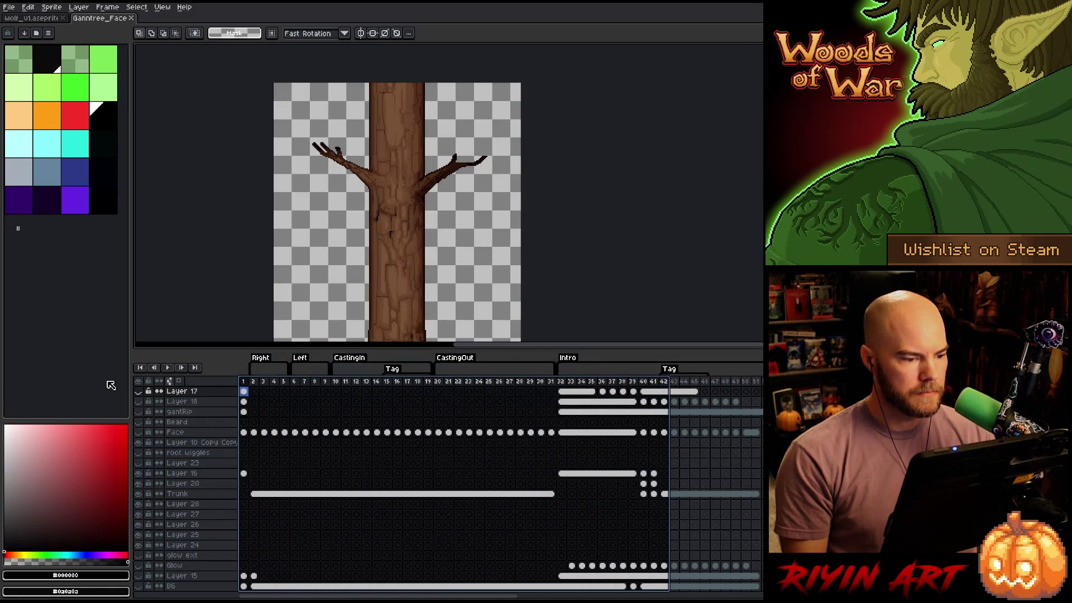
Hide Layer 20's green root outlines, checking frames 40–45 and selecting frames 31–42
{"action": "left_click_drag", "start_coordinate": [663, 381], "coordinate": [694, 381]}
{"action": "scroll", "coordinate": [493, 296], "scroll_direction": "down", "scroll_amount": 2}
{"action": "scroll", "coordinate": [493, 296], "scroll_direction": "up", "scroll_amount": 2}
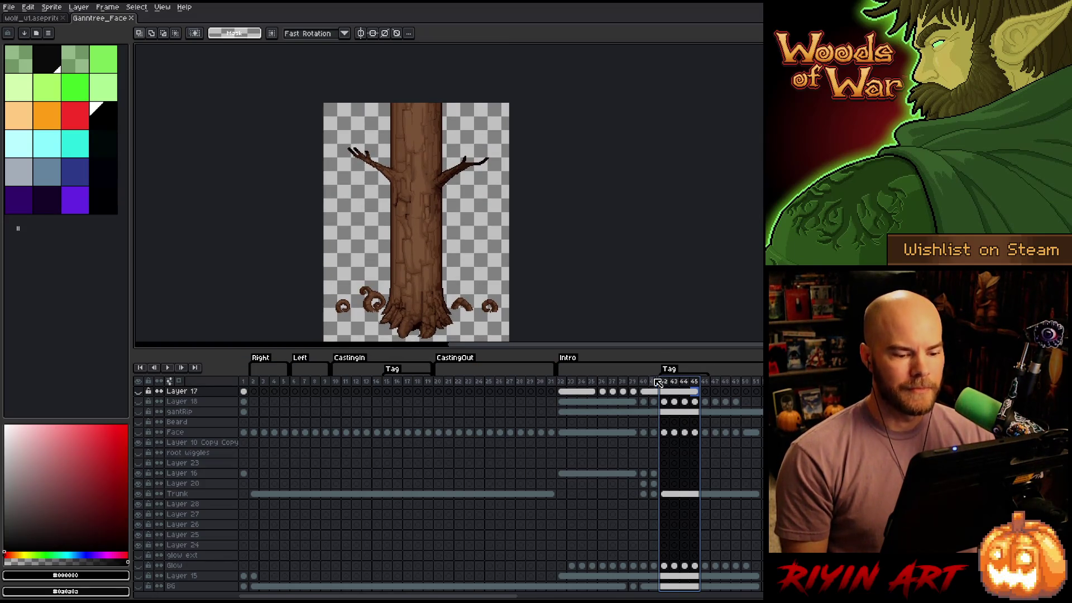
{"action": "mouse_move", "coordinate": [643, 381]}
{"action": "left_mouse_down"}
{"action": "mouse_move", "coordinate": [747, 381]}
{"action": "mouse_move", "coordinate": [626, 386]}
{"action": "mouse_move", "coordinate": [648, 385]}
{"action": "left_mouse_up"}
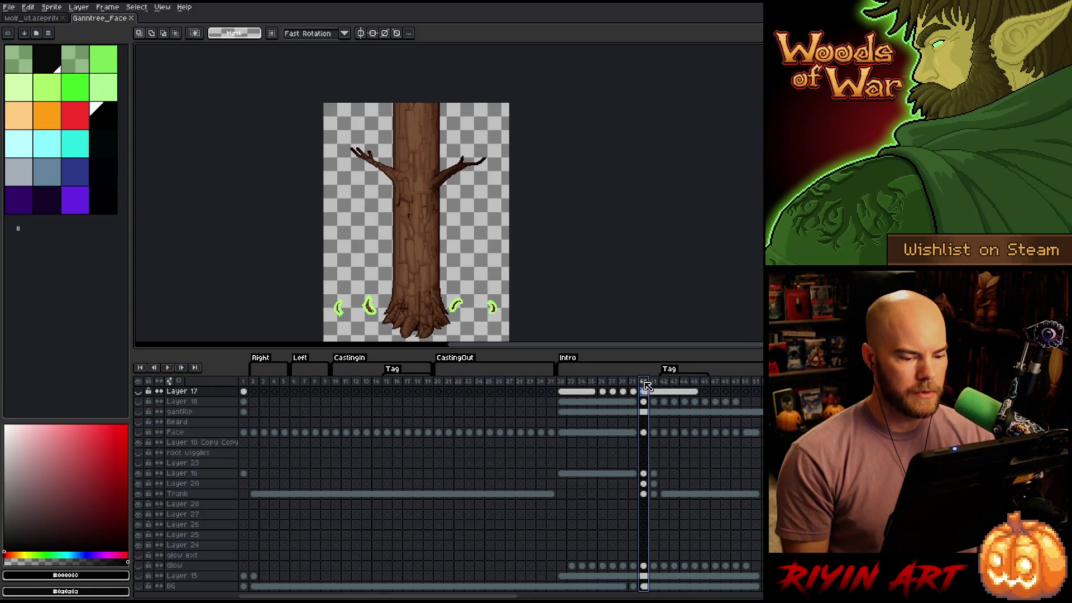
{"action": "scroll", "coordinate": [369, 316], "scroll_direction": "up", "scroll_amount": 2}
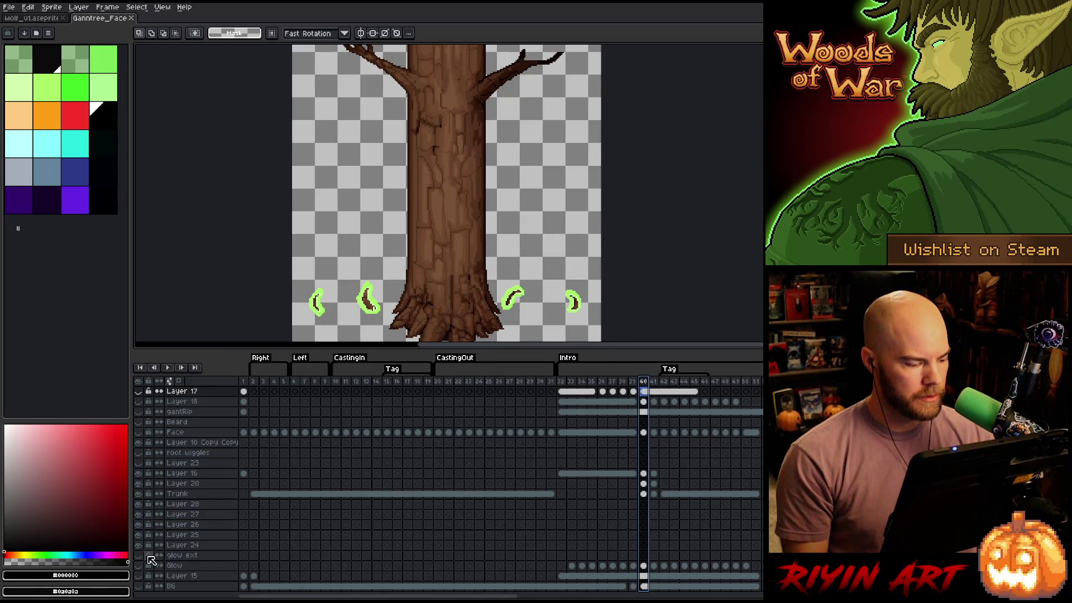
{"action": "left_click", "coordinate": [139, 484]}
{"action": "left_click", "coordinate": [139, 484]}
{"action": "left_click", "coordinate": [139, 484]}
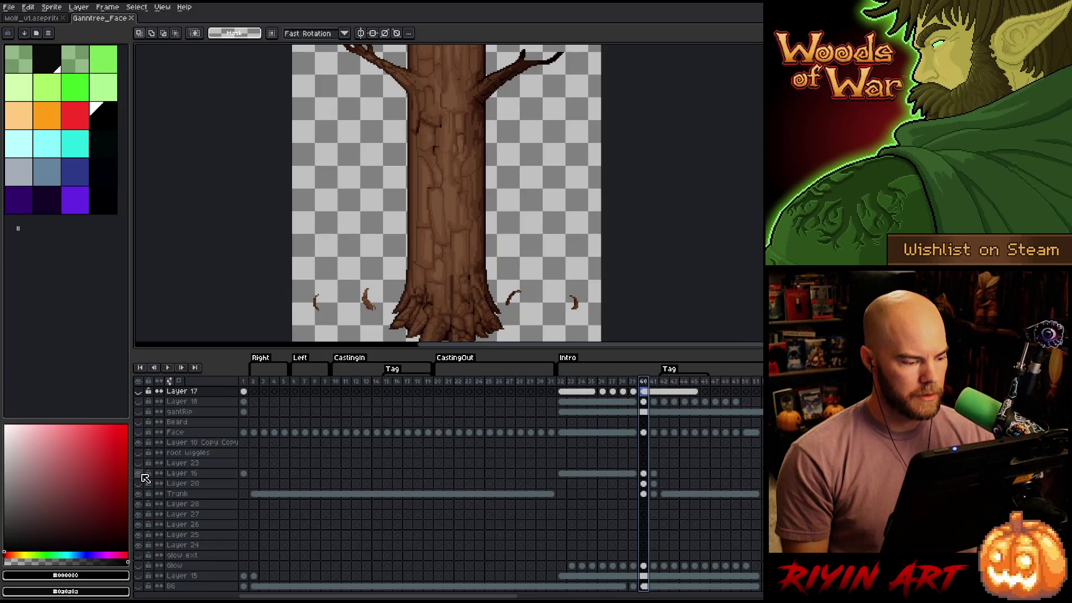
{"action": "left_click", "coordinate": [656, 389]}
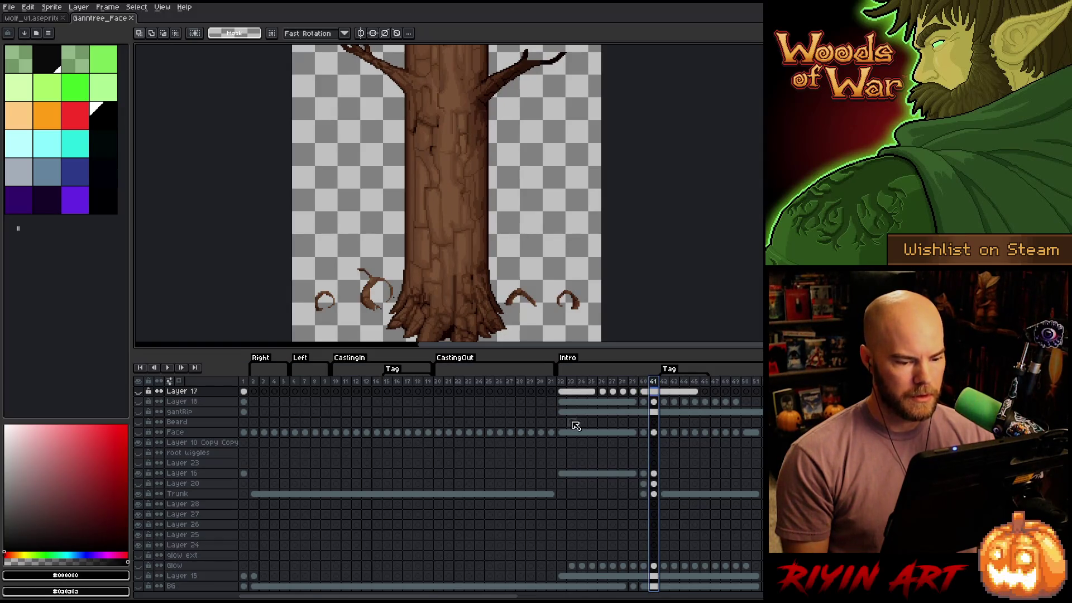
{"action": "left_click", "coordinate": [139, 484]}
{"action": "left_click", "coordinate": [139, 484]}
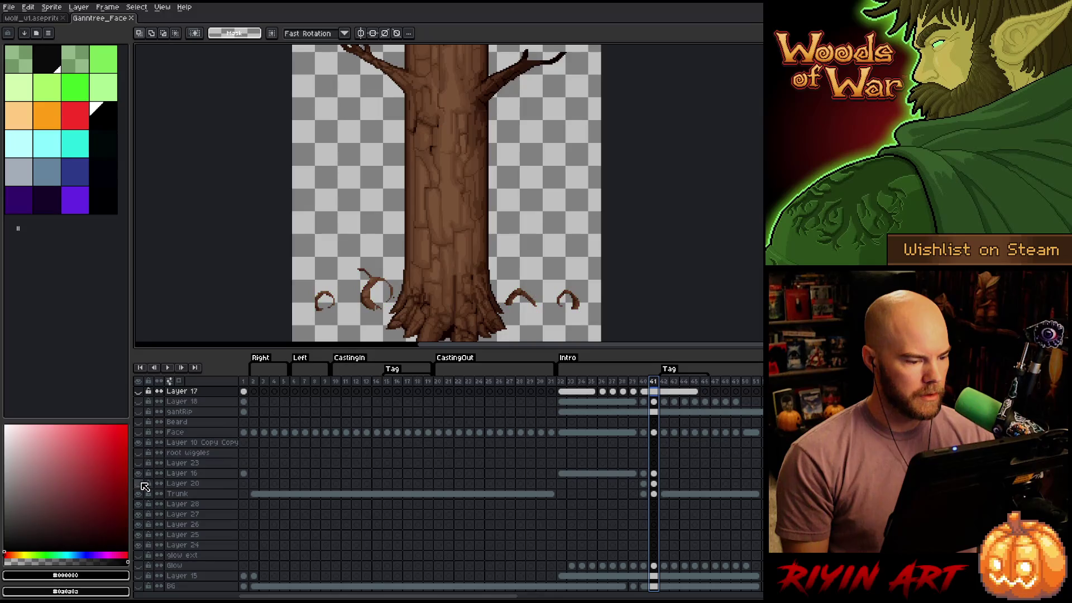
{"action": "mouse_move", "coordinate": [663, 381]}
{"action": "left_mouse_down"}
{"action": "mouse_move", "coordinate": [559, 392]}
{"action": "mouse_move", "coordinate": [763, 392]}
{"action": "left_mouse_up"}
Fit the tree in view and play the bare-trunk animation from frame 1
{"action": "key", "text": "minus"}
{"action": "key", "text": "minus"}
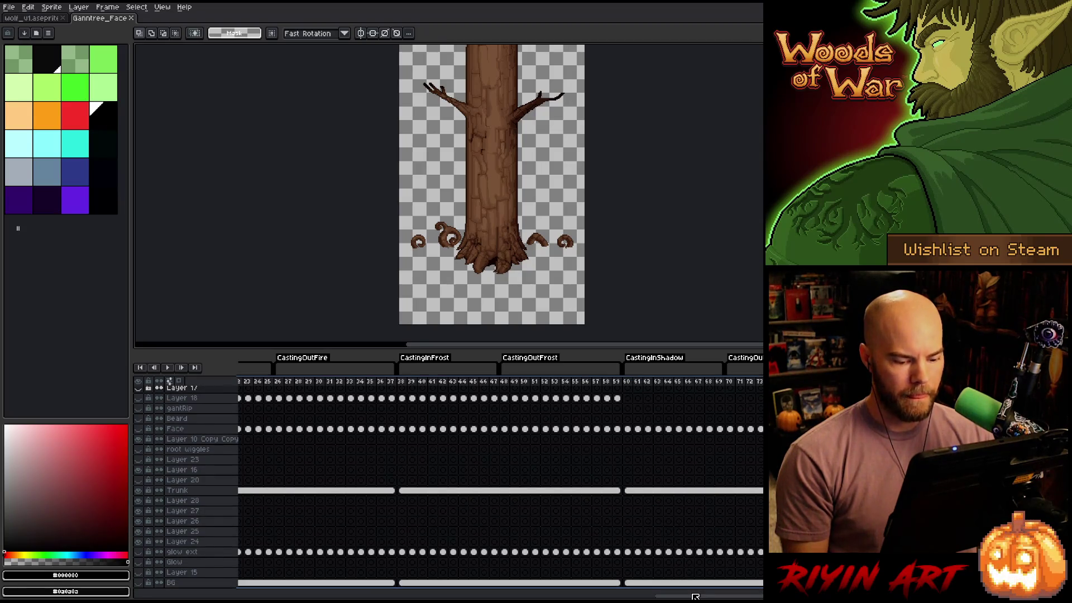
{"action": "left_click_drag", "start_coordinate": [694, 596], "coordinate": [214, 596]}
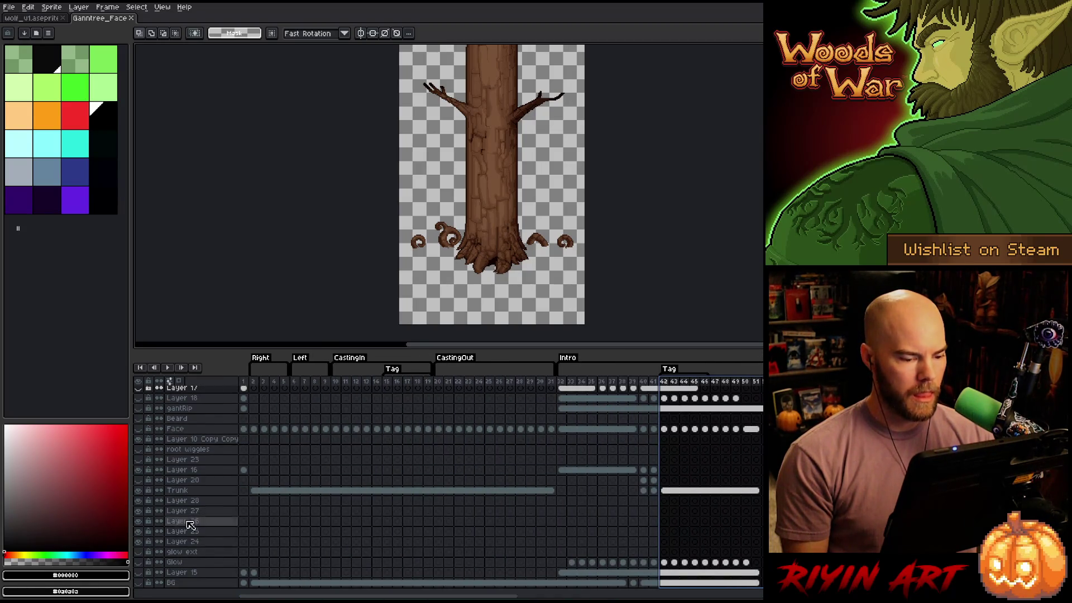
{"action": "left_click", "coordinate": [248, 382]}
{"action": "key", "text": "Return"}
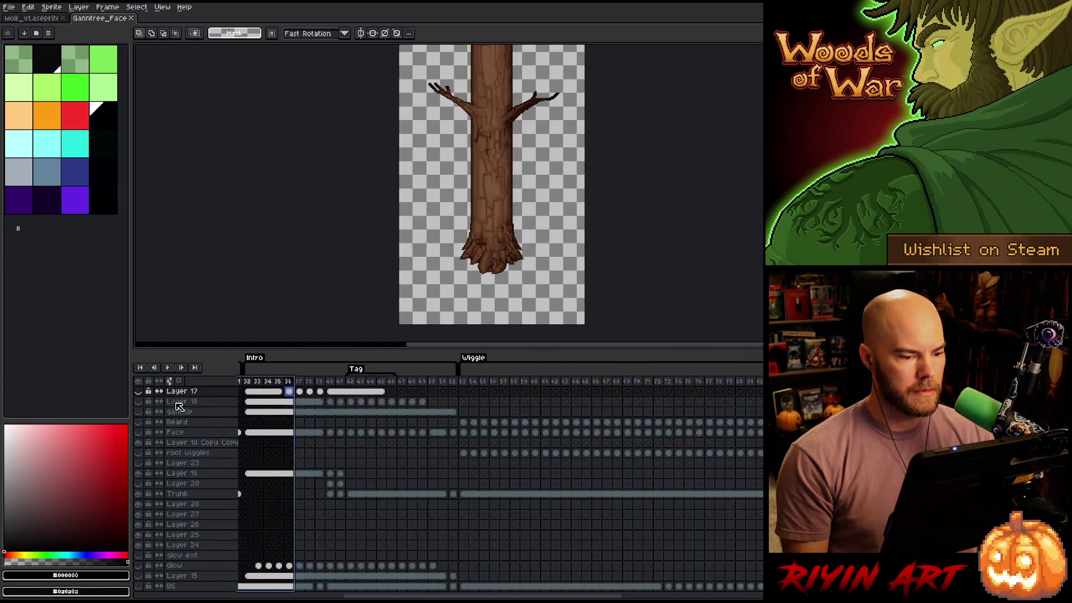
{"action": "mouse_move", "coordinate": [244, 407]}
{"action": "left_mouse_down"}
{"action": "mouse_move", "coordinate": [720, 406]}
{"action": "mouse_move", "coordinate": [605, 406]}
{"action": "mouse_move", "coordinate": [721, 407]}
{"action": "mouse_move", "coordinate": [605, 405]}
{"action": "mouse_move", "coordinate": [704, 397]}
{"action": "left_mouse_up"}
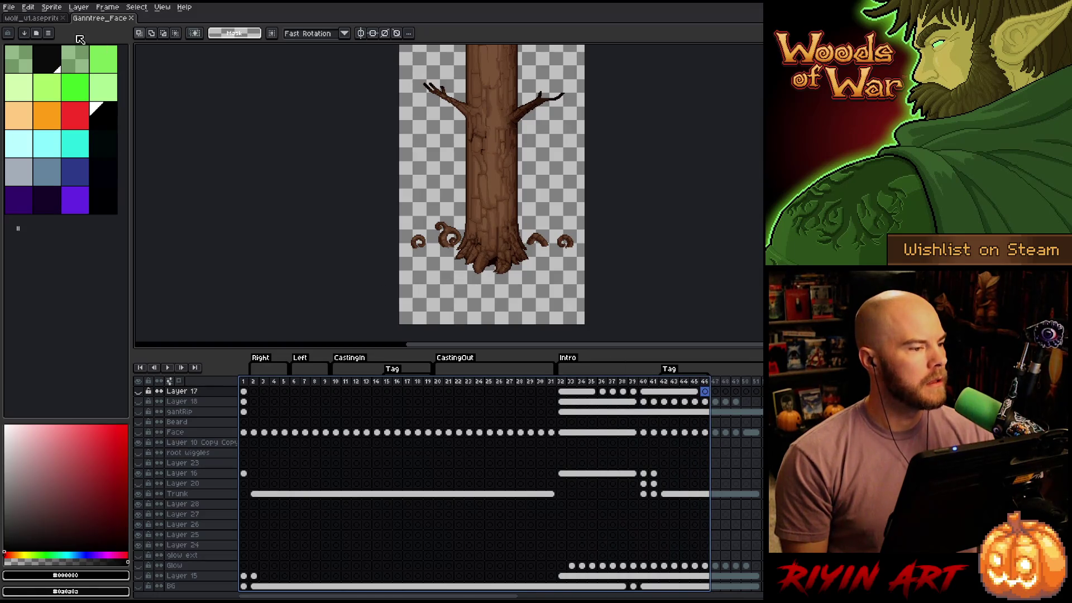
Export the bare-trunk frames as sprite sheet tree_wide_lvl2_layer1.png into the spring folder
{"action": "left_click", "coordinate": [9, 7]}
{"action": "mouse_move", "coordinate": [22, 91]}
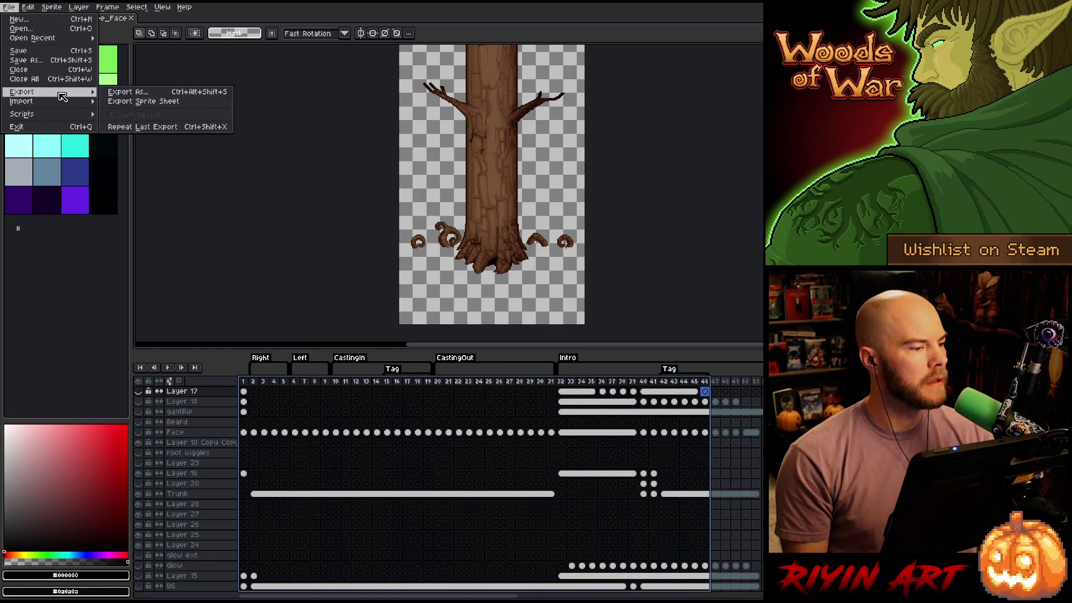
{"action": "left_click", "coordinate": [148, 100]}
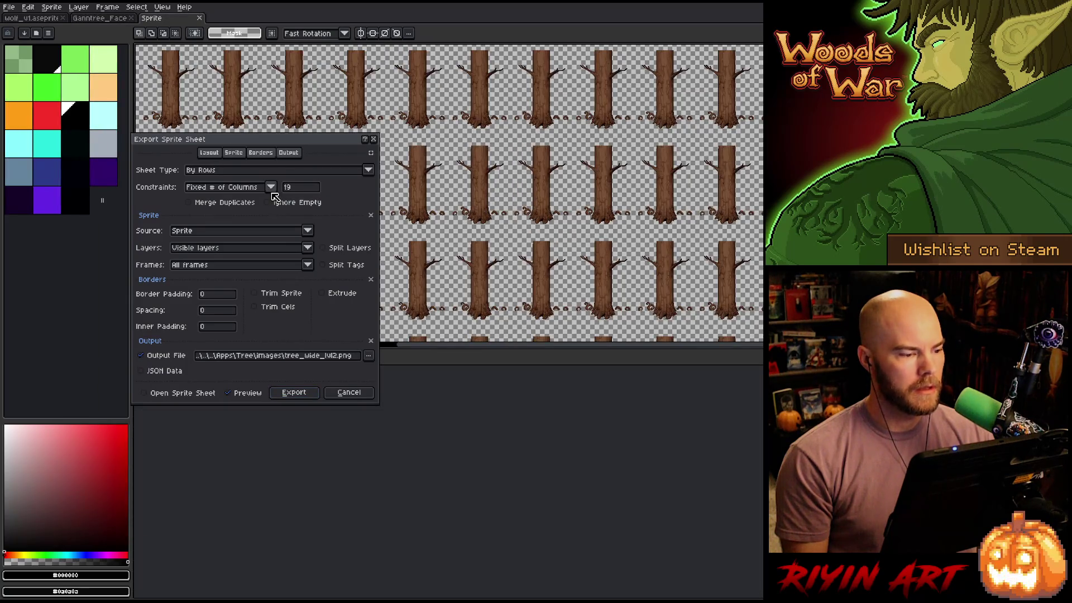
{"action": "left_click", "coordinate": [369, 355]}
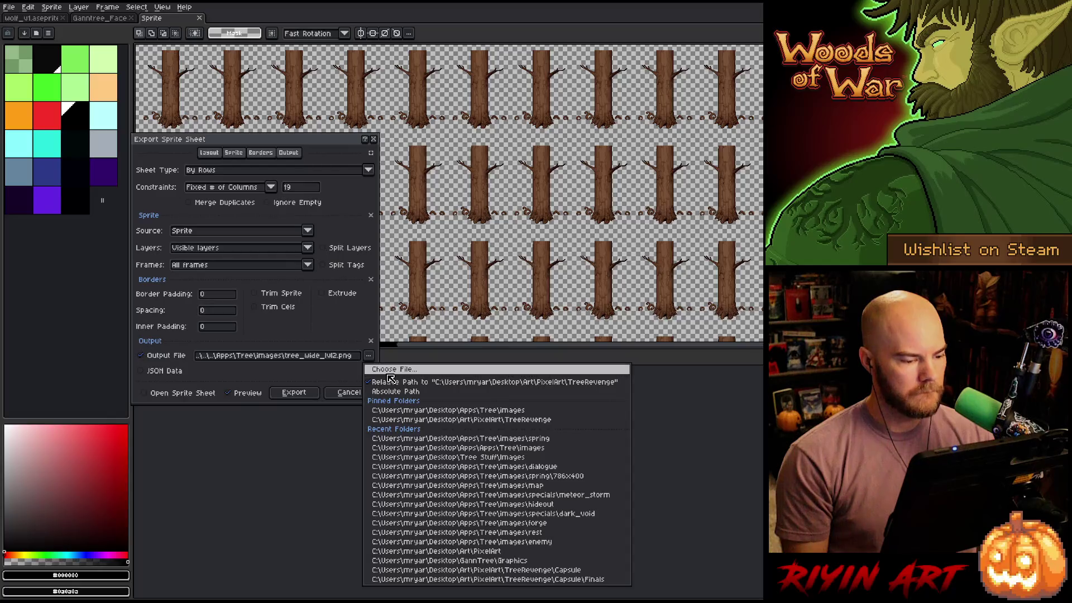
{"action": "left_click", "coordinate": [391, 116]}
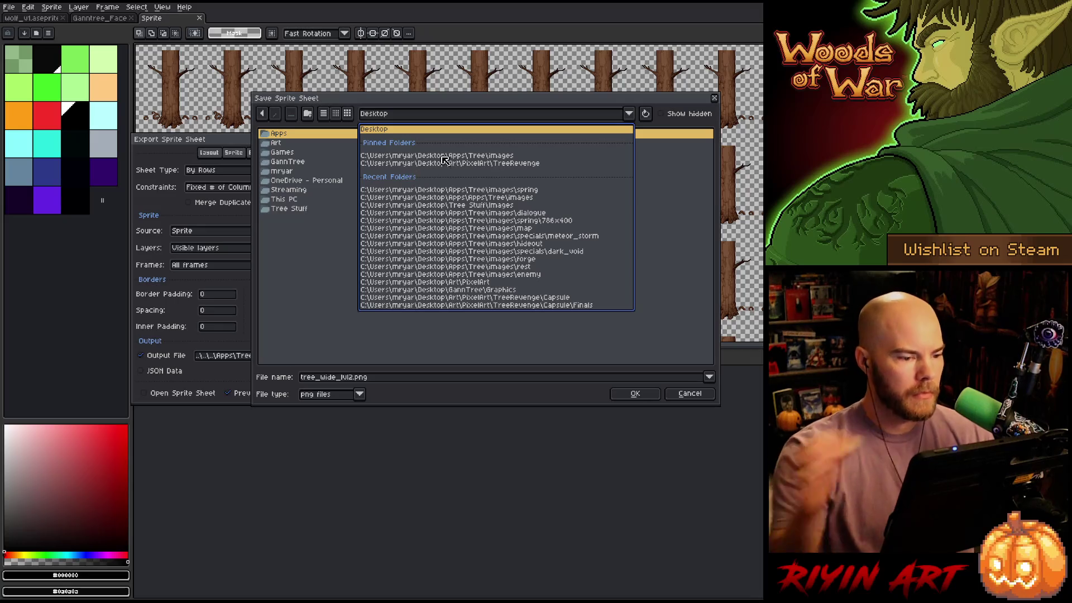
{"action": "left_click", "coordinate": [484, 191]}
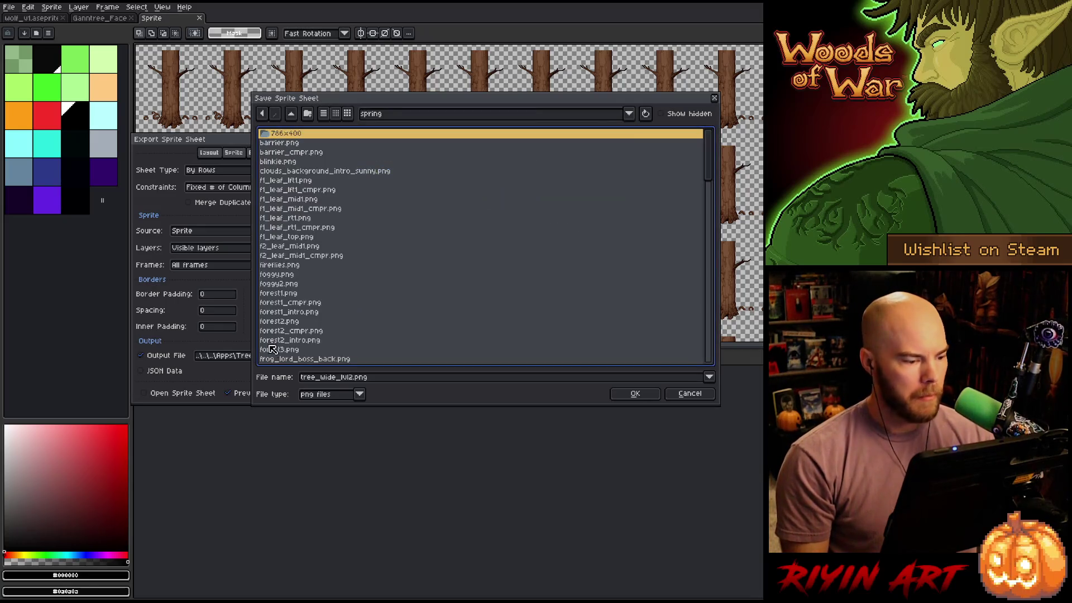
{"action": "left_click", "coordinate": [359, 378]}
{"action": "type", "text": "_layer1"}
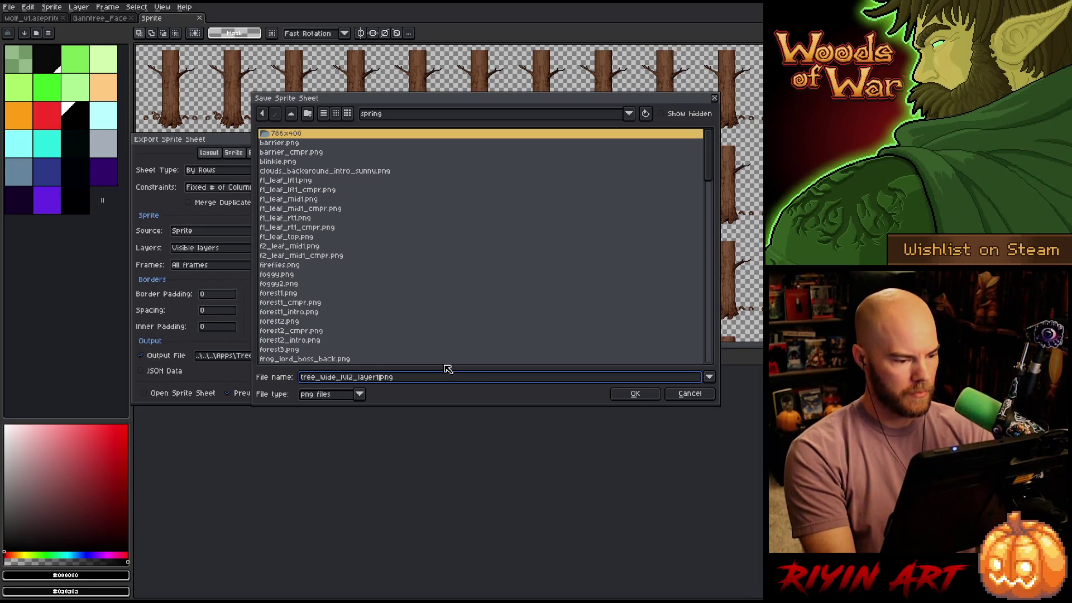
{"action": "left_click", "coordinate": [638, 395]}
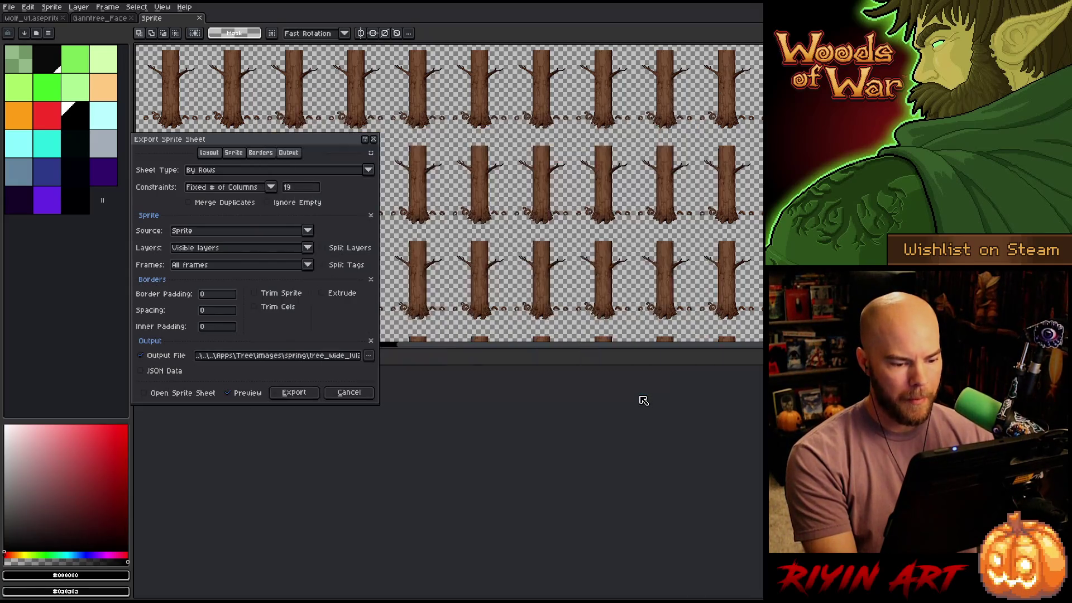
{"action": "left_click", "coordinate": [292, 392]}
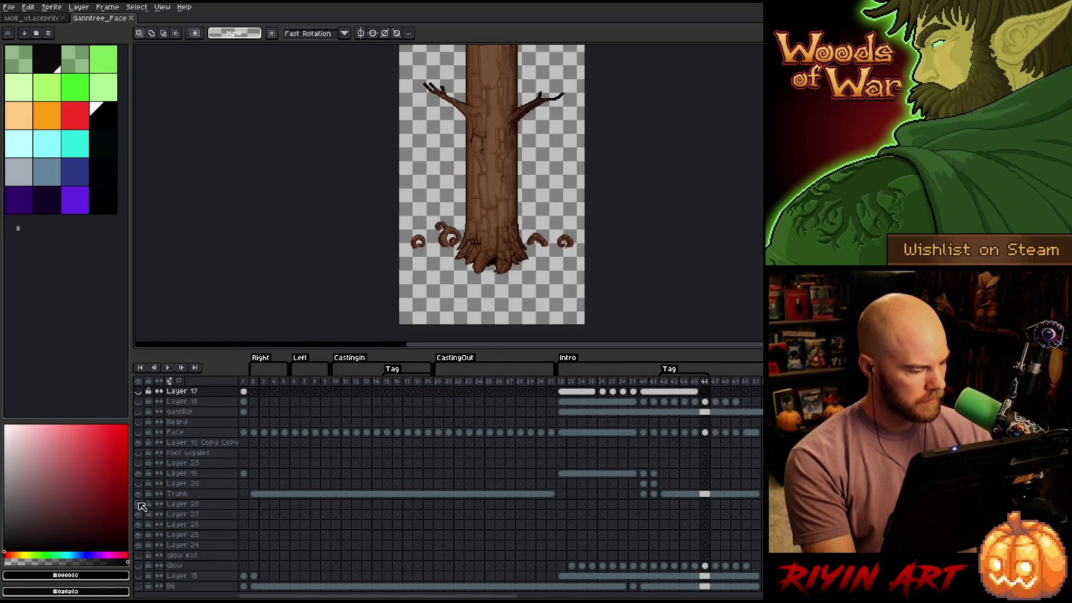
Hide Trunk and Layers 28–25, show Face, Beard and Layer 10 Copy Copy, then play frames 1–20
{"action": "left_click_drag", "start_coordinate": [140, 496], "coordinate": [140, 540]}
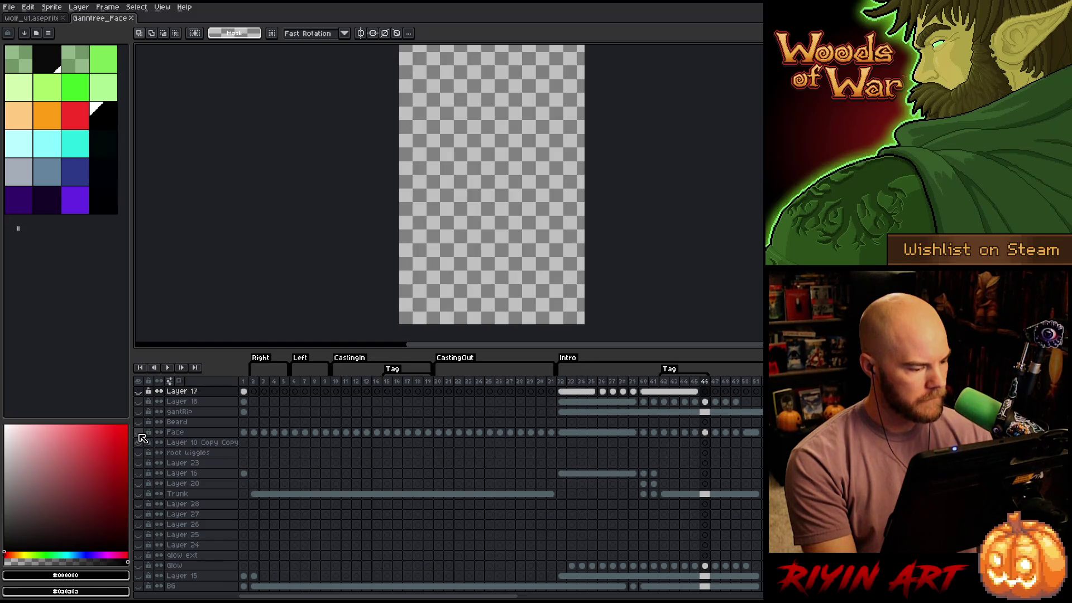
{"action": "left_click_drag", "start_coordinate": [140, 438], "coordinate": [139, 421]}
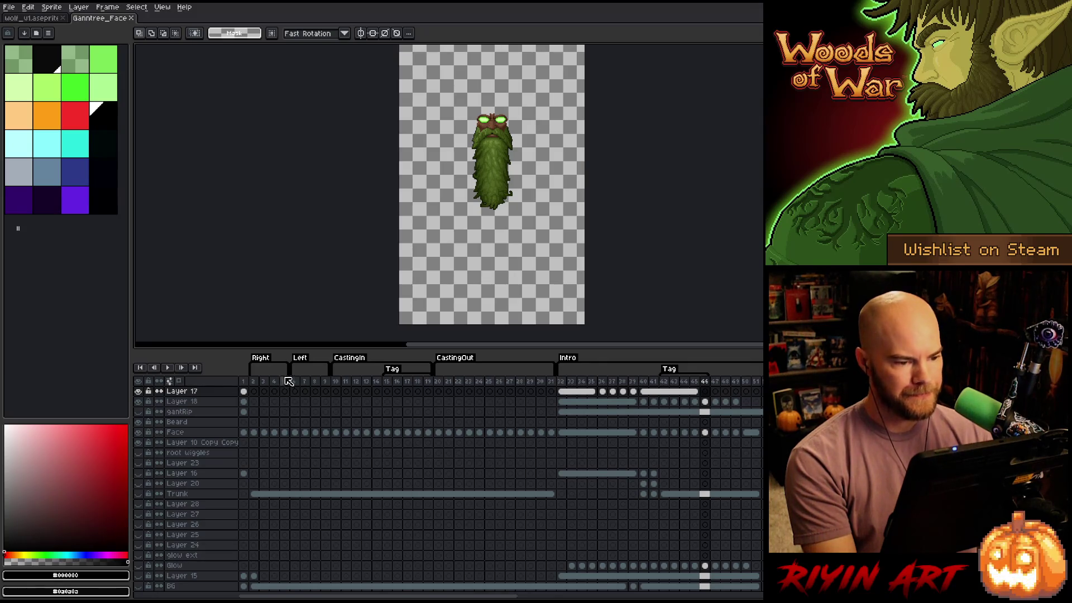
{"action": "left_click_drag", "start_coordinate": [246, 384], "coordinate": [739, 376]}
{"action": "key", "text": "Return"}
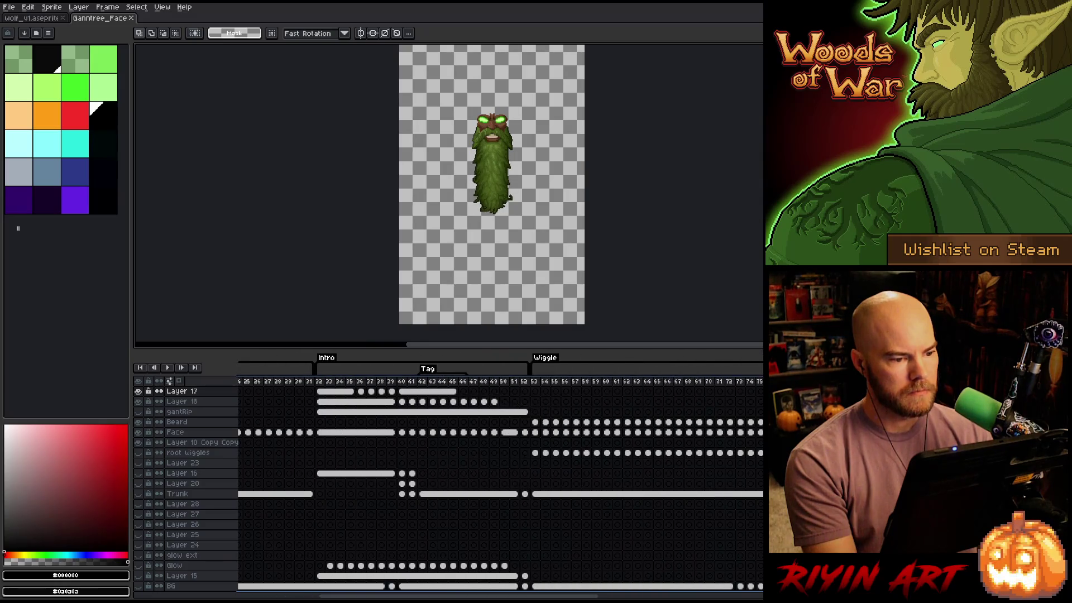
{"action": "left_click", "coordinate": [629, 391]}
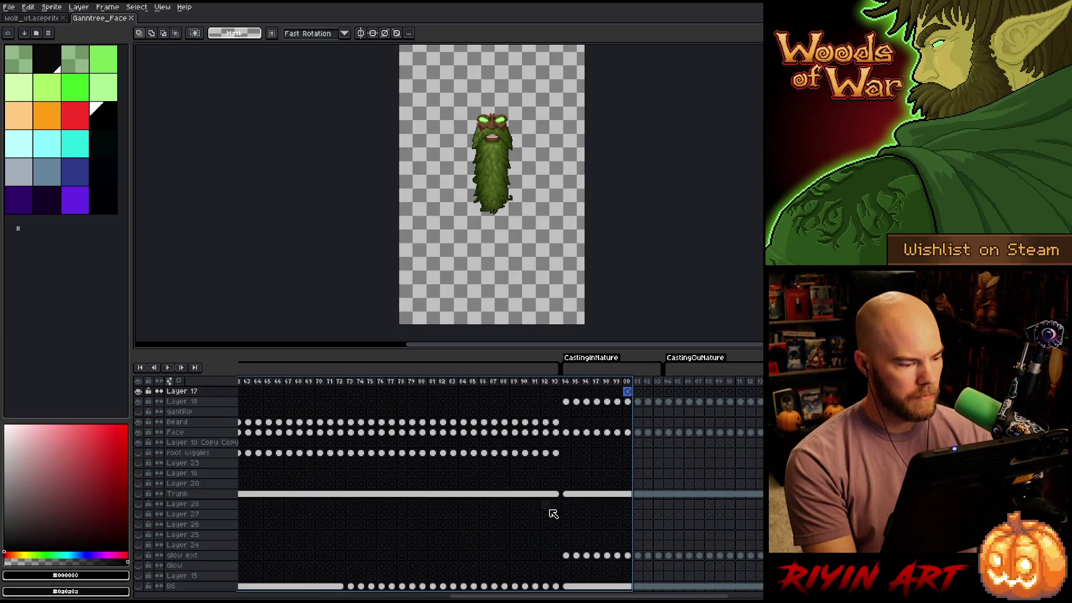
Undo the accidental clear of Layer 18's cels in frames 22–59 to restore them
{"action": "left_click", "coordinate": [182, 402]}
{"action": "left_click_drag", "start_coordinate": [650, 596], "coordinate": [278, 593]}
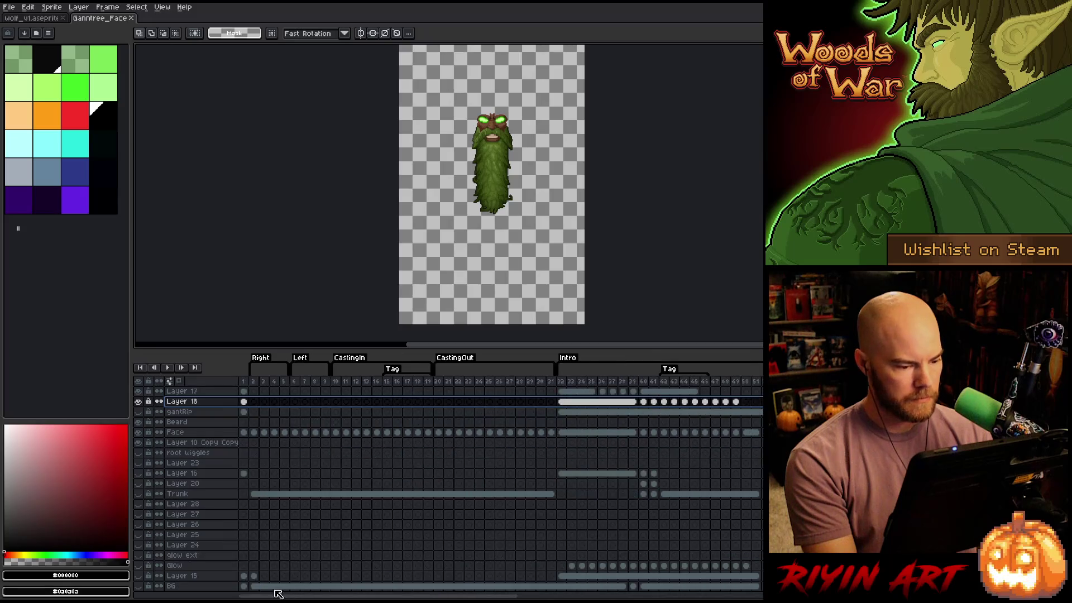
{"action": "left_click_drag", "start_coordinate": [413, 596], "coordinate": [692, 596]}
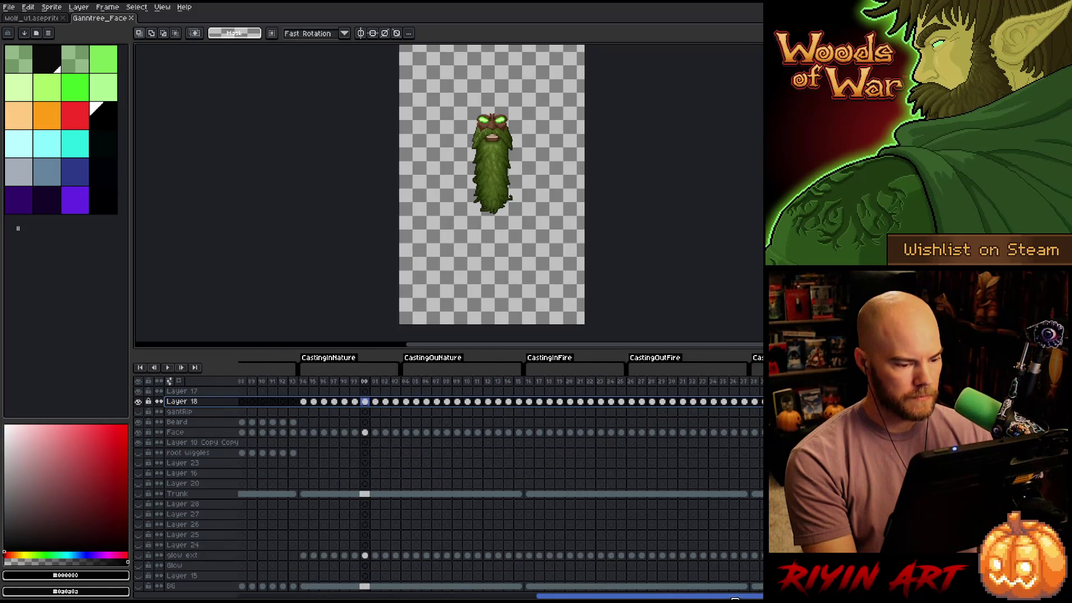
{"action": "left_click_drag", "start_coordinate": [306, 406], "coordinate": [240, 406]}
{"action": "scroll", "coordinate": [500, 480], "scroll_direction": "right", "scroll_amount": 5}
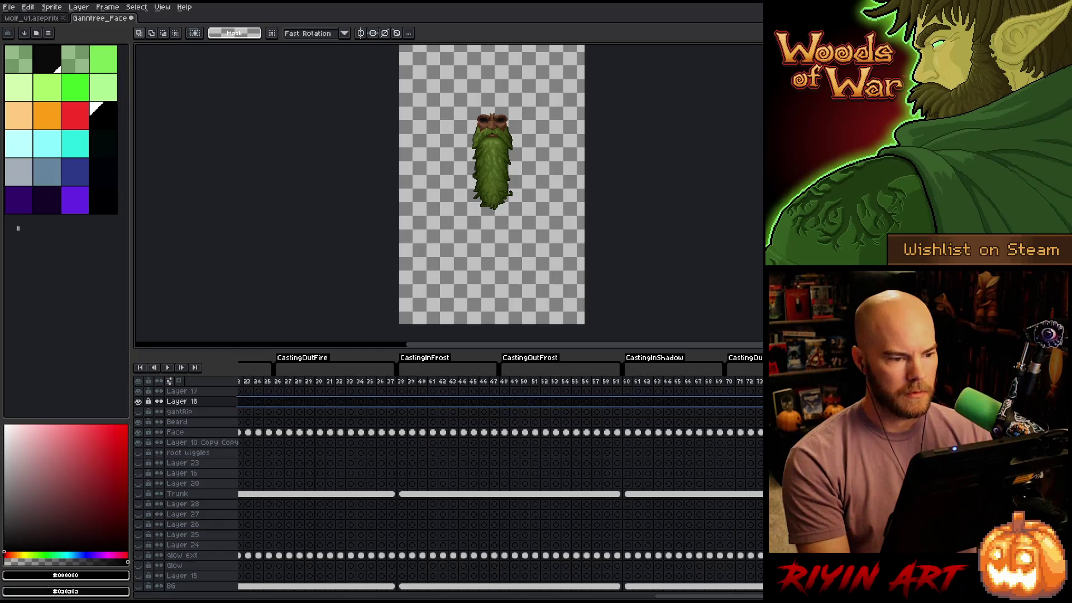
{"action": "key", "text": "Delete"}
{"action": "key", "text": "Left"}
{"action": "key", "text": "Left"}
{"action": "key", "text": "Left"}
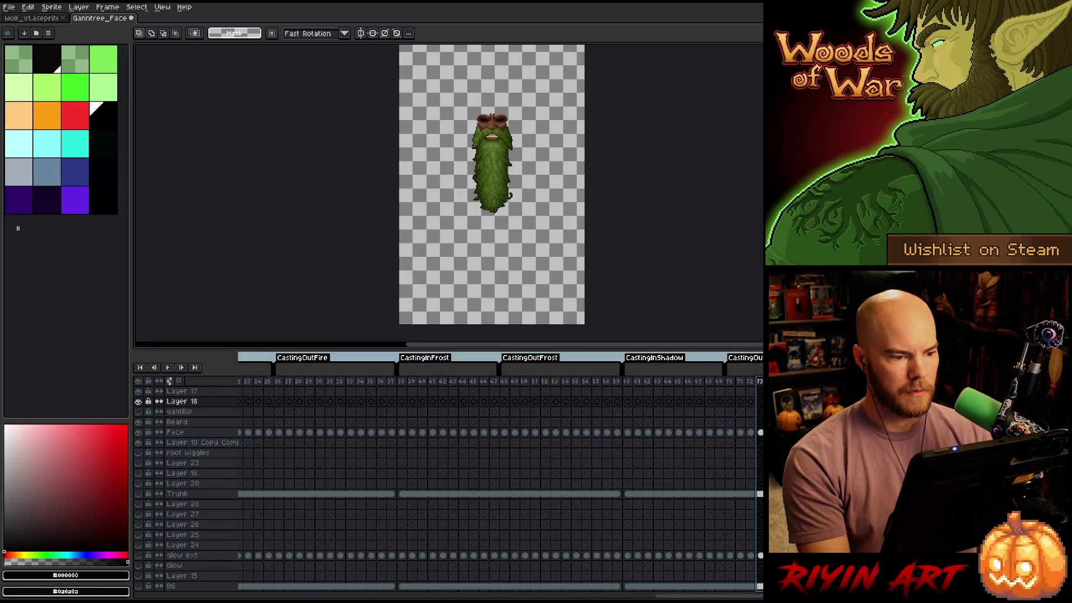
{"action": "key", "text": "ctrl+z"}
{"action": "key", "text": "ctrl+z"}
{"action": "key", "text": "ctrl+z"}
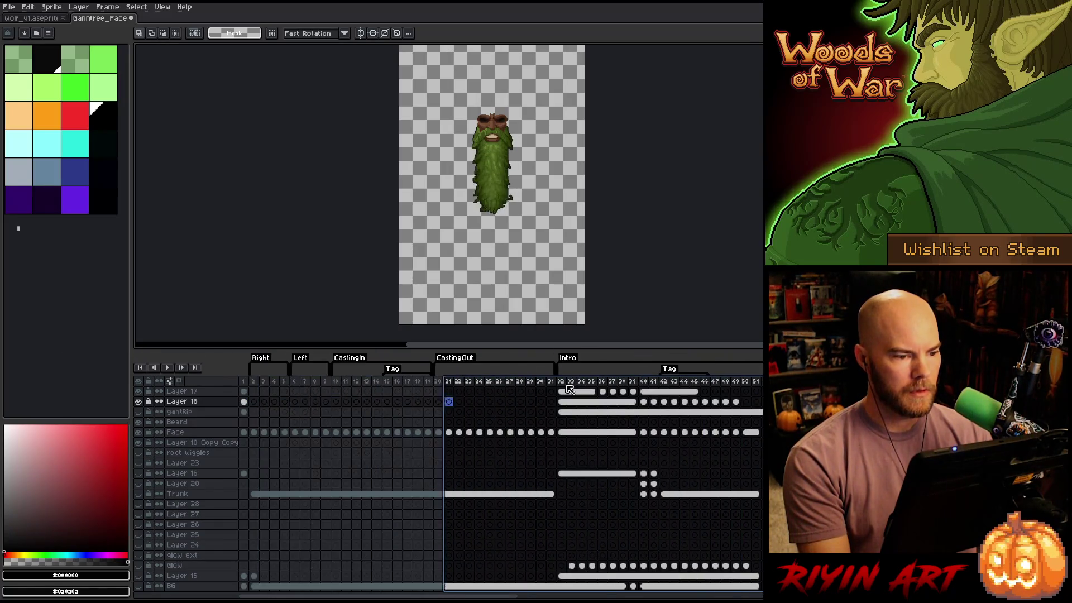
{"action": "key", "text": "ctrl+z"}
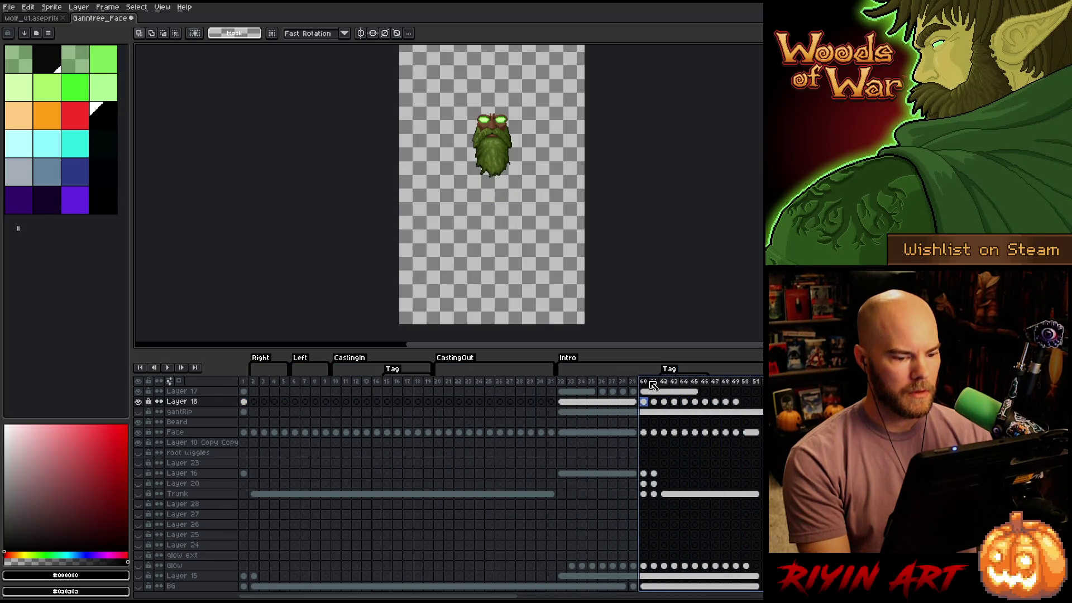
Check Layer 18's glowing eyes, then add a new Layer 29 above Layer 17
{"action": "left_click", "coordinate": [138, 402]}
{"action": "left_click", "coordinate": [139, 402]}
{"action": "left_click", "coordinate": [138, 402]}
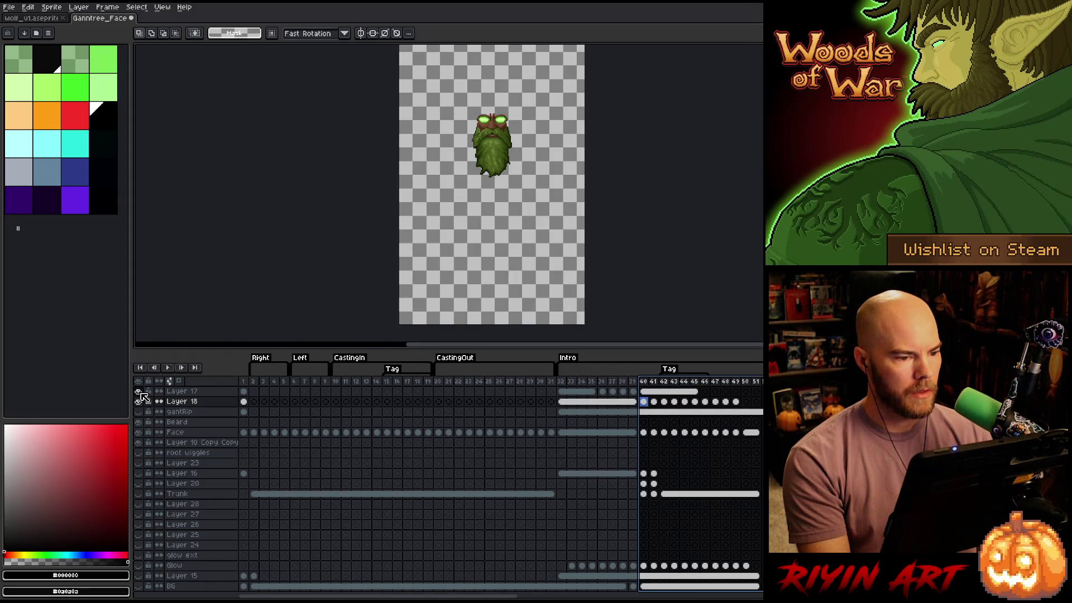
{"action": "mouse_move", "coordinate": [571, 381]}
{"action": "left_mouse_down"}
{"action": "mouse_move", "coordinate": [531, 388]}
{"action": "mouse_move", "coordinate": [732, 395]}
{"action": "mouse_move", "coordinate": [521, 398]}
{"action": "mouse_move", "coordinate": [752, 404]}
{"action": "left_mouse_up"}
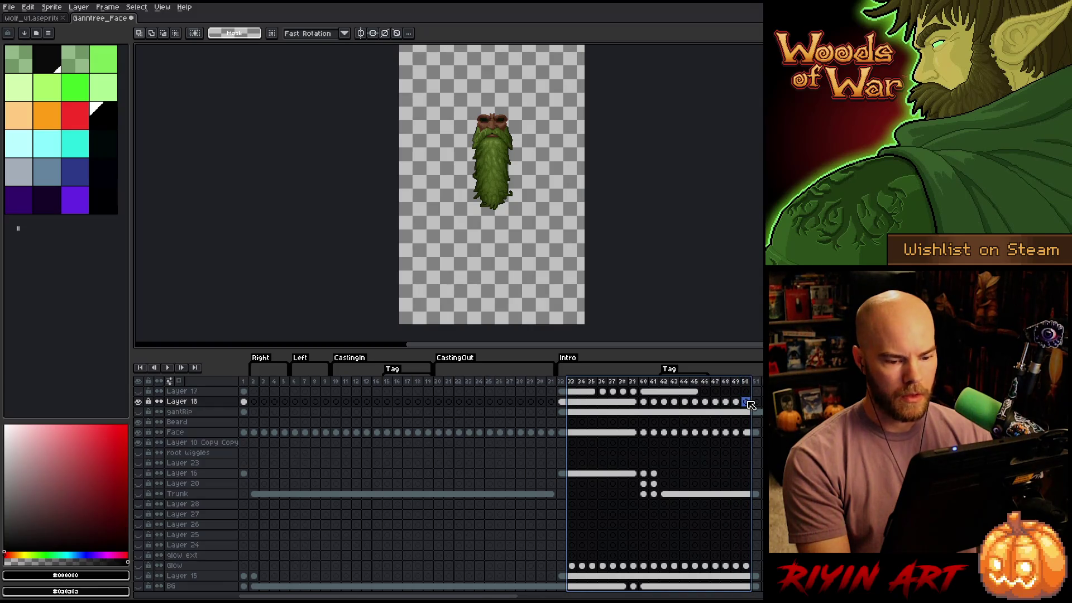
{"action": "left_click", "coordinate": [747, 413]}
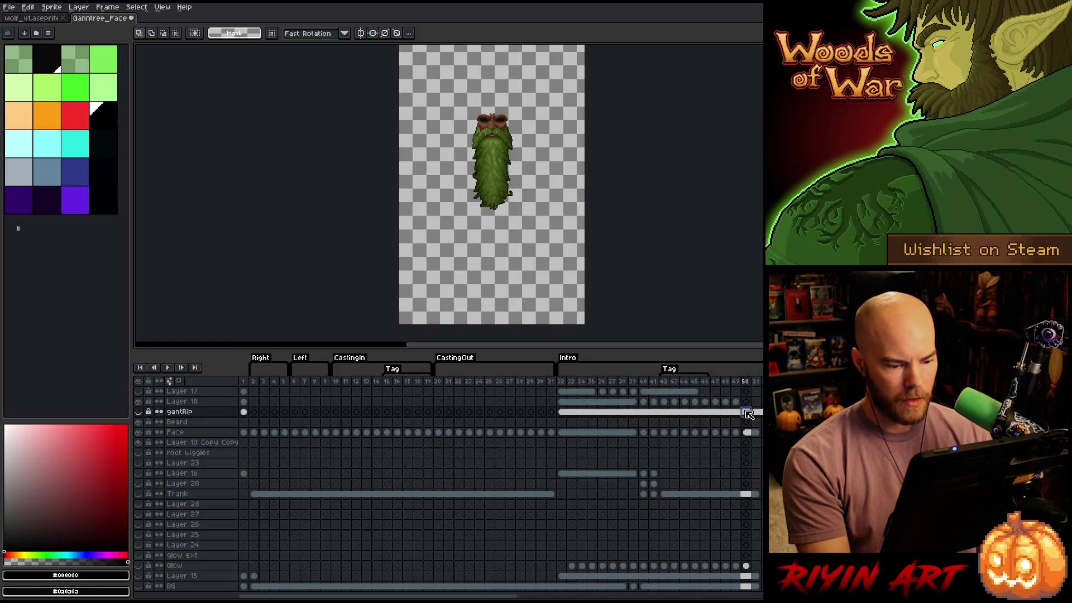
{"action": "left_click", "coordinate": [748, 433]}
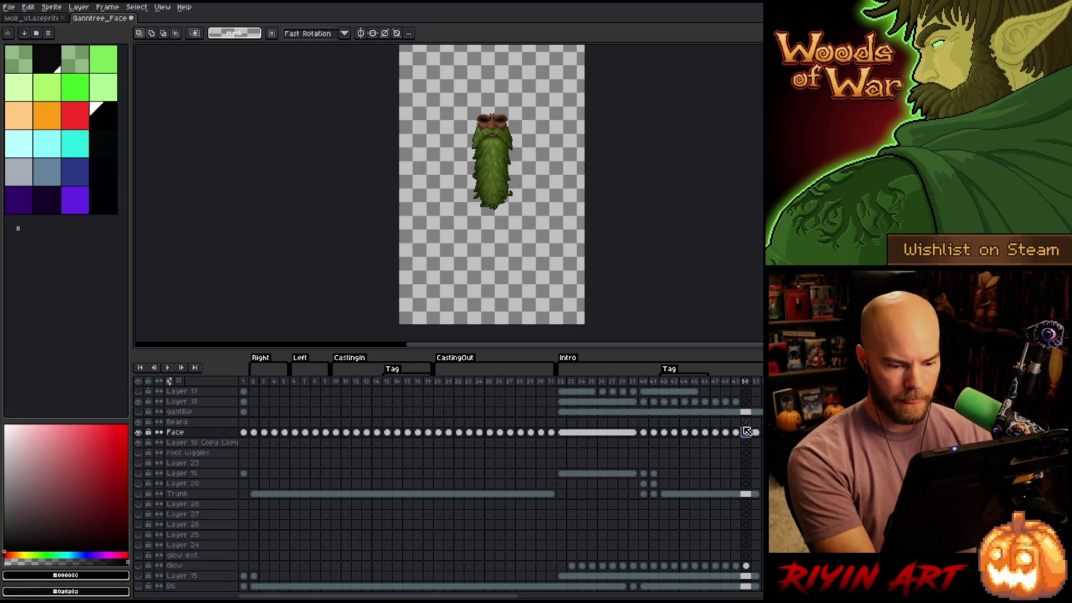
{"action": "left_click", "coordinate": [210, 392]}
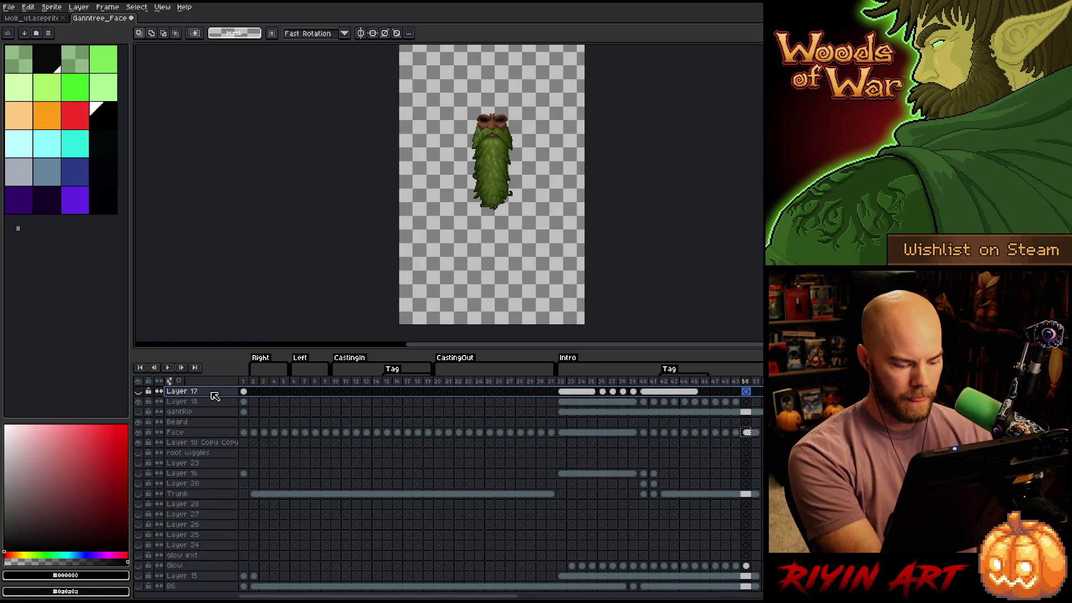
{"action": "key", "text": "shift+n"}
Browse frames 32 and 51 across layers, ending with the Face layer selected
{"action": "left_click", "coordinate": [561, 392]}
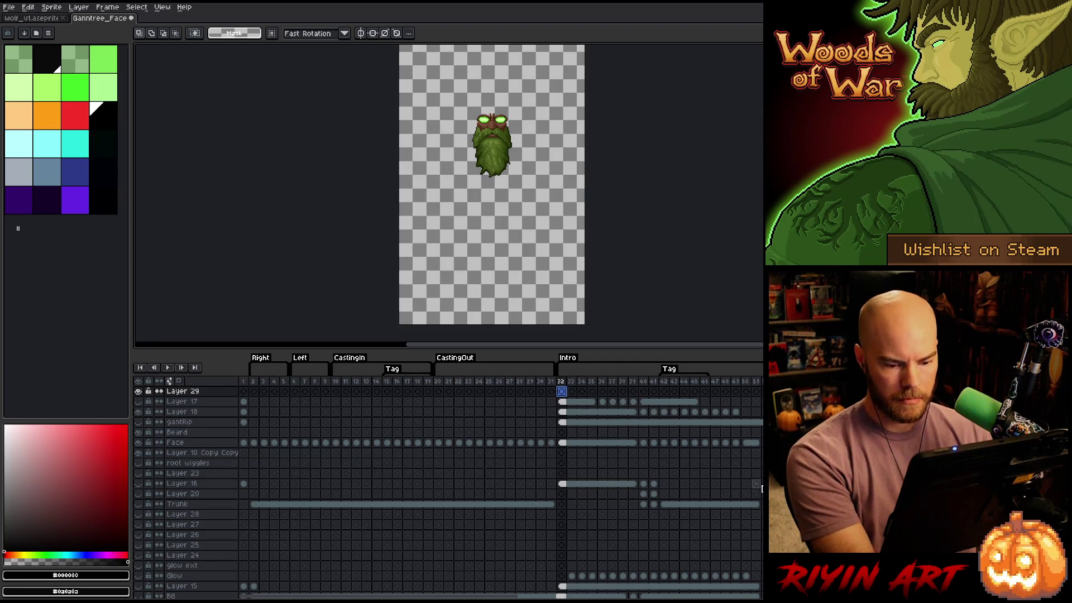
{"action": "left_click", "coordinate": [759, 507]}
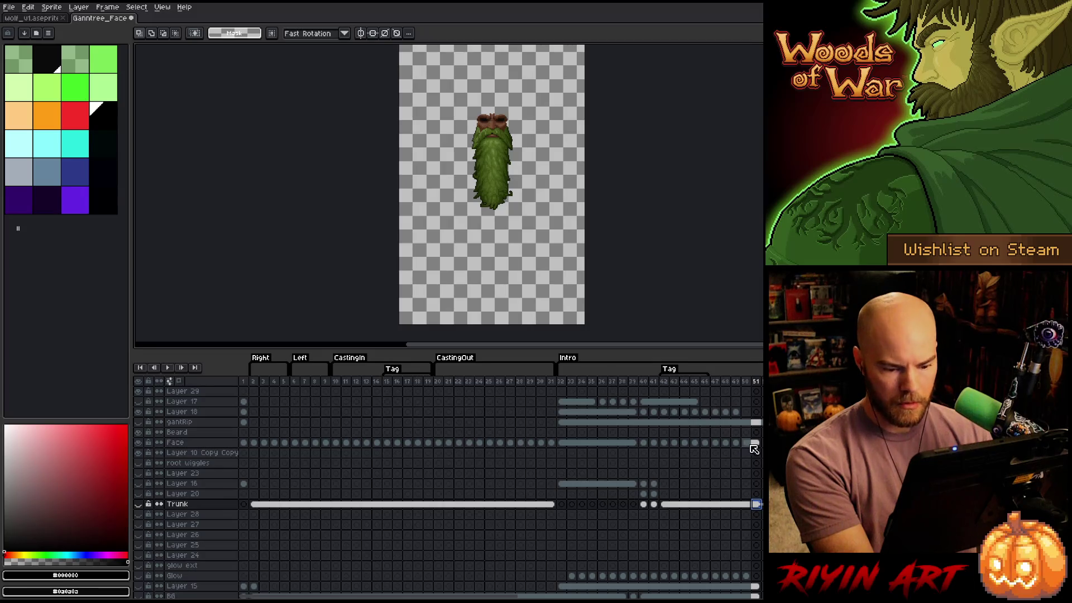
{"action": "left_click", "coordinate": [757, 443]}
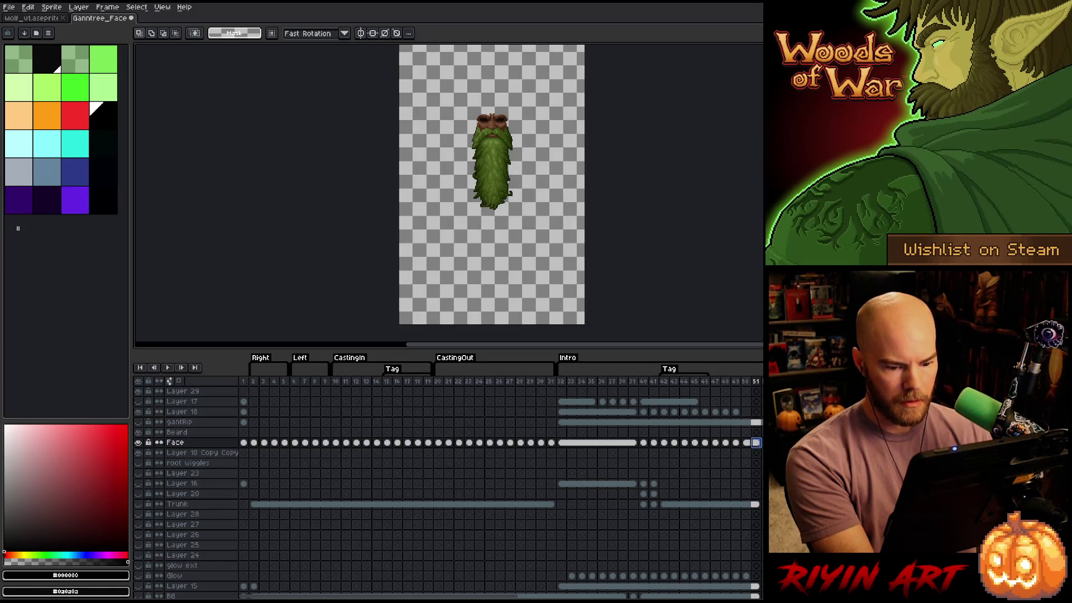
{"action": "left_click", "coordinate": [139, 443]}
{"action": "left_click", "coordinate": [139, 442]}
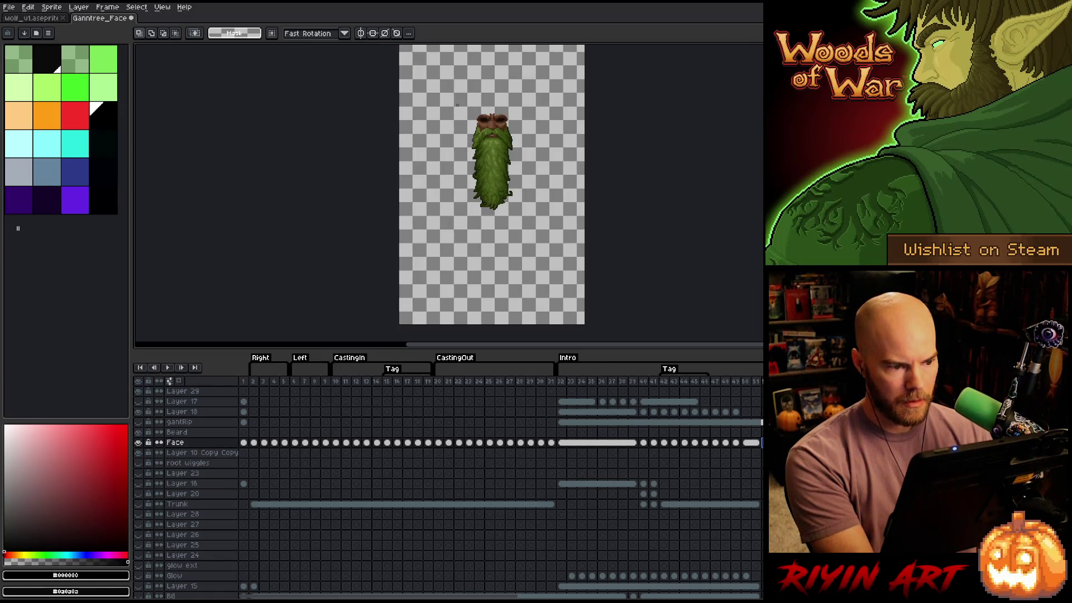
Try floating the face's brow area and selecting frame ranges, then drop the selection
{"action": "mouse_move", "coordinate": [458, 106]}
{"action": "left_mouse_down"}
{"action": "mouse_move", "coordinate": [534, 137]}
{"action": "mouse_move", "coordinate": [528, 125]}
{"action": "left_mouse_up"}
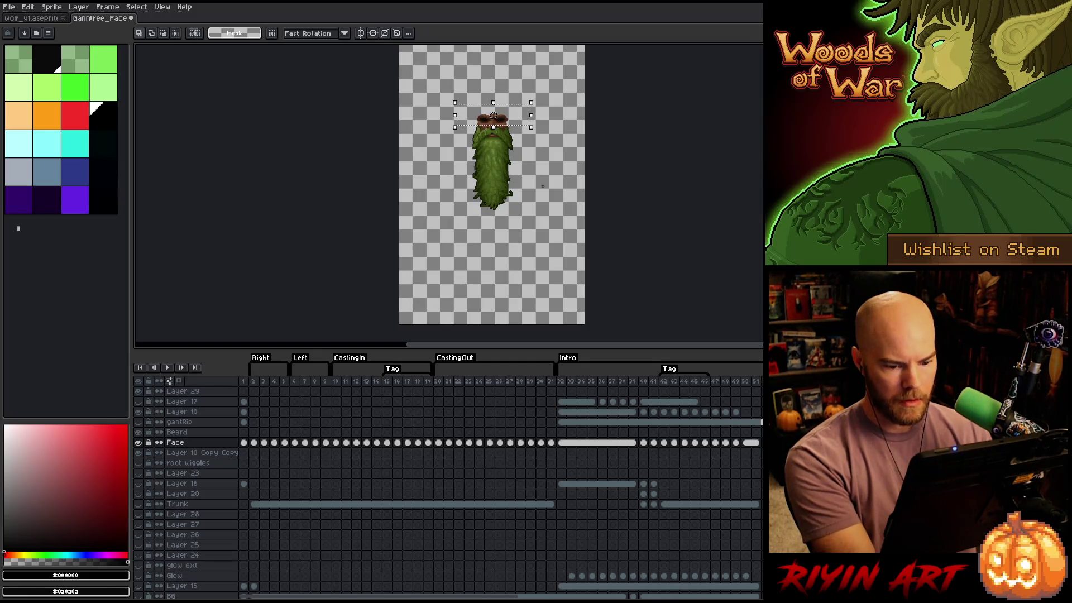
{"action": "scroll", "coordinate": [485, 152], "scroll_direction": "up", "scroll_amount": 3}
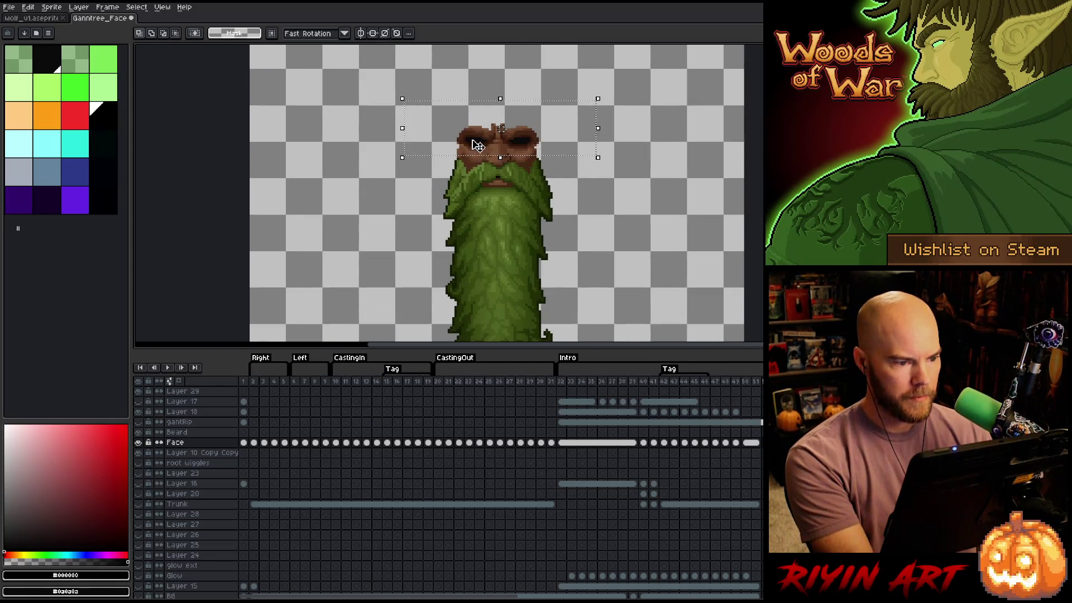
{"action": "left_click", "coordinate": [477, 145]}
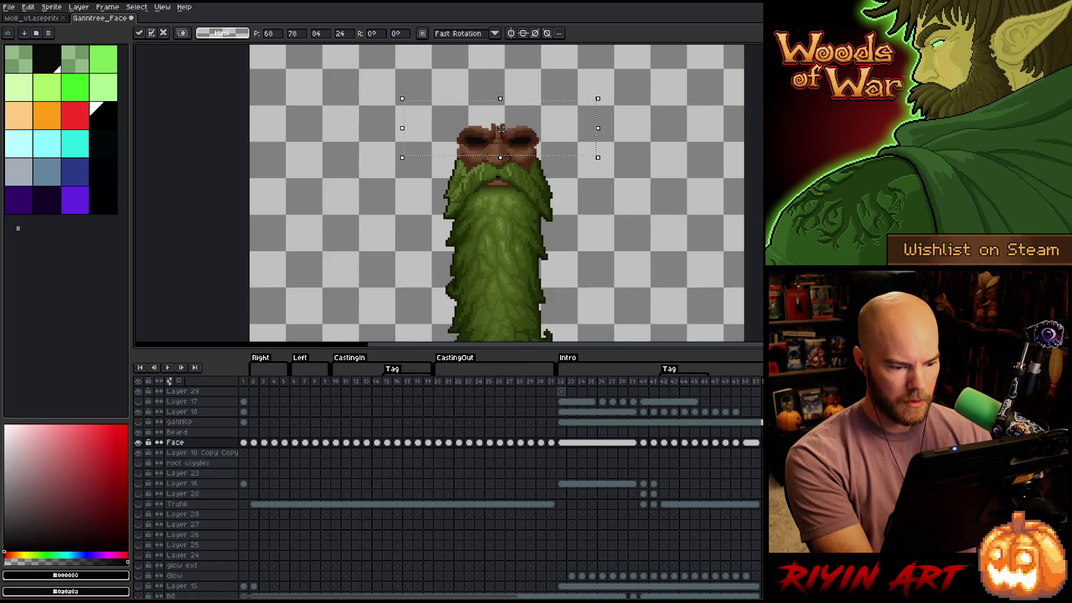
{"action": "key", "text": "Return"}
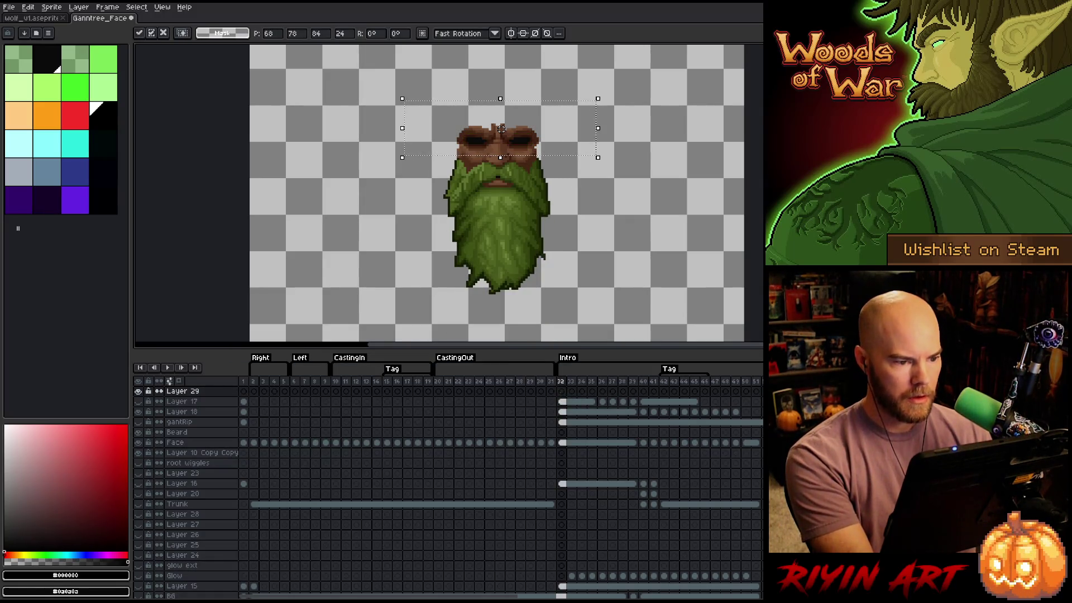
{"action": "key", "text": "period"}
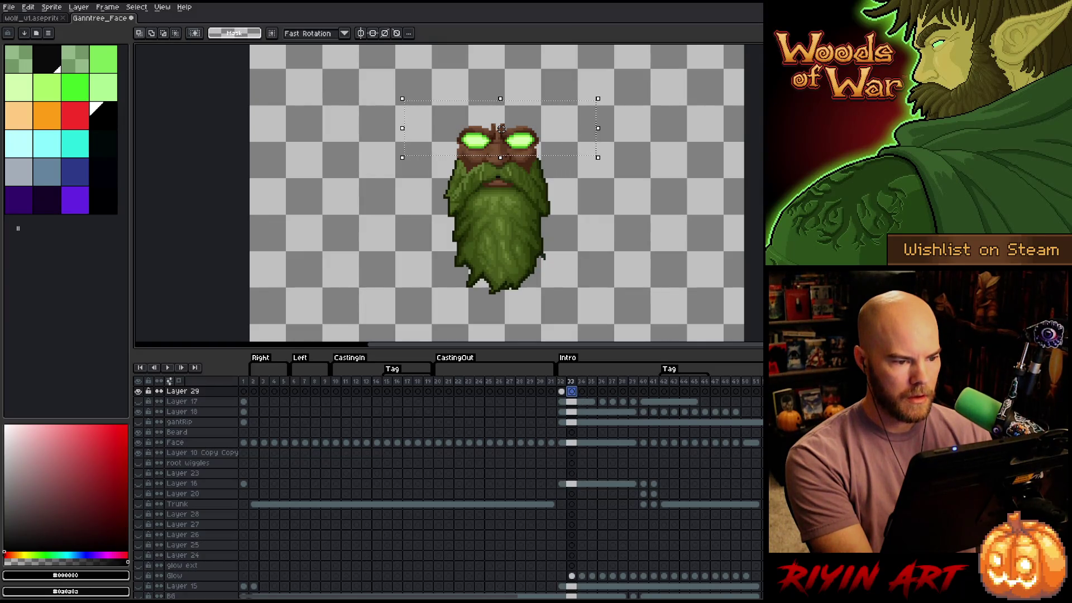
{"action": "mouse_move", "coordinate": [561, 380]}
{"action": "left_mouse_down"}
{"action": "mouse_move", "coordinate": [757, 403]}
{"action": "mouse_move", "coordinate": [735, 391]}
{"action": "mouse_move", "coordinate": [747, 394]}
{"action": "mouse_move", "coordinate": [561, 391]}
{"action": "left_mouse_up"}
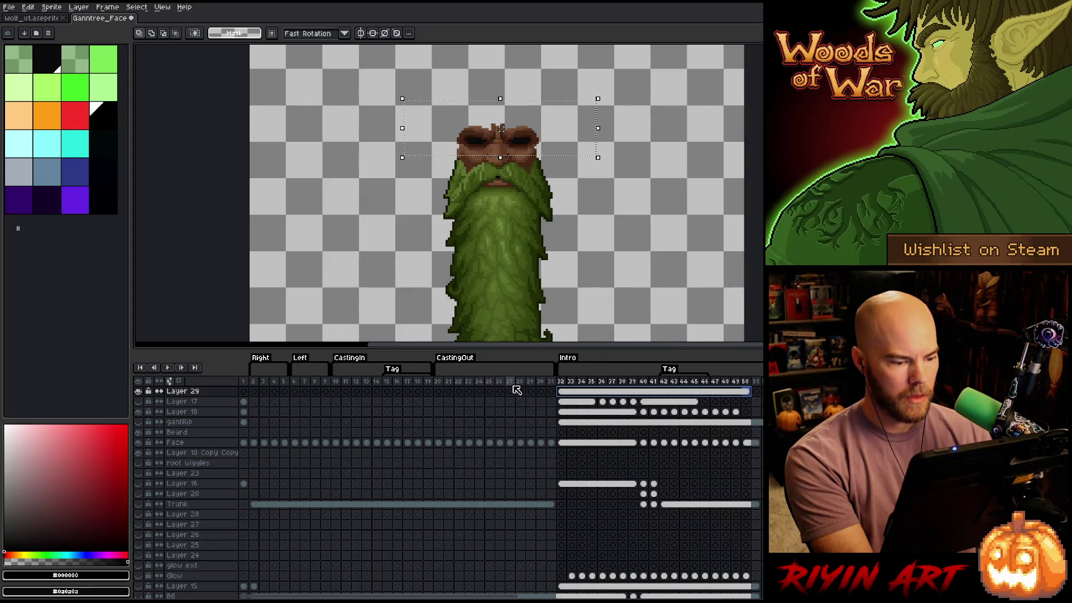
{"action": "mouse_move", "coordinate": [510, 382]}
{"action": "left_mouse_down"}
{"action": "mouse_move", "coordinate": [558, 382]}
{"action": "mouse_move", "coordinate": [498, 388]}
{"action": "mouse_move", "coordinate": [756, 382]}
{"action": "mouse_move", "coordinate": [244, 394]}
{"action": "mouse_move", "coordinate": [636, 397]}
{"action": "mouse_move", "coordinate": [383, 390]}
{"action": "mouse_move", "coordinate": [243, 401]}
{"action": "left_mouse_up"}
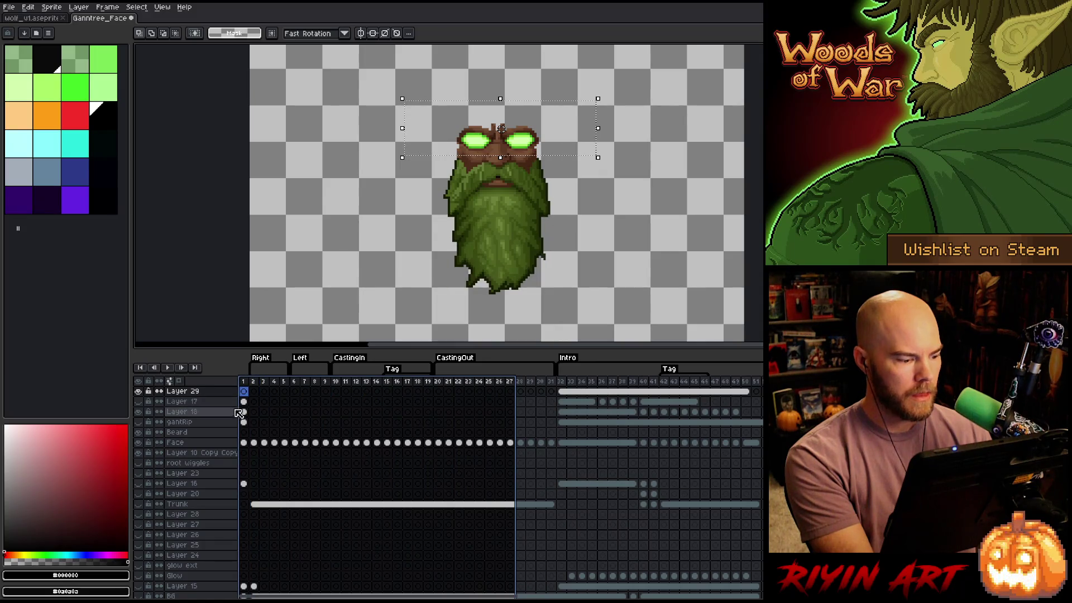
{"action": "left_click", "coordinate": [561, 391]}
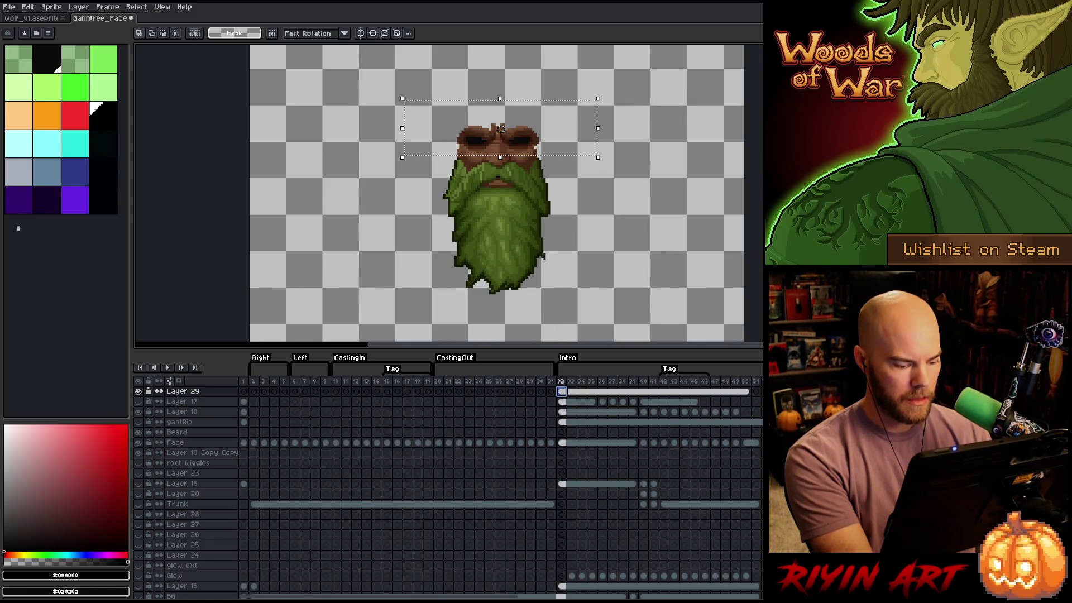
{"action": "key", "text": "ctrl+d"}
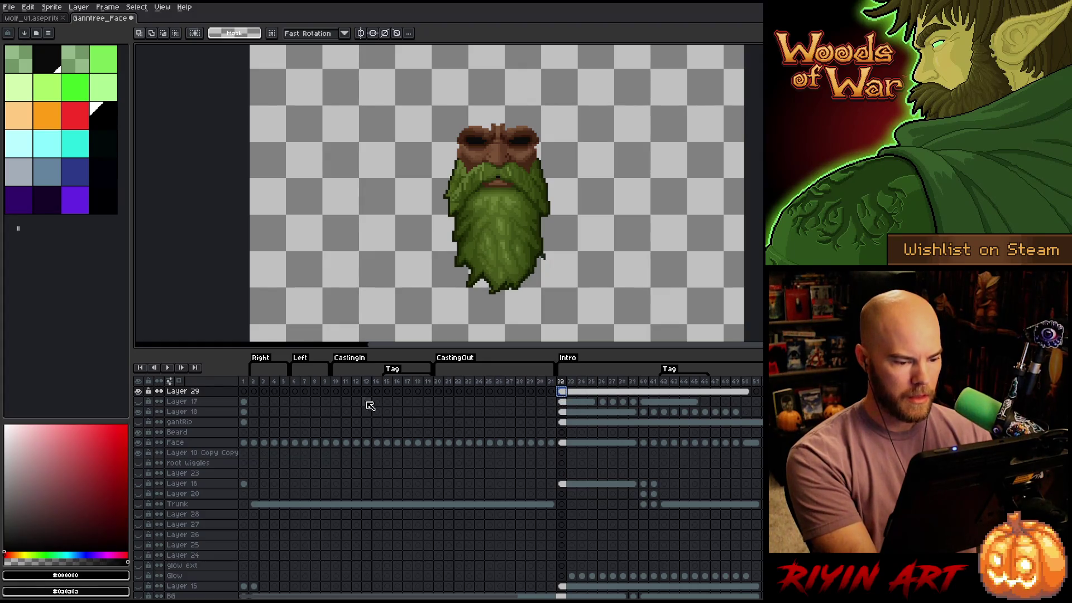
Erase the glowing eyes from frame 1 of Layer 29 and play the animation to review
{"action": "left_click", "coordinate": [245, 392]}
{"action": "key", "text": "Delete"}
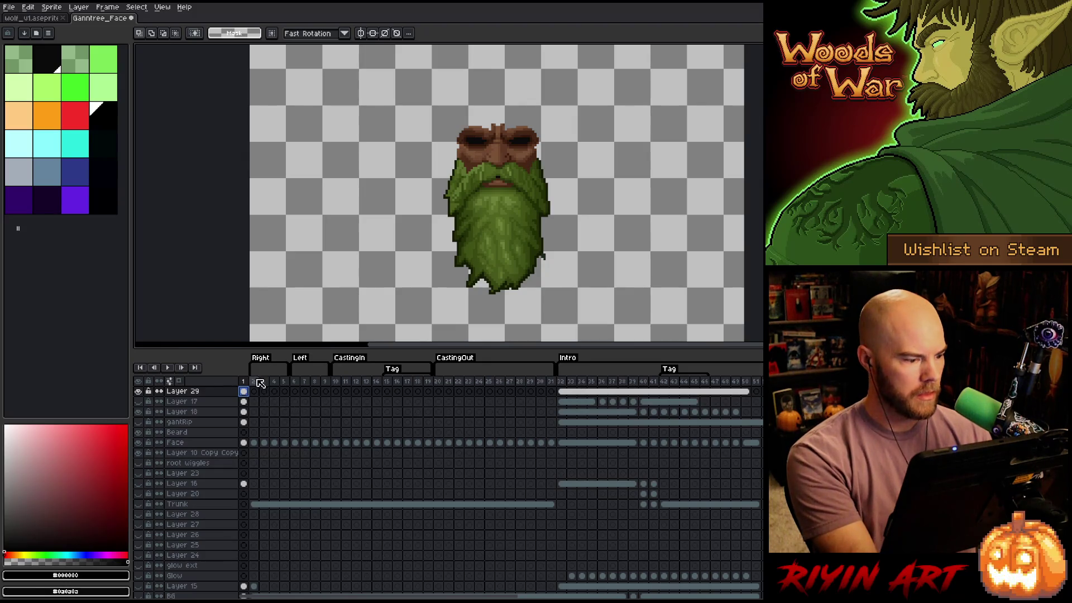
{"action": "left_click", "coordinate": [252, 382]}
{"action": "key", "text": "Return"}
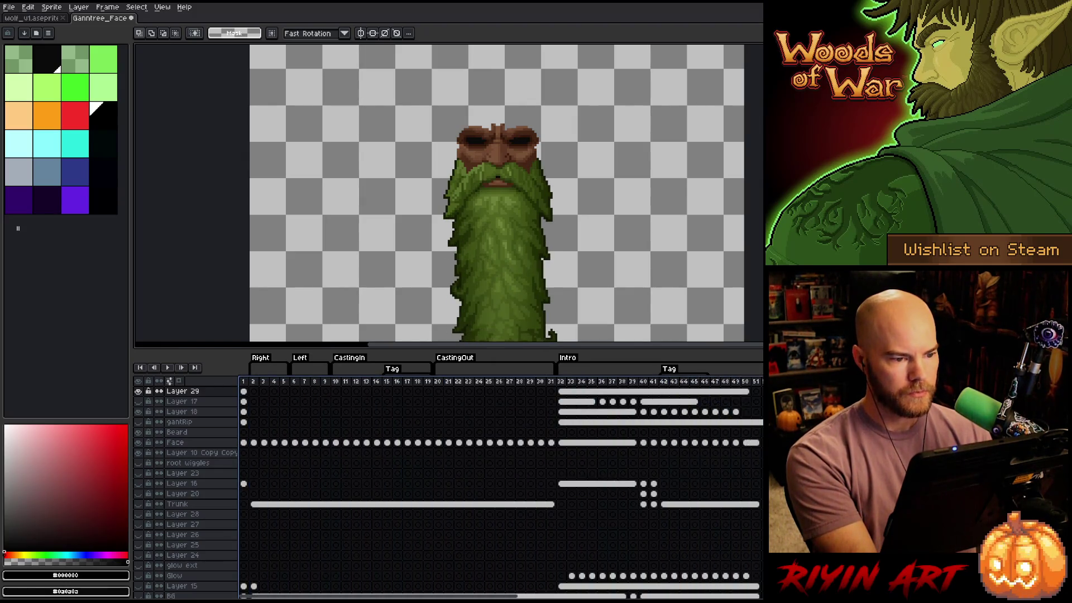
{"action": "left_click_drag", "start_coordinate": [245, 396], "coordinate": [441, 394]}
{"action": "key", "text": "Return"}
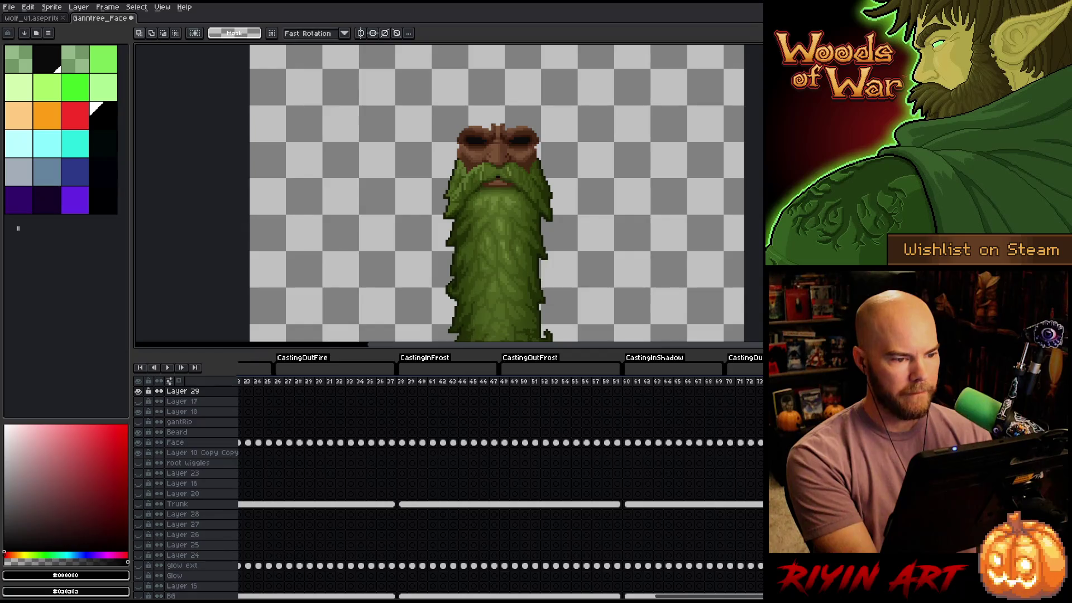
{"action": "key", "text": "Return"}
{"action": "scroll", "coordinate": [474, 179], "scroll_direction": "down", "scroll_amount": 4}
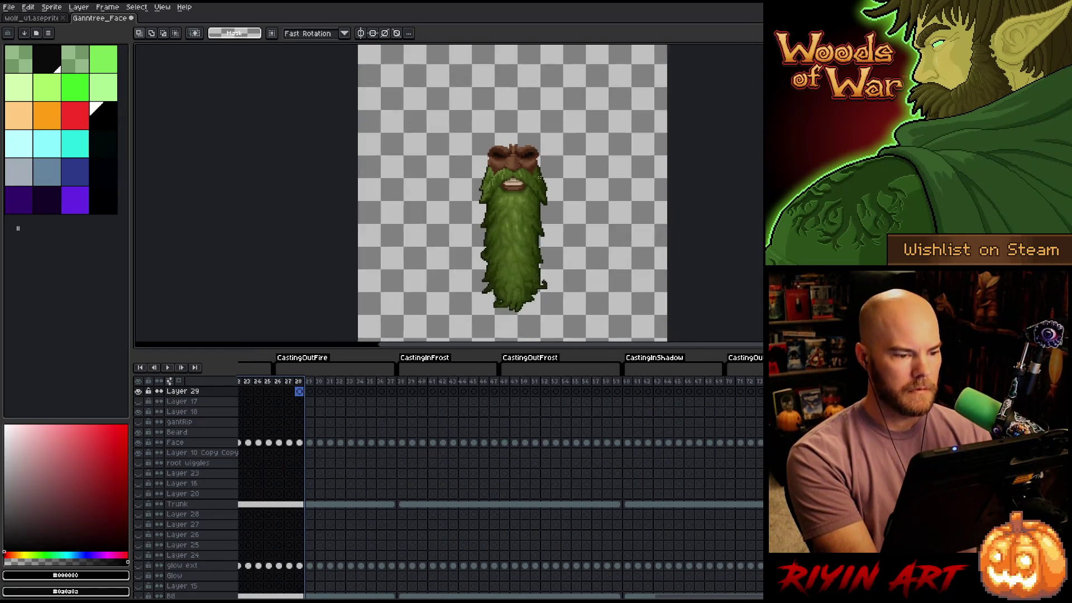
{"action": "left_click_drag", "start_coordinate": [475, 179], "coordinate": [415, 186]}
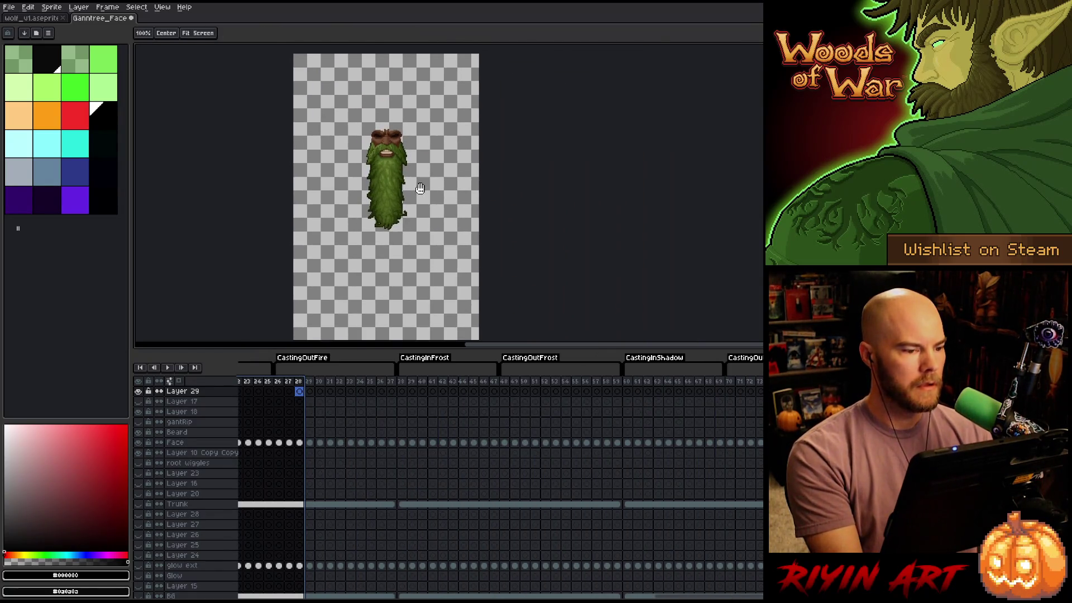
Export the face frames as a 19-column sprite sheet to tree_wide_lvl2_layer1.png
{"action": "left_click", "coordinate": [9, 6]}
{"action": "mouse_move", "coordinate": [39, 91]}
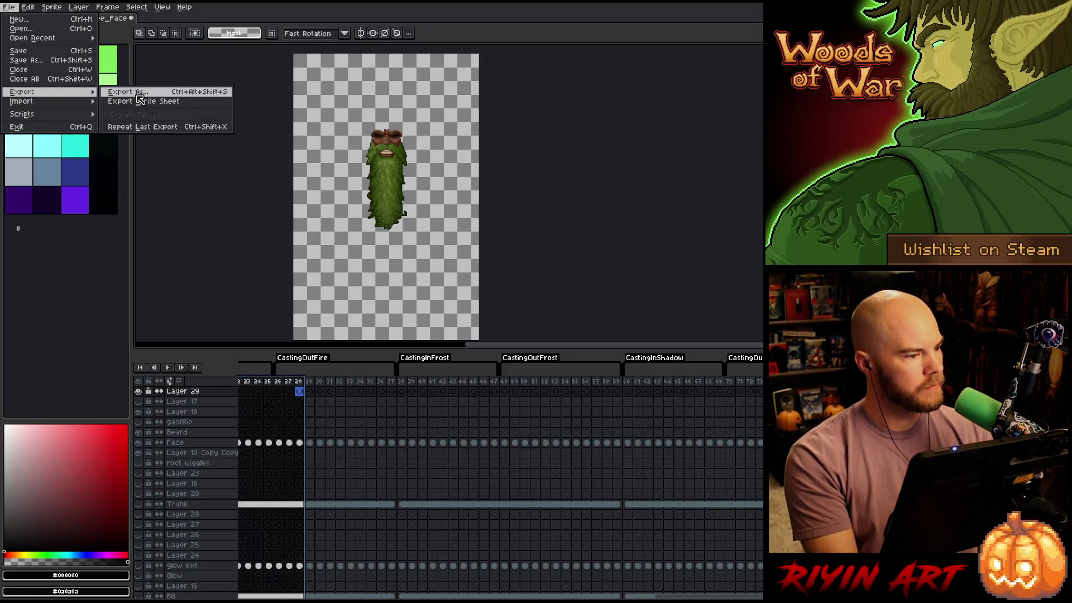
{"action": "left_click", "coordinate": [135, 91]}
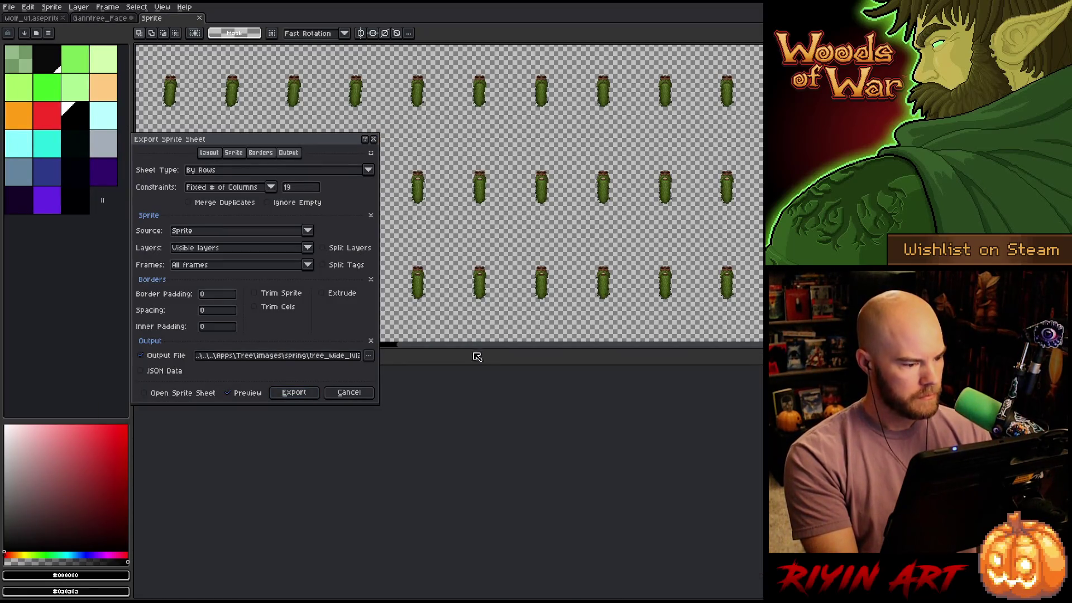
{"action": "left_click", "coordinate": [342, 358]}
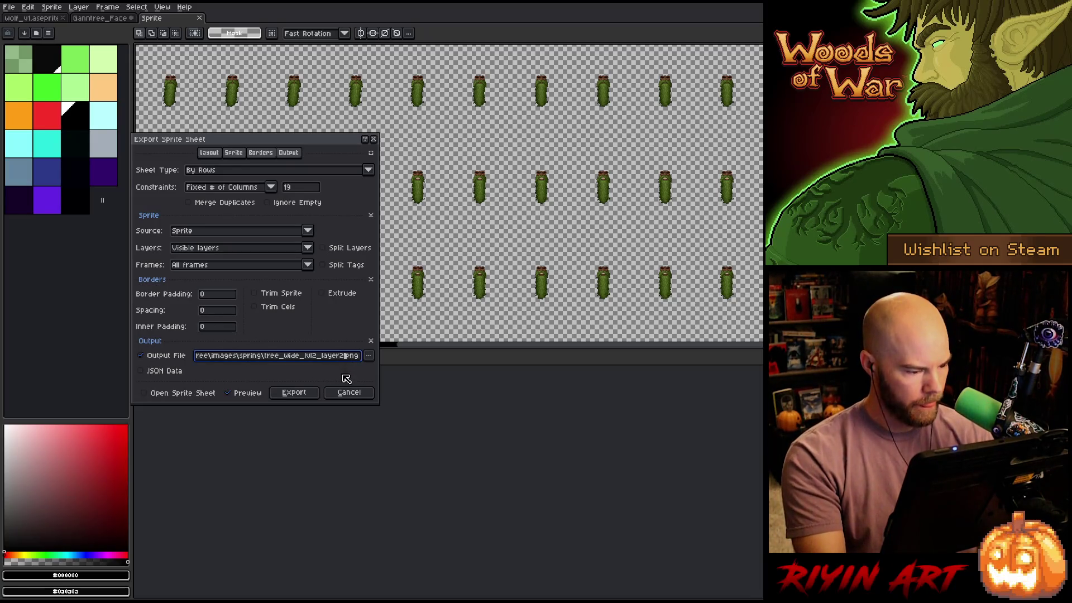
{"action": "left_click", "coordinate": [295, 393]}
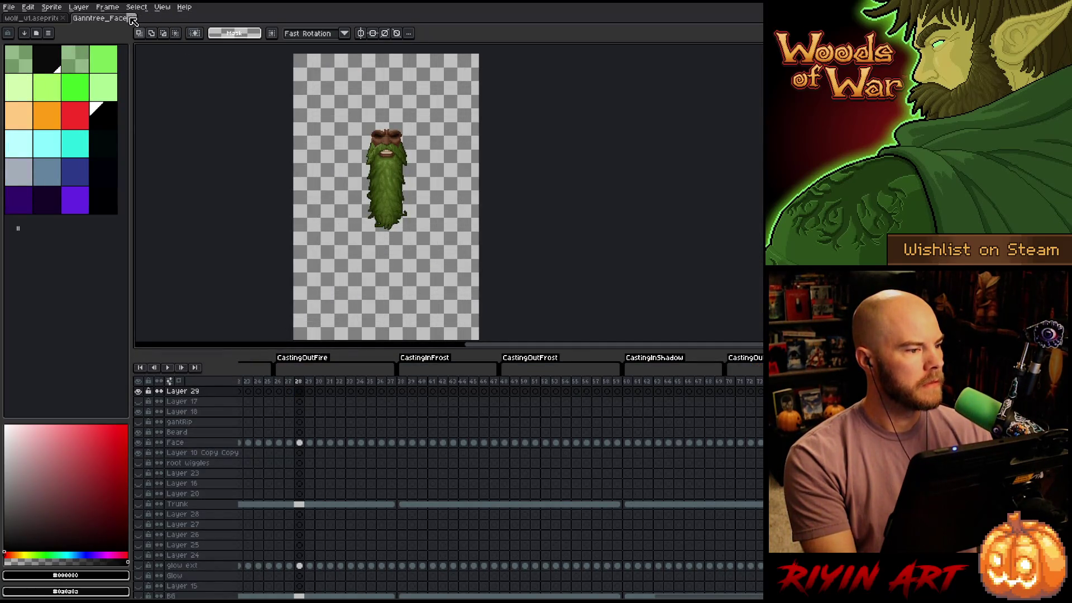
Open tree_wide_lvl2_layer1.png from the spring folder
{"action": "left_click", "coordinate": [9, 7]}
{"action": "left_click", "coordinate": [28, 34]}
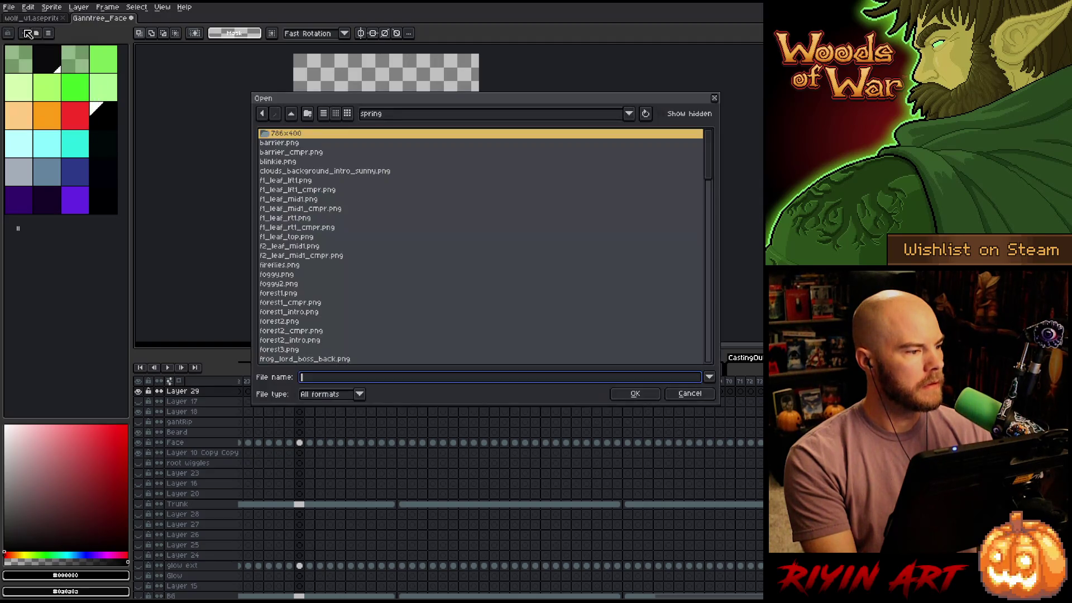
{"action": "scroll", "coordinate": [362, 218], "scroll_direction": "down", "scroll_amount": 6}
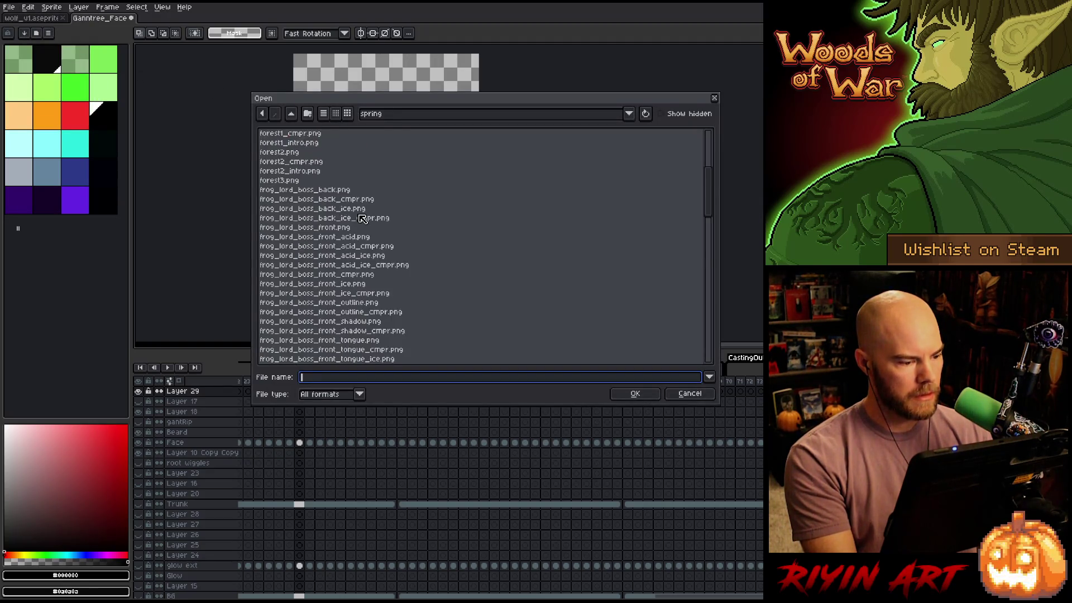
{"action": "scroll", "coordinate": [362, 218], "scroll_direction": "down", "scroll_amount": 15}
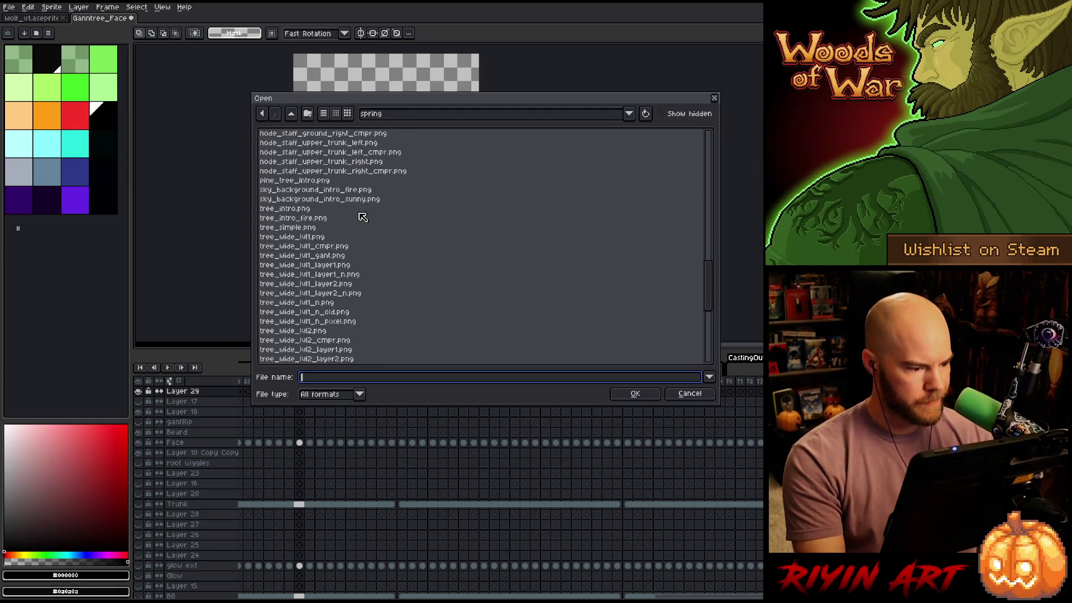
{"action": "scroll", "coordinate": [350, 267], "scroll_direction": "down", "scroll_amount": 3}
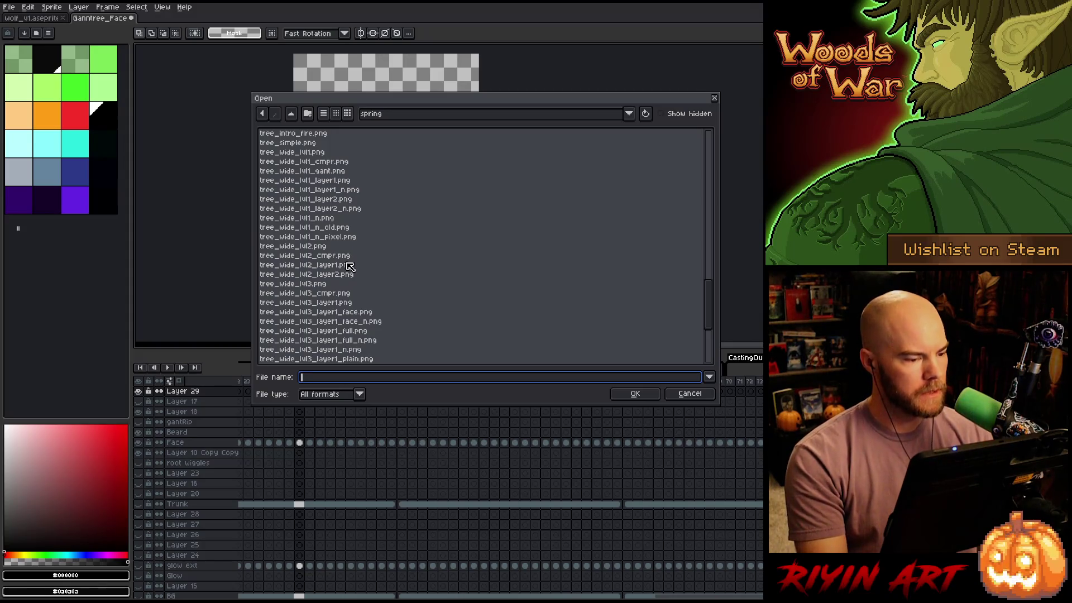
{"action": "left_click", "coordinate": [350, 264]}
{"action": "double_click", "coordinate": [350, 265]}
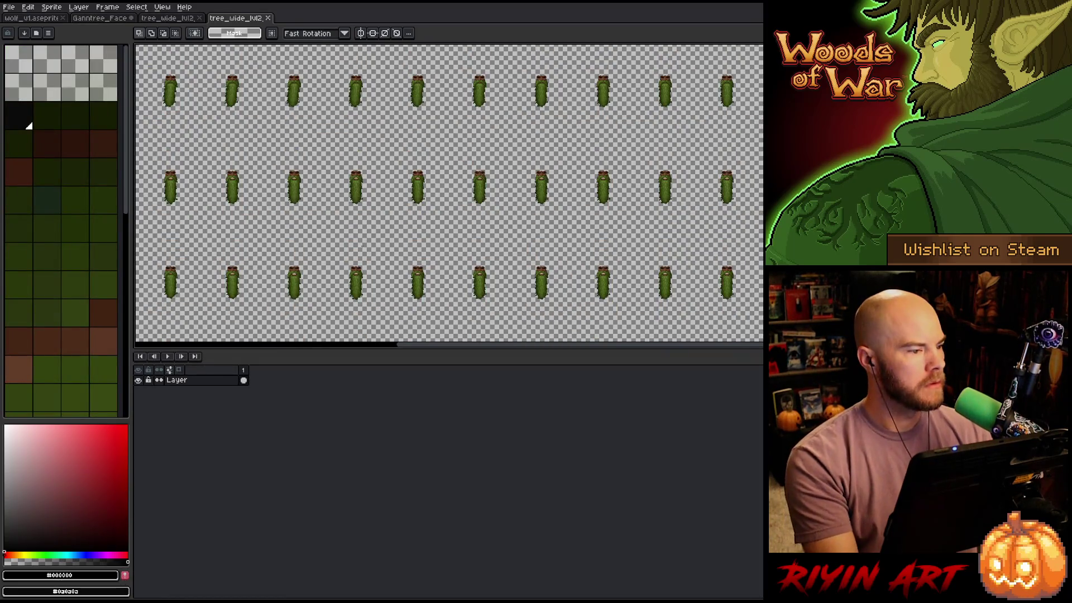
Duplicate the sprite sheet's layer twice
{"action": "right_click", "coordinate": [190, 381]}
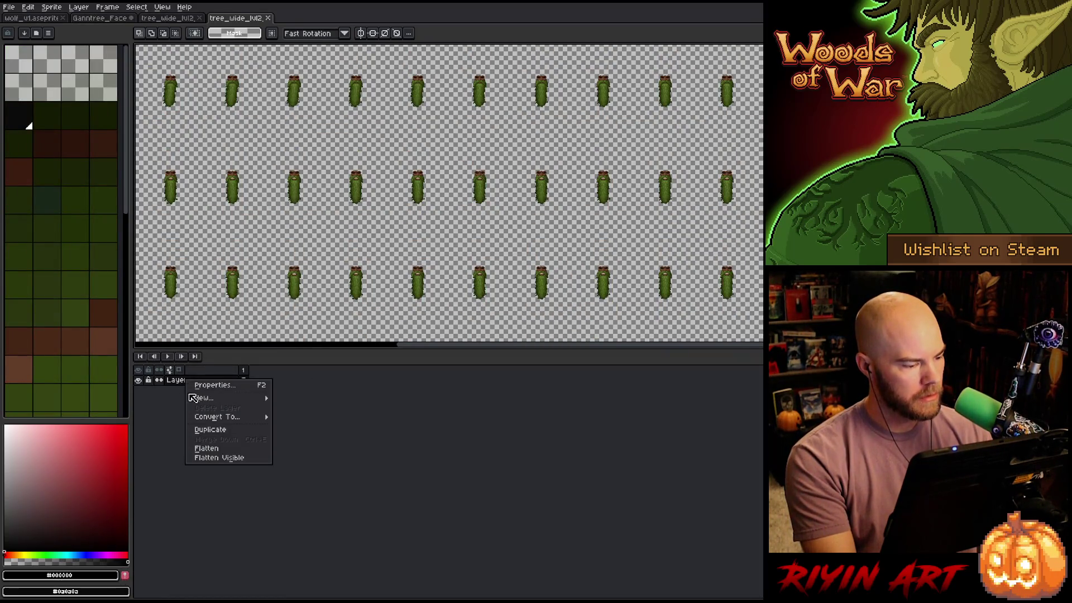
{"action": "left_click", "coordinate": [196, 429]}
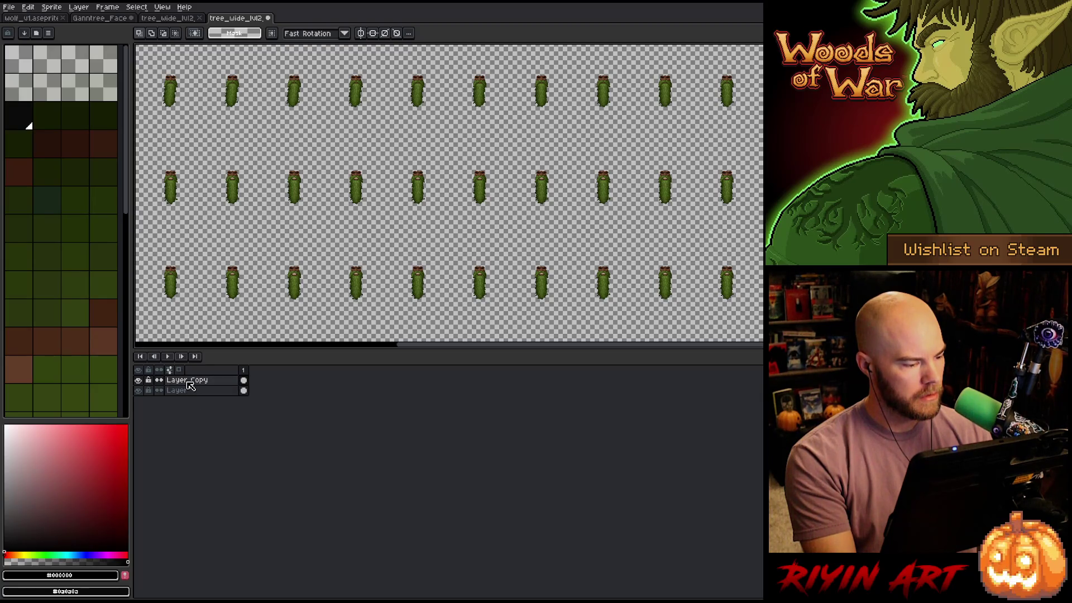
{"action": "right_click", "coordinate": [187, 382]}
{"action": "left_click", "coordinate": [197, 429]}
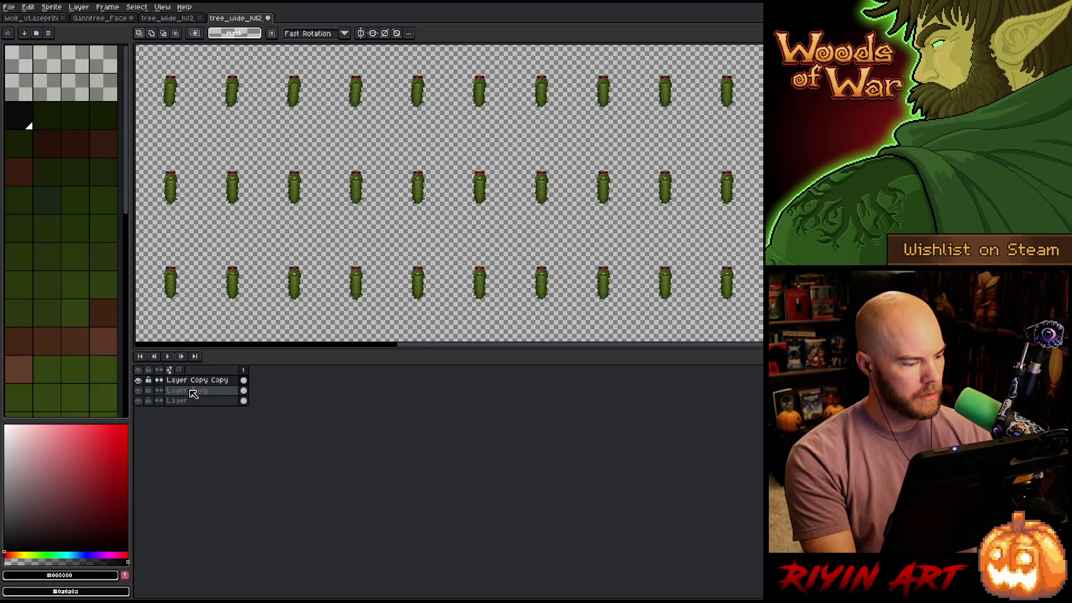
Rename the two layer copies 'green' and 'wood' in Layer Properties
{"action": "double_click", "coordinate": [194, 393]}
{"action": "type", "text": "green"}
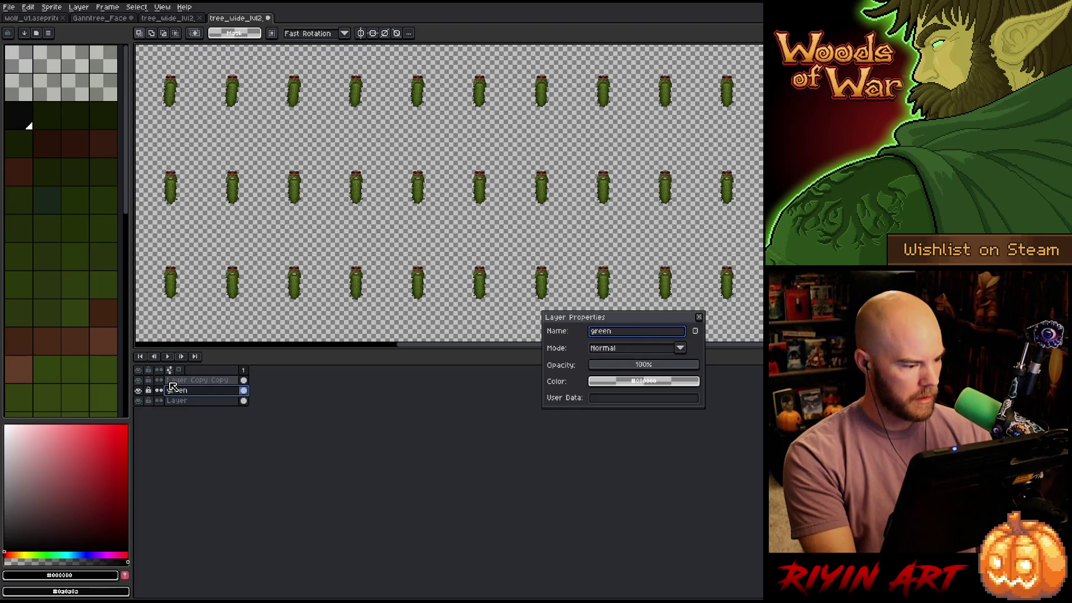
{"action": "left_click", "coordinate": [178, 382]}
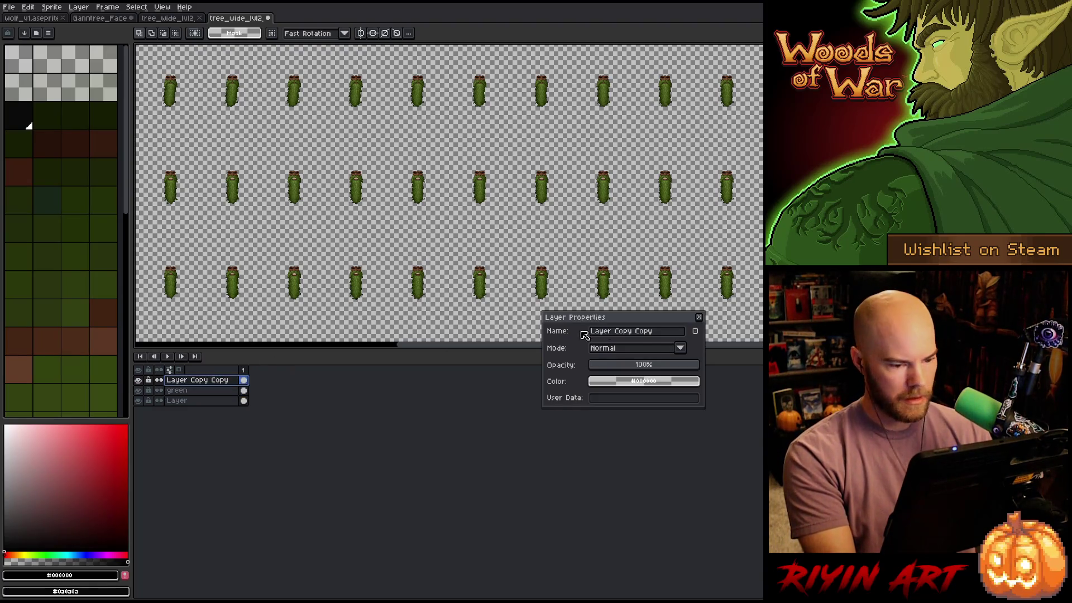
{"action": "double_click", "coordinate": [613, 333]}
{"action": "key", "text": "ctrl+a"}
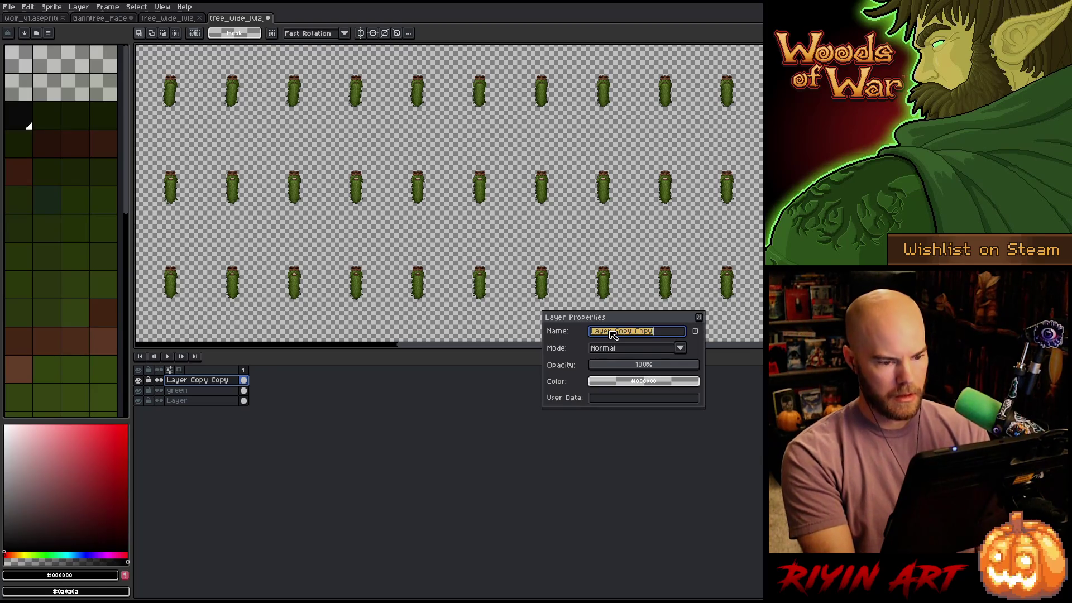
{"action": "type", "text": "wood"}
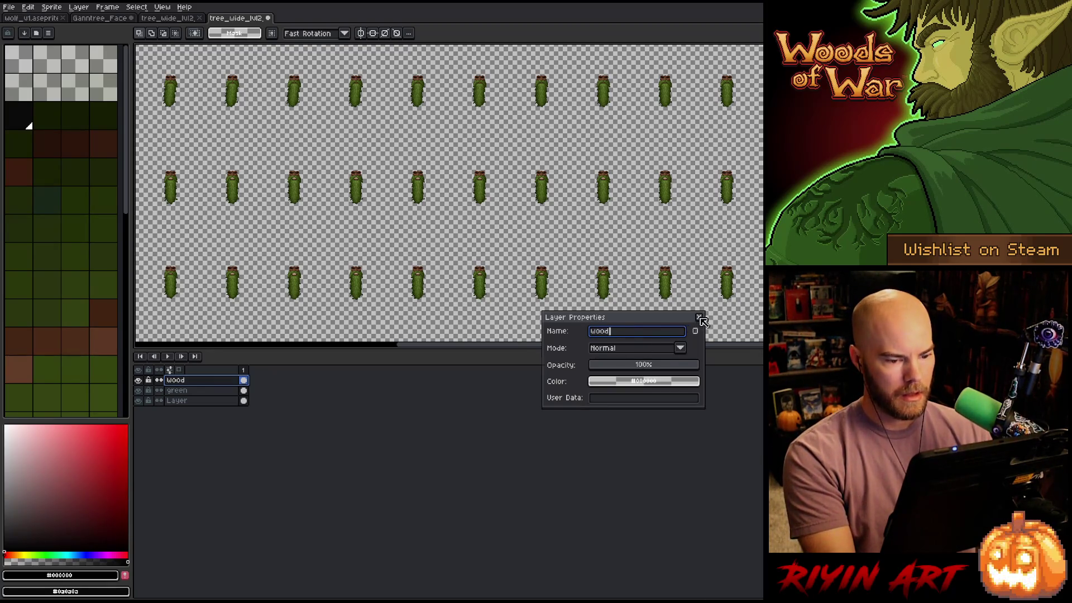
{"action": "left_click", "coordinate": [699, 317]}
{"action": "left_click", "coordinate": [11, 8]}
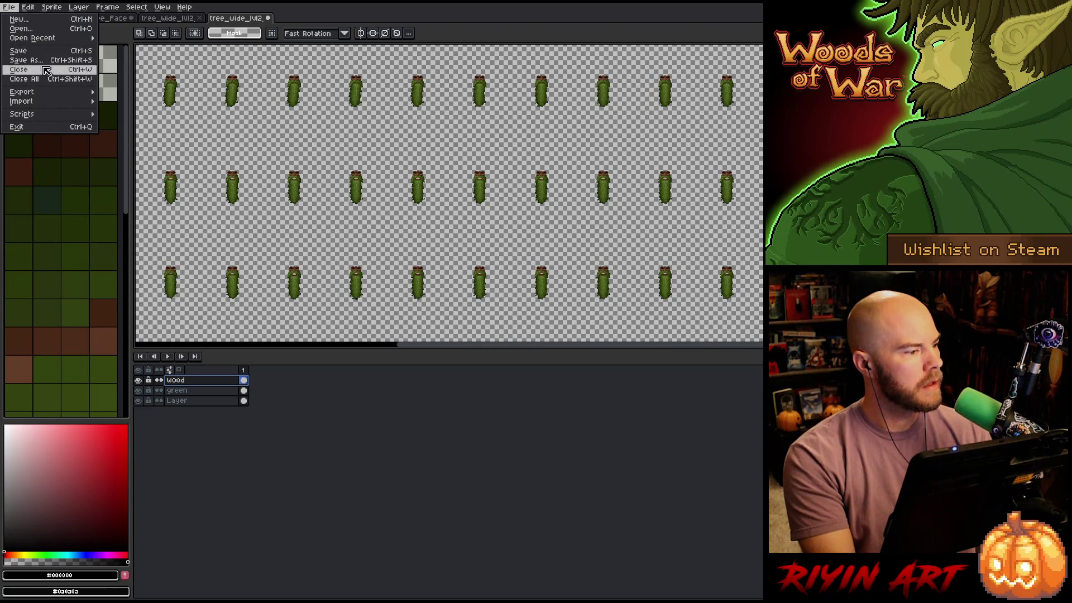
Save the sheet as tree_wide_lvl2_layer2.aseprite in the TreeRevenge folder
{"action": "left_click", "coordinate": [46, 67]}
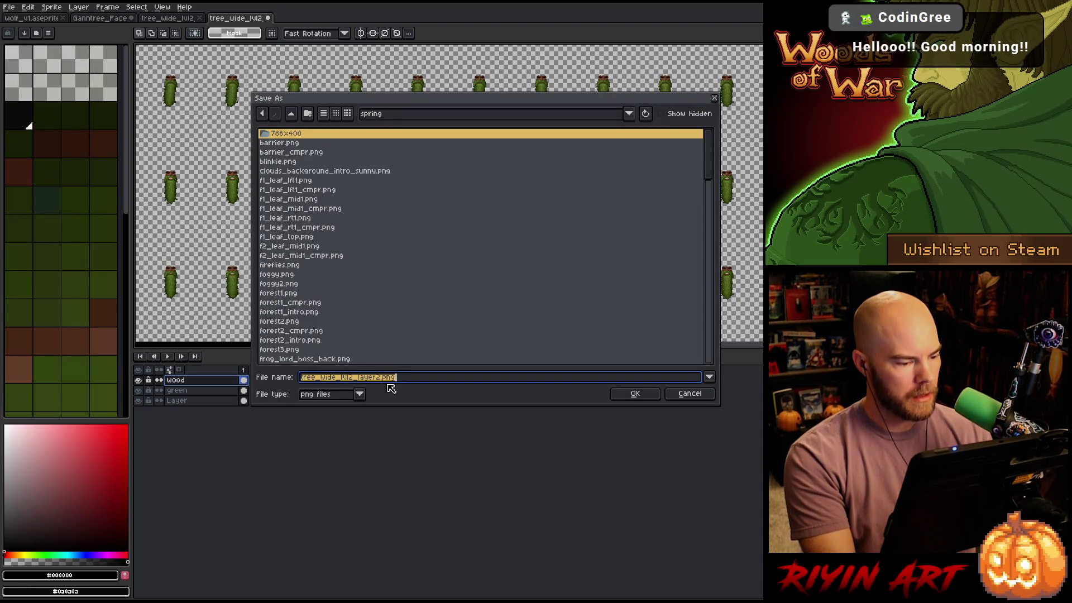
{"action": "left_click", "coordinate": [360, 394]}
{"action": "left_click", "coordinate": [334, 424]}
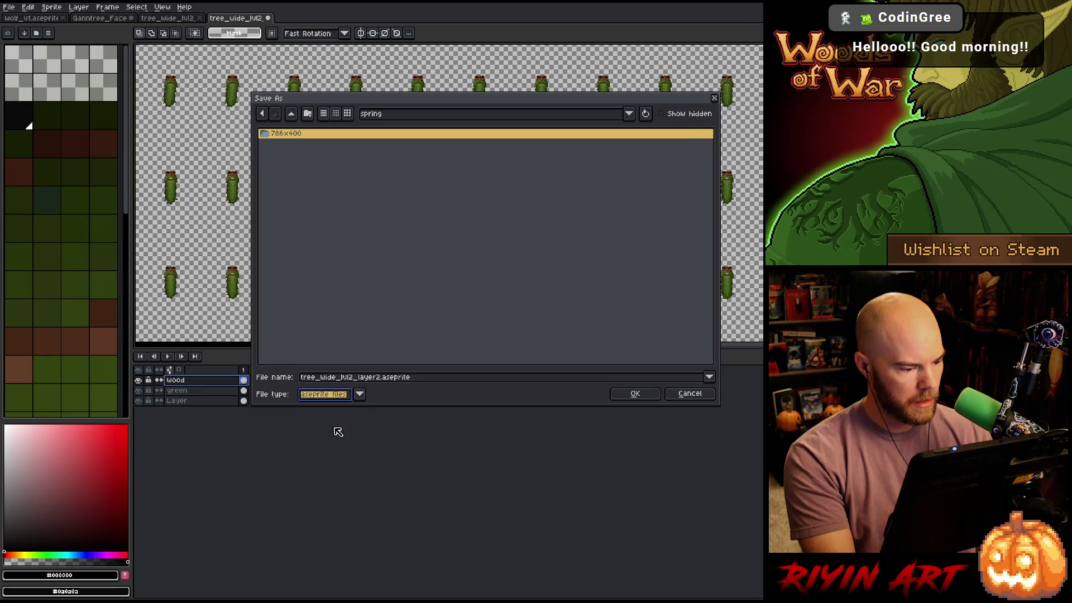
{"action": "left_click", "coordinate": [398, 119]}
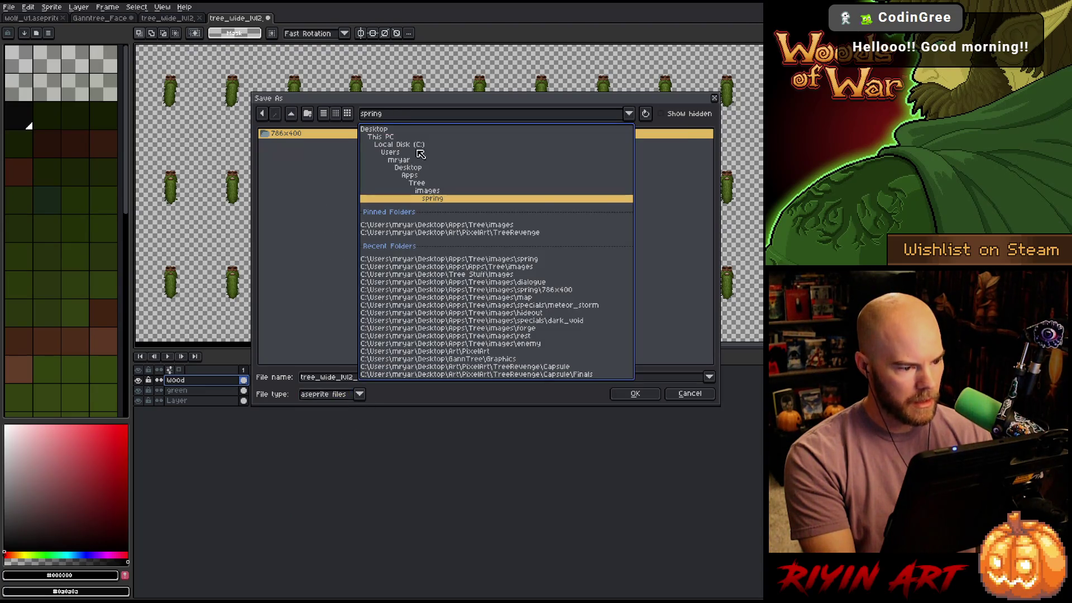
{"action": "left_click", "coordinate": [487, 234]}
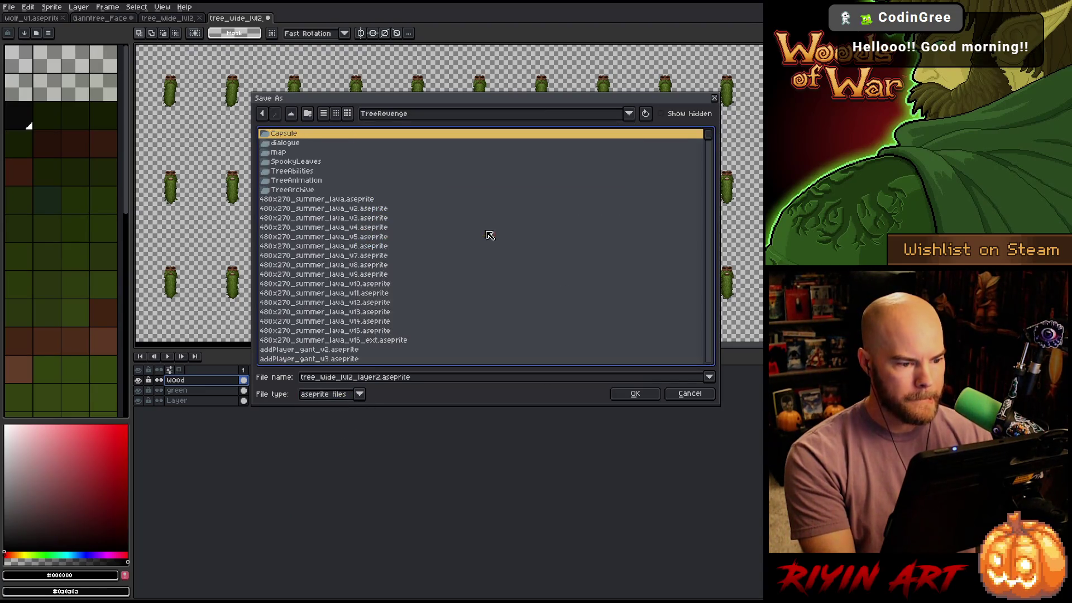
{"action": "left_click", "coordinate": [635, 393]}
Save the trunk-only tree_wide_lvl2 sheet as an .aseprite file in TreeRevenge
{"action": "left_click", "coordinate": [169, 18]}
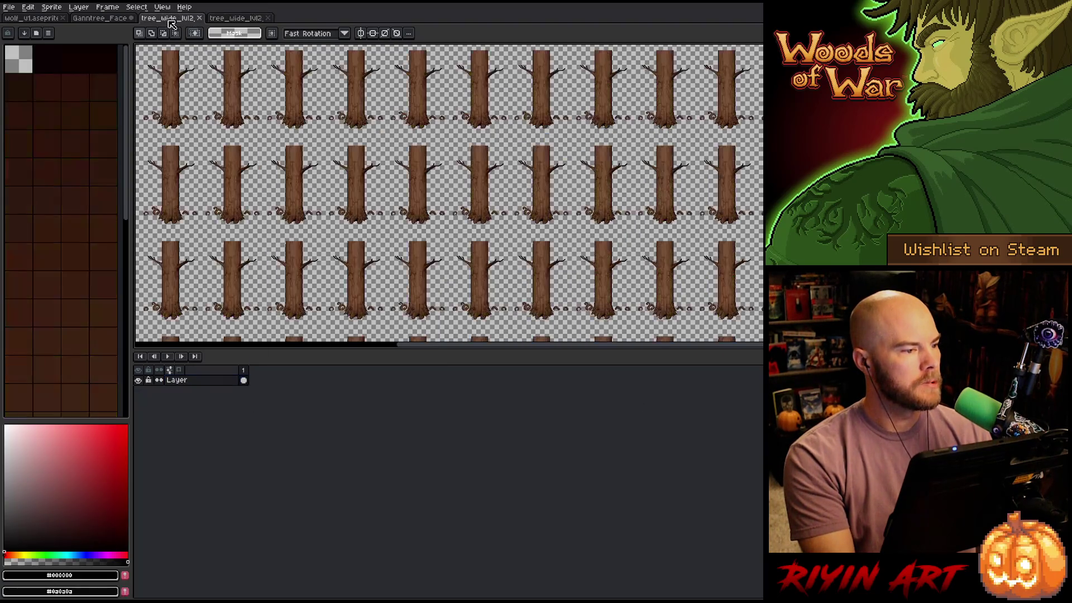
{"action": "left_click", "coordinate": [9, 7]}
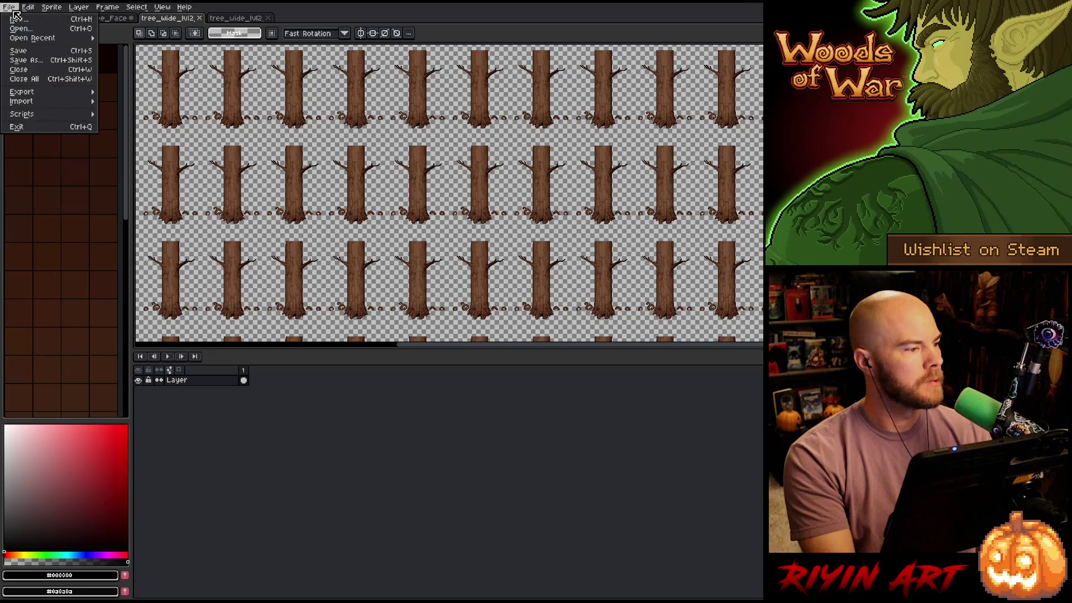
{"action": "left_click", "coordinate": [43, 65]}
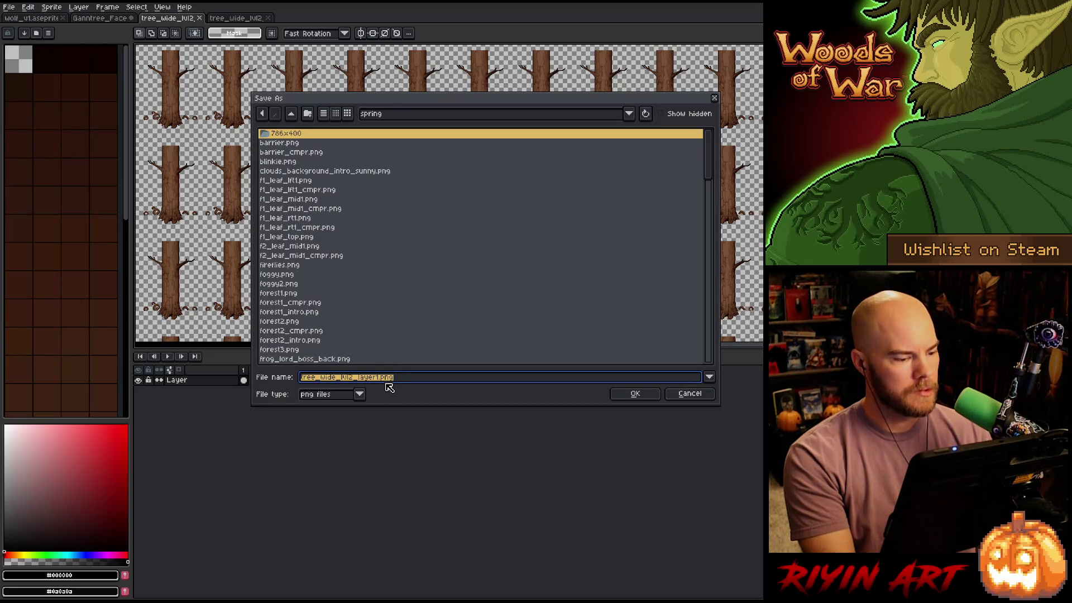
{"action": "left_click", "coordinate": [359, 395]}
{"action": "left_click", "coordinate": [340, 425]}
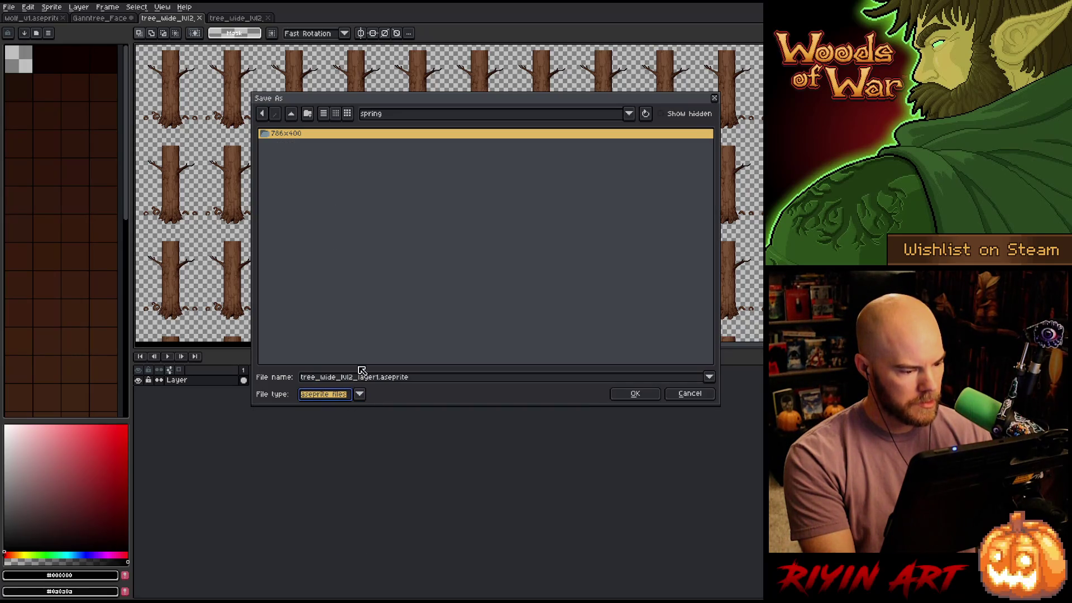
{"action": "left_click", "coordinate": [426, 116]}
{"action": "left_click", "coordinate": [504, 233]}
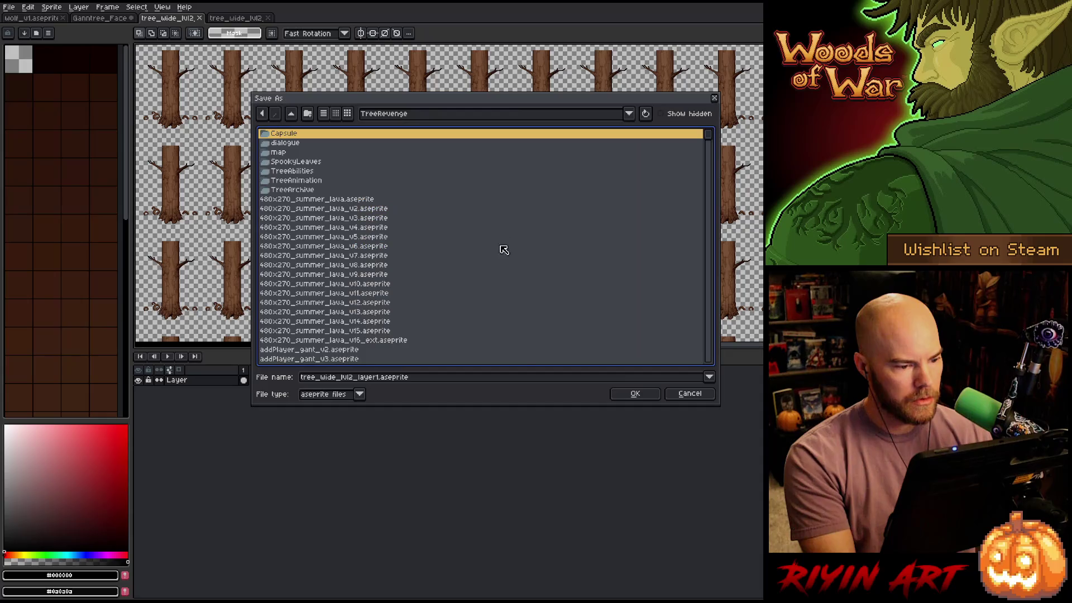
{"action": "left_click", "coordinate": [634, 394]}
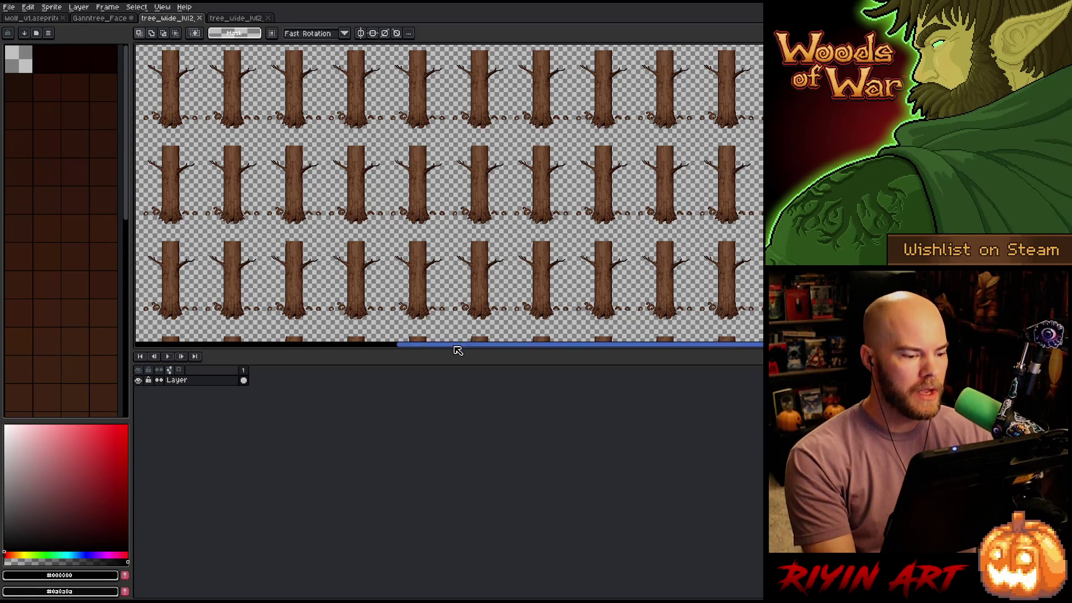
Enlarge the canvas area and switch to the tree sheet with wood and green layers
{"action": "left_click_drag", "start_coordinate": [458, 353], "coordinate": [450, 479]}
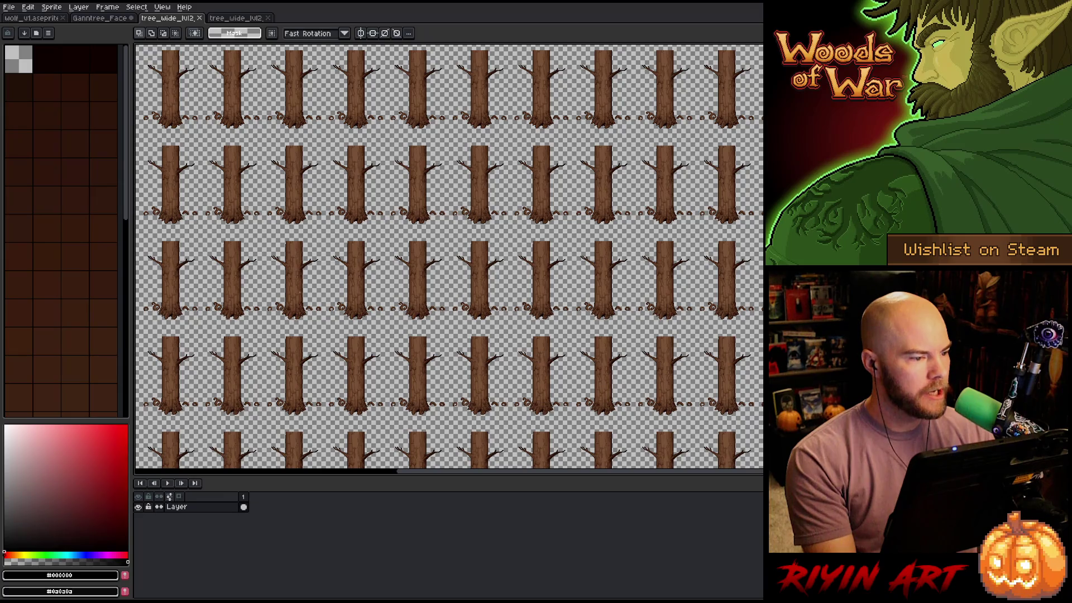
{"action": "left_click", "coordinate": [237, 18]}
{"action": "scroll", "coordinate": [447, 257], "scroll_direction": "down", "scroll_amount": 1}
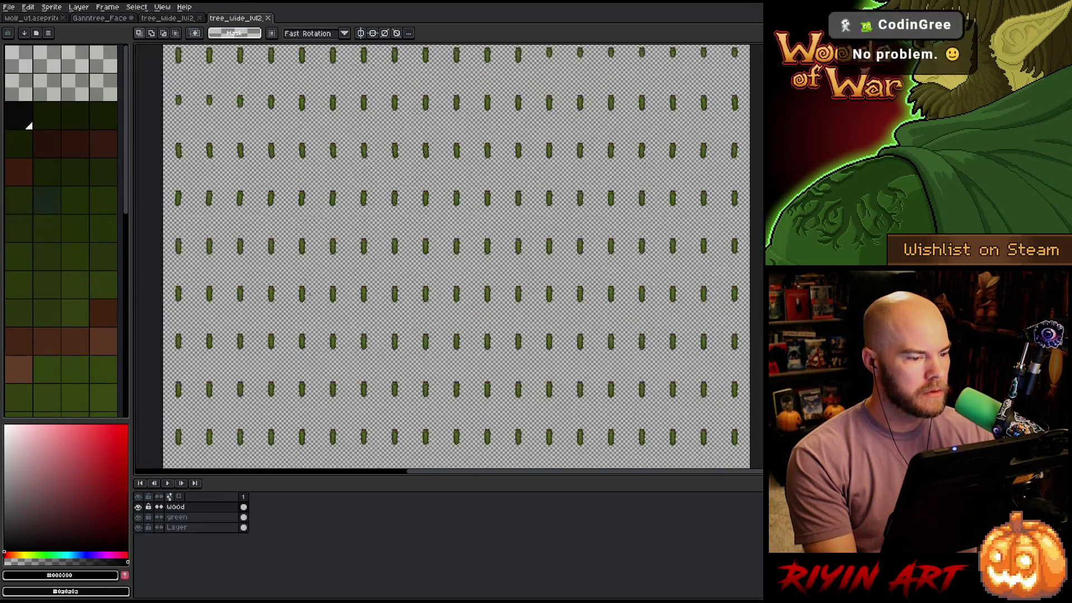
{"action": "scroll", "coordinate": [447, 257], "scroll_direction": "up", "scroll_amount": 1}
{"action": "left_click_drag", "start_coordinate": [420, 426], "coordinate": [535, 468]}
{"action": "scroll", "coordinate": [380, 194], "scroll_direction": "up", "scroll_amount": 5}
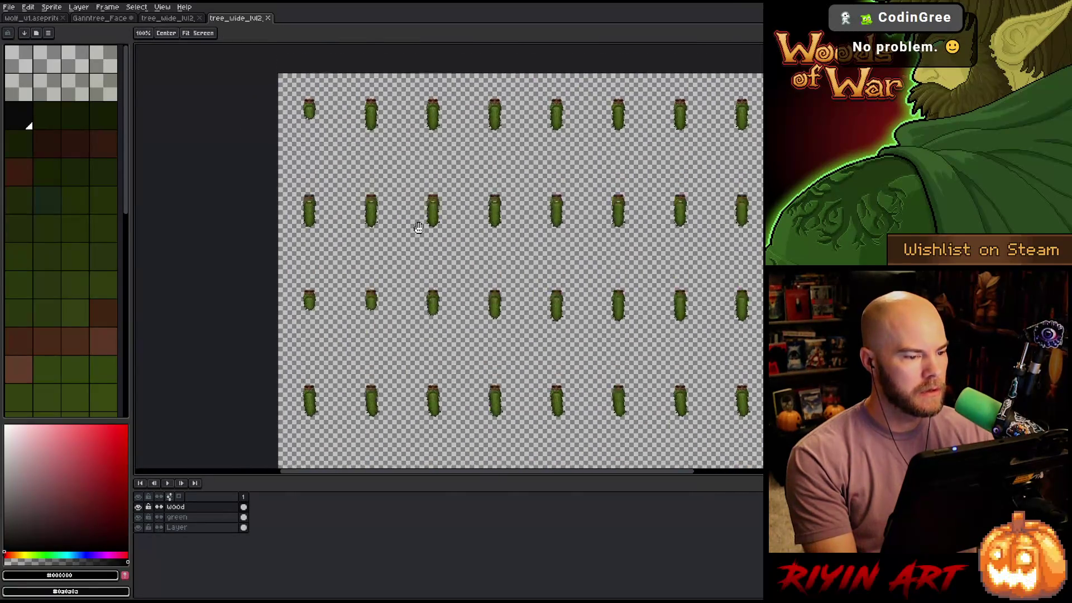
{"action": "scroll", "coordinate": [381, 195], "scroll_direction": "up", "scroll_amount": 1}
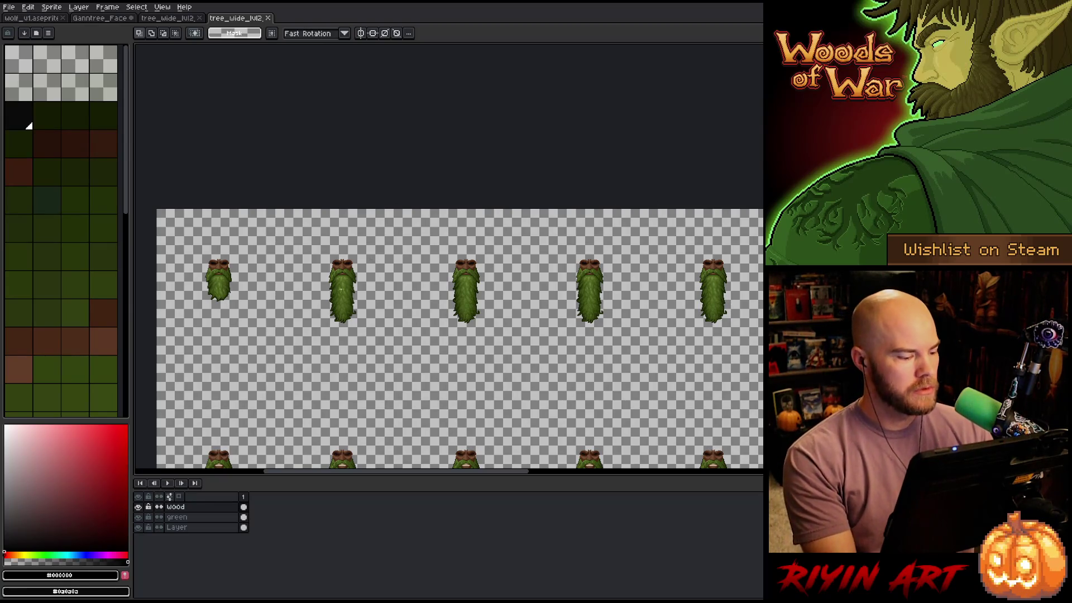
Select the green layer, view the beard sprites, and pick dark green palette index 9
{"action": "left_click", "coordinate": [181, 520]}
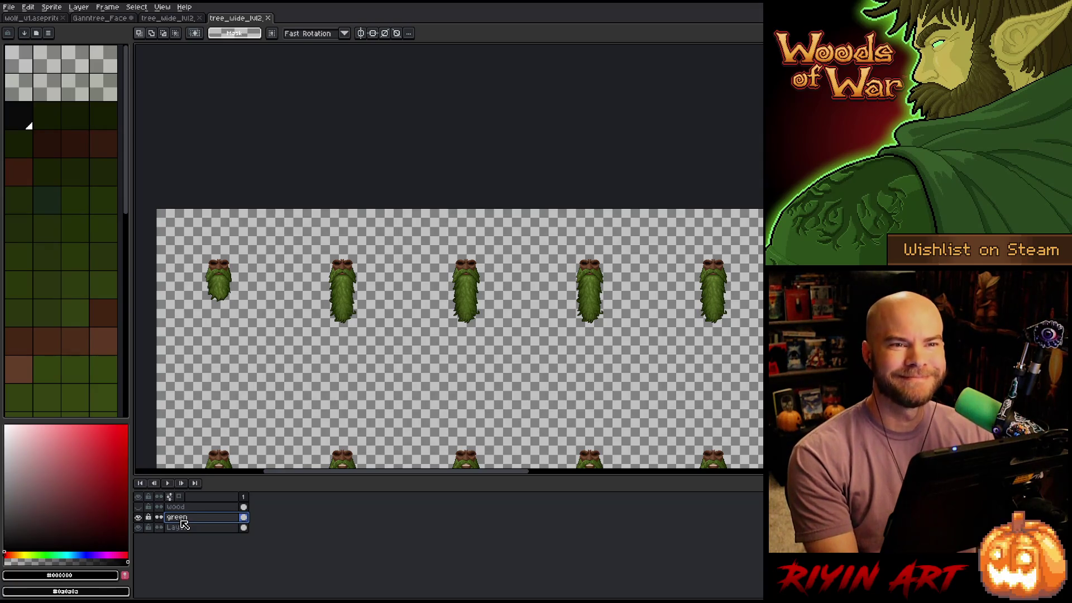
{"action": "key", "text": "space"}
{"action": "mouse_move", "coordinate": [238, 337]}
{"action": "left_mouse_down"}
{"action": "mouse_move", "coordinate": [373, 337]}
{"action": "mouse_move", "coordinate": [409, 310]}
{"action": "mouse_move", "coordinate": [374, 313]}
{"action": "left_mouse_up"}
{"action": "scroll", "coordinate": [490, 246], "scroll_direction": "up", "scroll_amount": 2}
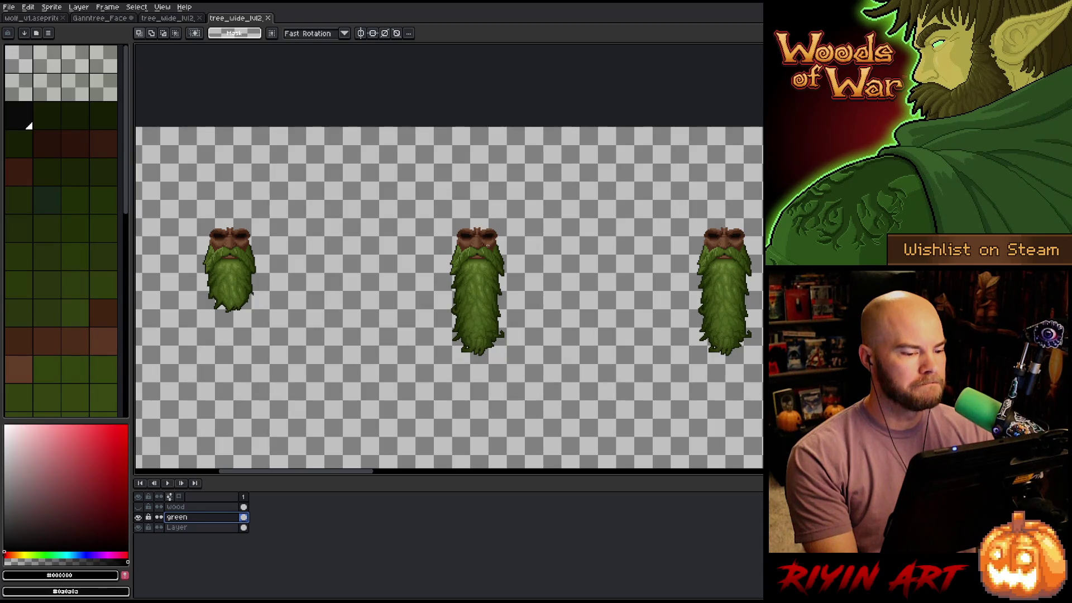
{"action": "scroll", "coordinate": [490, 246], "scroll_direction": "down", "scroll_amount": 1}
{"action": "scroll", "coordinate": [489, 246], "scroll_direction": "up", "scroll_amount": 1}
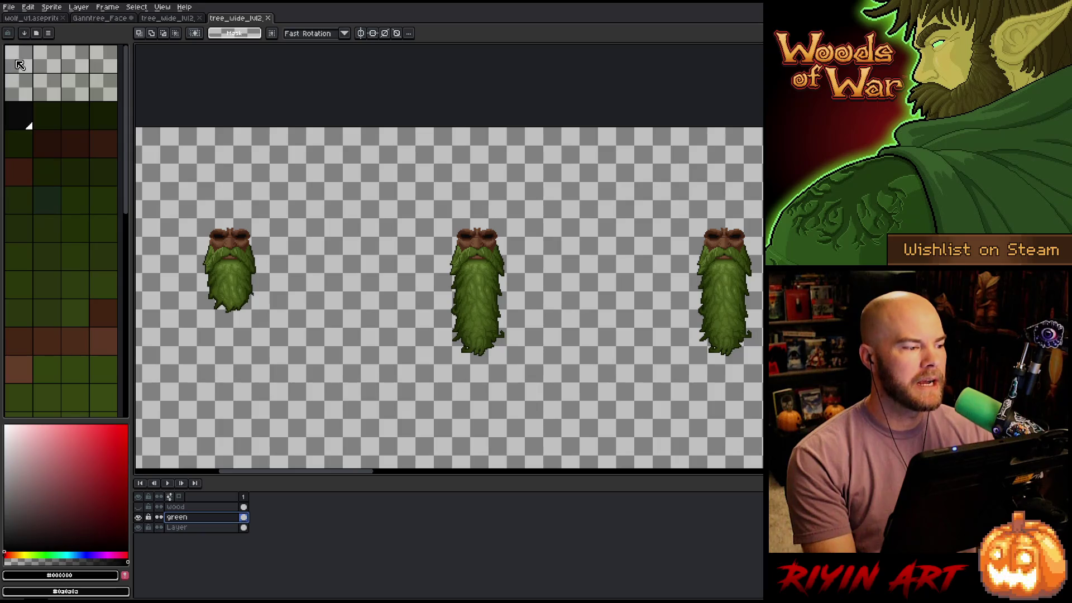
{"action": "left_click", "coordinate": [47, 120]}
Step the foreground colour from palette index 9 to index 8 with the [ key
{"action": "key", "text": "["}
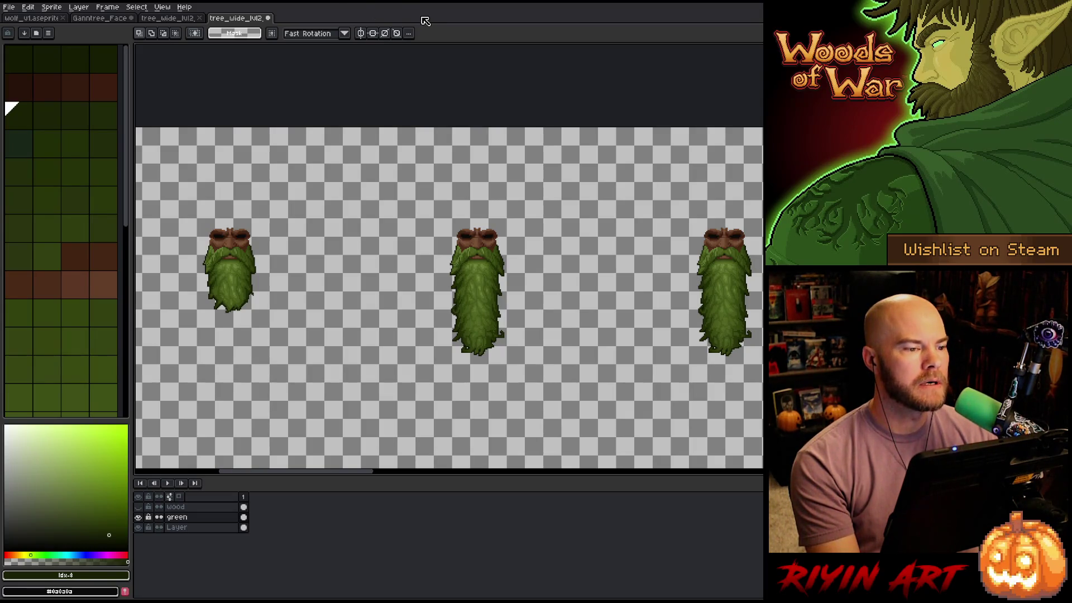
On the green layer's middle beard, replace the dark face brown with #0a0a0a
{"action": "scroll", "coordinate": [290, 272], "scroll_direction": "down", "scroll_amount": 1}
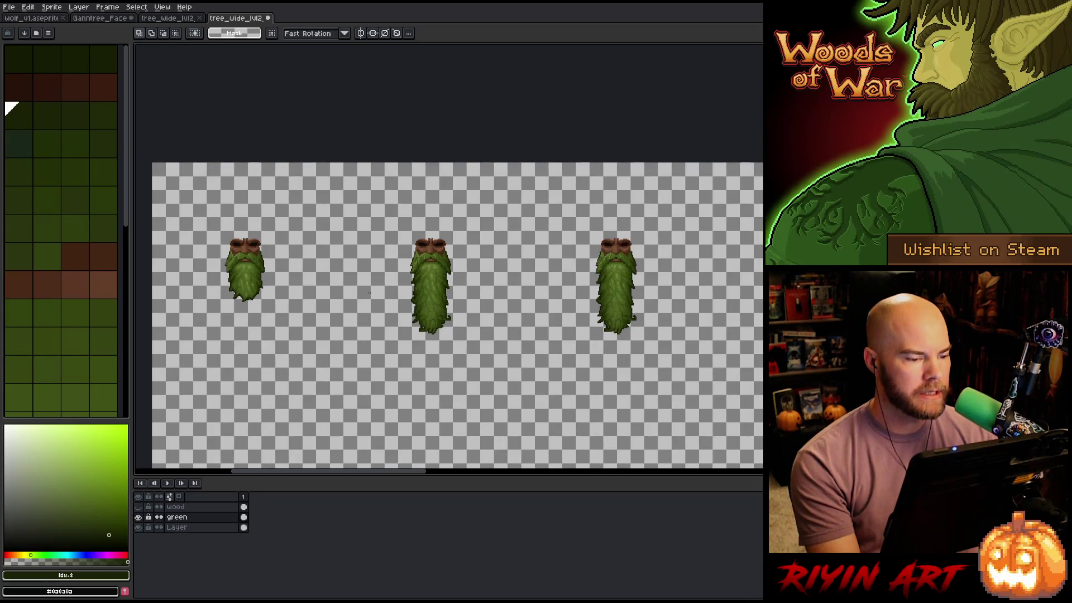
{"action": "scroll", "coordinate": [369, 291], "scroll_direction": "up", "scroll_amount": 1}
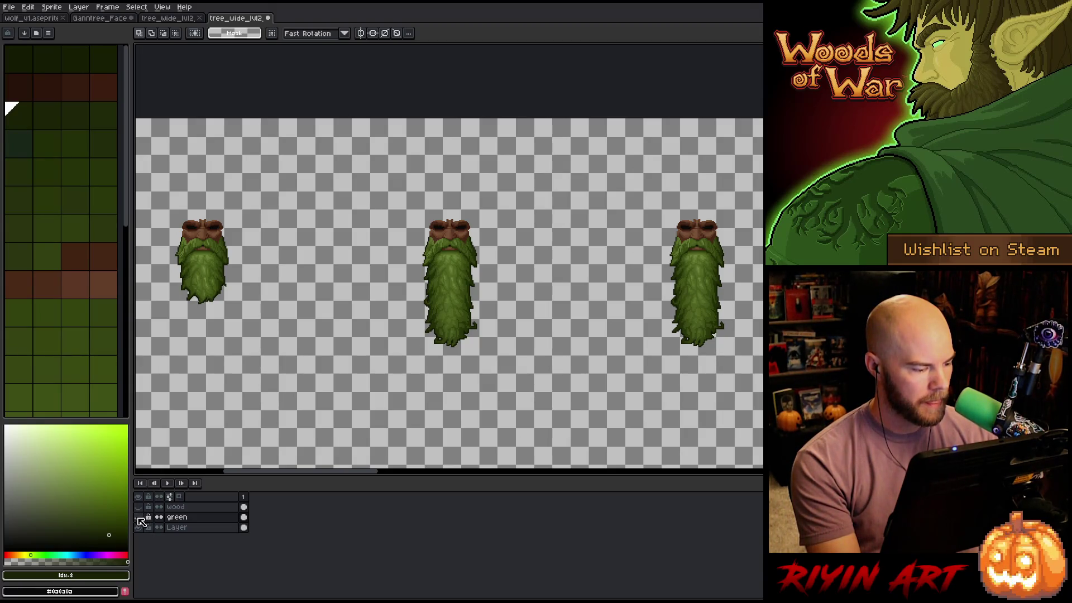
{"action": "left_click", "coordinate": [138, 518]}
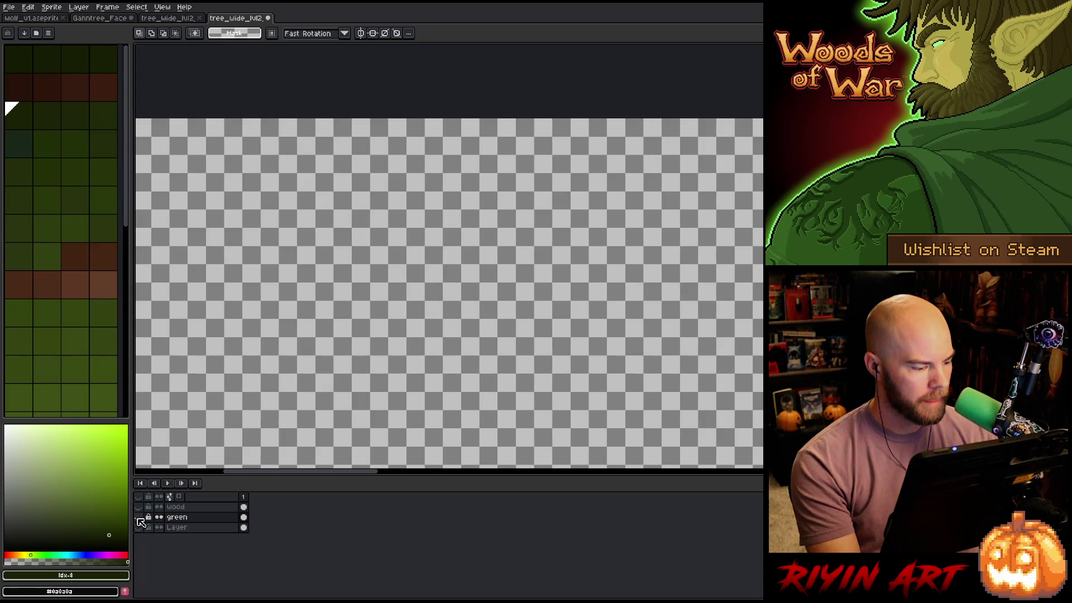
{"action": "left_click", "coordinate": [138, 518]}
{"action": "left_click", "coordinate": [192, 520]}
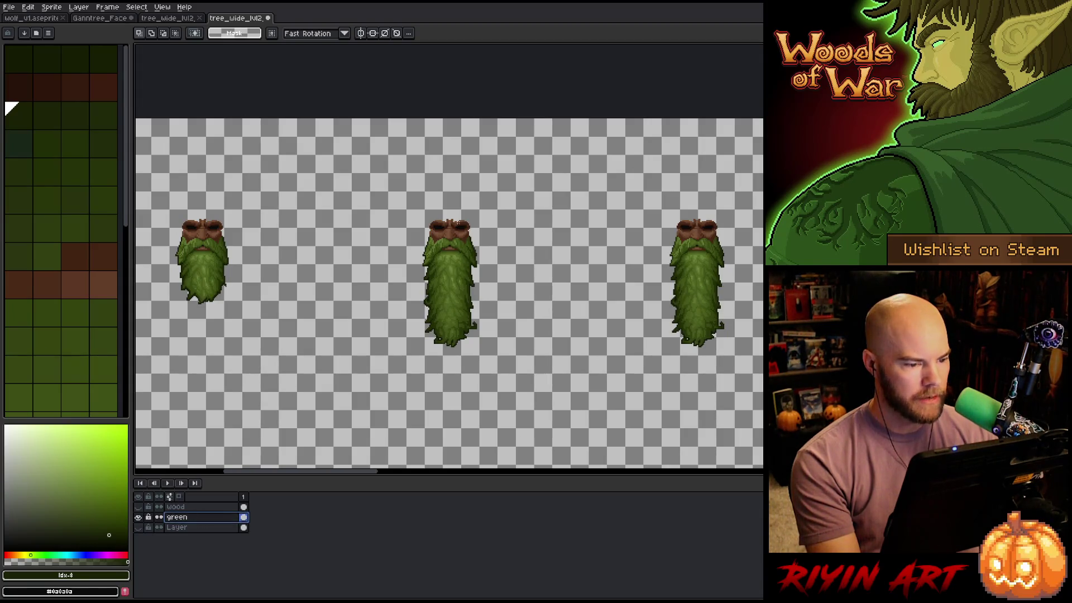
{"action": "scroll", "coordinate": [430, 308], "scroll_direction": "up", "scroll_amount": 4}
{"action": "left_click_drag", "start_coordinate": [431, 309], "coordinate": [475, 173]}
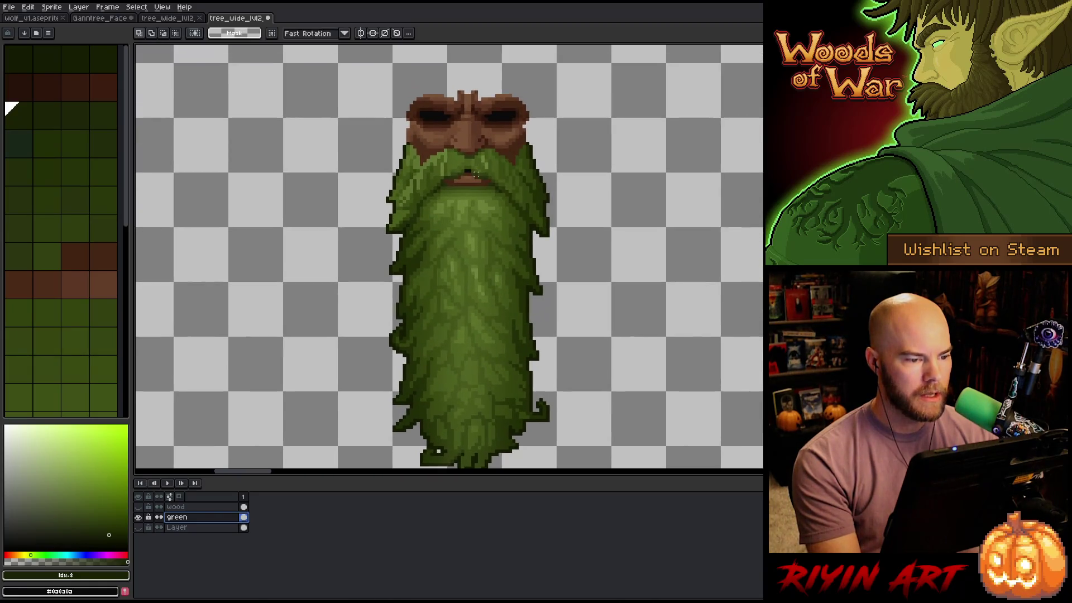
{"action": "key", "text": "shift+r"}
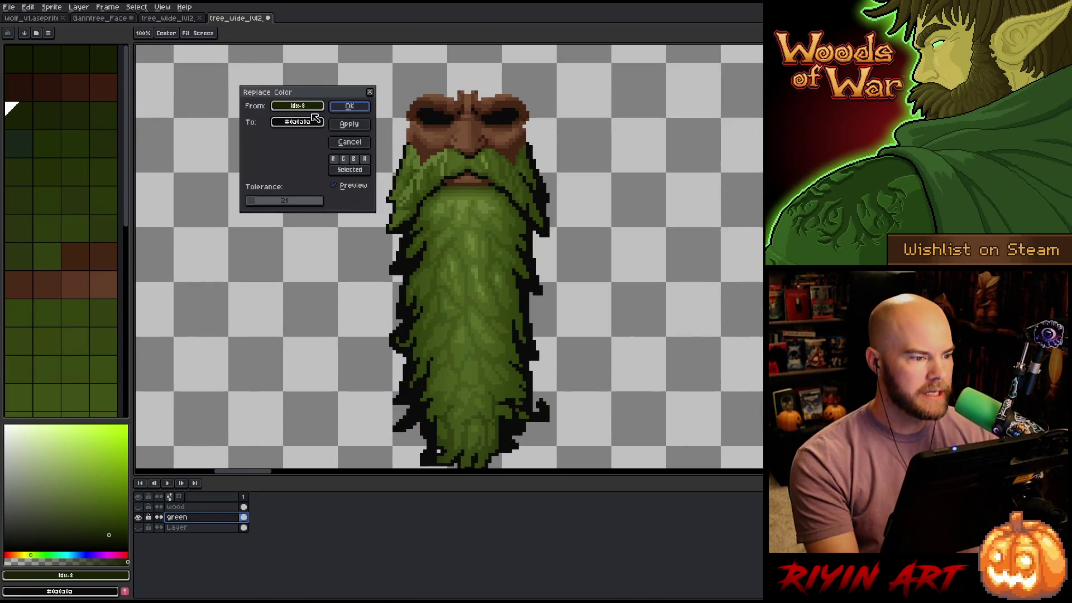
{"action": "left_click_drag", "start_coordinate": [312, 103], "coordinate": [523, 149]}
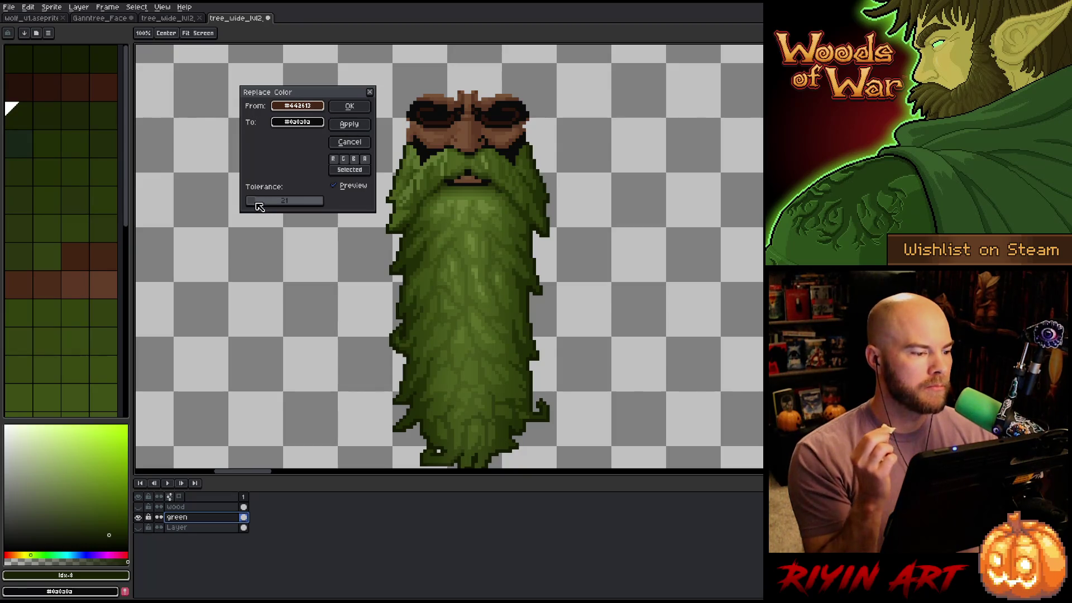
{"action": "left_click", "coordinate": [297, 121]}
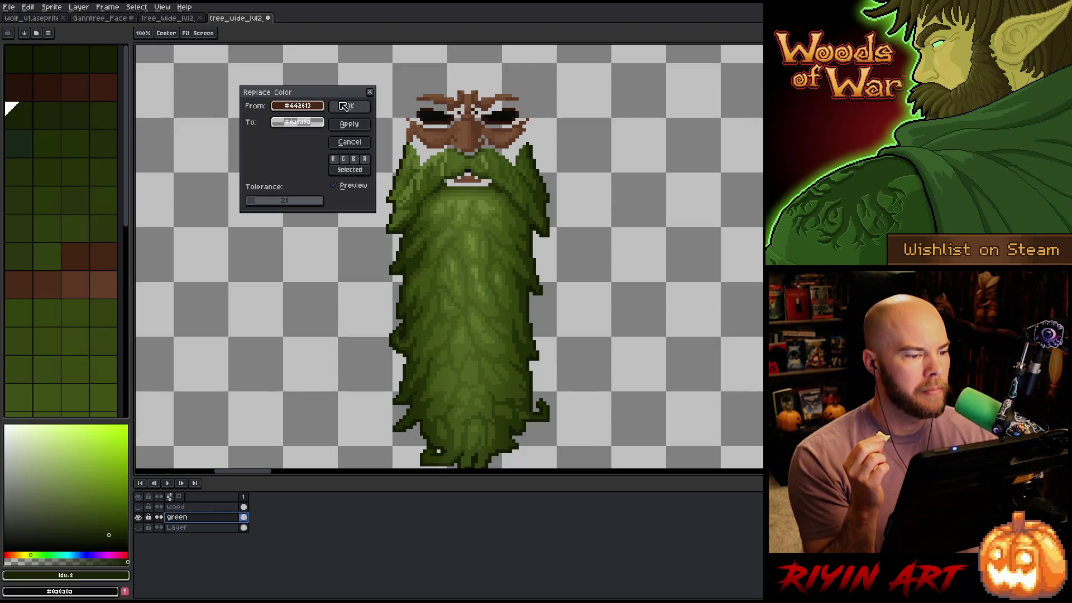
{"action": "left_click", "coordinate": [348, 106]}
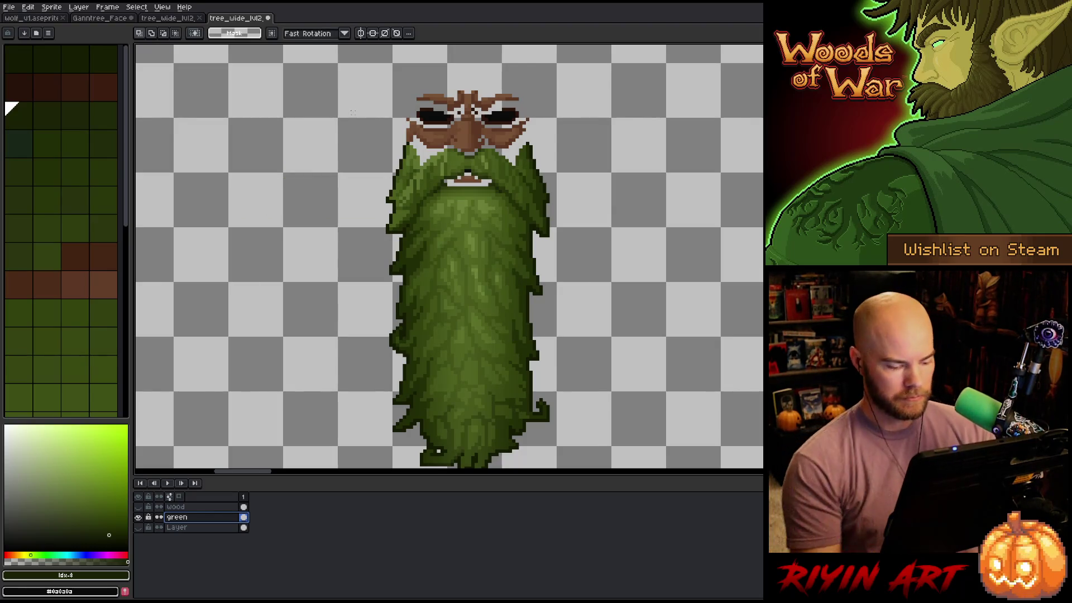
Replace the lighter face brown #785236 with #0a0a0a as well
{"action": "key", "text": "shift+r"}
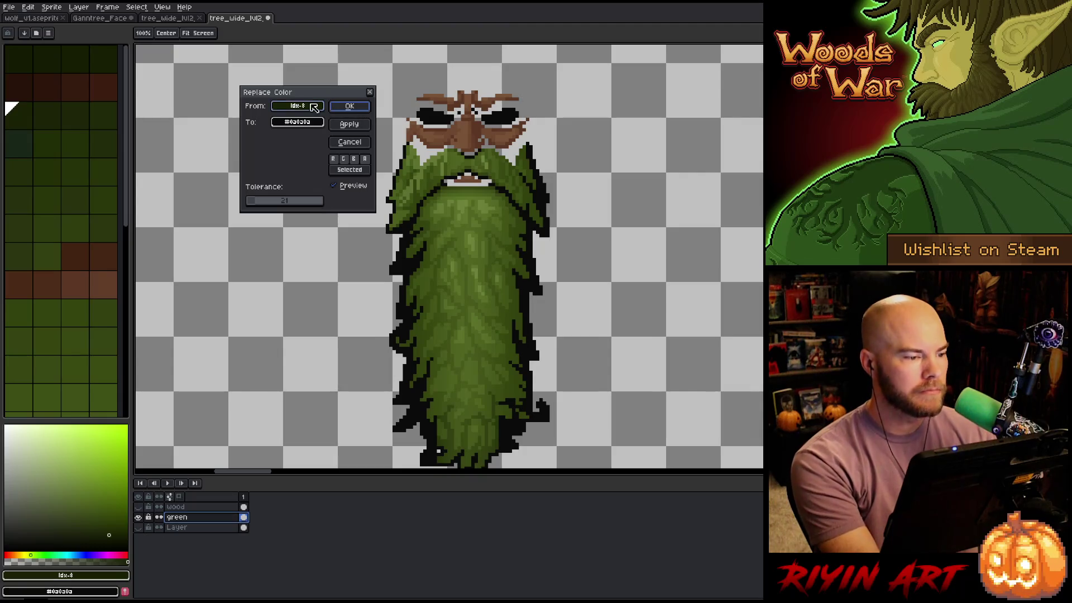
{"action": "left_click", "coordinate": [471, 134]}
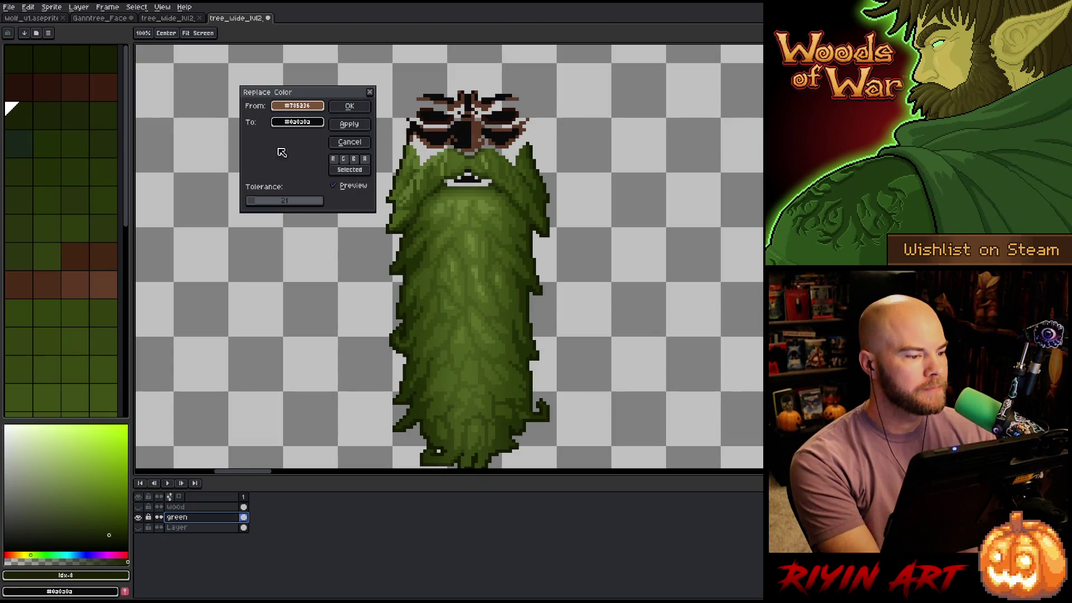
{"action": "left_click", "coordinate": [291, 123]}
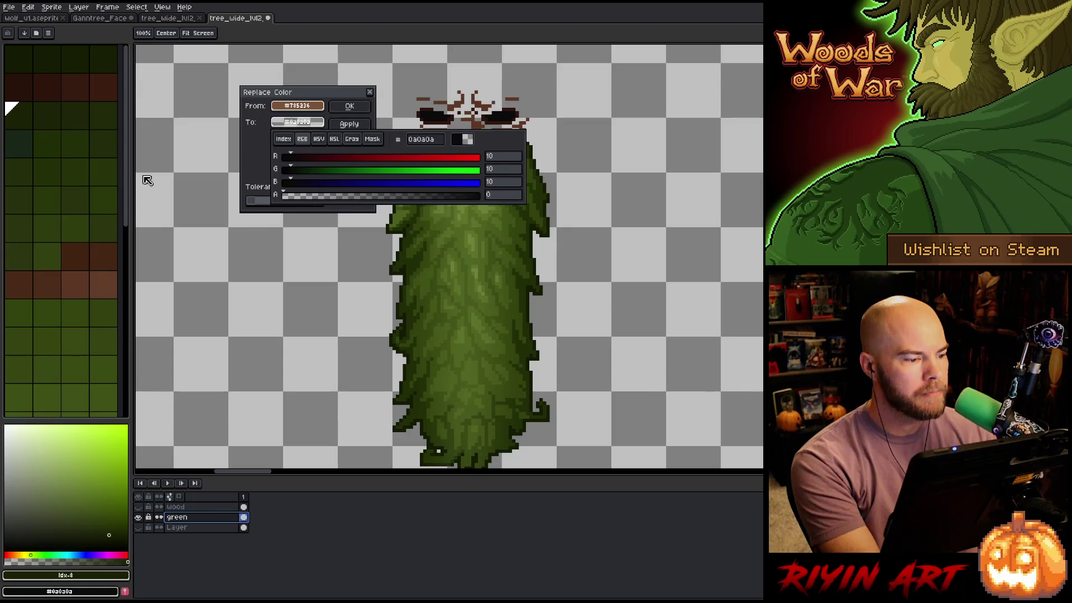
{"action": "left_click", "coordinate": [146, 177]}
{"action": "left_click", "coordinate": [363, 111]}
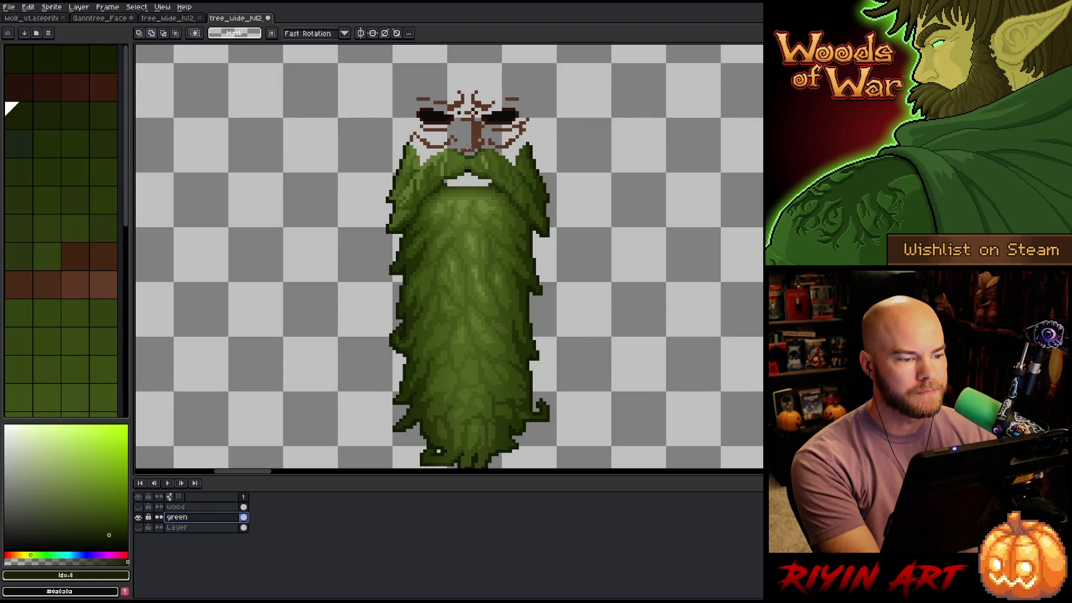
Replace the remaining face brown #5c3824 with full transparency on the green layer
{"action": "key", "text": "shift+r"}
{"action": "left_click", "coordinate": [433, 124]}
{"action": "left_click", "coordinate": [472, 128]}
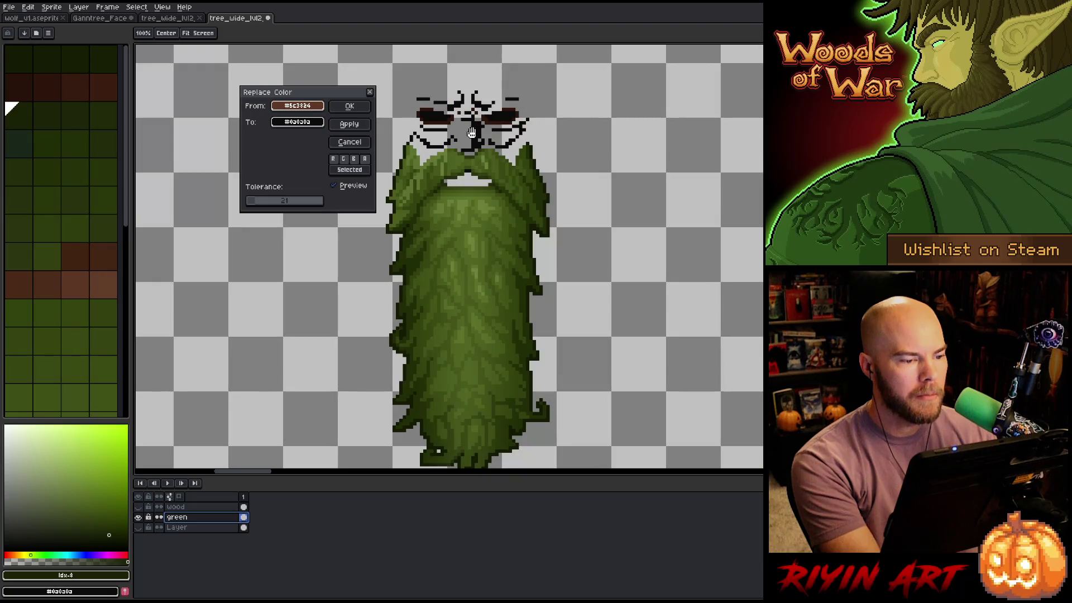
{"action": "left_click", "coordinate": [301, 123]}
{"action": "left_click_drag", "start_coordinate": [331, 199], "coordinate": [283, 198]}
{"action": "left_click", "coordinate": [196, 179]}
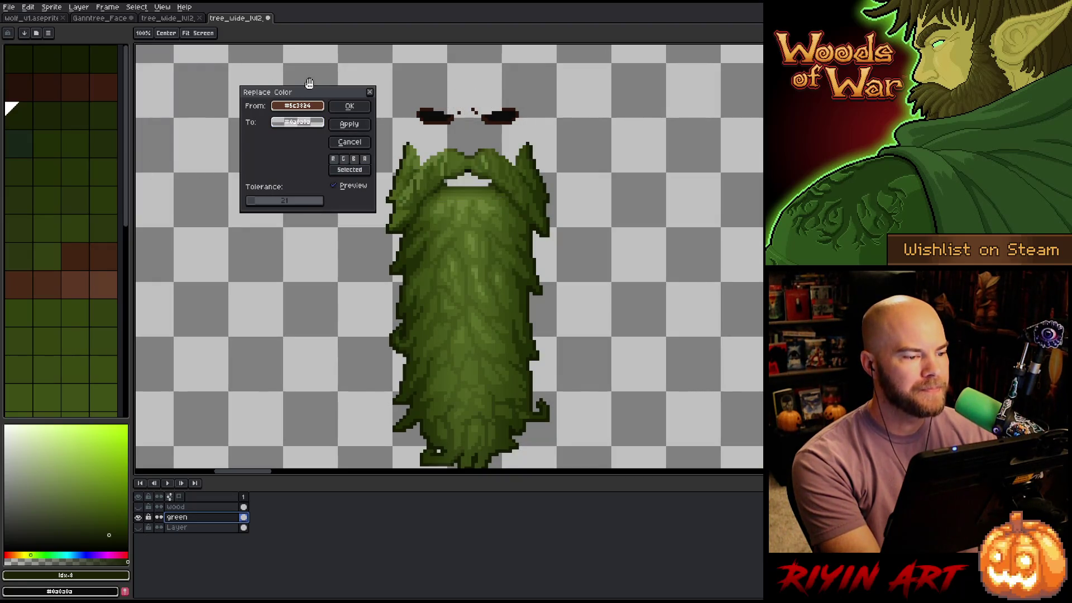
{"action": "left_click", "coordinate": [349, 105]}
Replace the near-black eye colour #0a0a0a with transparency at tolerance 13
{"action": "key", "text": "shift+r"}
{"action": "left_click", "coordinate": [419, 142]}
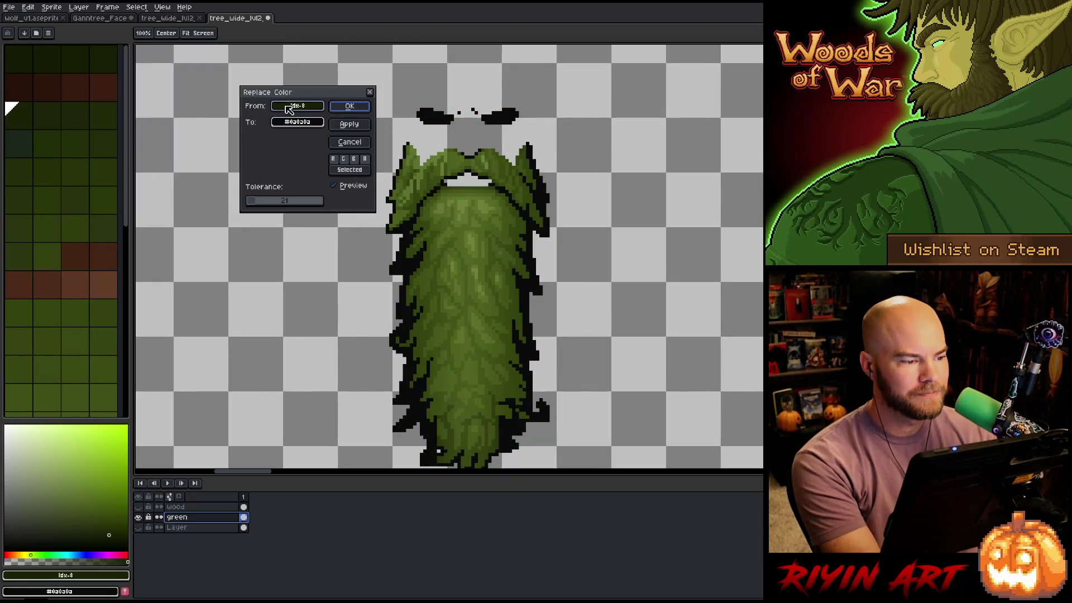
{"action": "left_click", "coordinate": [500, 116]}
{"action": "left_click", "coordinate": [493, 119]}
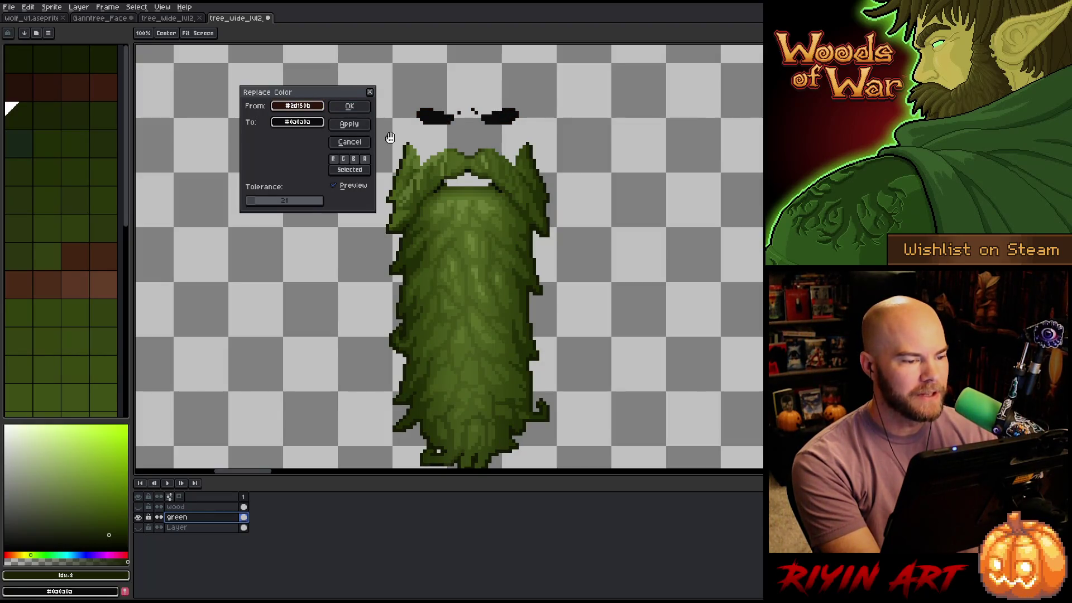
{"action": "left_click", "coordinate": [299, 121]}
{"action": "left_click_drag", "start_coordinate": [316, 195], "coordinate": [252, 190]}
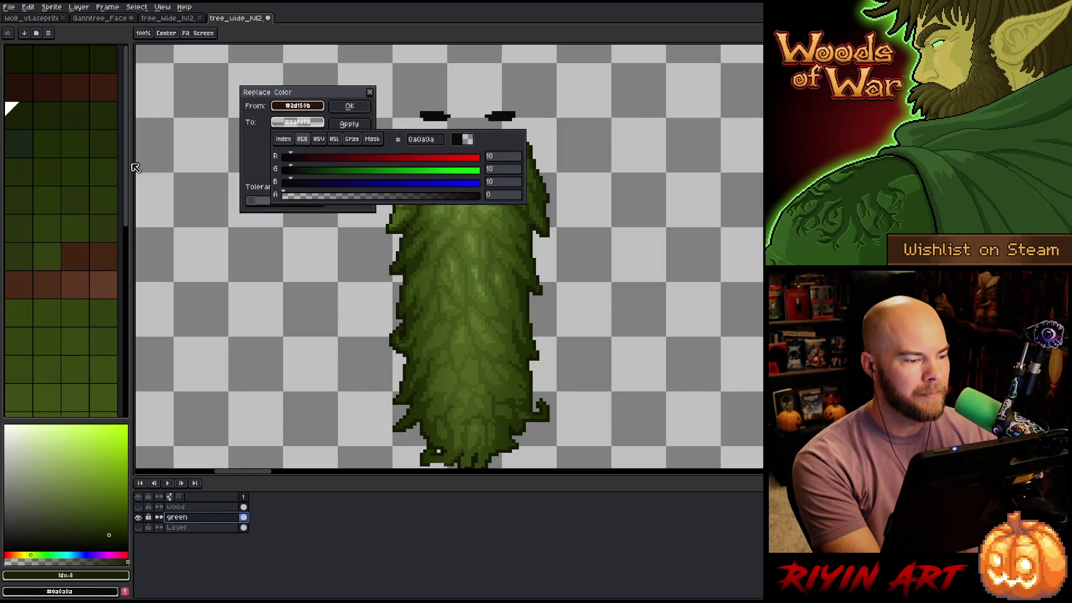
{"action": "left_click", "coordinate": [189, 109]}
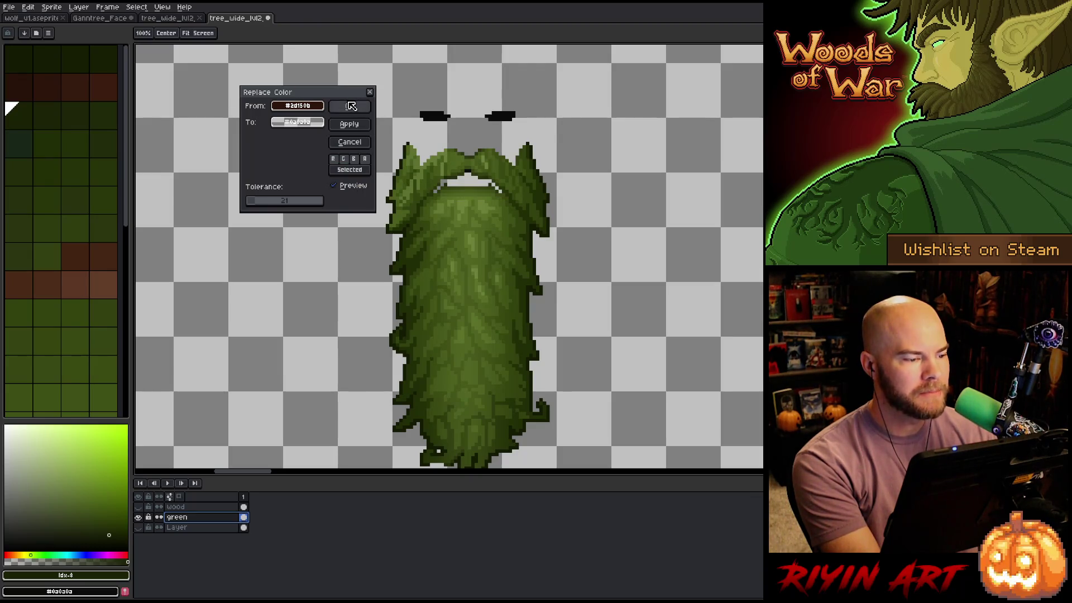
{"action": "left_click", "coordinate": [257, 203]}
{"action": "left_click_drag", "start_coordinate": [256, 204], "coordinate": [257, 204]}
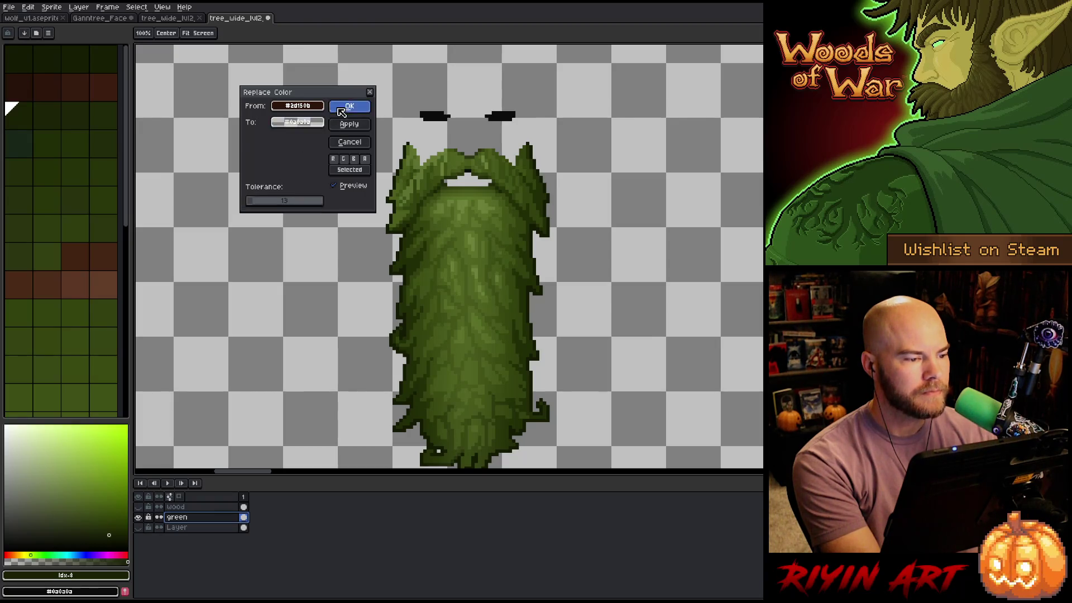
{"action": "left_click", "coordinate": [349, 106]}
Replace the leftover black pixels with the transparent mask colour
{"action": "key", "text": "shift+r"}
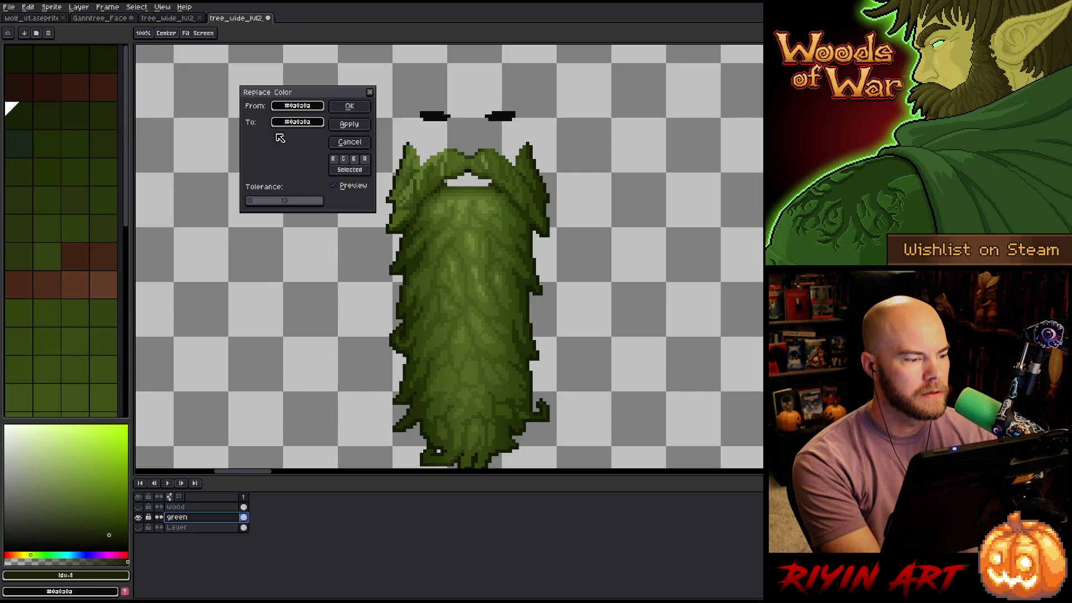
{"action": "left_click", "coordinate": [286, 123]}
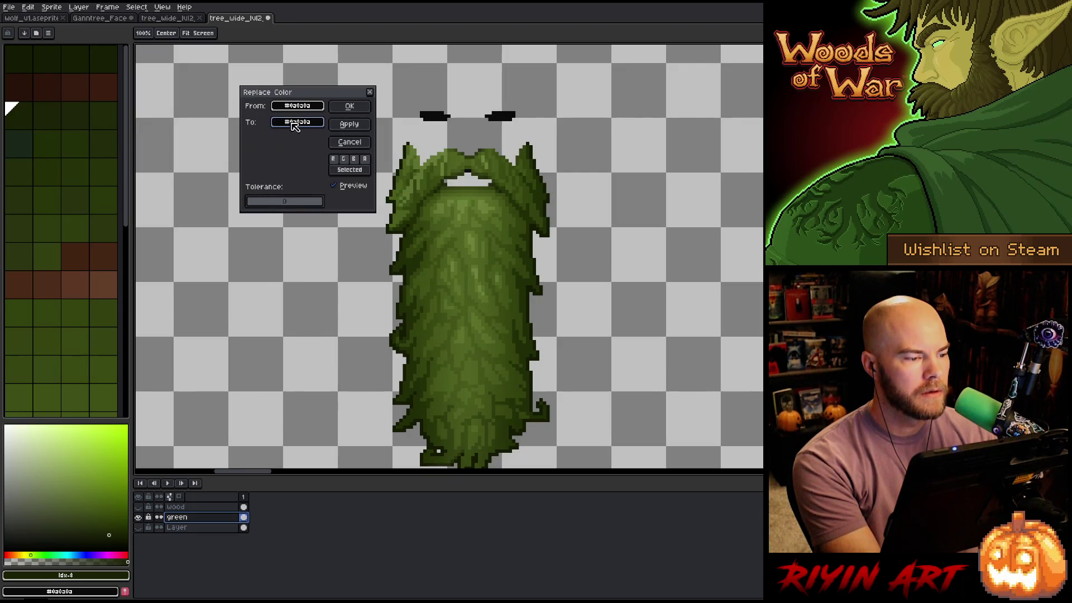
{"action": "left_click", "coordinate": [297, 122]}
{"action": "left_click", "coordinate": [463, 136]}
{"action": "left_click", "coordinate": [302, 114]}
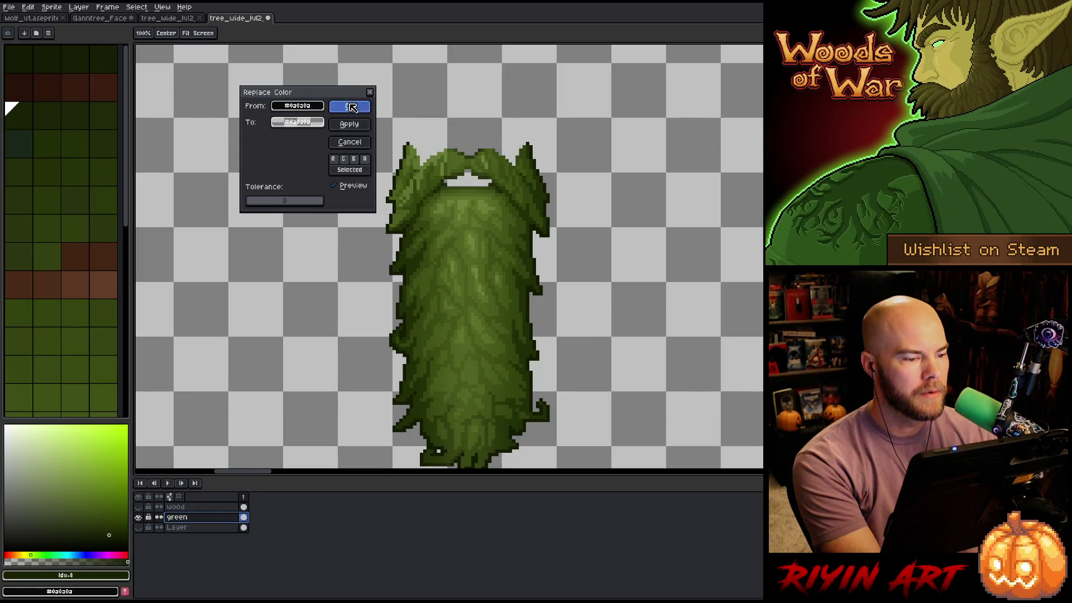
{"action": "left_click", "coordinate": [350, 106]}
{"action": "scroll", "coordinate": [391, 162], "scroll_direction": "down", "scroll_amount": 2}
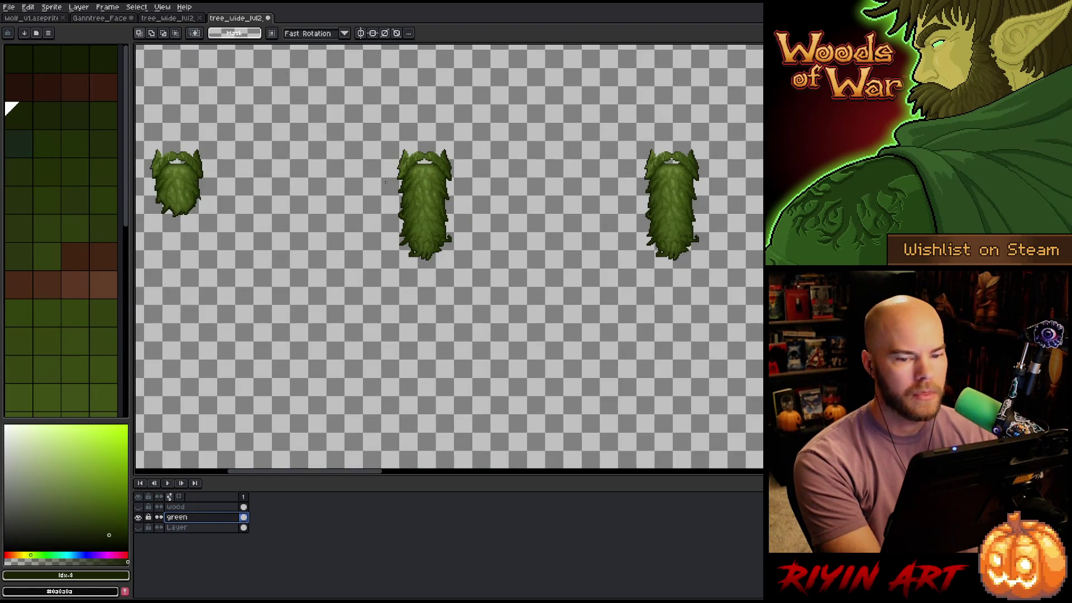
Replace the light mouth skin colour #c6af96 with the transparent mask
{"action": "scroll", "coordinate": [387, 183], "scroll_direction": "down", "scroll_amount": 3}
{"action": "scroll", "coordinate": [362, 290], "scroll_direction": "up", "scroll_amount": 2}
{"action": "scroll", "coordinate": [362, 290], "scroll_direction": "up", "scroll_amount": 3}
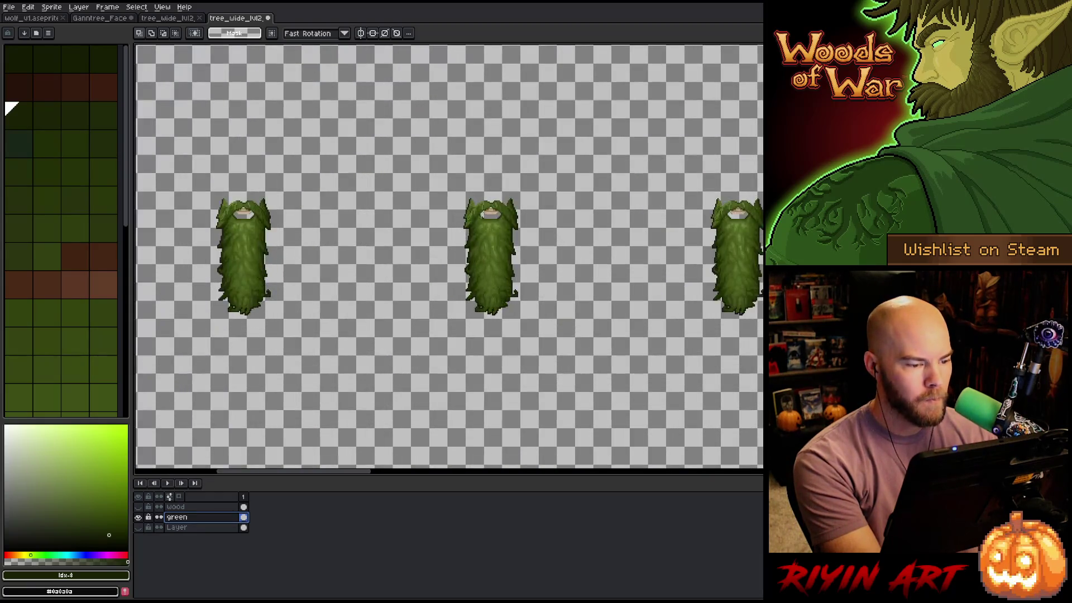
{"action": "key", "text": "shift+r"}
{"action": "left_click_drag", "start_coordinate": [298, 105], "coordinate": [488, 224]}
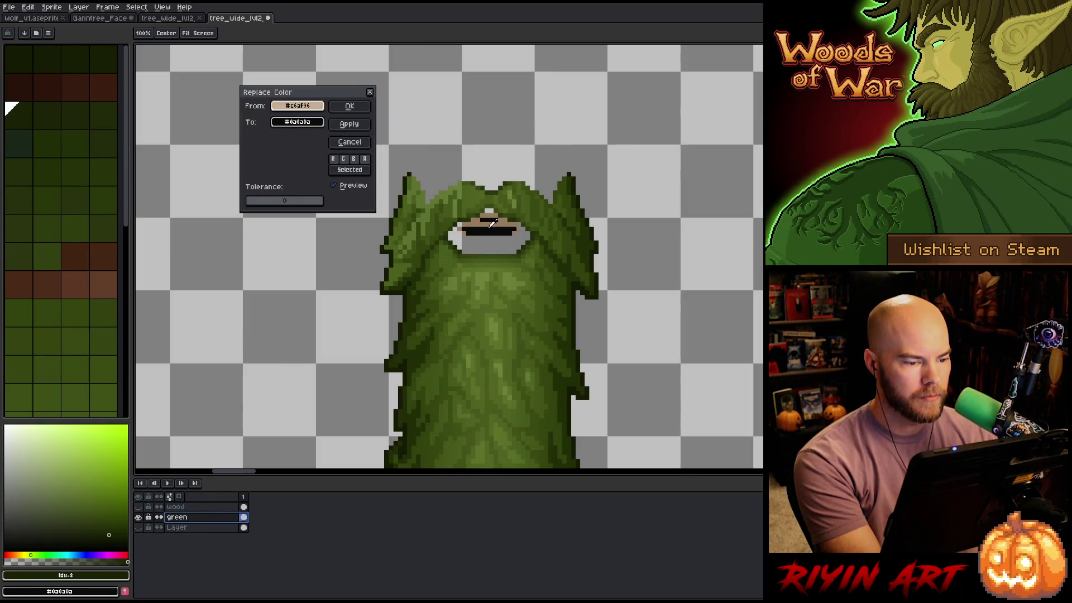
{"action": "left_click", "coordinate": [297, 122]}
{"action": "left_click", "coordinate": [468, 140]}
{"action": "left_click", "coordinate": [355, 109]}
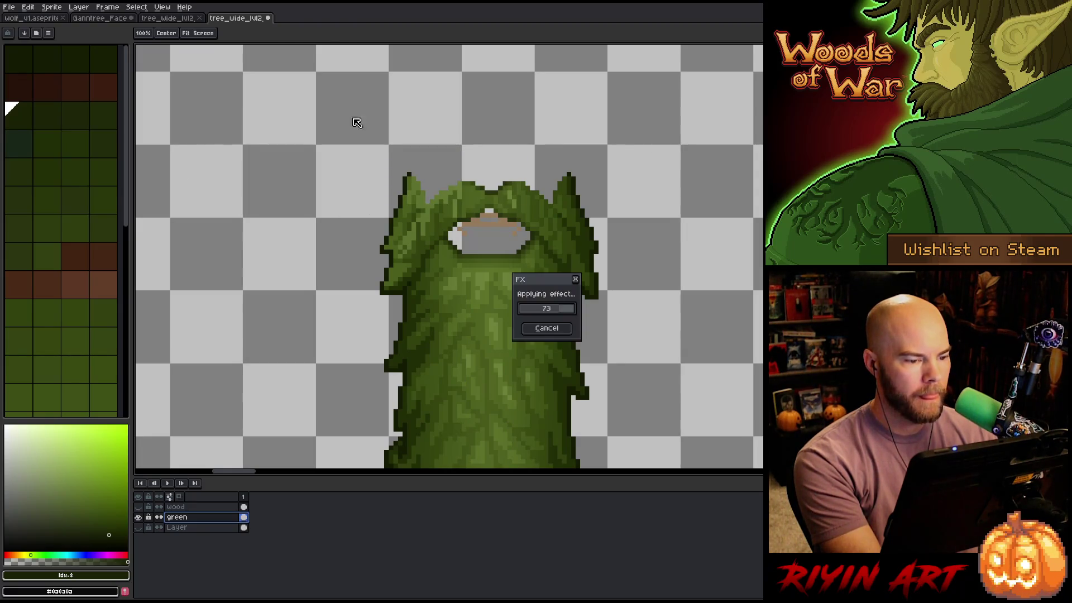
Replace the brown mouth colour #967b5e with an alpha-0 colour
{"action": "key", "text": "shift+r"}
{"action": "left_click", "coordinate": [425, 170]}
{"action": "left_click_drag", "start_coordinate": [425, 170], "coordinate": [489, 221]}
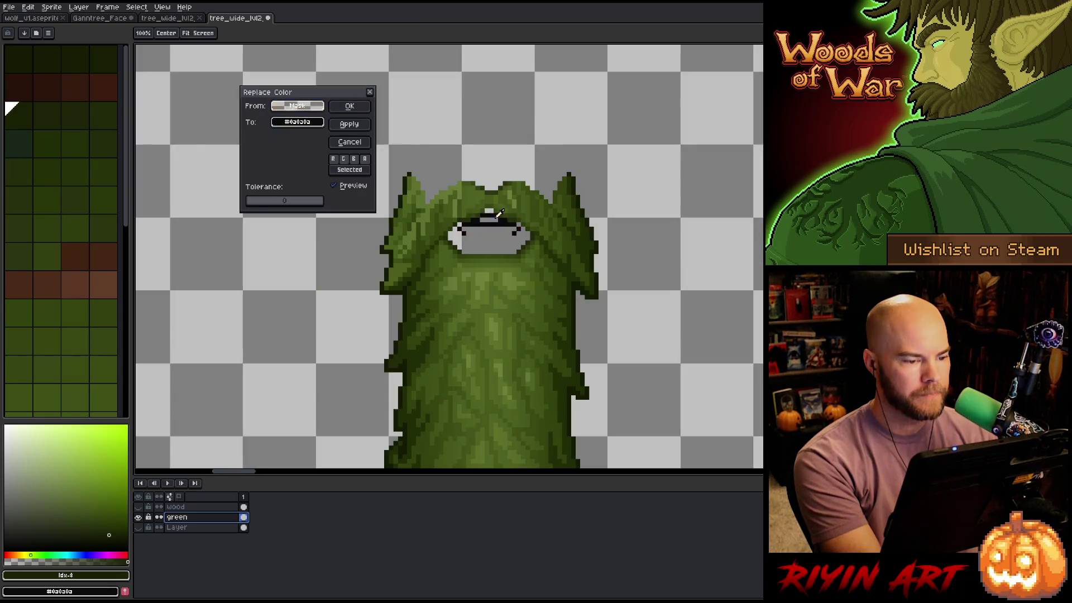
{"action": "left_click", "coordinate": [318, 122]}
{"action": "left_click", "coordinate": [284, 196]}
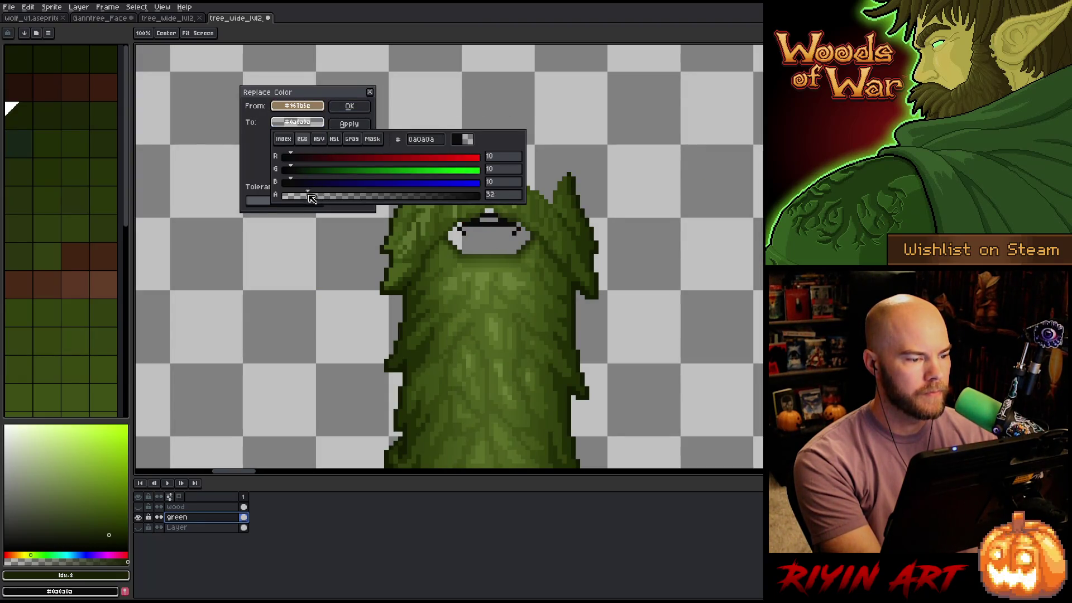
{"action": "left_click", "coordinate": [350, 106]}
{"action": "left_click", "coordinate": [350, 106]}
Switch to the selection tool and pan around the tiled sheet to inspect every frame
{"action": "key", "text": "m"}
{"action": "scroll", "coordinate": [461, 246], "scroll_direction": "down", "scroll_amount": 3}
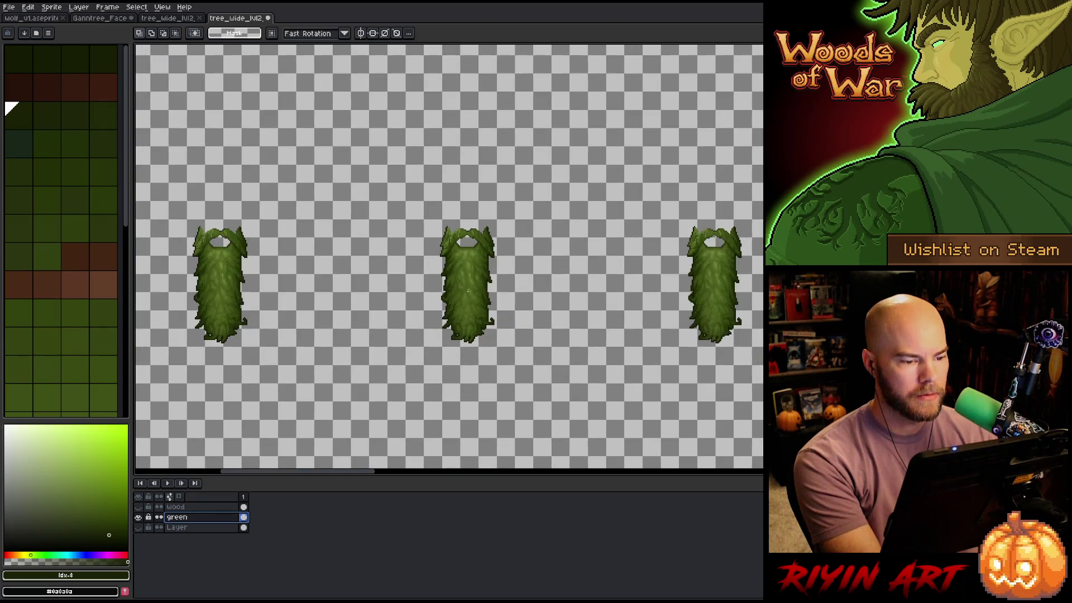
{"action": "scroll", "coordinate": [449, 257], "scroll_direction": "down", "scroll_amount": 3}
{"action": "scroll", "coordinate": [450, 257], "scroll_direction": "up", "scroll_amount": 3}
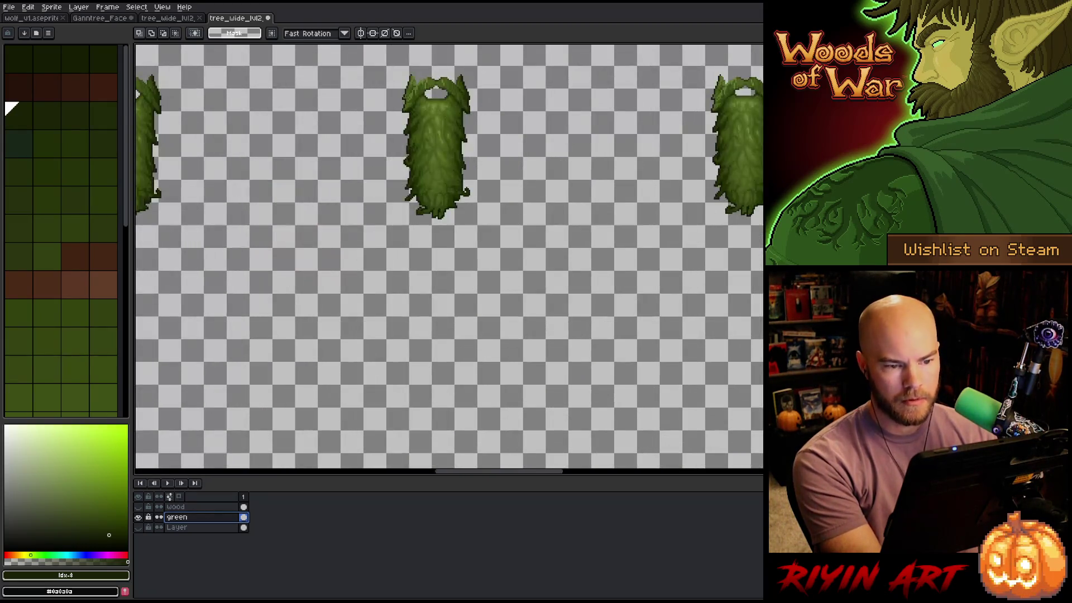
{"action": "scroll", "coordinate": [450, 257], "scroll_direction": "down", "scroll_amount": 3}
{"action": "scroll", "coordinate": [450, 257], "scroll_direction": "up", "scroll_amount": 4}
{"action": "scroll", "coordinate": [450, 257], "scroll_direction": "down", "scroll_amount": 2}
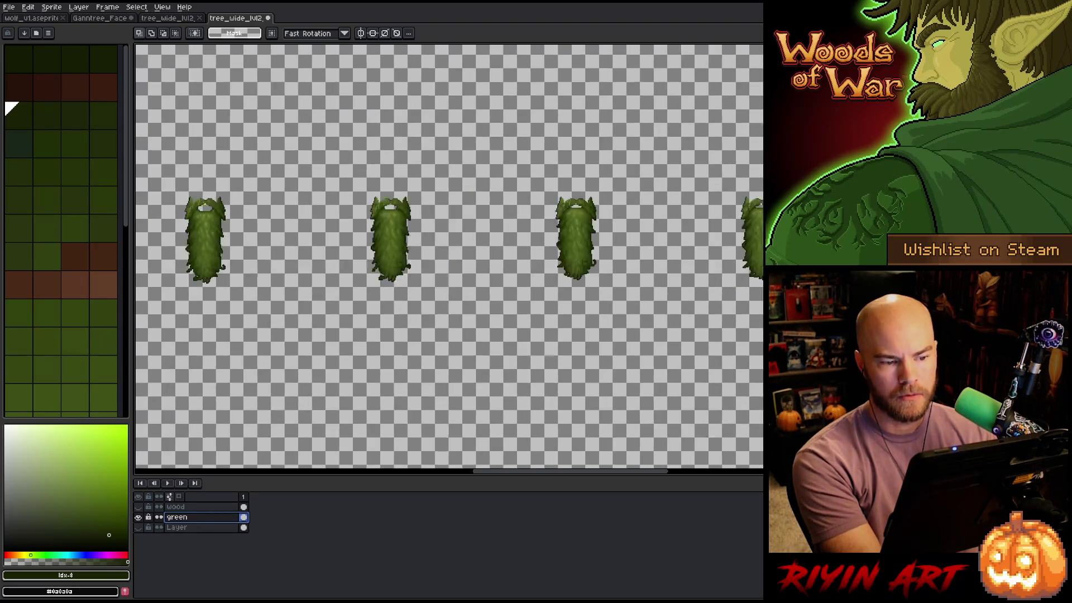
{"action": "mouse_move", "coordinate": [377, 380]}
{"action": "left_mouse_down"}
{"action": "mouse_move", "coordinate": [327, 360]}
{"action": "mouse_move", "coordinate": [344, 330]}
{"action": "mouse_move", "coordinate": [402, 323]}
{"action": "mouse_move", "coordinate": [355, 331]}
{"action": "mouse_move", "coordinate": [467, 255]}
{"action": "mouse_move", "coordinate": [586, 226]}
{"action": "mouse_move", "coordinate": [726, 244]}
{"action": "left_mouse_up"}
{"action": "mouse_move", "coordinate": [594, 133]}
{"action": "left_mouse_down"}
{"action": "mouse_move", "coordinate": [560, 168]}
{"action": "mouse_move", "coordinate": [591, 200]}
{"action": "left_mouse_up"}
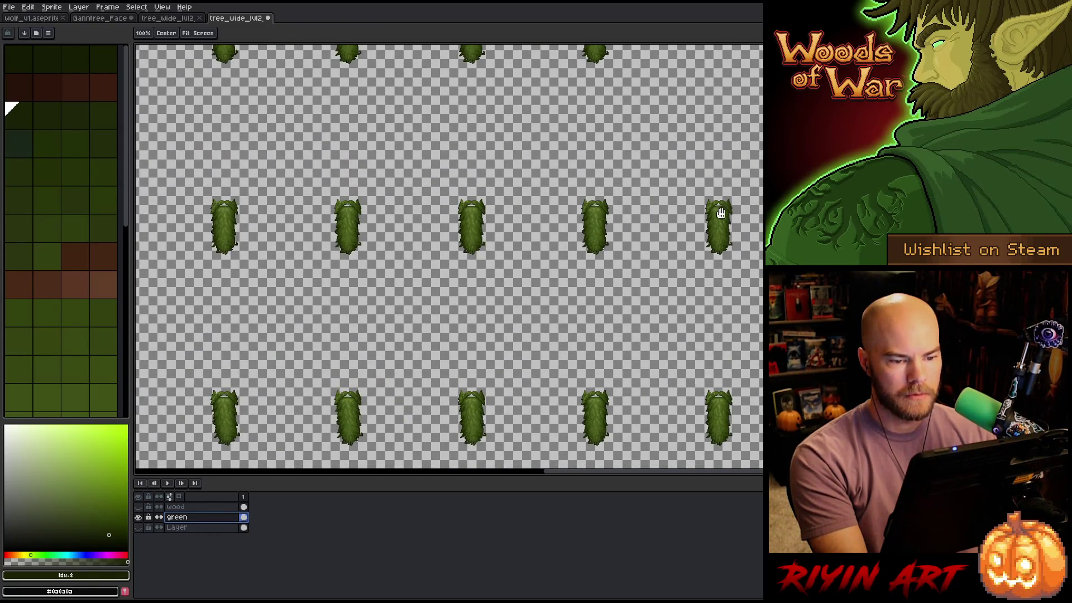
{"action": "scroll", "coordinate": [659, 213], "scroll_direction": "up", "scroll_amount": 3}
{"action": "scroll", "coordinate": [659, 213], "scroll_direction": "down", "scroll_amount": 3}
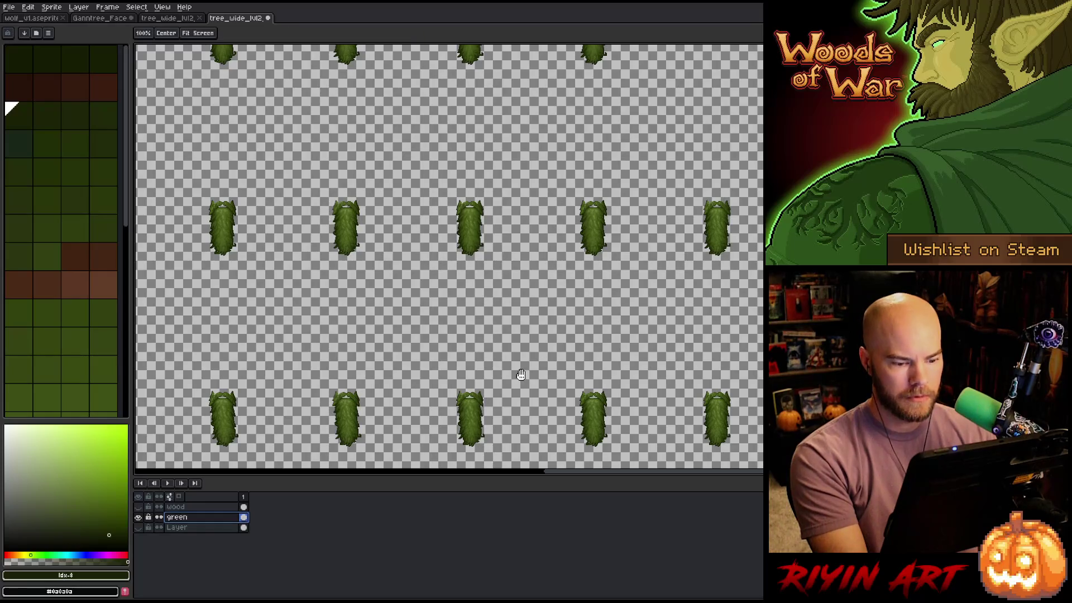
{"action": "mouse_move", "coordinate": [522, 371]}
{"action": "left_mouse_down"}
{"action": "mouse_move", "coordinate": [478, 251]}
{"action": "mouse_move", "coordinate": [462, 249]}
{"action": "left_mouse_up"}
{"action": "scroll", "coordinate": [449, 257], "scroll_direction": "down", "scroll_amount": 3}
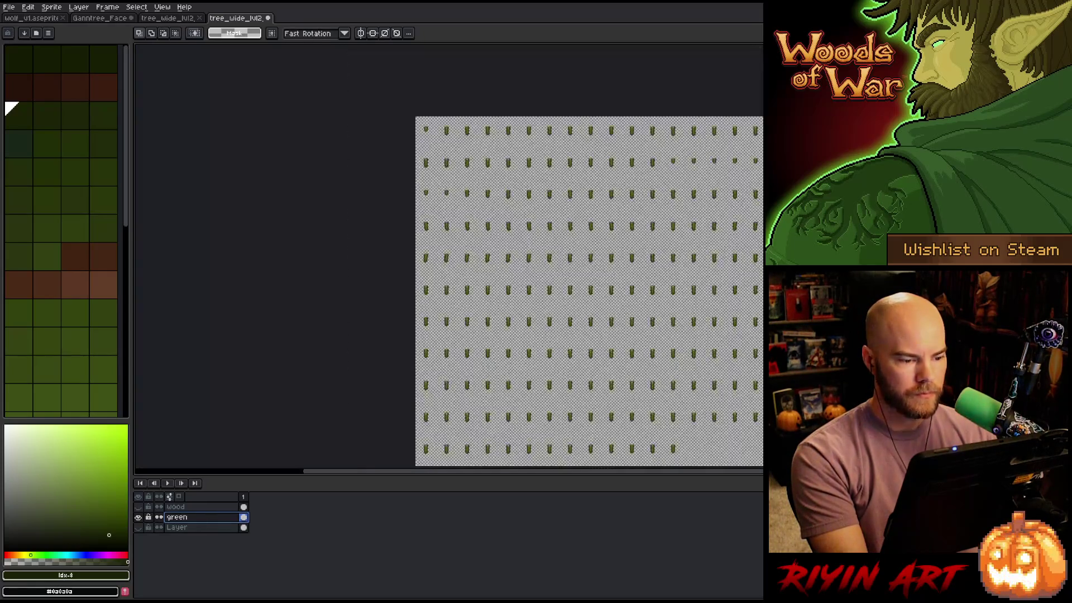
{"action": "scroll", "coordinate": [449, 257], "scroll_direction": "up", "scroll_amount": 3}
{"action": "scroll", "coordinate": [488, 211], "scroll_direction": "down", "scroll_amount": 2}
{"action": "left_click_drag", "start_coordinate": [488, 210], "coordinate": [481, 349]}
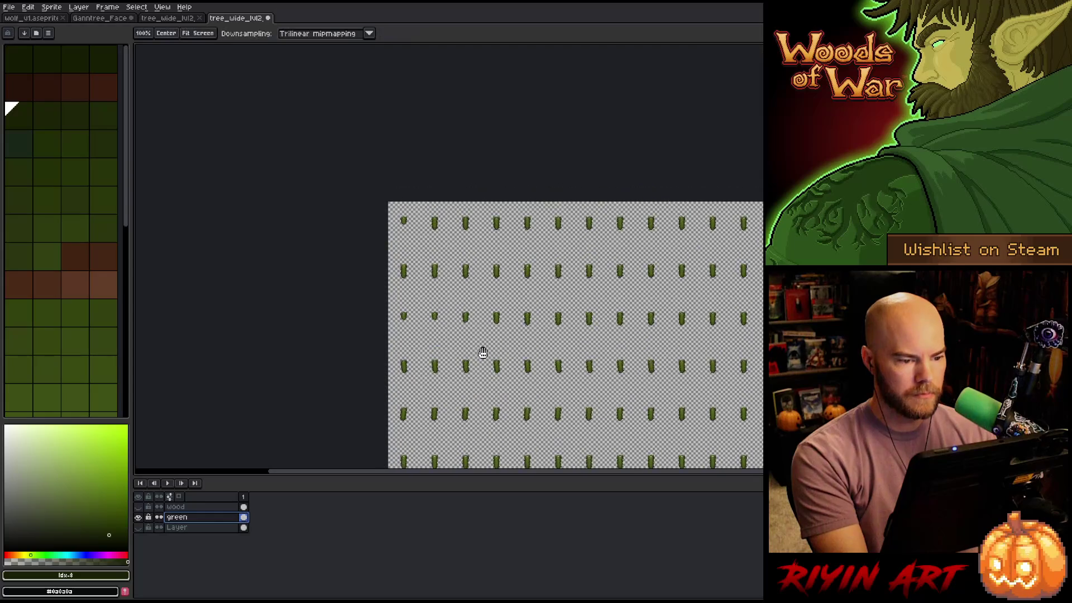
{"action": "scroll", "coordinate": [481, 350], "scroll_direction": "up", "scroll_amount": 3}
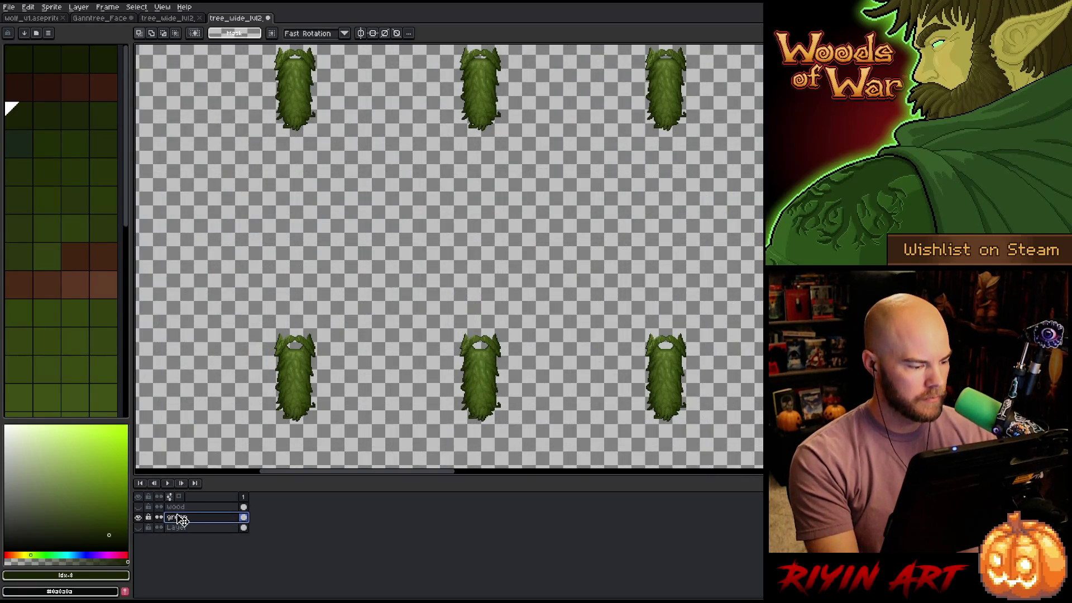
Show the Wood layer beneath the leaves and make it the active layer
{"action": "left_click", "coordinate": [224, 507]}
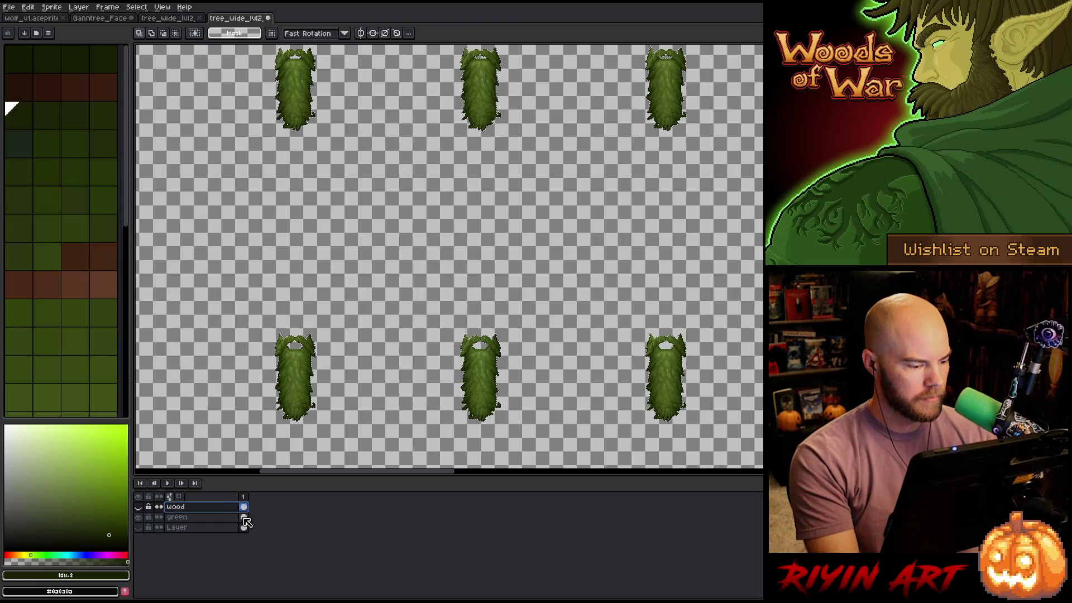
{"action": "left_click", "coordinate": [196, 518]}
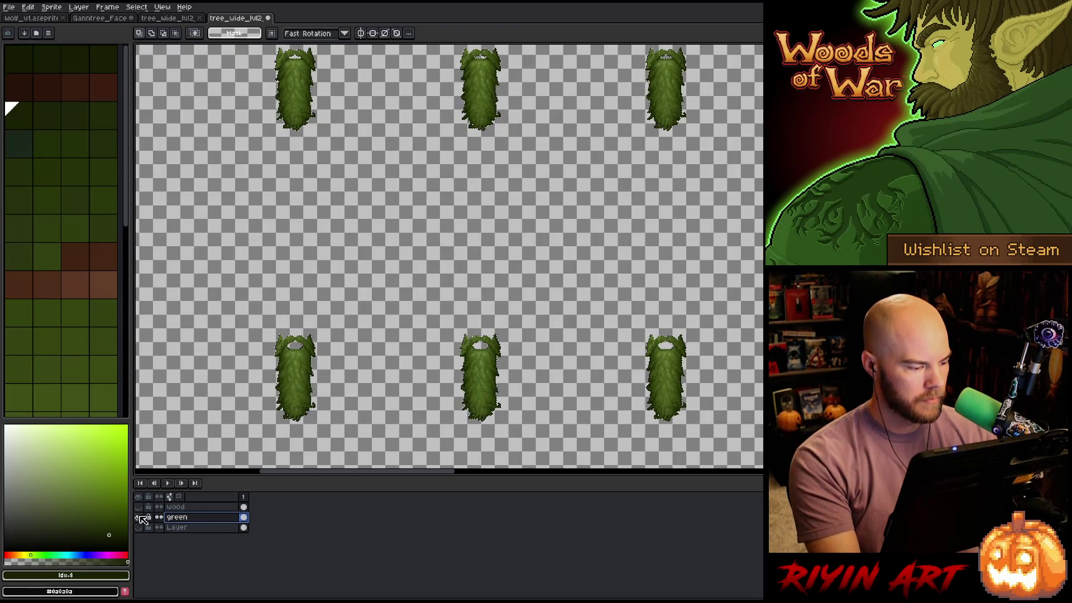
{"action": "left_click", "coordinate": [139, 518]}
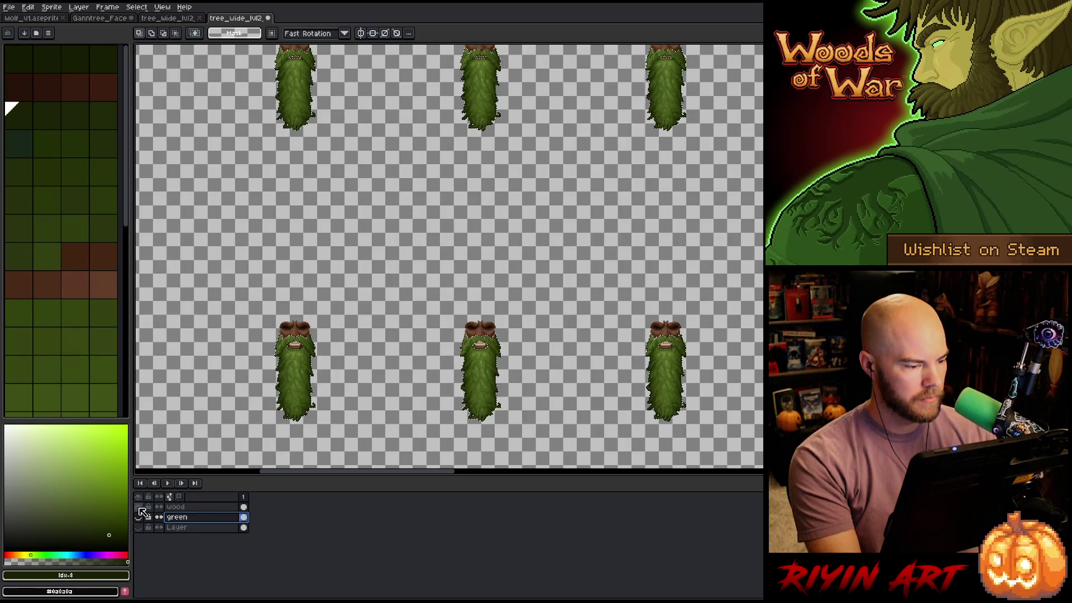
{"action": "left_click", "coordinate": [138, 507]}
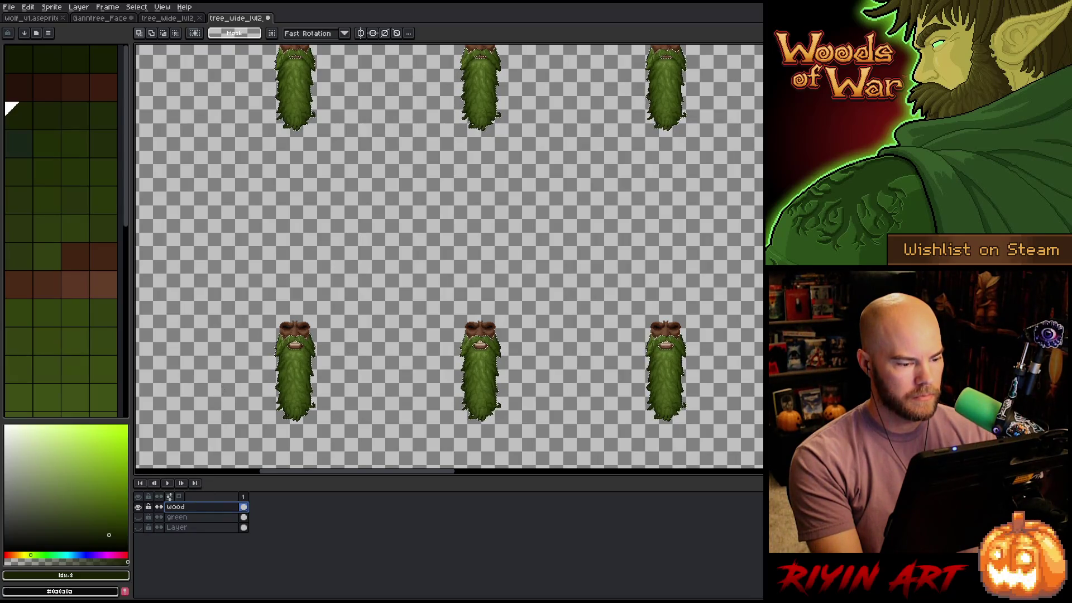
{"action": "scroll", "coordinate": [396, 373], "scroll_direction": "up", "scroll_amount": 5}
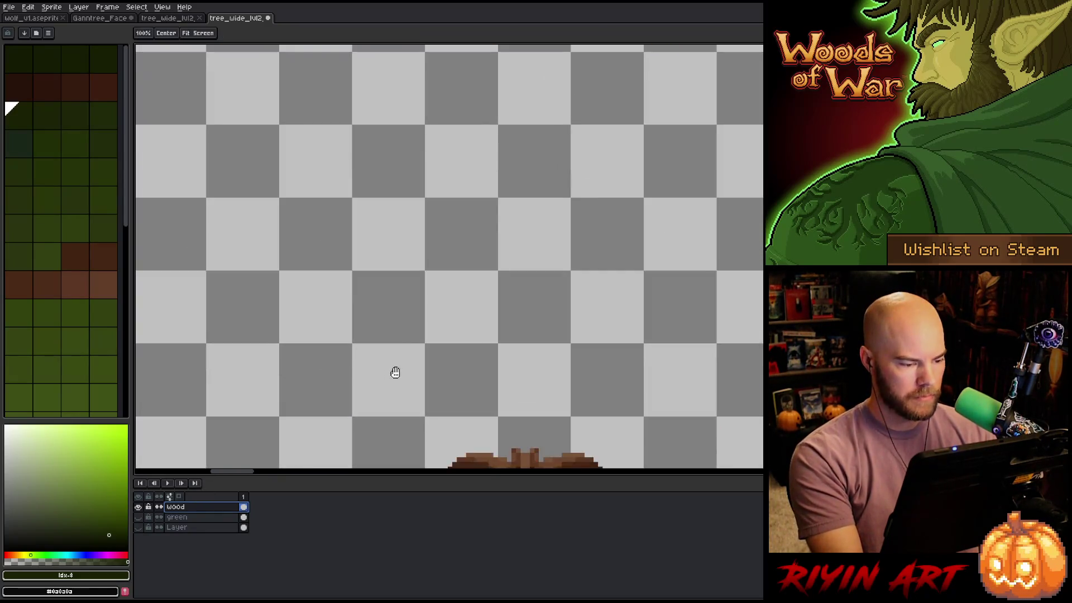
{"action": "scroll", "coordinate": [395, 372], "scroll_direction": "down", "scroll_amount": 2}
{"action": "scroll", "coordinate": [475, 186], "scroll_direction": "up", "scroll_amount": 4}
Fill the selected beard area with dark brown, then with a darker palette brown
{"action": "left_click", "coordinate": [474, 189], "text": "alt"}
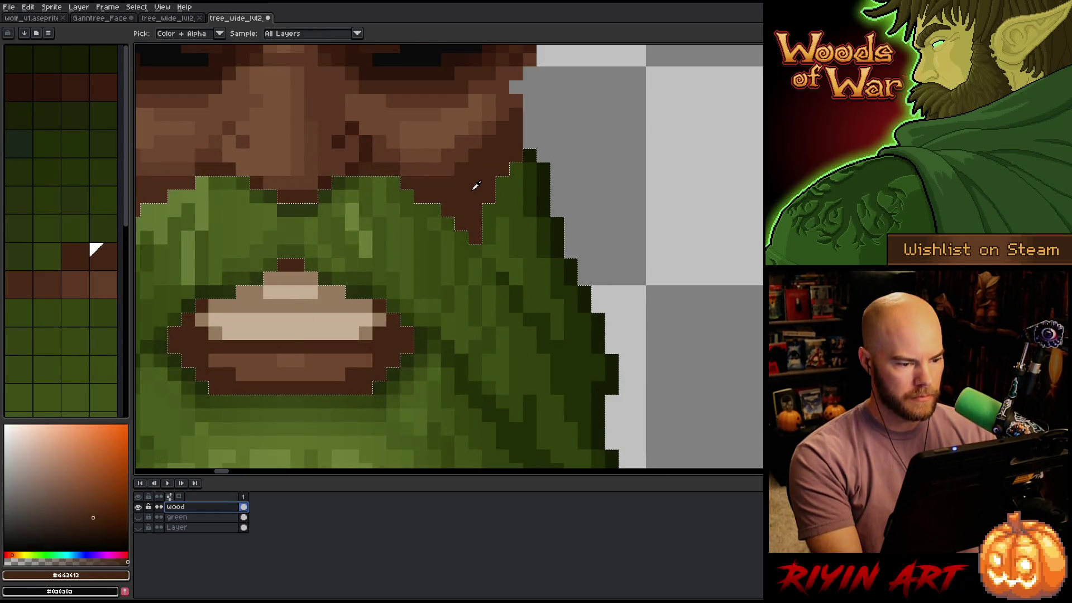
{"action": "key", "text": "f"}
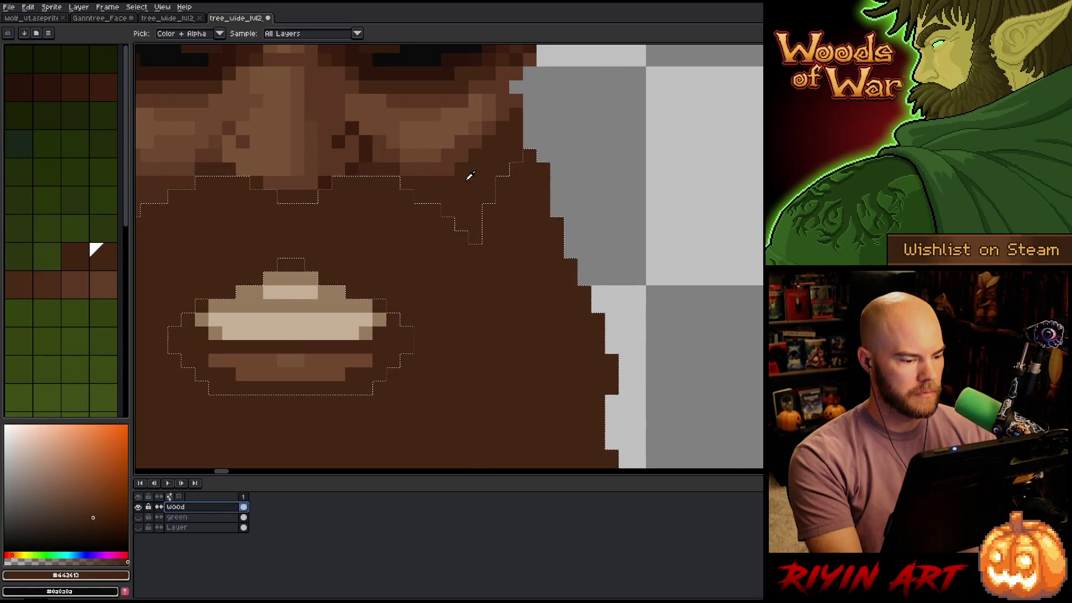
{"action": "scroll", "coordinate": [470, 176], "scroll_direction": "down", "scroll_amount": 3}
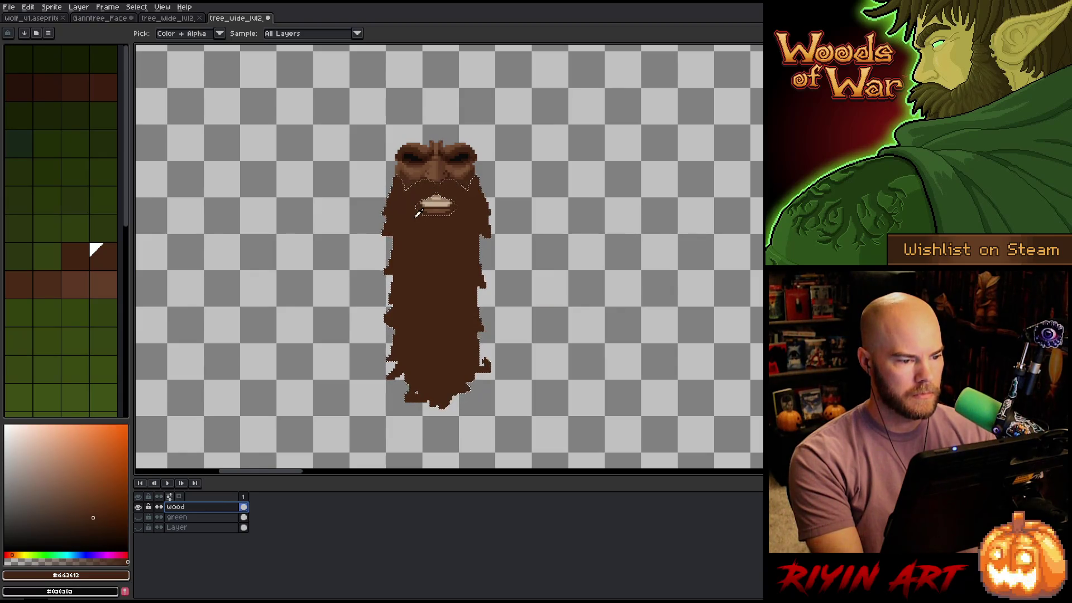
{"action": "scroll", "coordinate": [424, 210], "scroll_direction": "up", "scroll_amount": 3}
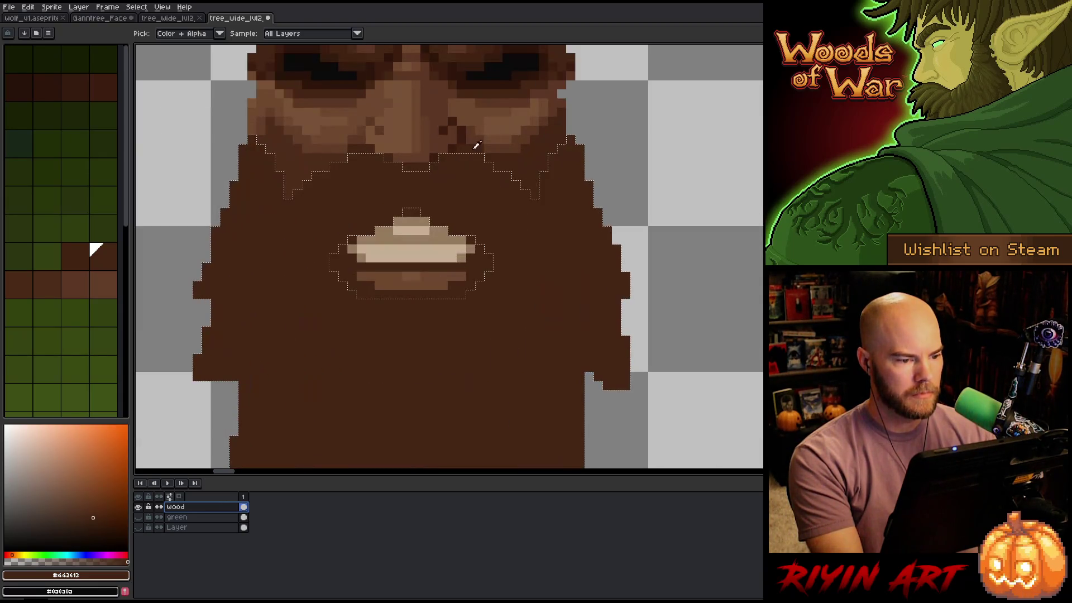
{"action": "left_click", "coordinate": [67, 278]}
{"action": "key", "text": "f"}
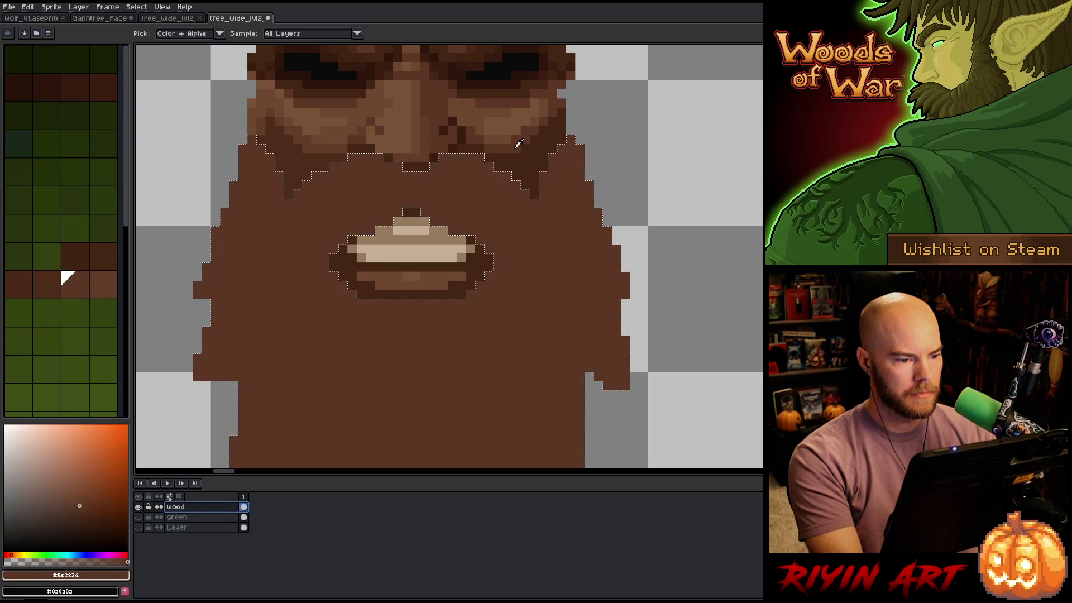
{"action": "scroll", "coordinate": [517, 143], "scroll_direction": "down", "scroll_amount": 3}
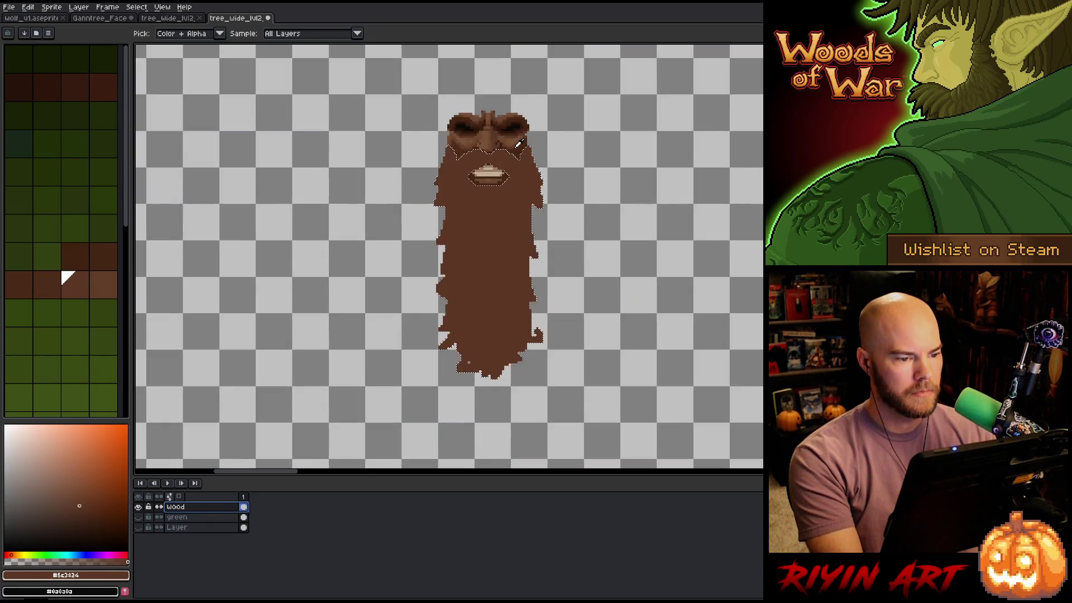
{"action": "scroll", "coordinate": [516, 142], "scroll_direction": "up", "scroll_amount": 3}
{"action": "scroll", "coordinate": [515, 141], "scroll_direction": "up", "scroll_amount": 1}
{"action": "scroll", "coordinate": [514, 142], "scroll_direction": "down", "scroll_amount": 4}
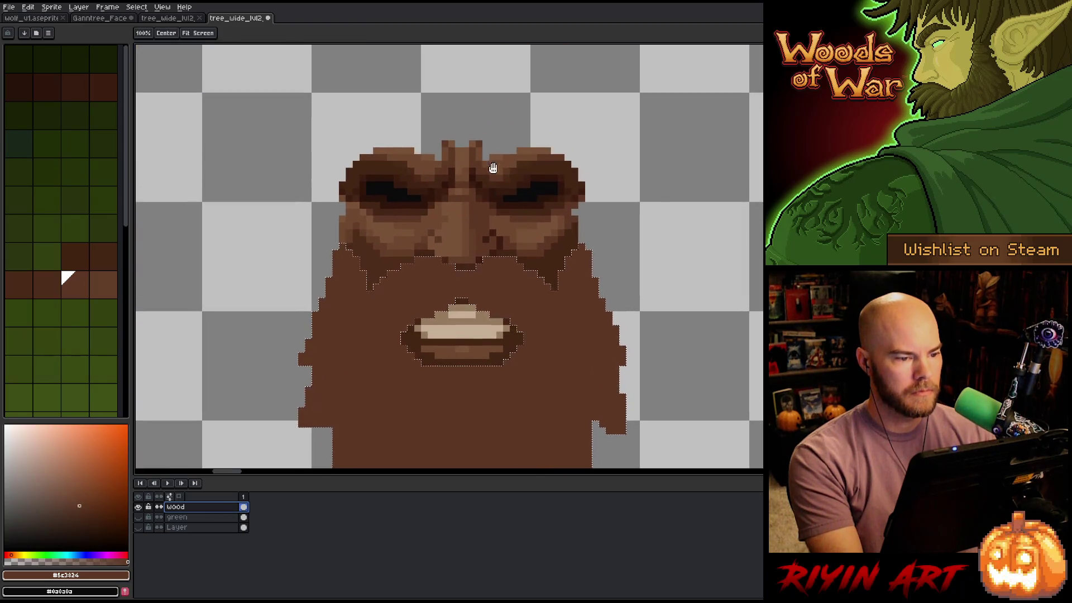
Refill the beard selection with the lighter brown sampled from the face
{"action": "left_click", "coordinate": [511, 161]}
{"action": "key", "text": "f"}
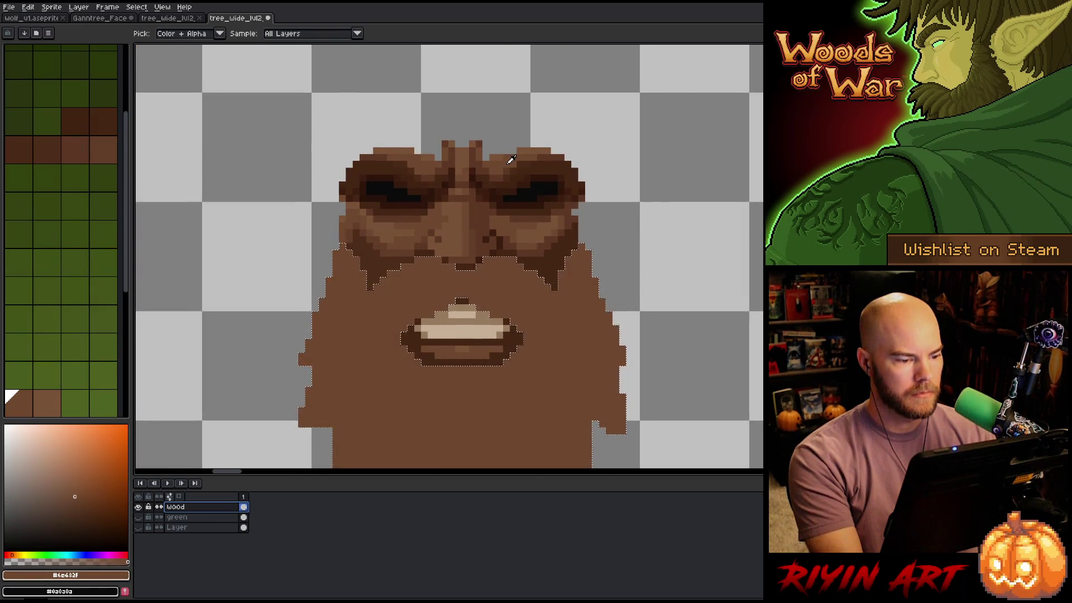
{"action": "scroll", "coordinate": [511, 160], "scroll_direction": "down", "scroll_amount": 3}
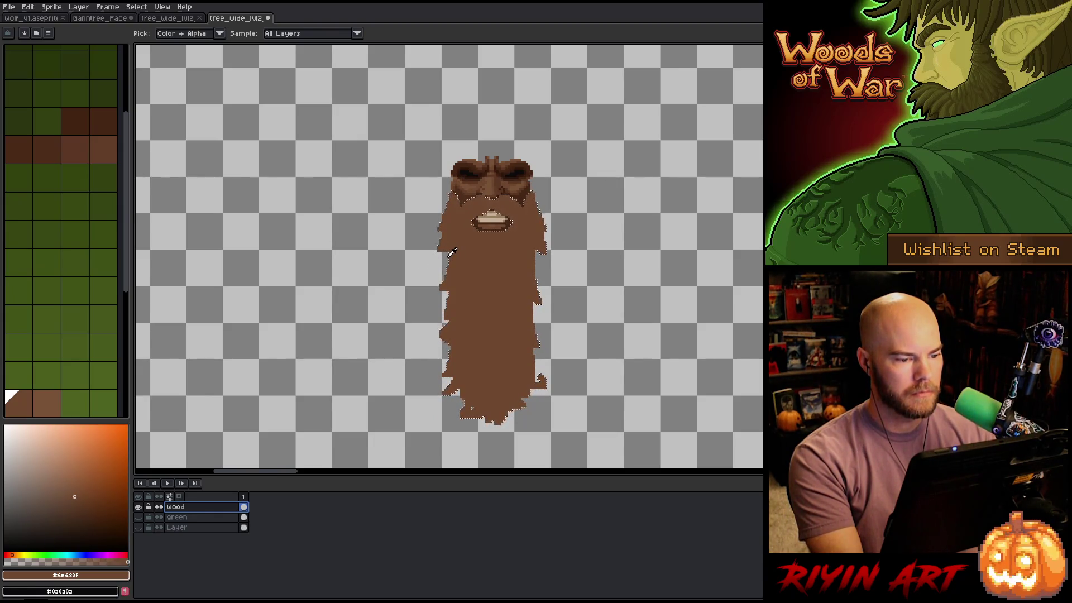
{"action": "scroll", "coordinate": [451, 253], "scroll_direction": "down", "scroll_amount": 3}
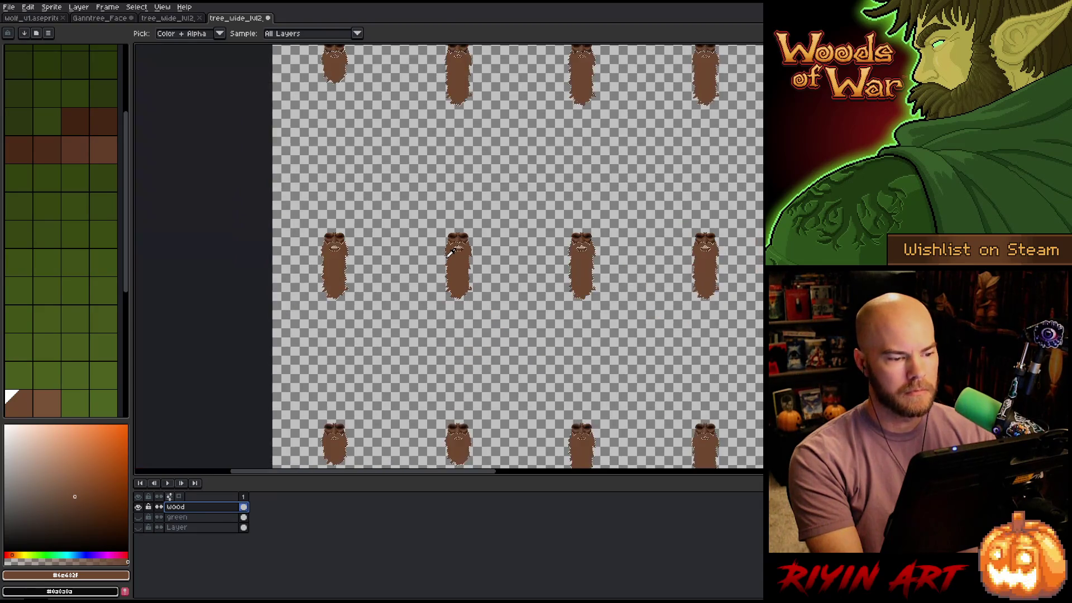
{"action": "scroll", "coordinate": [451, 253], "scroll_direction": "down", "scroll_amount": 1}
Deselect the beards and drag a rectangular marquee starting at the sheet's right edge
{"action": "key", "text": "m"}
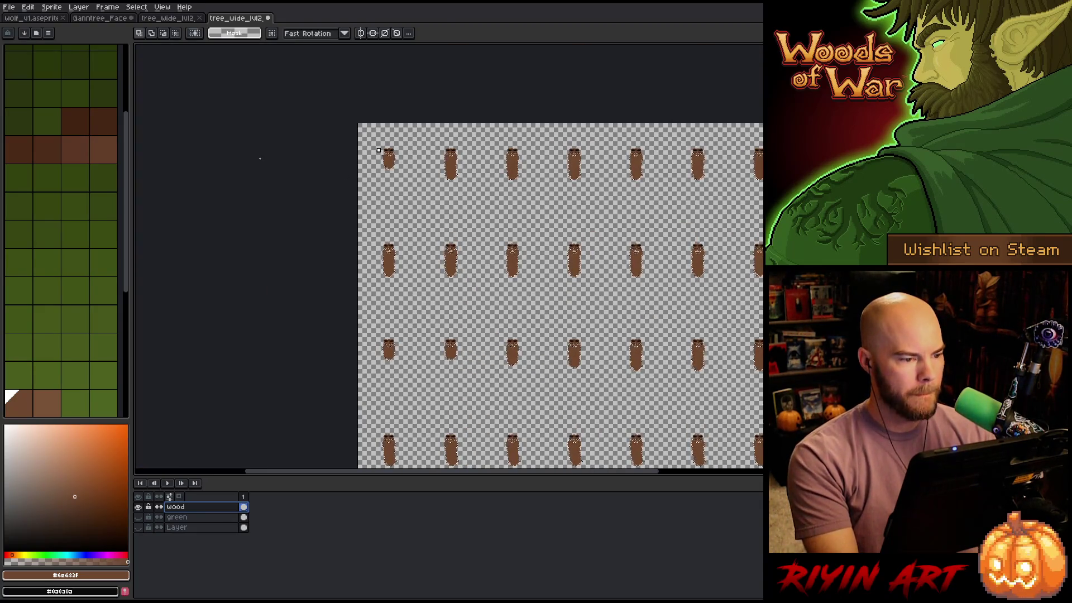
{"action": "left_click", "coordinate": [260, 159]}
{"action": "scroll", "coordinate": [368, 161], "scroll_direction": "up", "scroll_amount": 5}
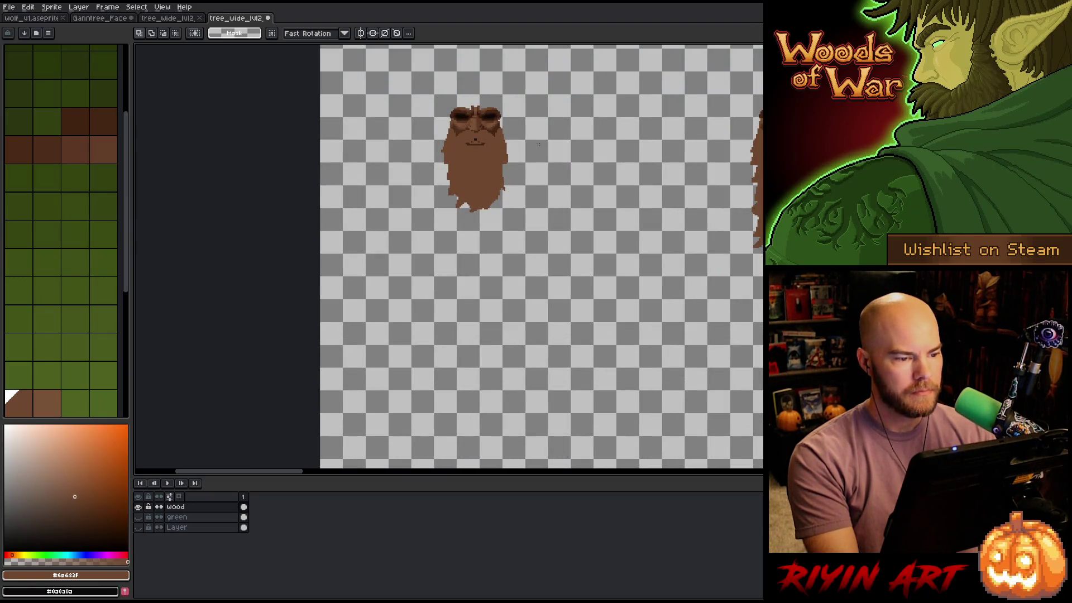
{"action": "scroll", "coordinate": [490, 139], "scroll_direction": "up", "scroll_amount": 3}
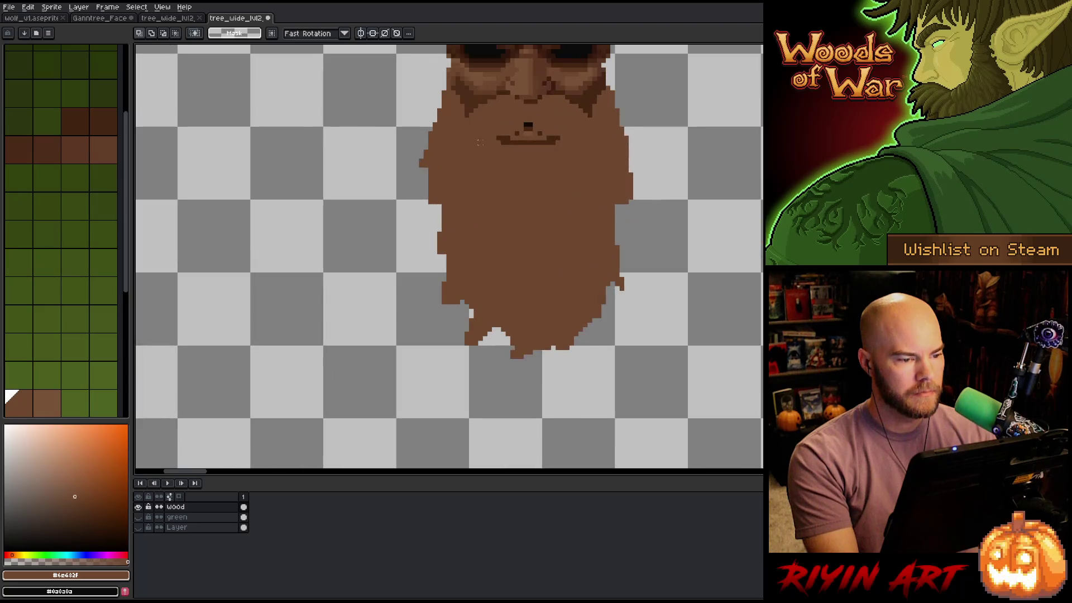
{"action": "scroll", "coordinate": [521, 147], "scroll_direction": "down", "scroll_amount": 5}
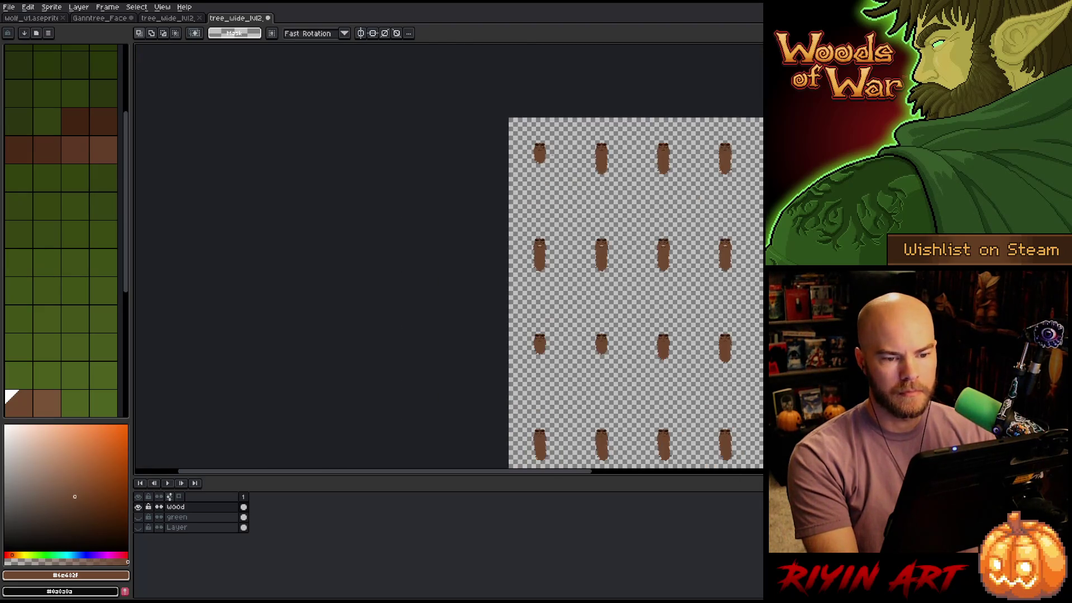
{"action": "mouse_move", "coordinate": [726, 112]}
{"action": "left_mouse_down"}
{"action": "mouse_move", "coordinate": [396, 292]}
{"action": "mouse_move", "coordinate": [401, 311]}
{"action": "left_mouse_up"}
{"action": "left_click_drag", "start_coordinate": [640, 272], "coordinate": [677, 258]}
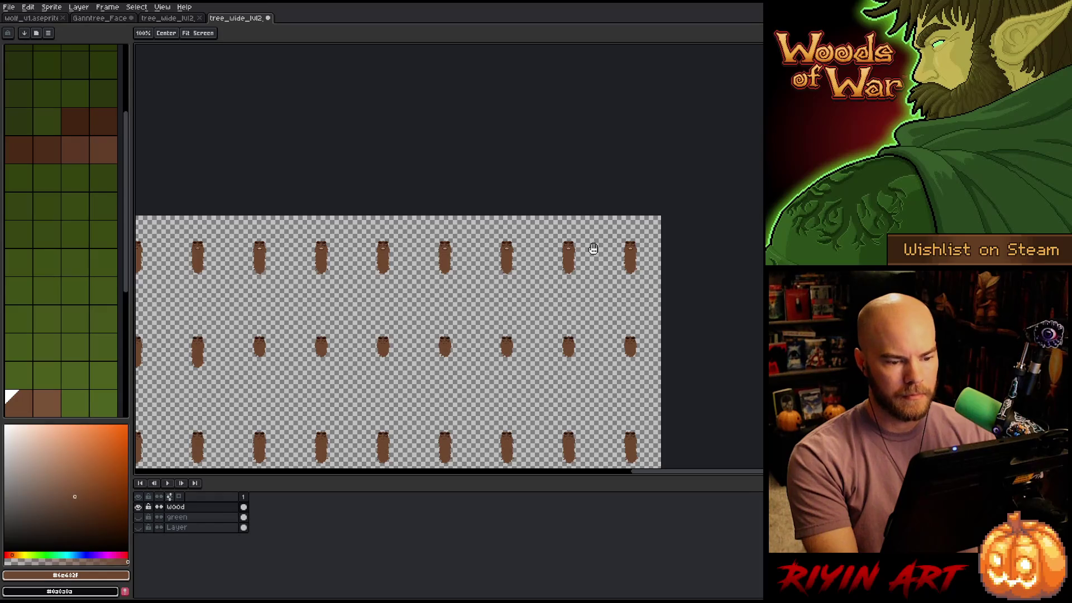
{"action": "scroll", "coordinate": [594, 246], "scroll_direction": "up", "scroll_amount": 4}
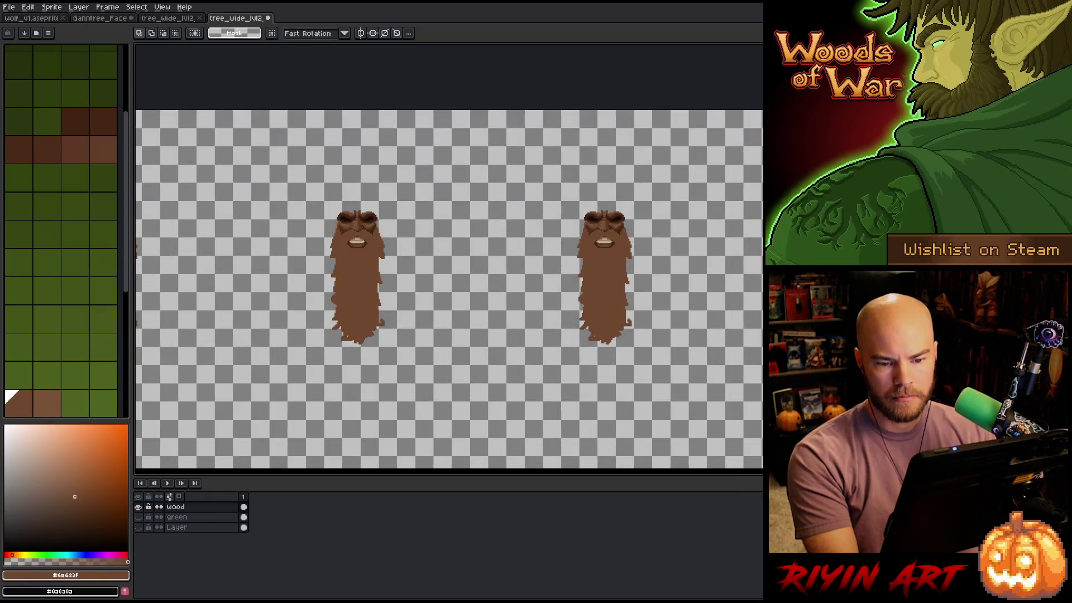
{"action": "left_click_drag", "start_coordinate": [687, 247], "coordinate": [763, 420]}
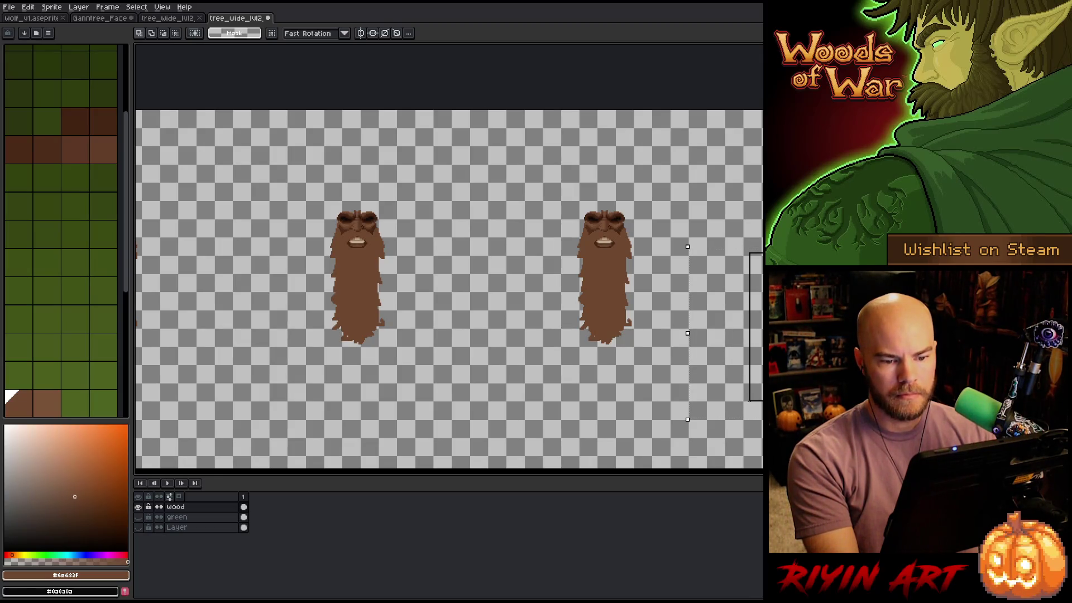
{"action": "scroll", "coordinate": [259, 293], "scroll_direction": "down", "scroll_amount": 5}
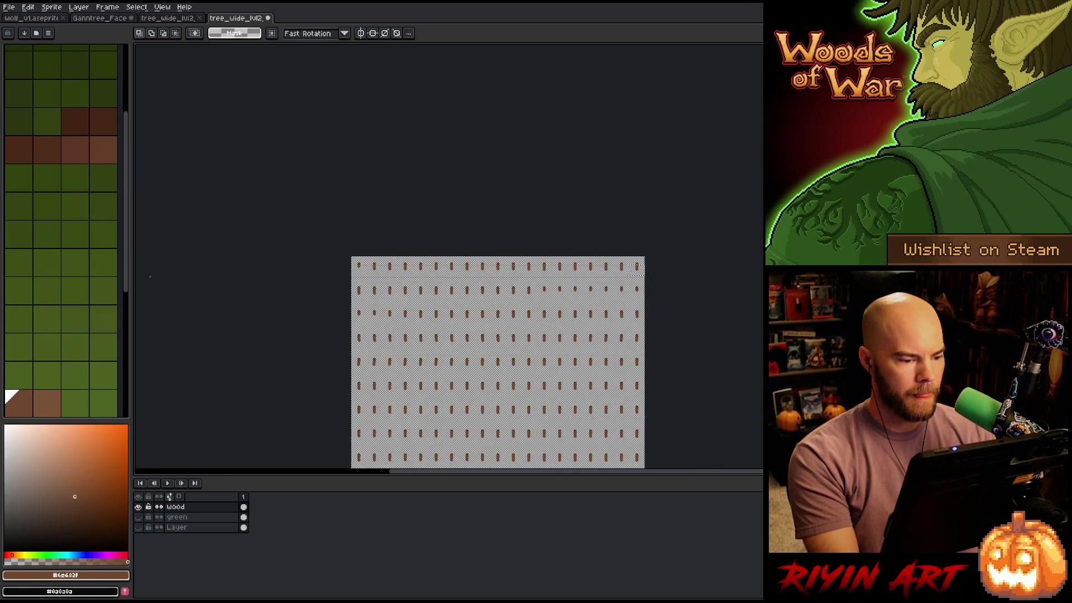
Pull the marquee's top edge up under the faces and delete the trunks inside it
{"action": "scroll", "coordinate": [498, 270], "scroll_direction": "up", "scroll_amount": 6}
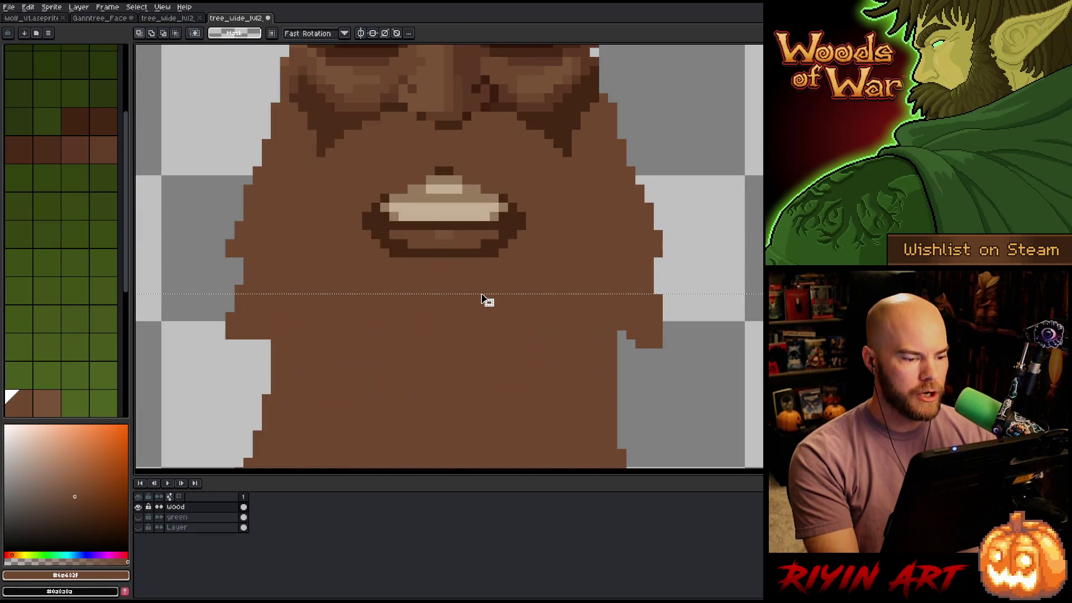
{"action": "left_click_drag", "start_coordinate": [482, 294], "coordinate": [479, 272]}
{"action": "scroll", "coordinate": [476, 267], "scroll_direction": "down", "scroll_amount": 5}
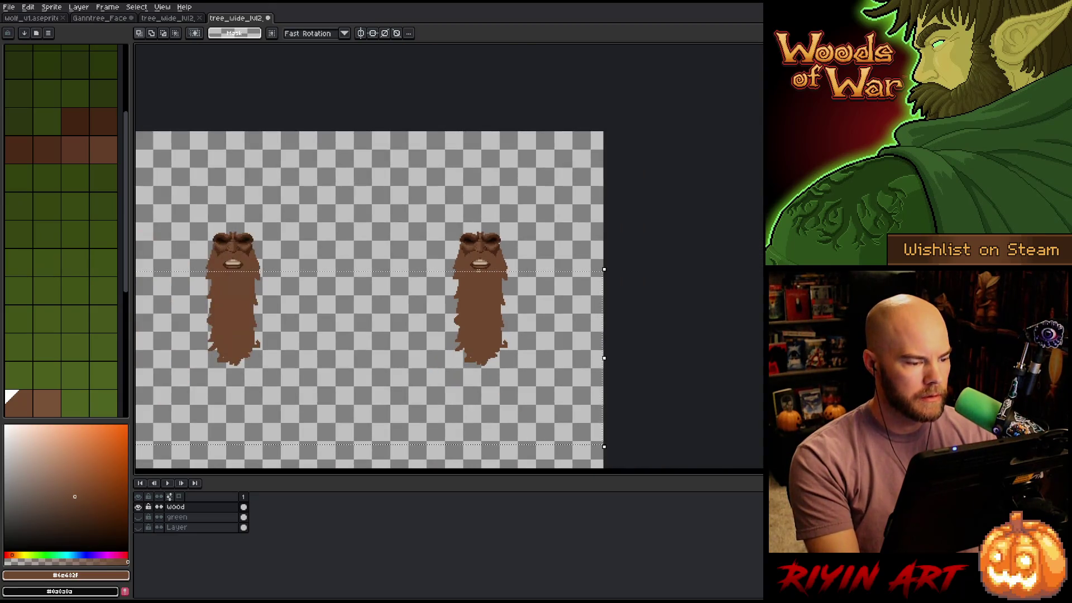
{"action": "key", "text": "Delete"}
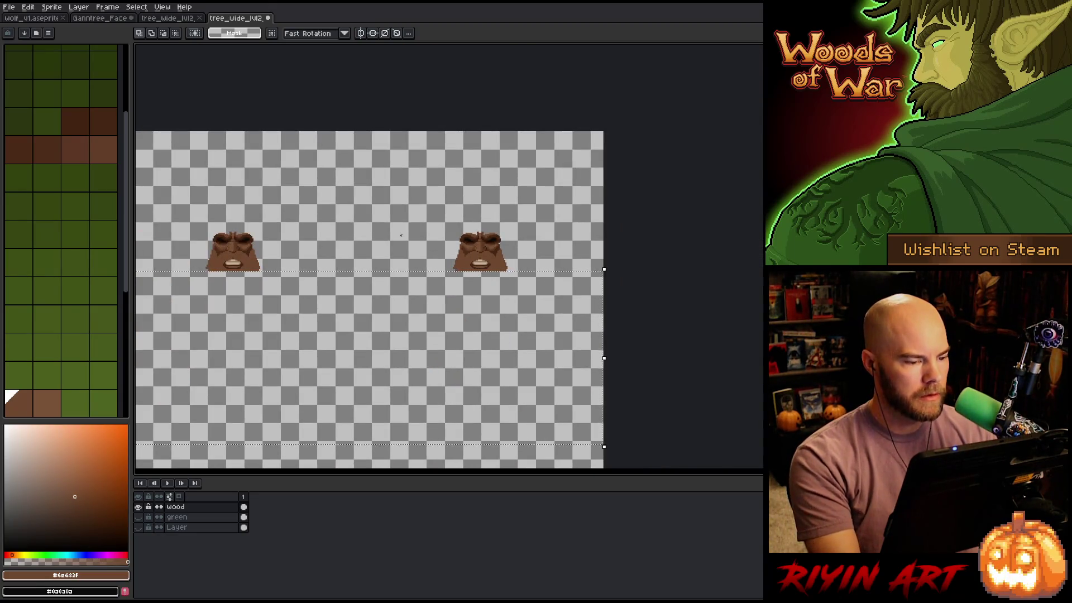
Draw another rectangular selection across the trees, then cancel it
{"action": "scroll", "coordinate": [389, 234], "scroll_direction": "down", "scroll_amount": 1}
{"action": "left_click_drag", "start_coordinate": [420, 268], "coordinate": [471, 240]}
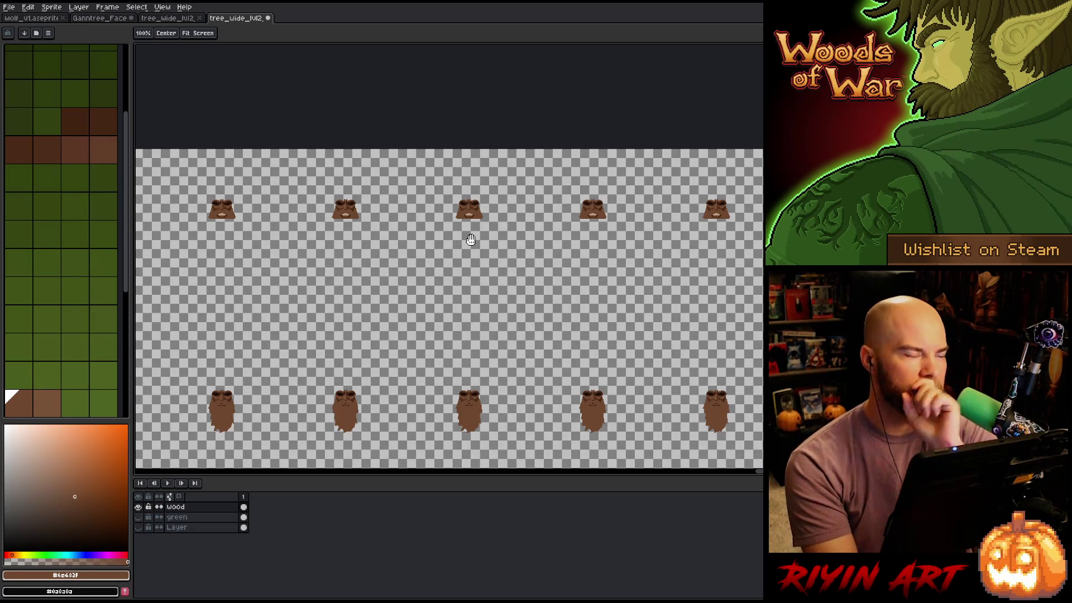
{"action": "scroll", "coordinate": [467, 239], "scroll_direction": "down", "scroll_amount": 3}
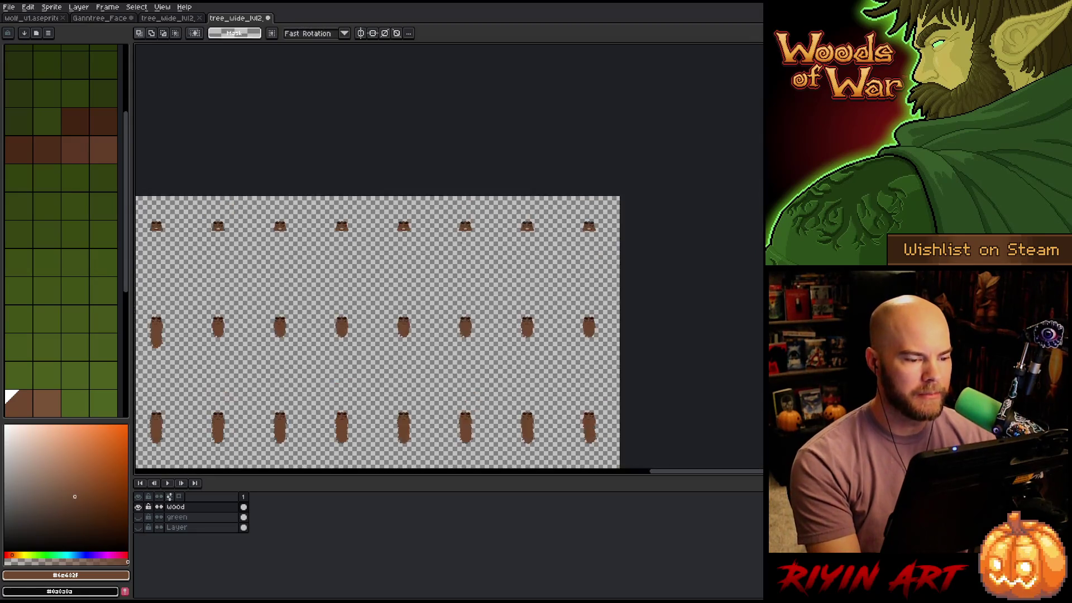
{"action": "scroll", "coordinate": [607, 298], "scroll_direction": "up", "scroll_amount": 6}
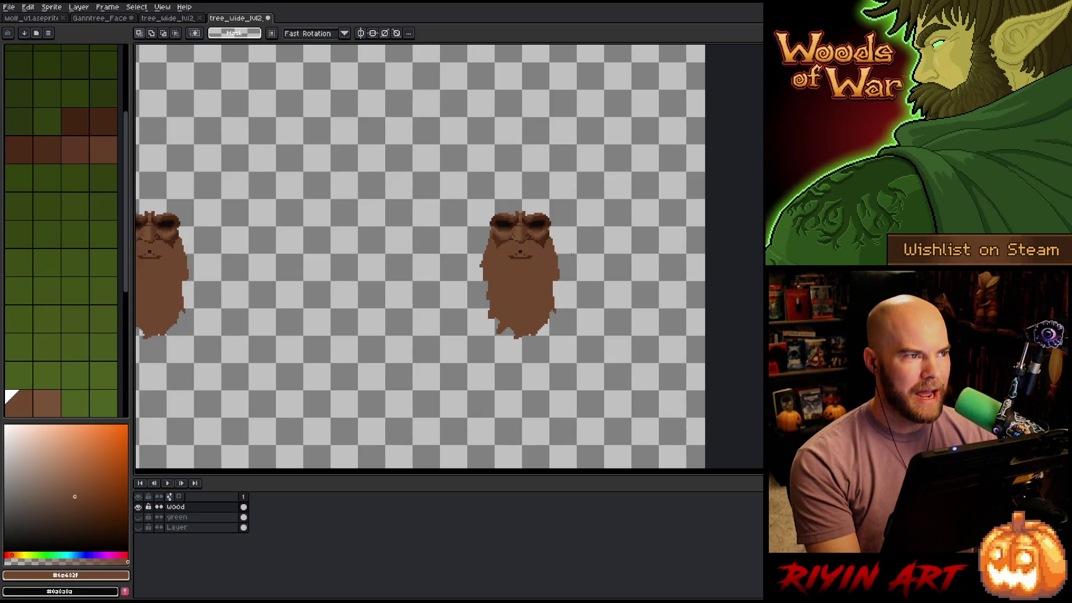
{"action": "scroll", "coordinate": [607, 252], "scroll_direction": "down", "scroll_amount": 1}
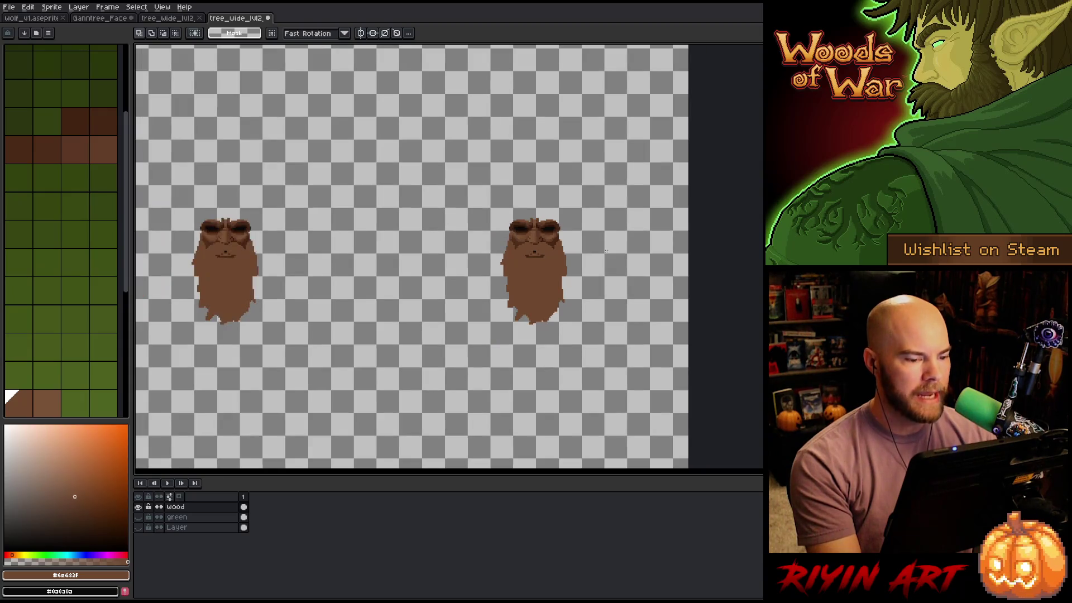
{"action": "mouse_move", "coordinate": [656, 263]}
{"action": "left_mouse_down"}
{"action": "mouse_move", "coordinate": [487, 348]}
{"action": "mouse_move", "coordinate": [387, 357]}
{"action": "left_mouse_up"}
{"action": "key", "text": "ctrl+d"}
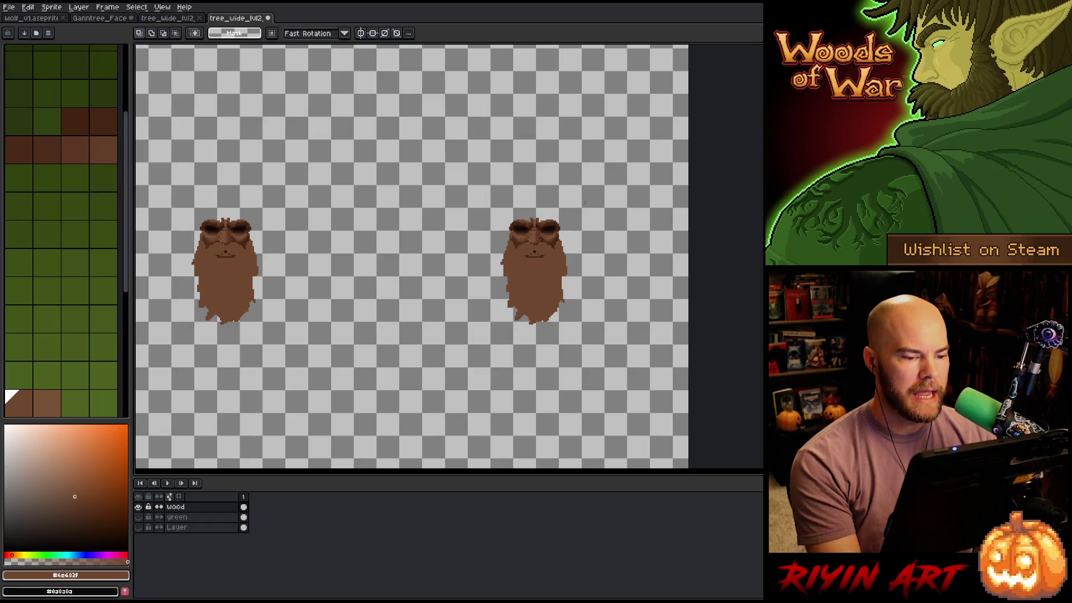
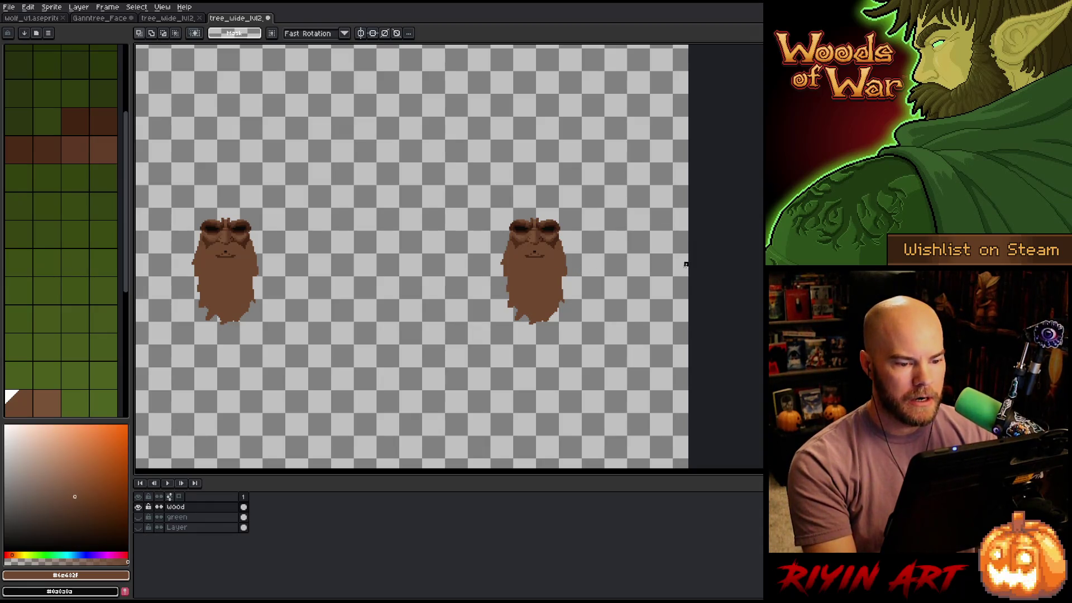
Select the trunk strip beneath one row of tree faces and delete it
{"action": "left_click_drag", "start_coordinate": [686, 264], "coordinate": [418, 412]}
{"action": "scroll", "coordinate": [418, 412], "scroll_direction": "down", "scroll_amount": 3}
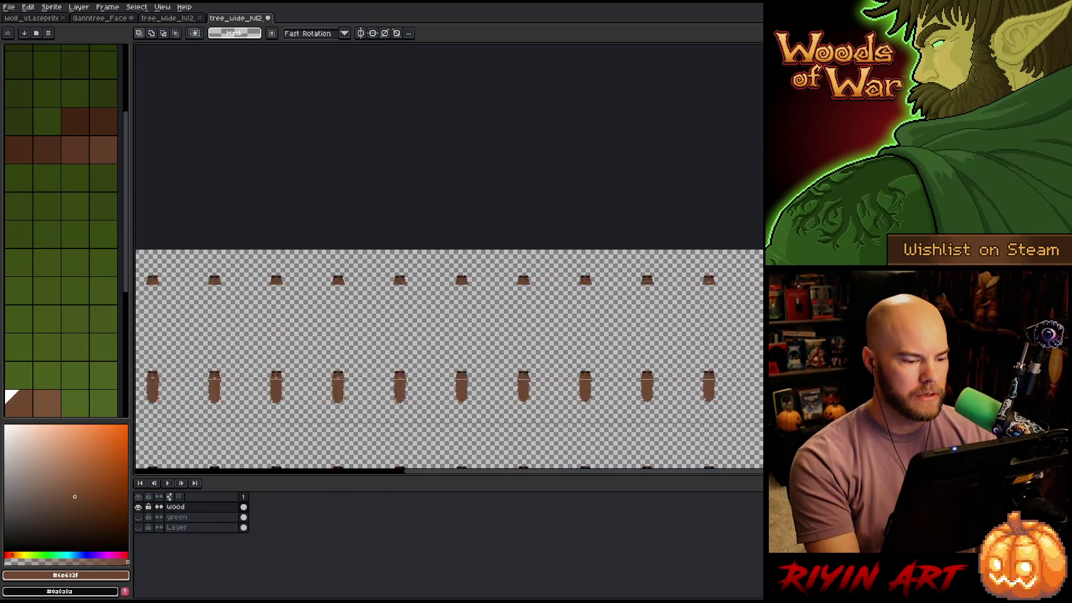
{"action": "scroll", "coordinate": [240, 413], "scroll_direction": "left", "scroll_amount": 3}
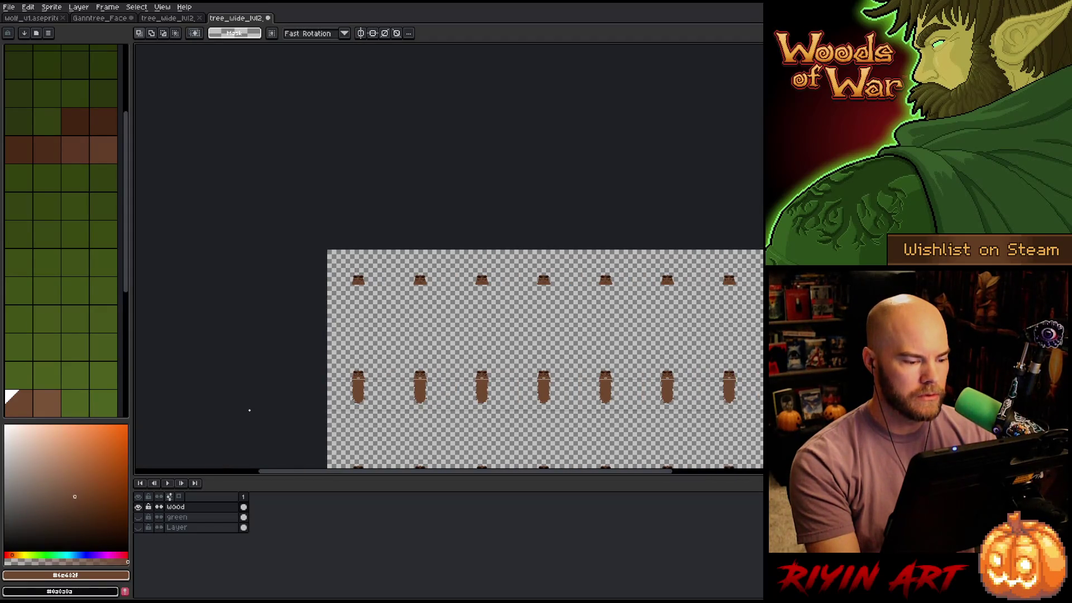
{"action": "scroll", "coordinate": [316, 412], "scroll_direction": "up", "scroll_amount": 3}
{"action": "scroll", "coordinate": [675, 299], "scroll_direction": "up", "scroll_amount": 3}
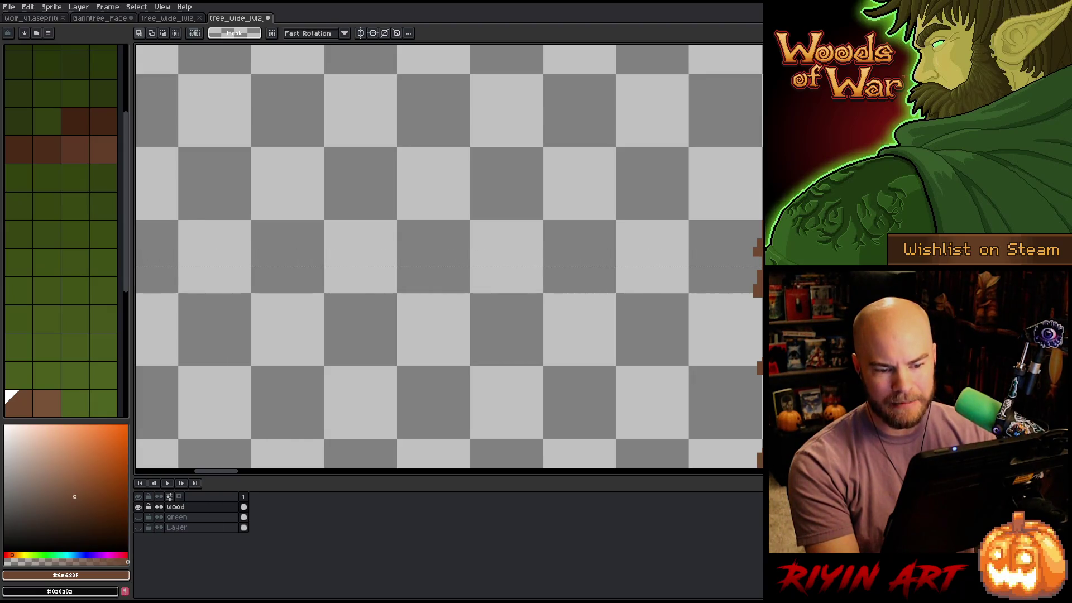
{"action": "scroll", "coordinate": [675, 300], "scroll_direction": "down", "scroll_amount": 5}
{"action": "key", "text": "h"}
{"action": "scroll", "coordinate": [510, 292], "scroll_direction": "up", "scroll_amount": 2}
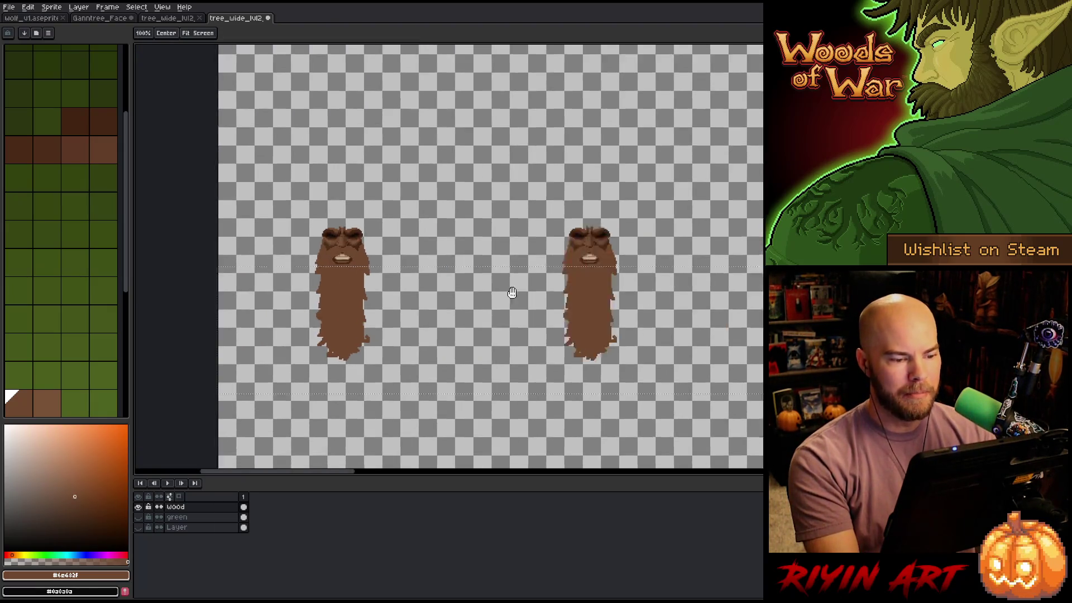
{"action": "mouse_move", "coordinate": [686, 298]}
{"action": "left_mouse_down"}
{"action": "mouse_move", "coordinate": [750, 297]}
{"action": "mouse_move", "coordinate": [805, 264]}
{"action": "mouse_move", "coordinate": [877, 275]}
{"action": "left_mouse_up"}
{"action": "left_click_drag", "start_coordinate": [609, 244], "coordinate": [633, 249]}
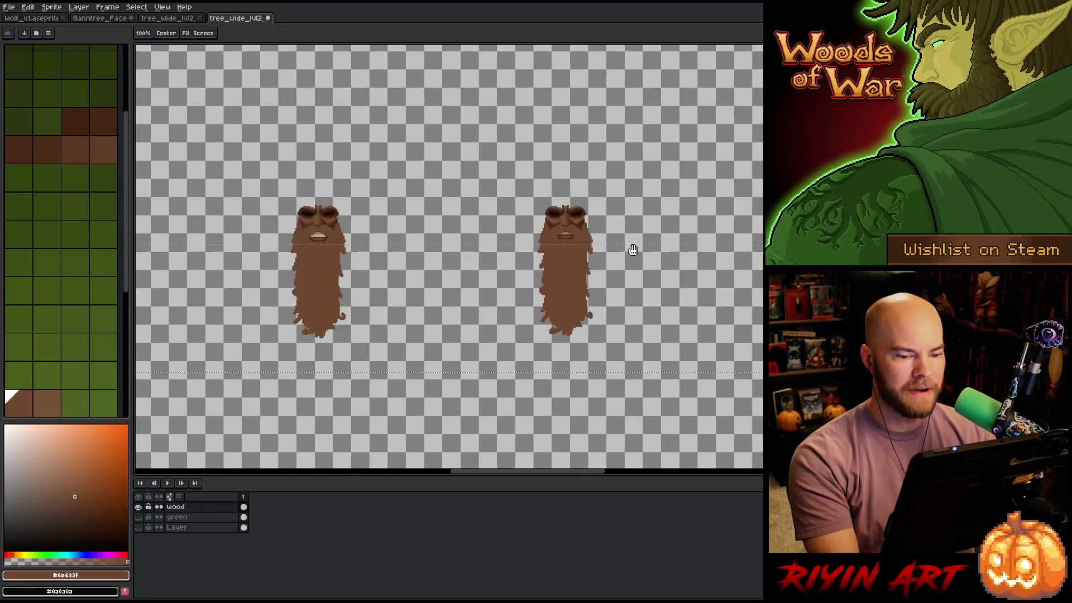
{"action": "left_click_drag", "start_coordinate": [455, 246], "coordinate": [366, 246]}
{"action": "left_click_drag", "start_coordinate": [517, 252], "coordinate": [543, 246]}
{"action": "key", "text": "m"}
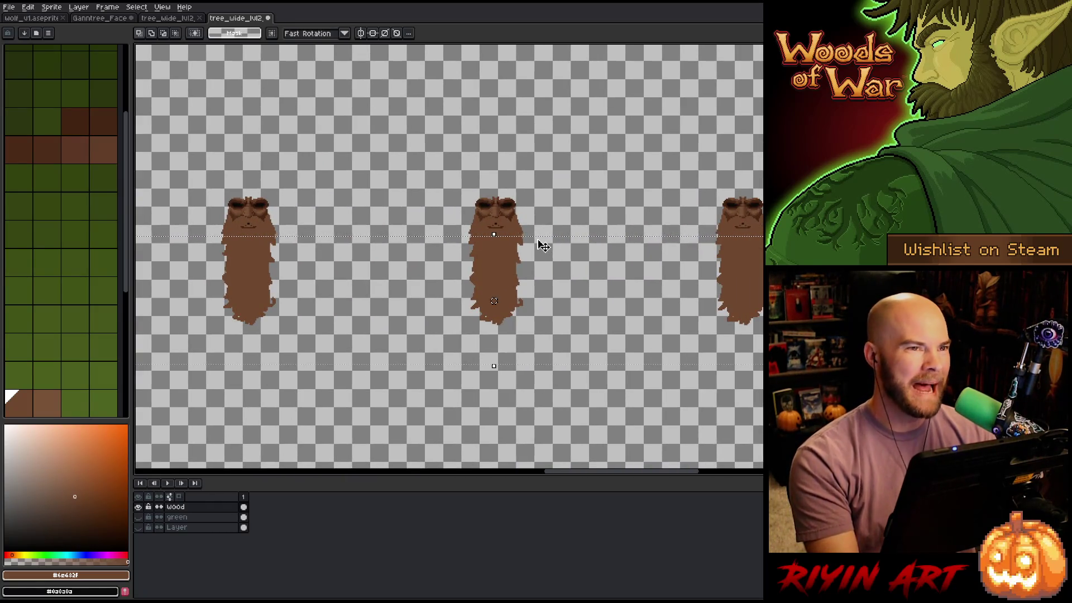
{"action": "scroll", "coordinate": [543, 246], "scroll_direction": "down", "scroll_amount": 1}
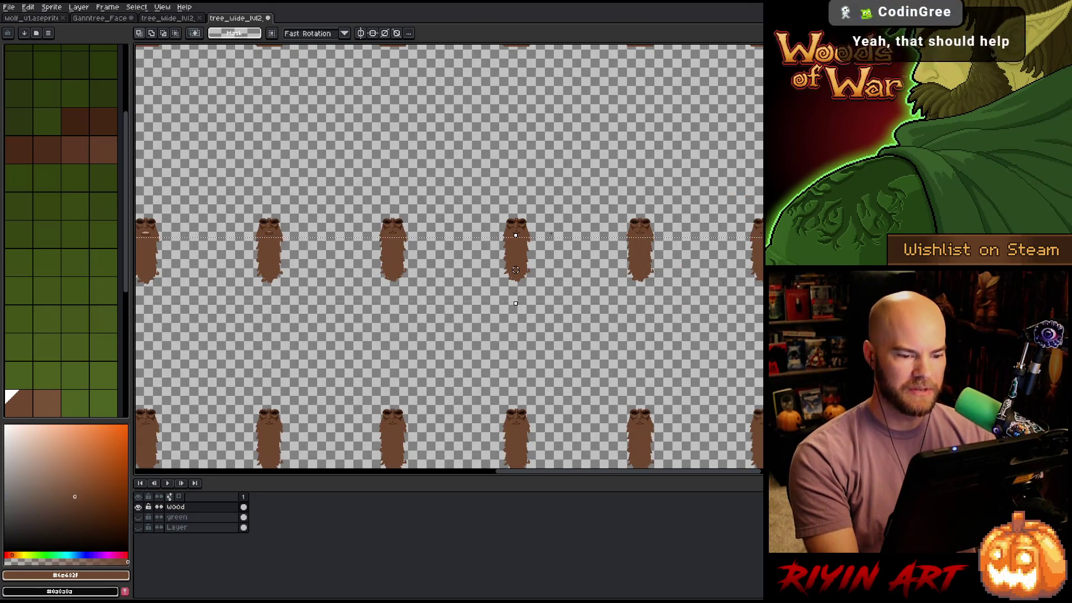
{"action": "key", "text": "Delete"}
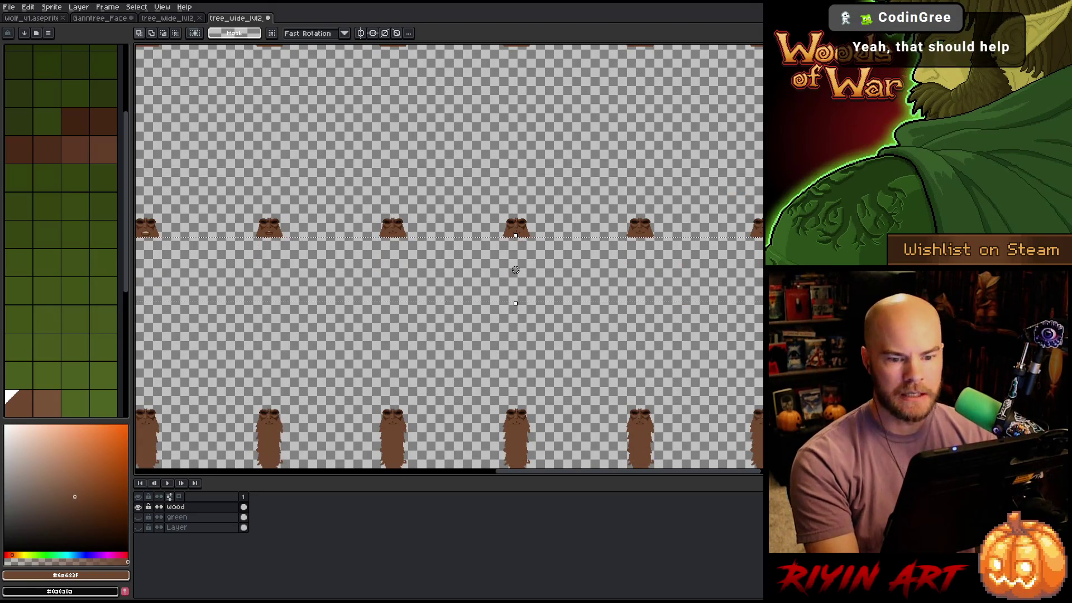
Pan and zoom across the tree grid to inspect the other rows of trunks
{"action": "left_click_drag", "start_coordinate": [515, 270], "coordinate": [688, 201]}
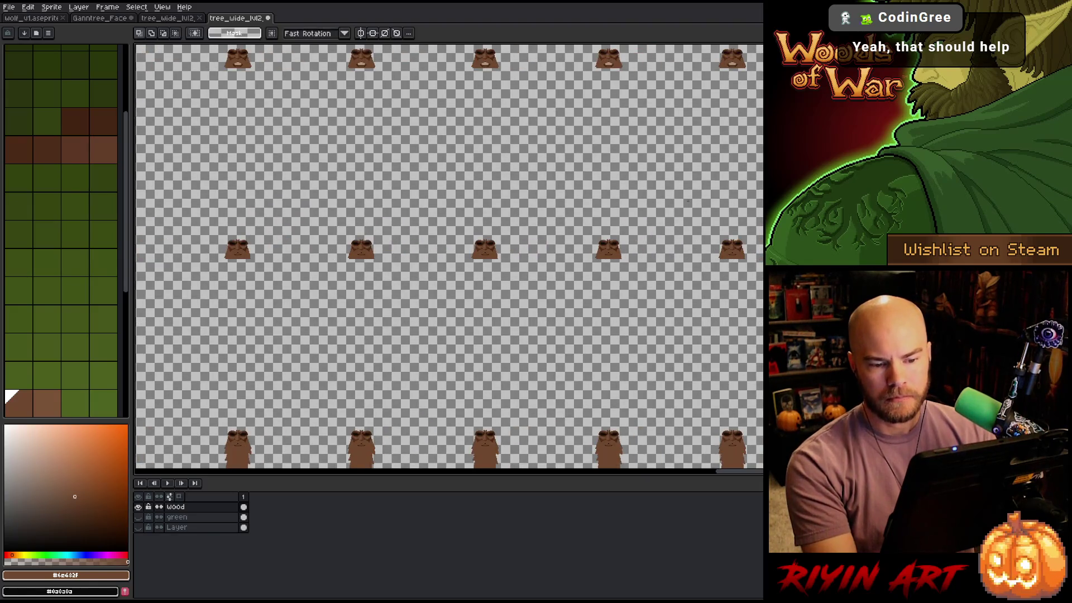
{"action": "scroll", "coordinate": [688, 201], "scroll_direction": "down", "scroll_amount": 2}
{"action": "left_click_drag", "start_coordinate": [159, 229], "coordinate": [377, 222]}
{"action": "scroll", "coordinate": [377, 221], "scroll_direction": "up", "scroll_amount": 3}
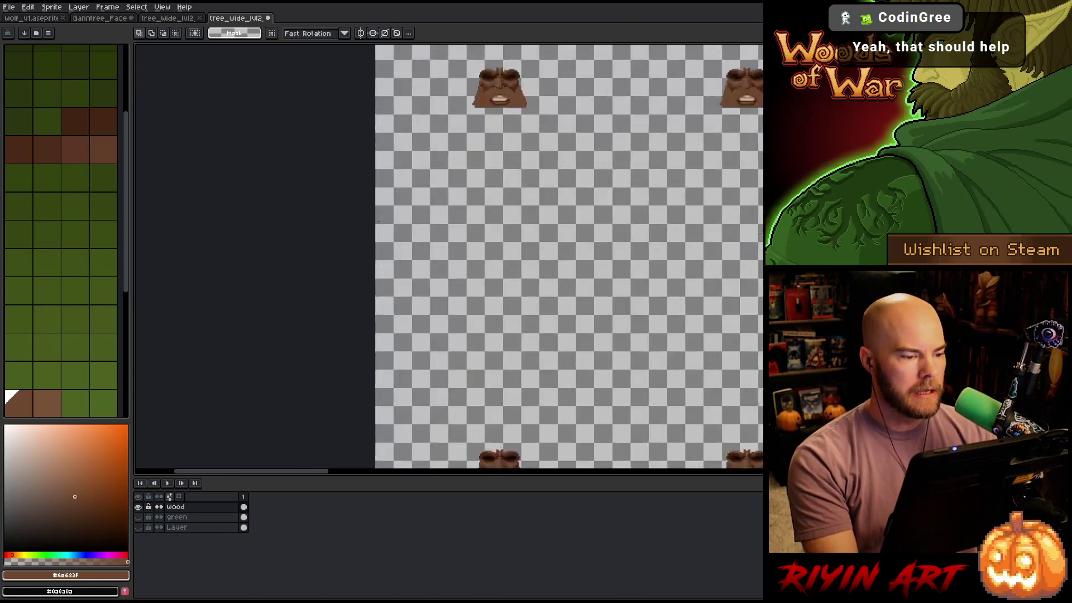
{"action": "scroll", "coordinate": [377, 221], "scroll_direction": "up", "scroll_amount": 1}
{"action": "scroll", "coordinate": [424, 235], "scroll_direction": "down", "scroll_amount": 2}
{"action": "left_click_drag", "start_coordinate": [486, 408], "coordinate": [407, 278]}
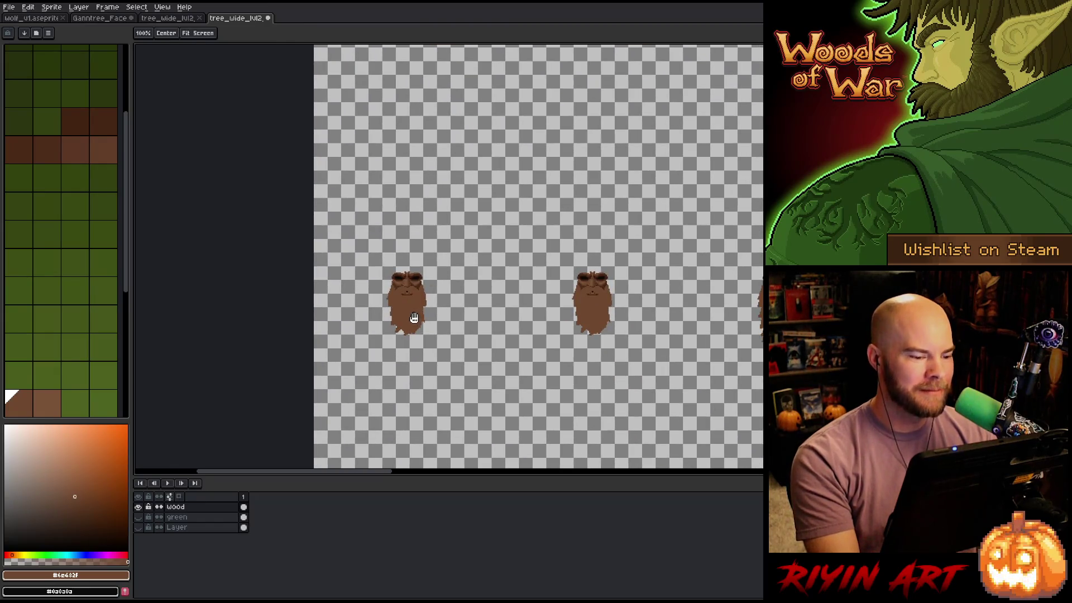
{"action": "scroll", "coordinate": [414, 317], "scroll_direction": "up", "scroll_amount": 1}
{"action": "scroll", "coordinate": [731, 329], "scroll_direction": "down", "scroll_amount": 5}
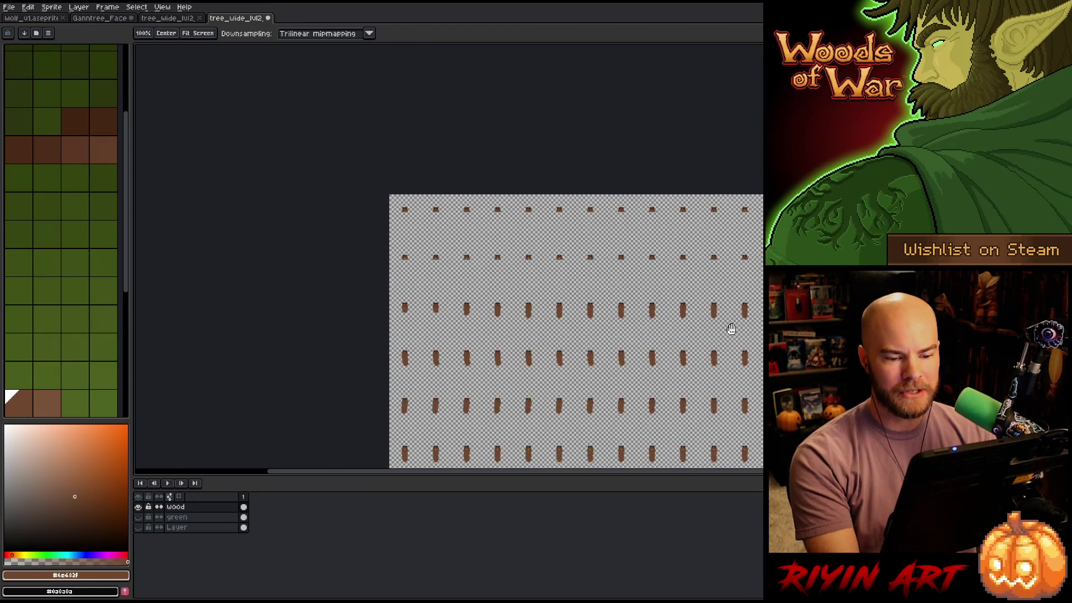
{"action": "left_click_drag", "start_coordinate": [731, 329], "coordinate": [595, 331]}
{"action": "key", "text": "m"}
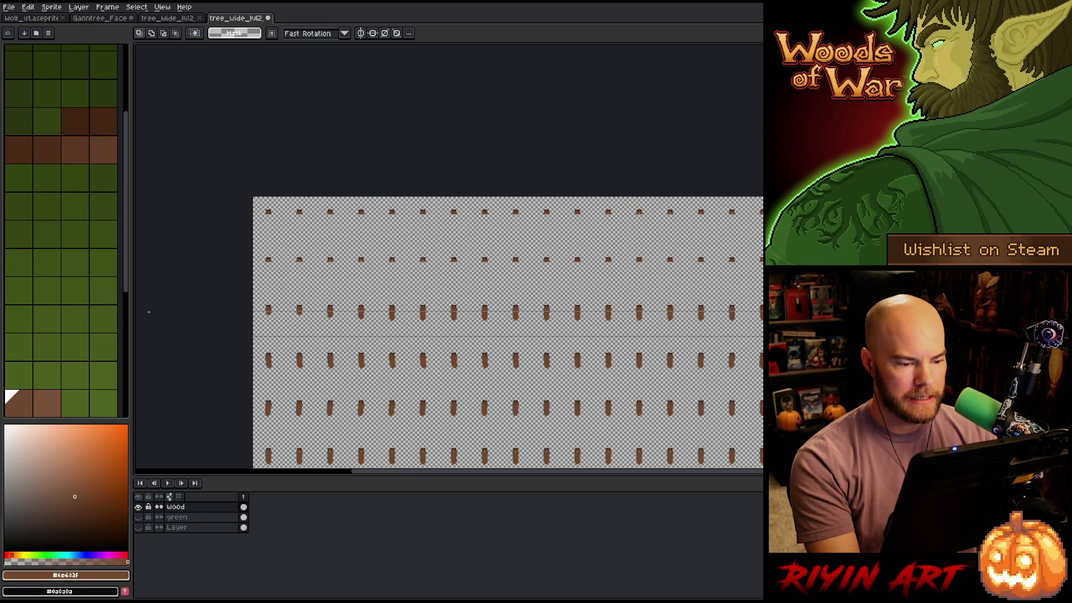
{"action": "scroll", "coordinate": [391, 318], "scroll_direction": "up", "scroll_amount": 4}
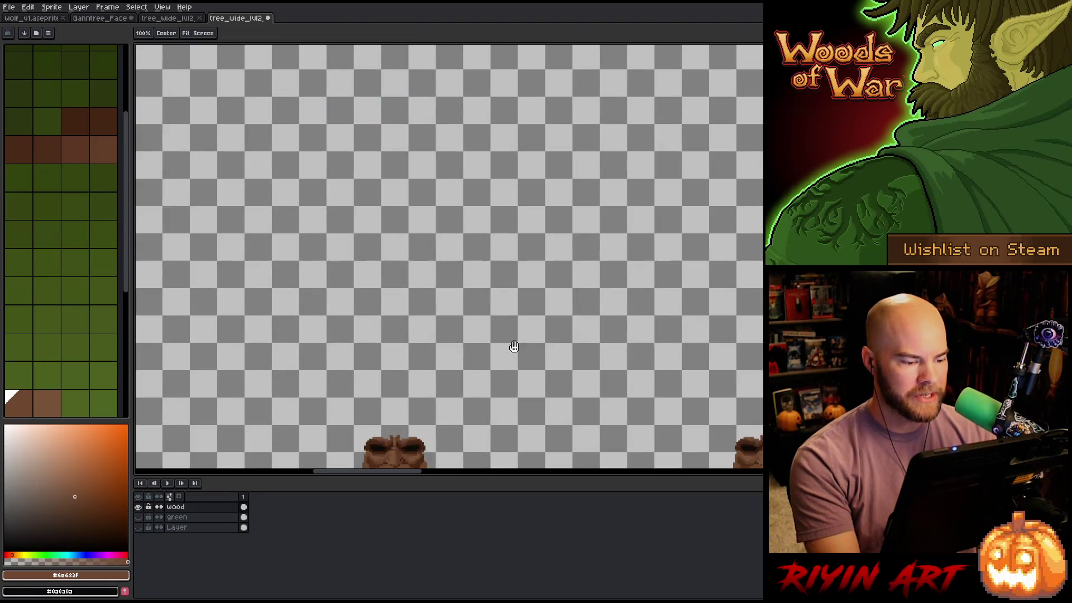
{"action": "mouse_move", "coordinate": [509, 347]}
{"action": "left_mouse_down"}
{"action": "mouse_move", "coordinate": [531, 247]}
{"action": "mouse_move", "coordinate": [263, 215]}
{"action": "mouse_move", "coordinate": [618, 240]}
{"action": "left_mouse_up"}
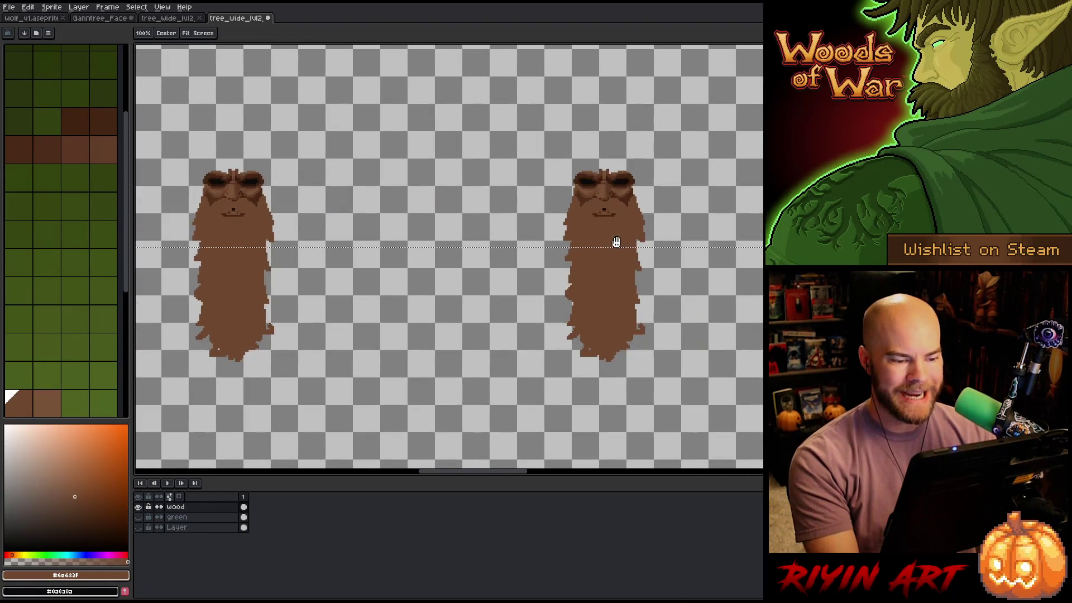
{"action": "scroll", "coordinate": [617, 239], "scroll_direction": "up", "scroll_amount": 1}
{"action": "left_click_drag", "start_coordinate": [301, 259], "coordinate": [402, 304]}
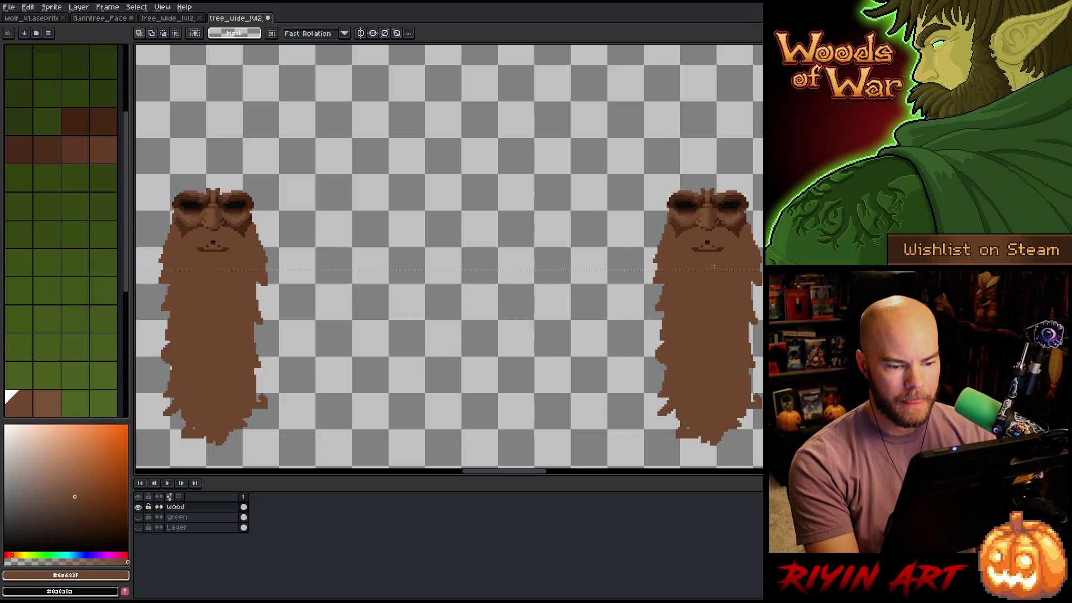
{"action": "scroll", "coordinate": [713, 267], "scroll_direction": "down", "scroll_amount": 2}
{"action": "left_click_drag", "start_coordinate": [720, 143], "coordinate": [642, 313]}
{"action": "scroll", "coordinate": [642, 313], "scroll_direction": "up", "scroll_amount": 2}
{"action": "scroll", "coordinate": [627, 204], "scroll_direction": "down", "scroll_amount": 2}
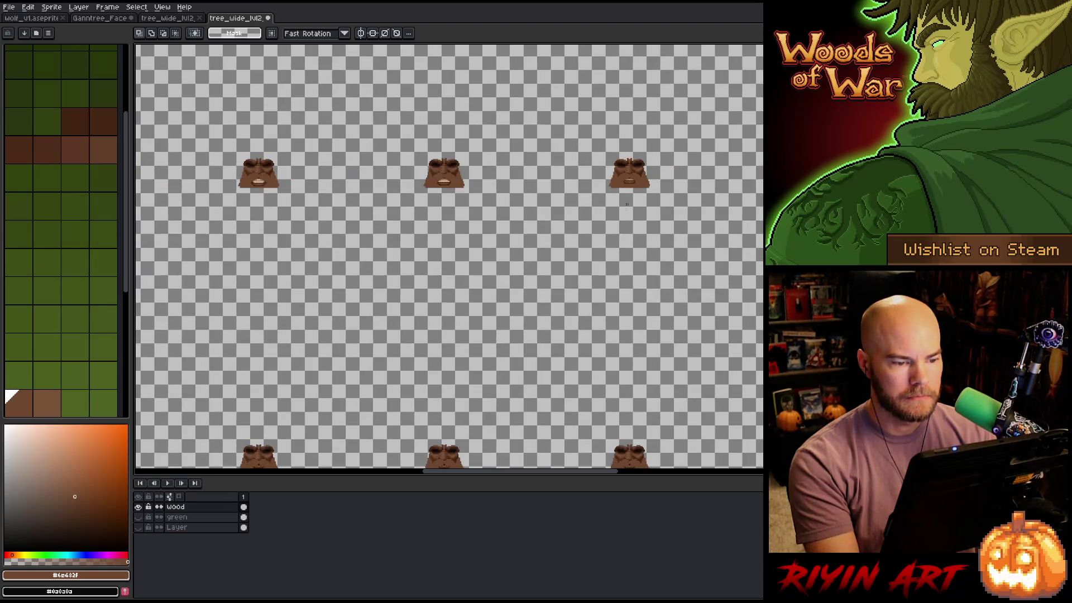
{"action": "left_click_drag", "start_coordinate": [627, 205], "coordinate": [582, 247]}
{"action": "scroll", "coordinate": [561, 295], "scroll_direction": "up", "scroll_amount": 2}
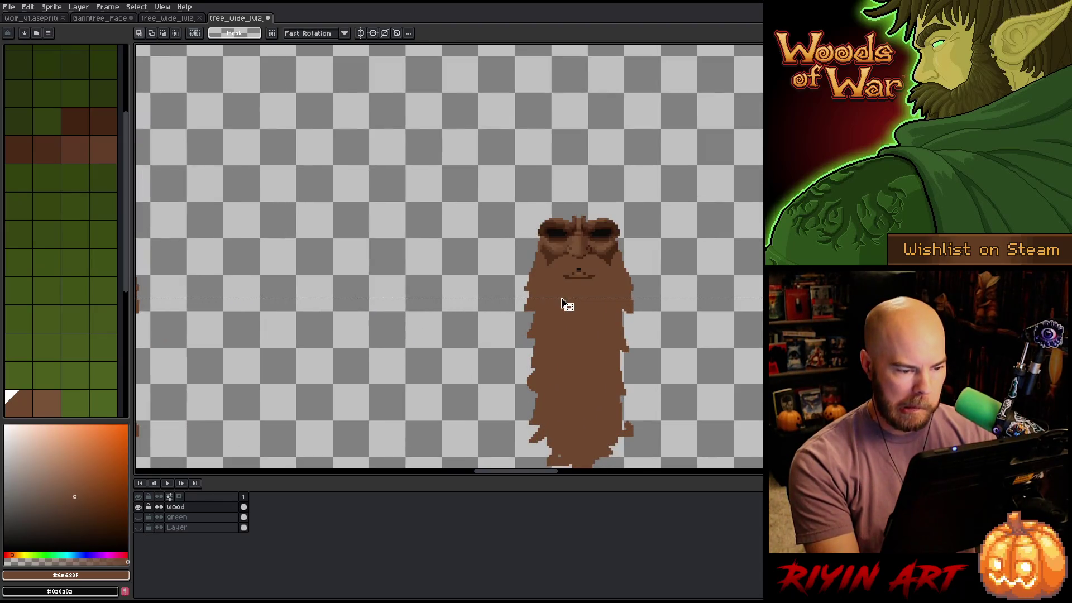
{"action": "scroll", "coordinate": [565, 300], "scroll_direction": "down", "scroll_amount": 3}
{"action": "mouse_move", "coordinate": [565, 300]}
{"action": "left_mouse_down"}
{"action": "mouse_move", "coordinate": [579, 292]}
{"action": "mouse_move", "coordinate": [564, 43]}
{"action": "left_mouse_up"}
{"action": "scroll", "coordinate": [579, 278], "scroll_direction": "up", "scroll_amount": 2}
{"action": "scroll", "coordinate": [536, 324], "scroll_direction": "up", "scroll_amount": 3}
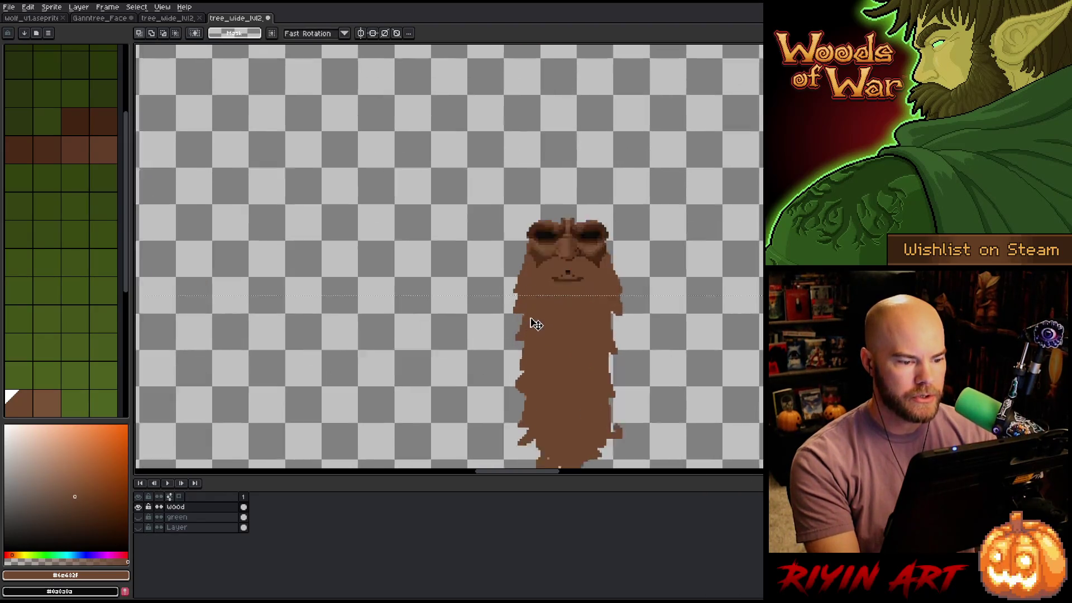
{"action": "scroll", "coordinate": [536, 324], "scroll_direction": "up", "scroll_amount": 2}
{"action": "scroll", "coordinate": [525, 278], "scroll_direction": "down", "scroll_amount": 3}
{"action": "mouse_move", "coordinate": [525, 277]}
{"action": "left_mouse_down"}
{"action": "mouse_move", "coordinate": [564, 306]}
{"action": "mouse_move", "coordinate": [559, 413]}
{"action": "left_mouse_up"}
{"action": "scroll", "coordinate": [531, 295], "scroll_direction": "up", "scroll_amount": 3}
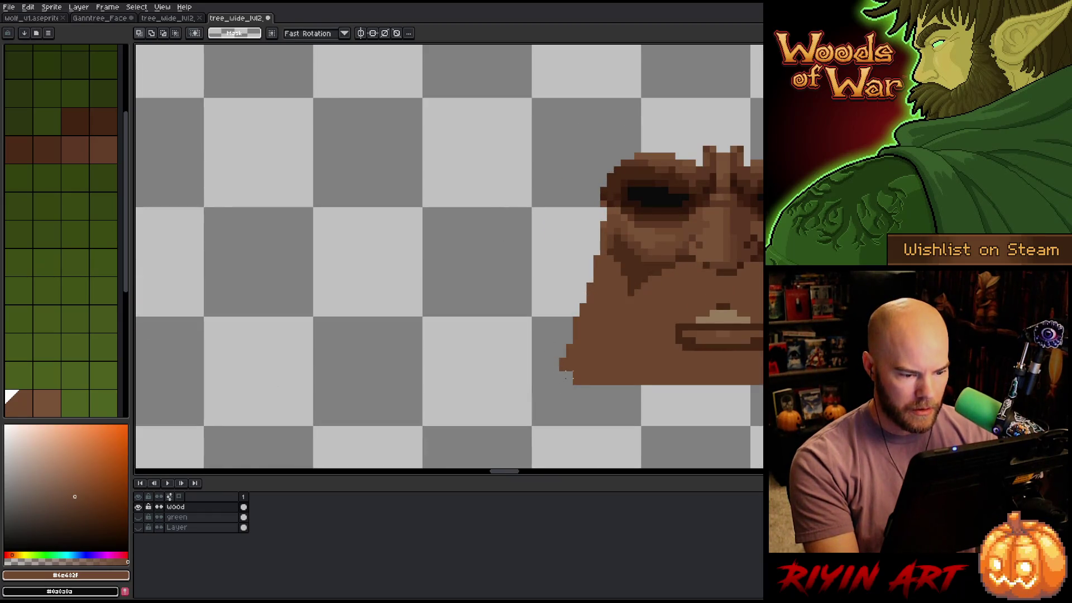
{"action": "scroll", "coordinate": [565, 379], "scroll_direction": "down", "scroll_amount": 3}
{"action": "left_click_drag", "start_coordinate": [566, 378], "coordinate": [551, 299]}
{"action": "scroll", "coordinate": [547, 257], "scroll_direction": "up", "scroll_amount": 3}
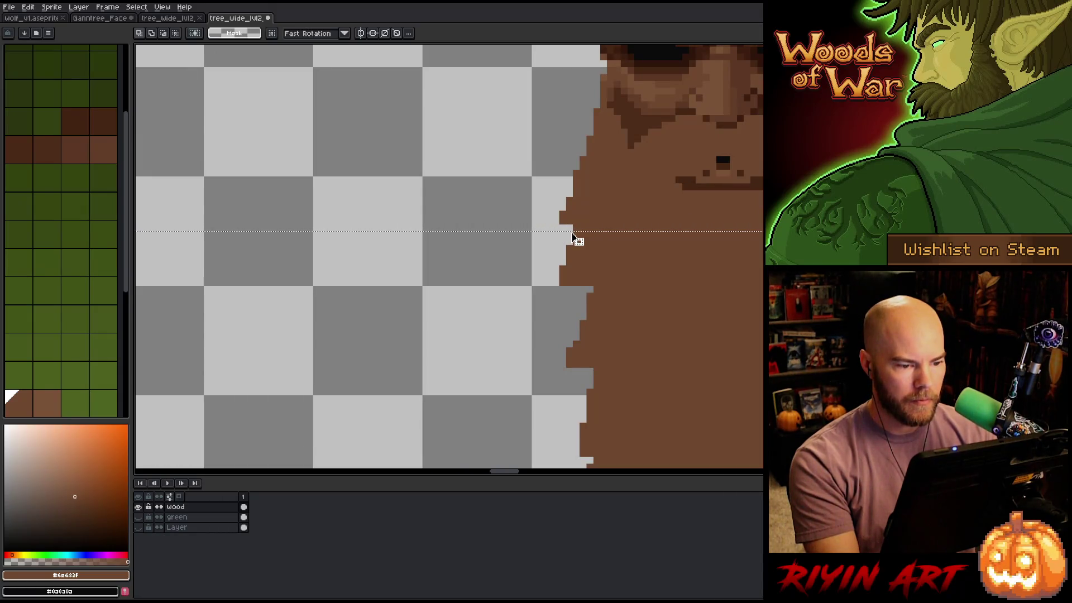
{"action": "scroll", "coordinate": [578, 245], "scroll_direction": "down", "scroll_amount": 5}
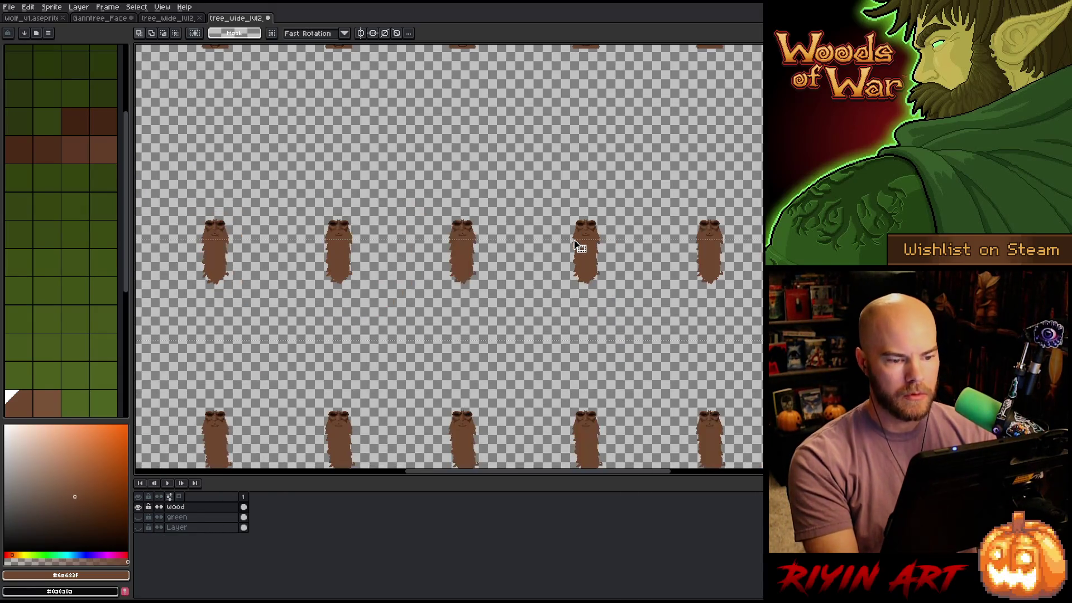
{"action": "scroll", "coordinate": [740, 257], "scroll_direction": "up", "scroll_amount": 2}
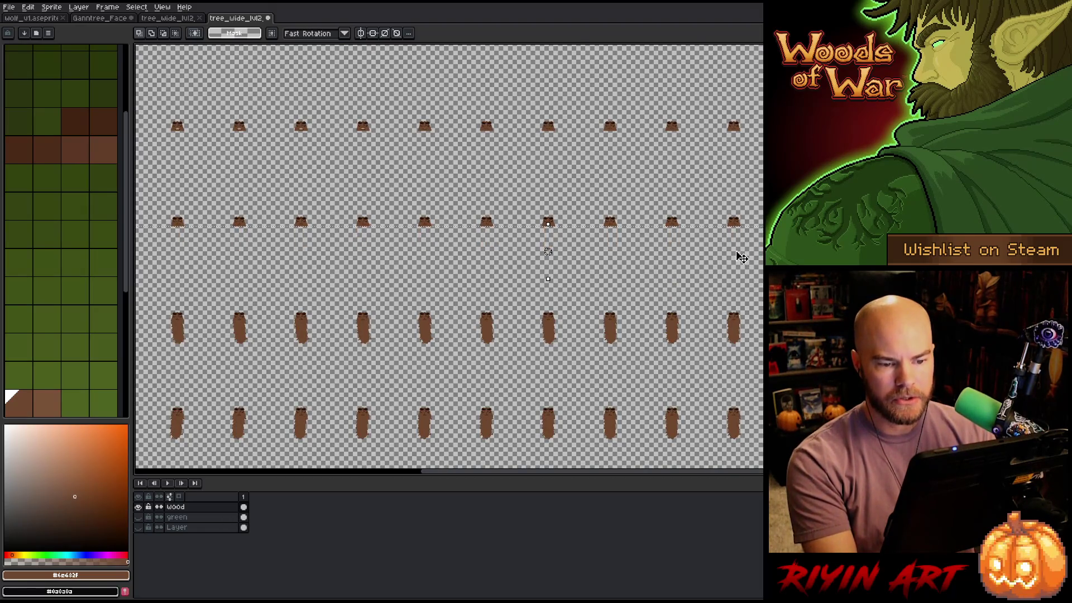
{"action": "scroll", "coordinate": [740, 256], "scroll_direction": "down", "scroll_amount": 3}
{"action": "scroll", "coordinate": [735, 242], "scroll_direction": "up", "scroll_amount": 3}
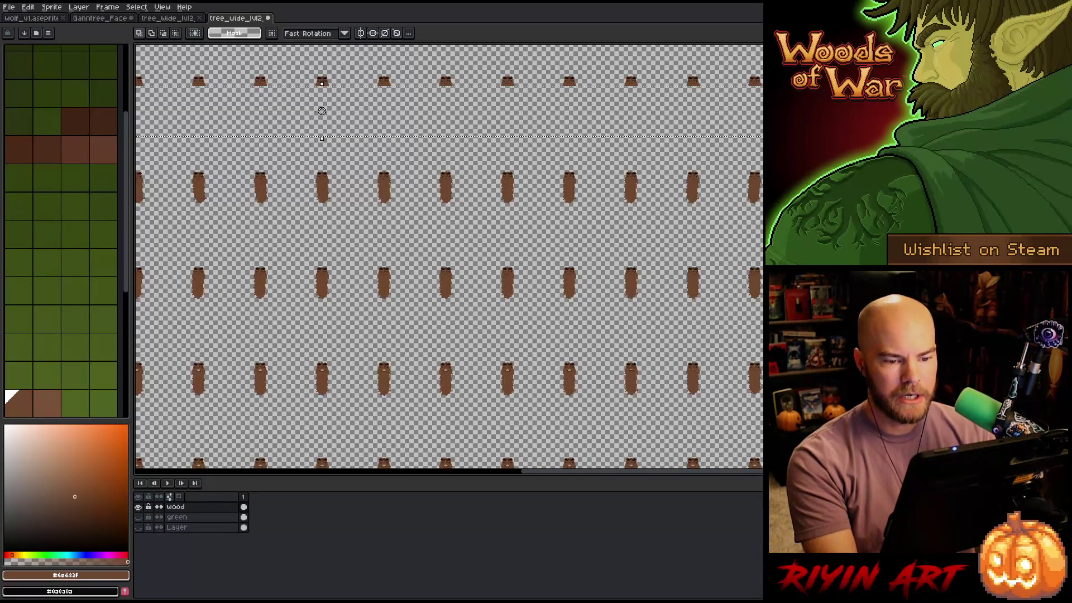
{"action": "scroll", "coordinate": [689, 268], "scroll_direction": "up", "scroll_amount": 1}
{"action": "scroll", "coordinate": [689, 246], "scroll_direction": "up", "scroll_amount": 2}
{"action": "scroll", "coordinate": [690, 246], "scroll_direction": "up", "scroll_amount": 5}
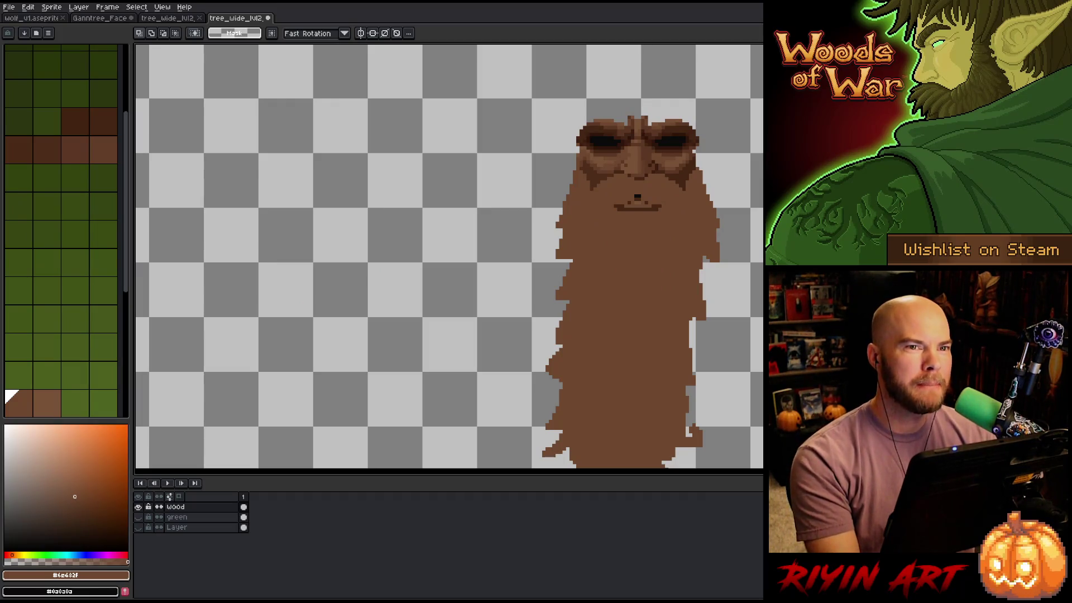
{"action": "scroll", "coordinate": [690, 246], "scroll_direction": "down", "scroll_amount": 1}
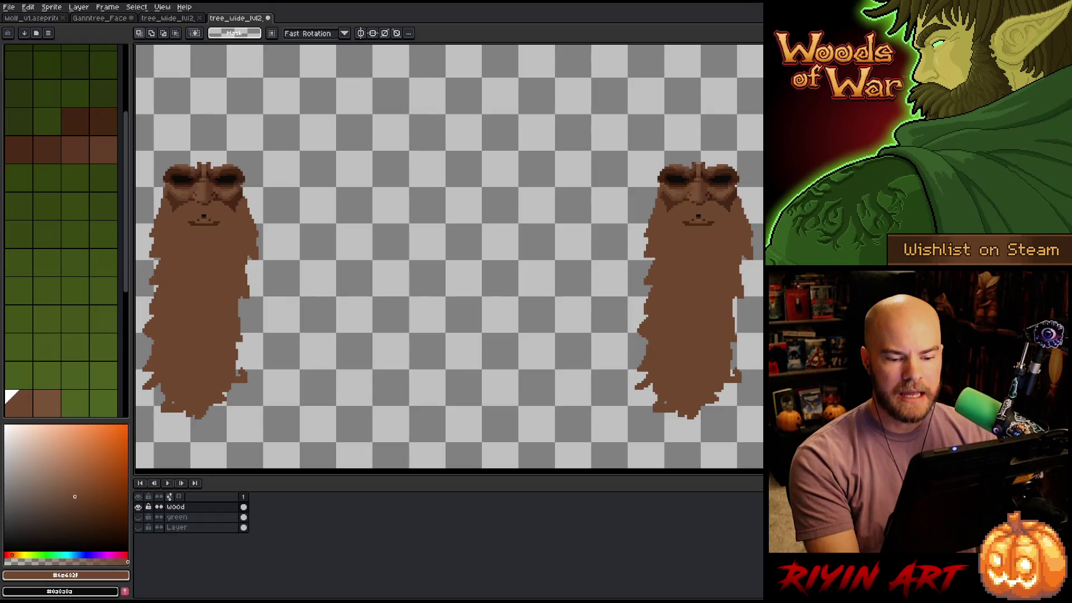
{"action": "mouse_move", "coordinate": [751, 458]}
{"action": "left_mouse_down"}
{"action": "mouse_move", "coordinate": [661, 395]}
{"action": "mouse_move", "coordinate": [220, 376]}
{"action": "mouse_move", "coordinate": [242, 370]}
{"action": "mouse_move", "coordinate": [186, 354]}
{"action": "mouse_move", "coordinate": [217, 335]}
{"action": "mouse_move", "coordinate": [210, 338]}
{"action": "left_mouse_up"}
{"action": "scroll", "coordinate": [220, 375], "scroll_direction": "down", "scroll_amount": 1}
{"action": "scroll", "coordinate": [242, 370], "scroll_direction": "down", "scroll_amount": 1}
{"action": "scroll", "coordinate": [535, 343], "scroll_direction": "up", "scroll_amount": 3}
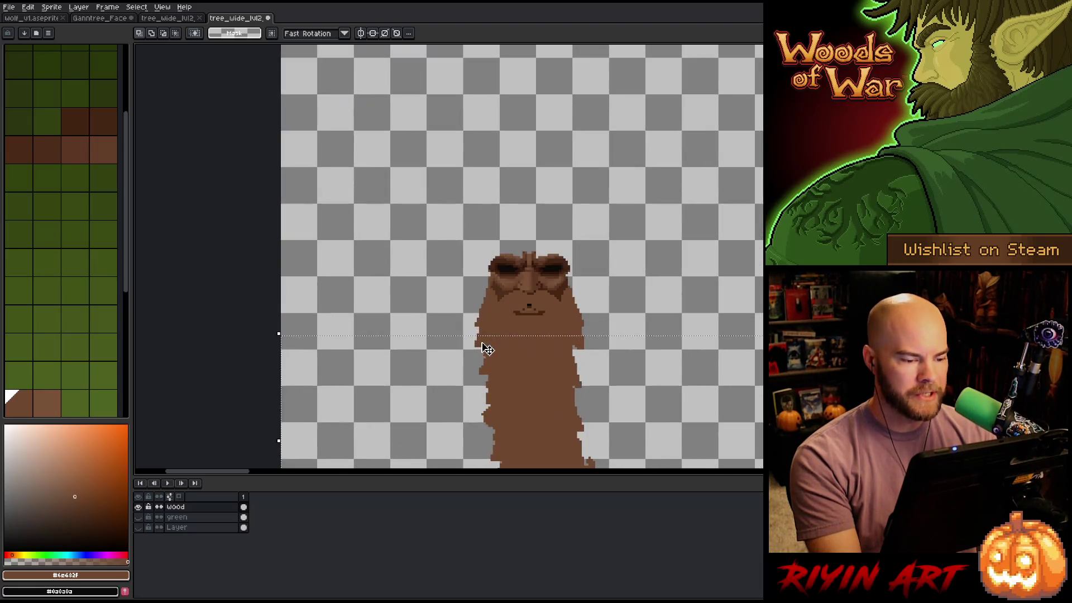
{"action": "scroll", "coordinate": [488, 350], "scroll_direction": "down", "scroll_amount": 2}
{"action": "scroll", "coordinate": [526, 368], "scroll_direction": "up", "scroll_amount": 3}
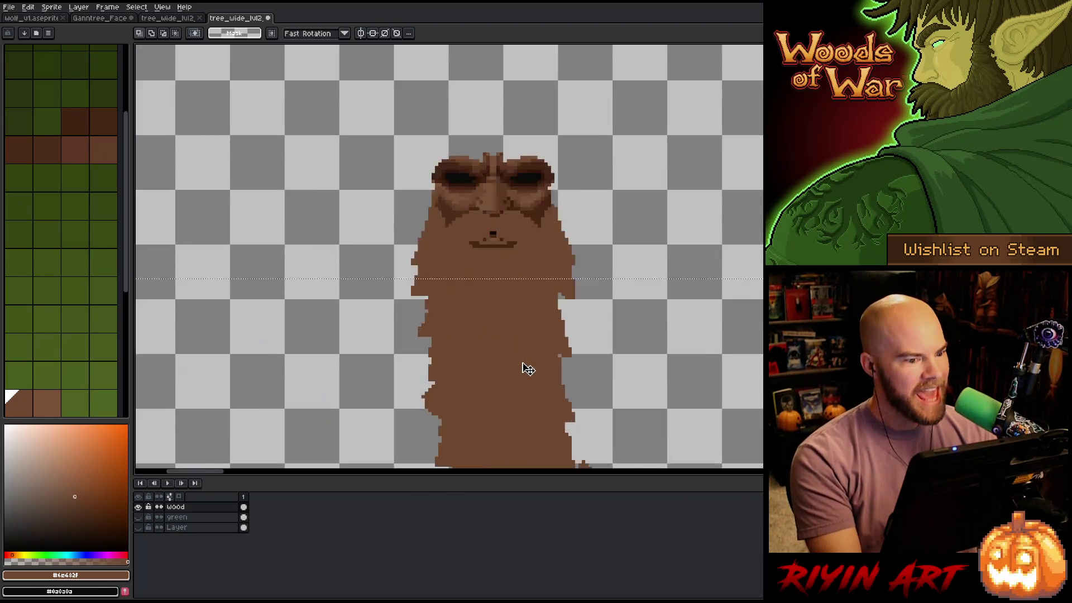
{"action": "scroll", "coordinate": [502, 242], "scroll_direction": "down", "scroll_amount": 2}
{"action": "scroll", "coordinate": [472, 181], "scroll_direction": "up", "scroll_amount": 3}
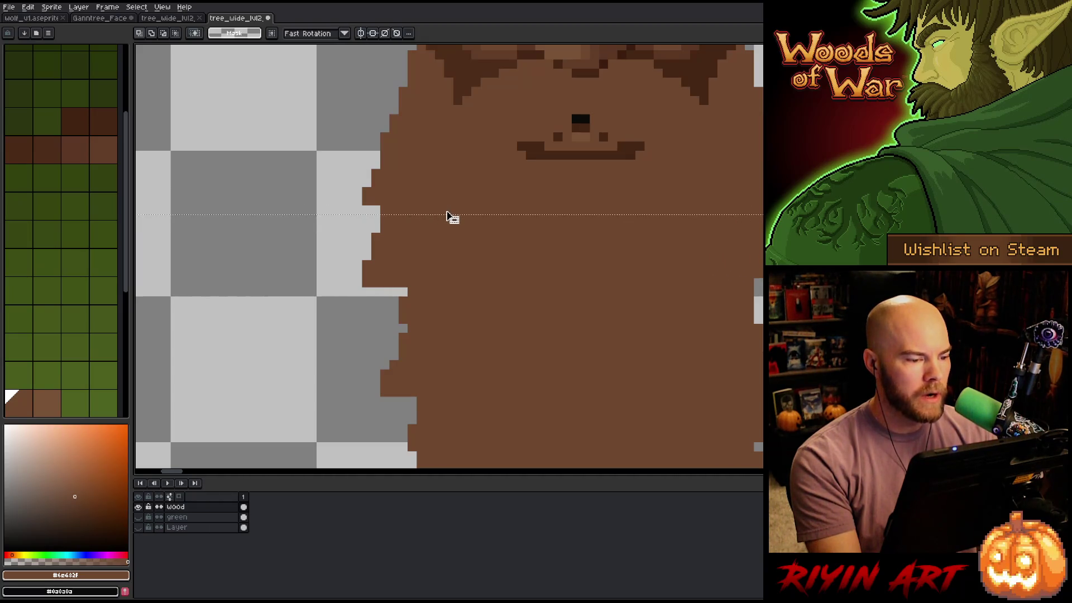
{"action": "scroll", "coordinate": [453, 226], "scroll_direction": "down", "scroll_amount": 4}
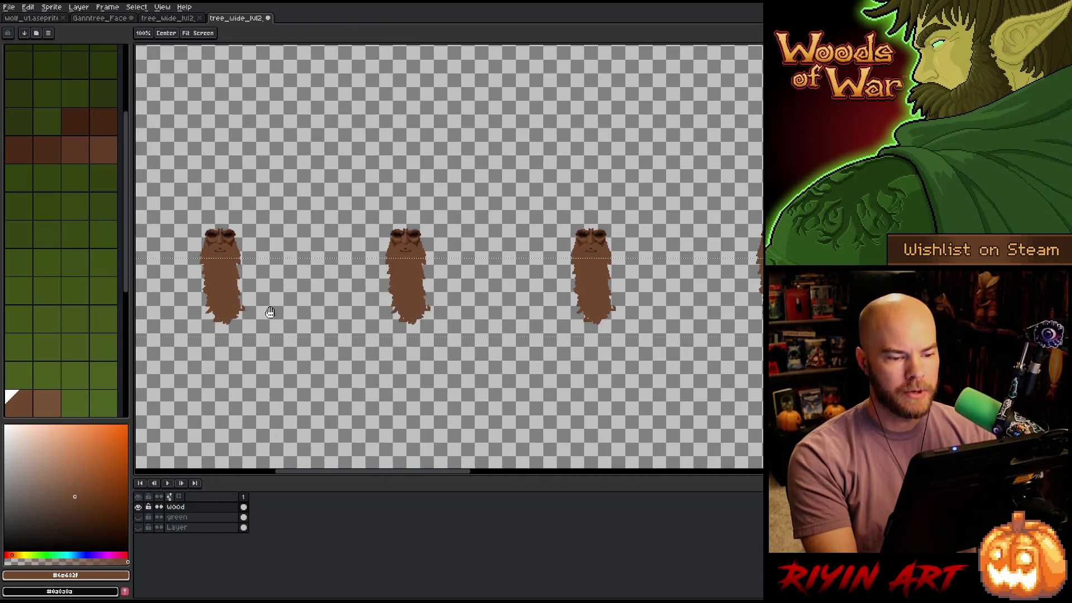
{"action": "scroll", "coordinate": [566, 301], "scroll_direction": "down", "scroll_amount": 4}
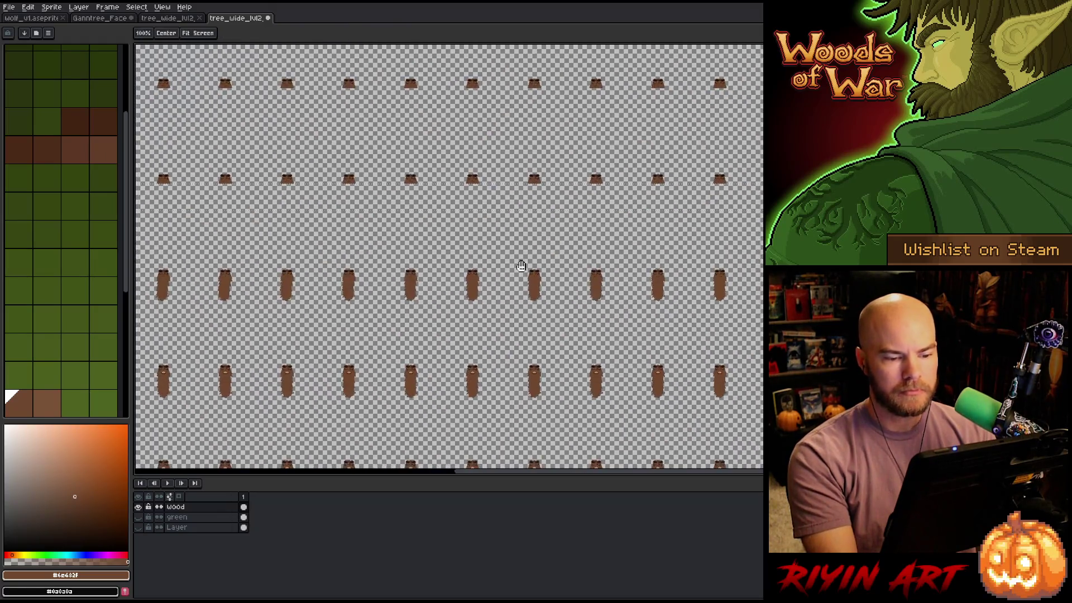
{"action": "left_click_drag", "start_coordinate": [521, 266], "coordinate": [490, 224]}
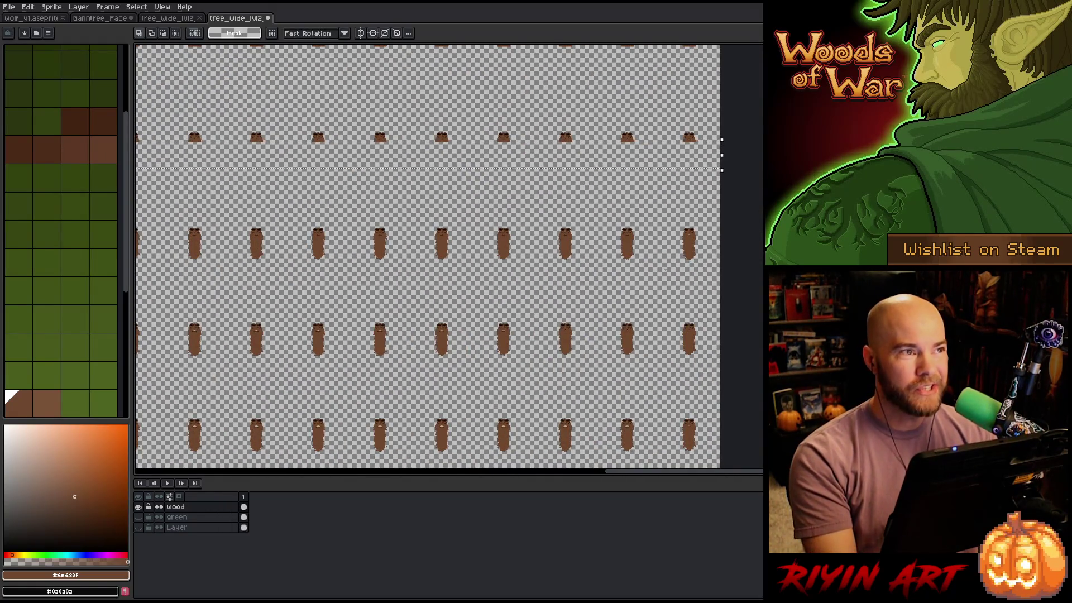
{"action": "scroll", "coordinate": [656, 252], "scroll_direction": "up", "scroll_amount": 4}
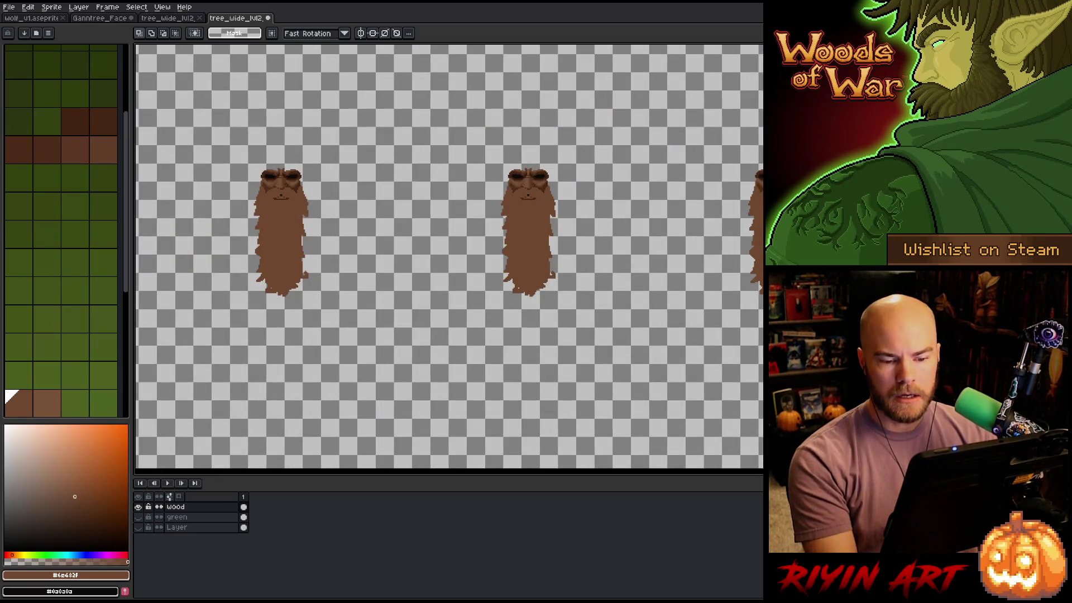
{"action": "scroll", "coordinate": [180, 311], "scroll_direction": "down", "scroll_amount": 5}
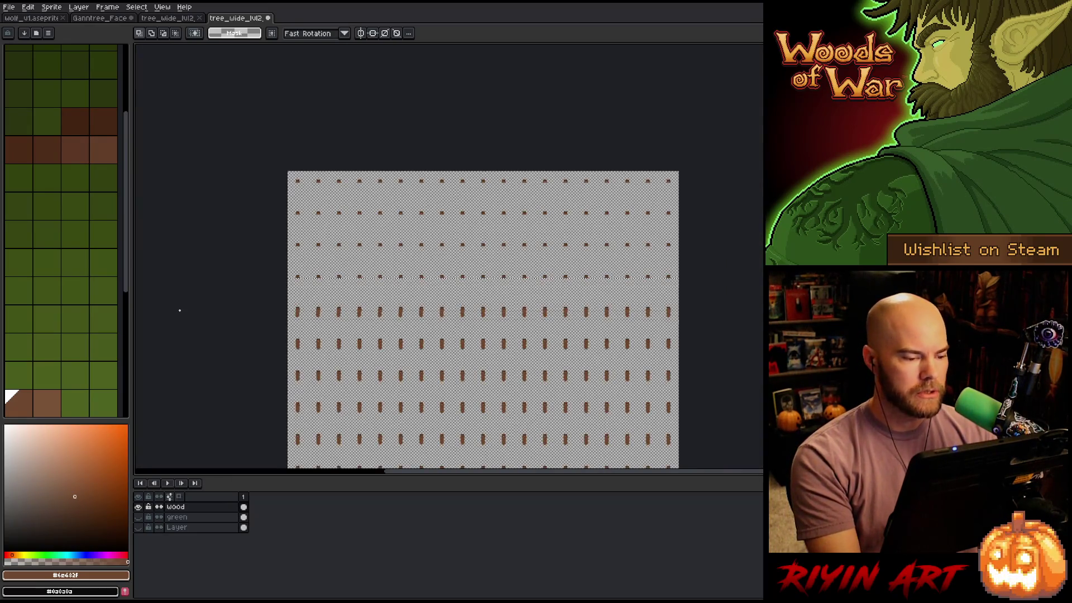
{"action": "scroll", "coordinate": [179, 311], "scroll_direction": "up", "scroll_amount": 5}
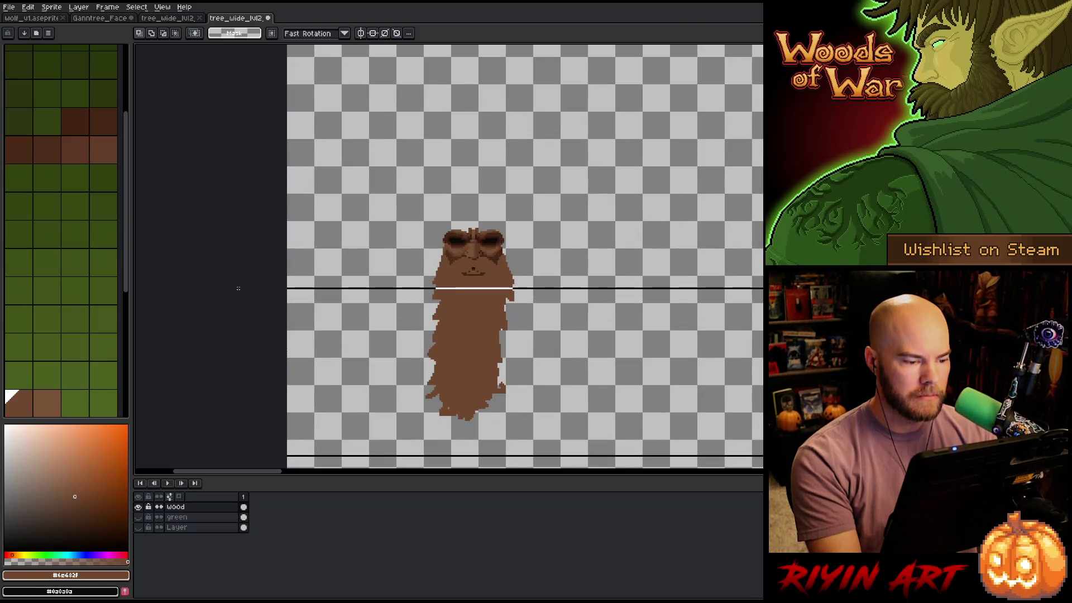
{"action": "scroll", "coordinate": [438, 287], "scroll_direction": "up", "scroll_amount": 5}
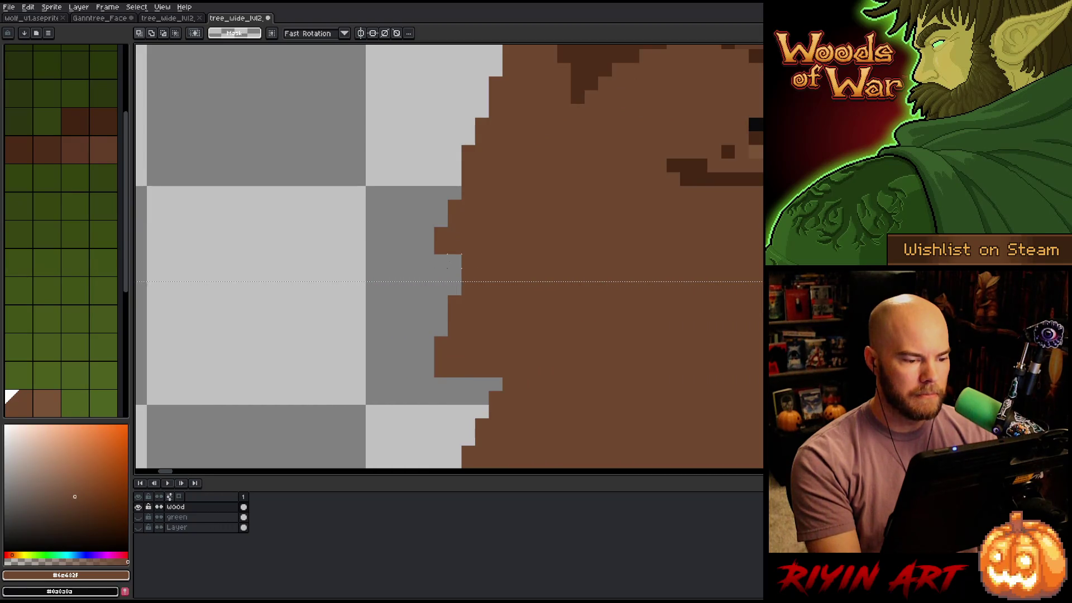
{"action": "scroll", "coordinate": [447, 260], "scroll_direction": "down", "scroll_amount": 8}
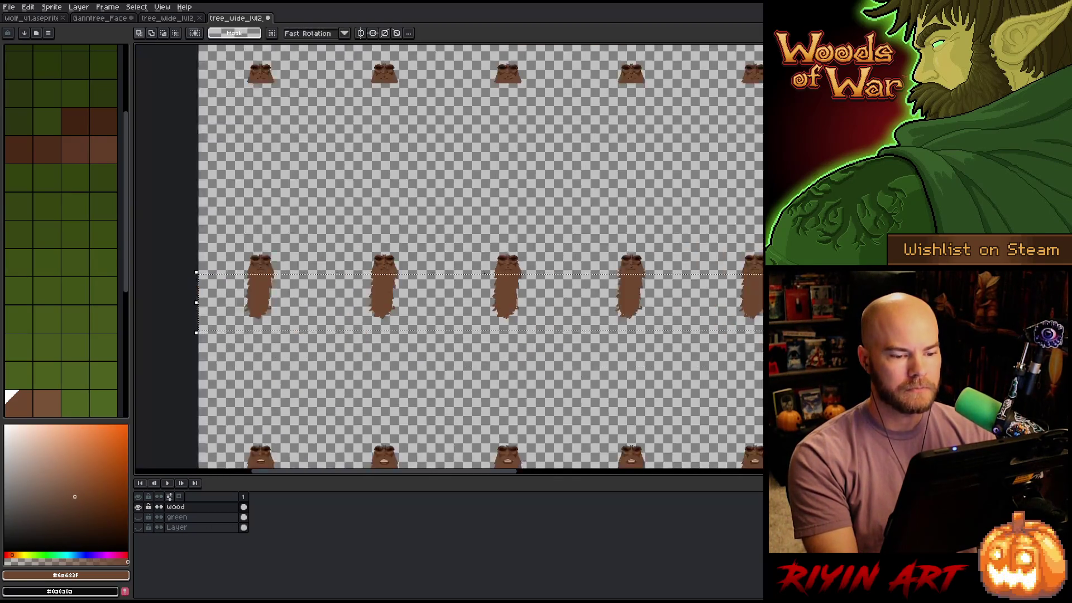
{"action": "scroll", "coordinate": [484, 274], "scroll_direction": "down", "scroll_amount": 3}
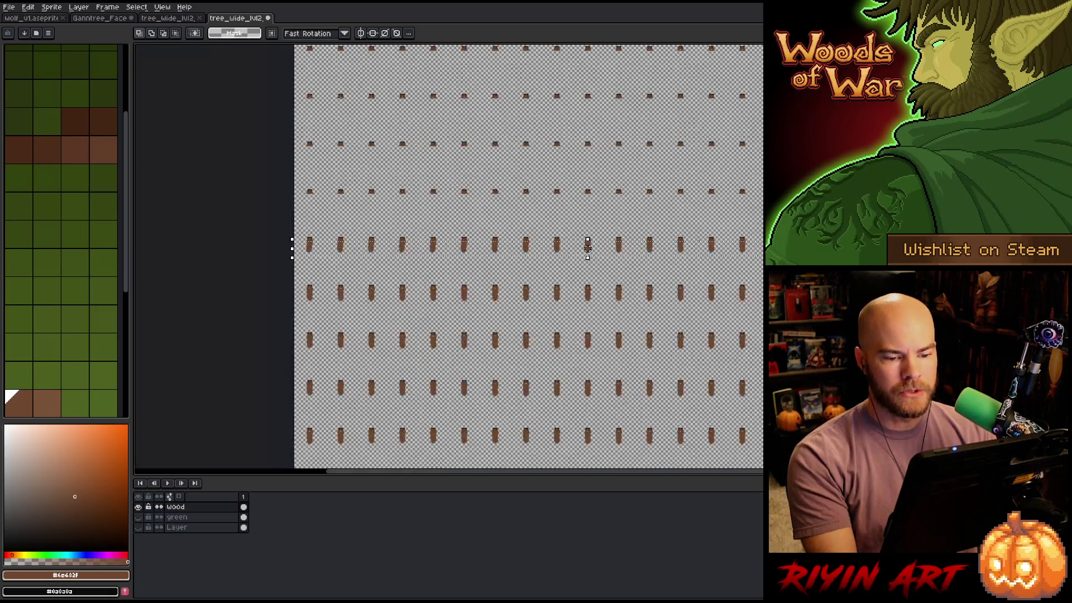
{"action": "scroll", "coordinate": [723, 249], "scroll_direction": "up", "scroll_amount": 6}
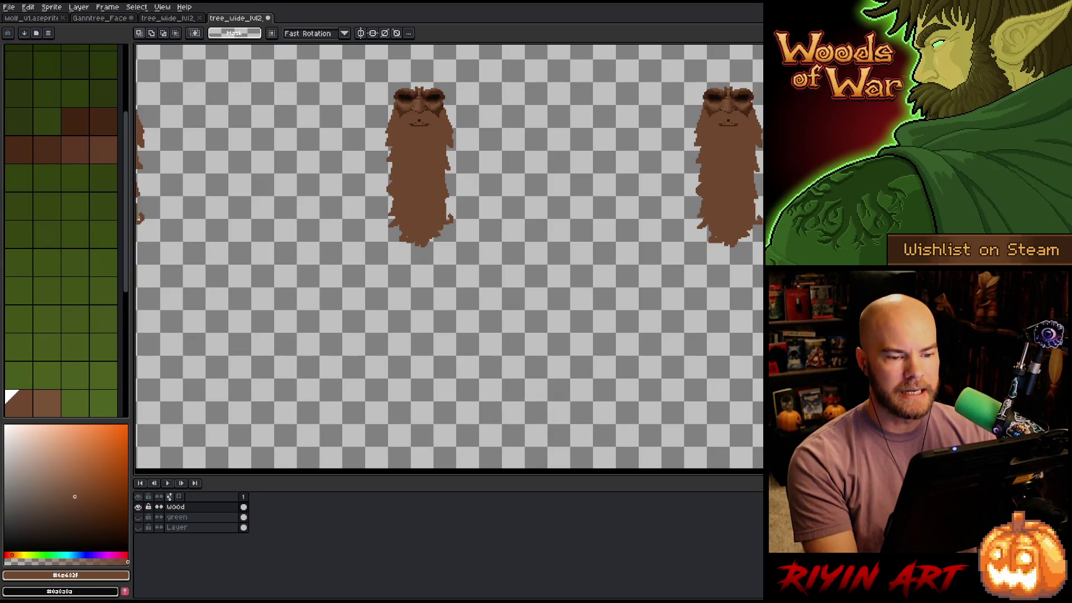
{"action": "mouse_move", "coordinate": [762, 130]}
{"action": "left_mouse_down"}
{"action": "mouse_move", "coordinate": [719, 264]}
{"action": "mouse_move", "coordinate": [647, 303]}
{"action": "left_mouse_up"}
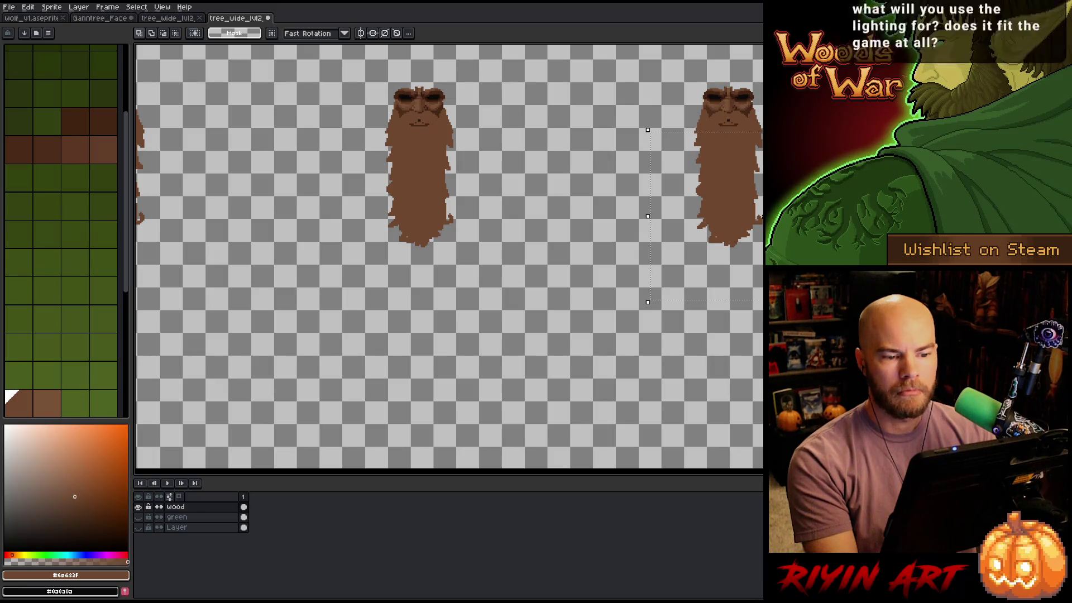
{"action": "scroll", "coordinate": [679, 267], "scroll_direction": "down", "scroll_amount": 6}
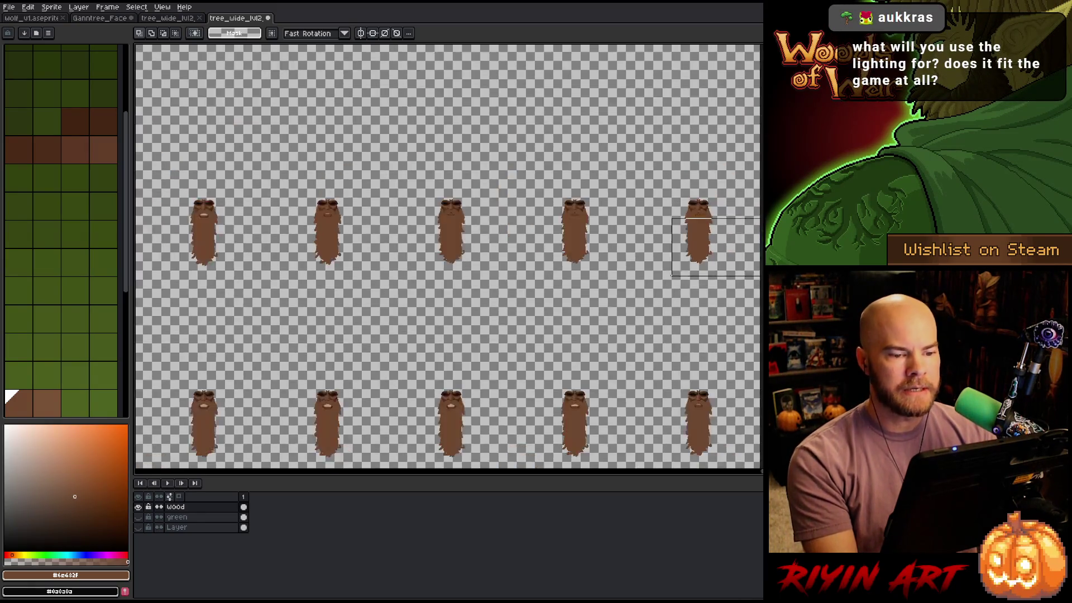
{"action": "scroll", "coordinate": [678, 267], "scroll_direction": "down", "scroll_amount": 1}
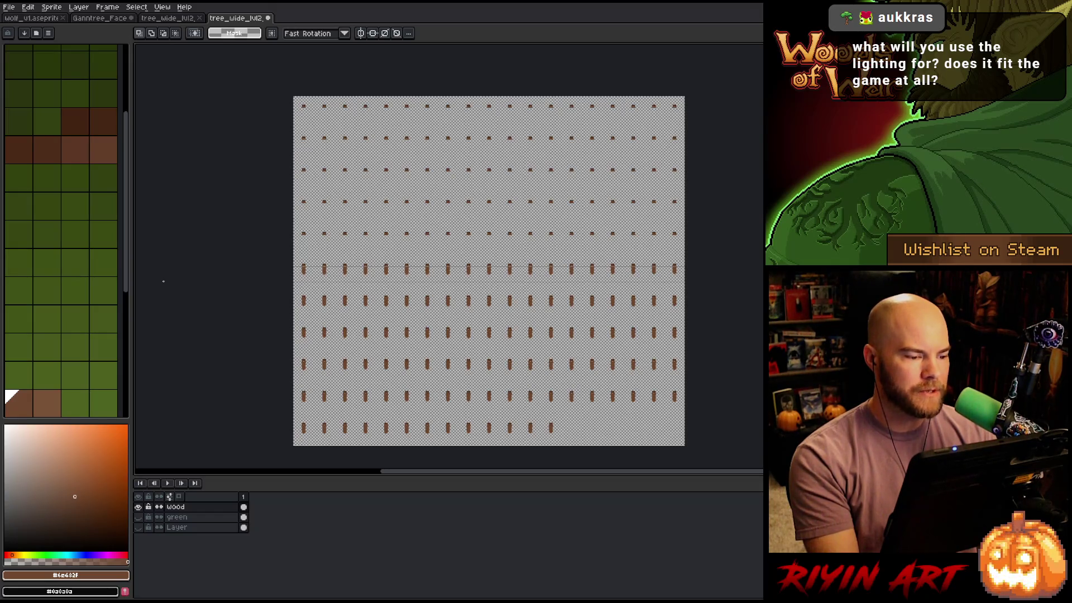
{"action": "scroll", "coordinate": [458, 318], "scroll_direction": "up", "scroll_amount": 8}
{"action": "left_click_drag", "start_coordinate": [457, 318], "coordinate": [407, 191]}
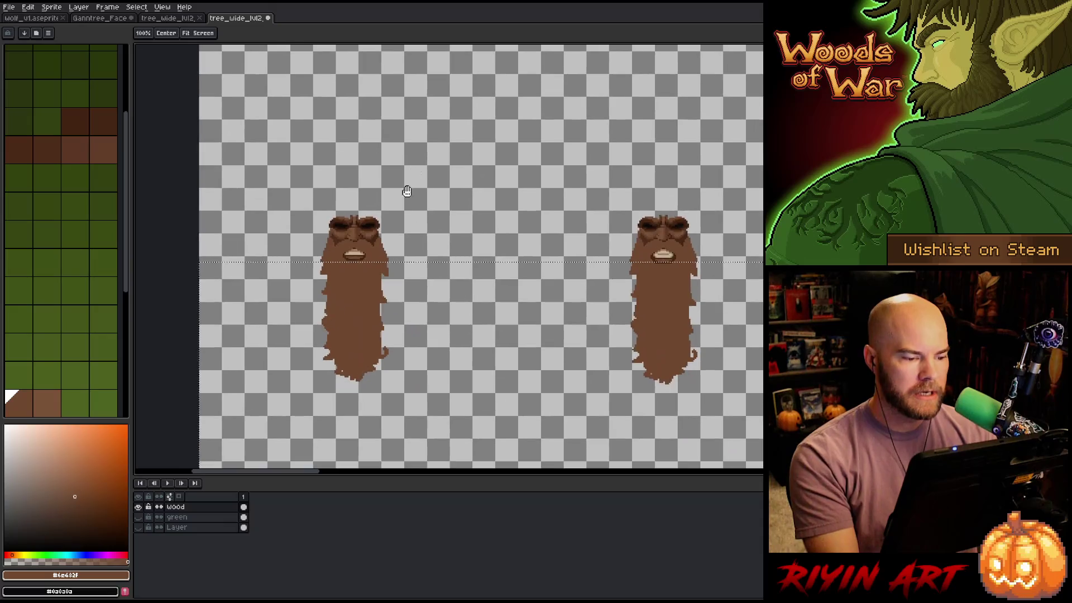
{"action": "scroll", "coordinate": [363, 237], "scroll_direction": "up", "scroll_amount": 3}
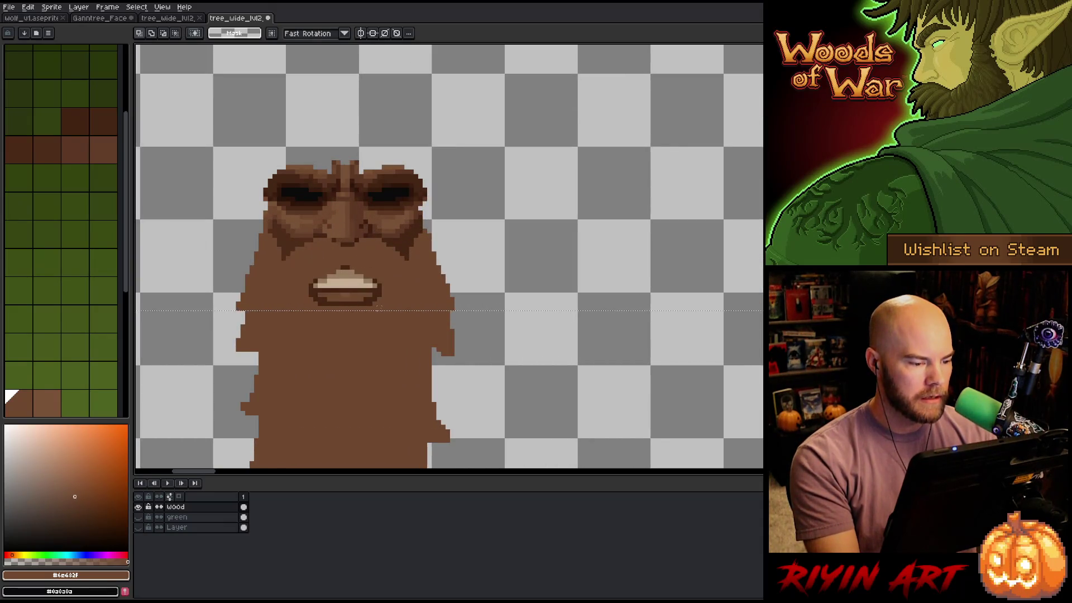
{"action": "scroll", "coordinate": [381, 320], "scroll_direction": "down", "scroll_amount": 3}
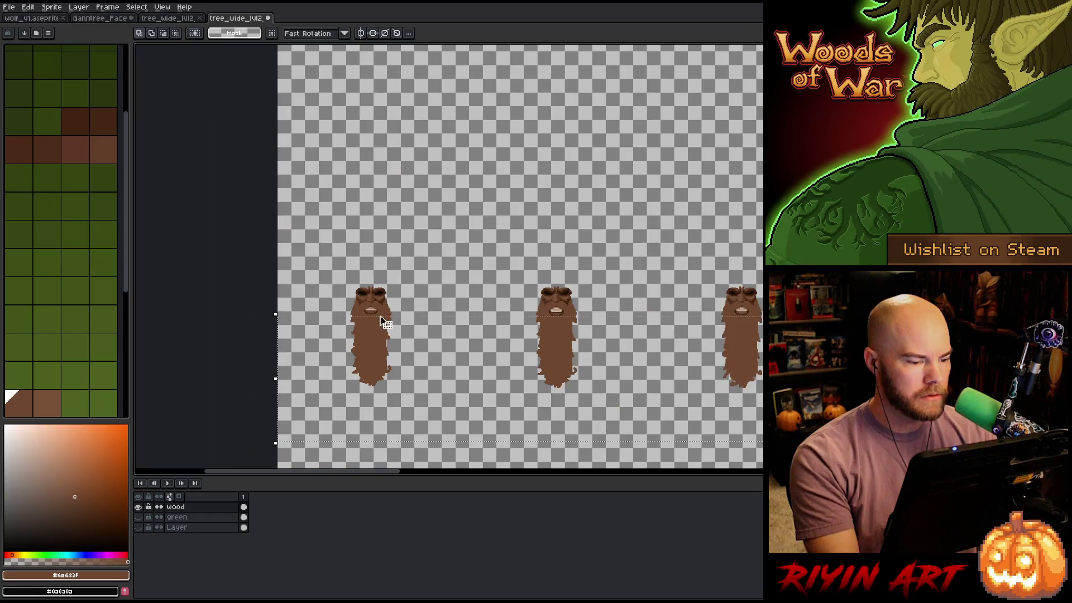
{"action": "scroll", "coordinate": [382, 320], "scroll_direction": "down", "scroll_amount": 1}
{"action": "left_click_drag", "start_coordinate": [682, 168], "coordinate": [462, 287]}
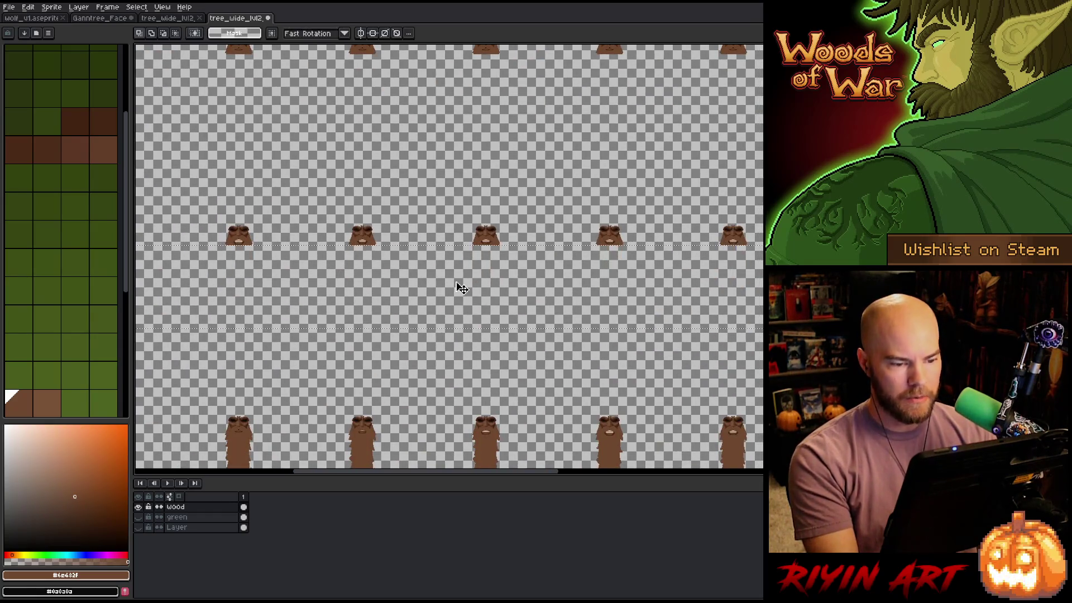
{"action": "scroll", "coordinate": [461, 288], "scroll_direction": "down", "scroll_amount": 3}
{"action": "left_click_drag", "start_coordinate": [679, 278], "coordinate": [635, 249]}
{"action": "scroll", "coordinate": [708, 269], "scroll_direction": "up", "scroll_amount": 5}
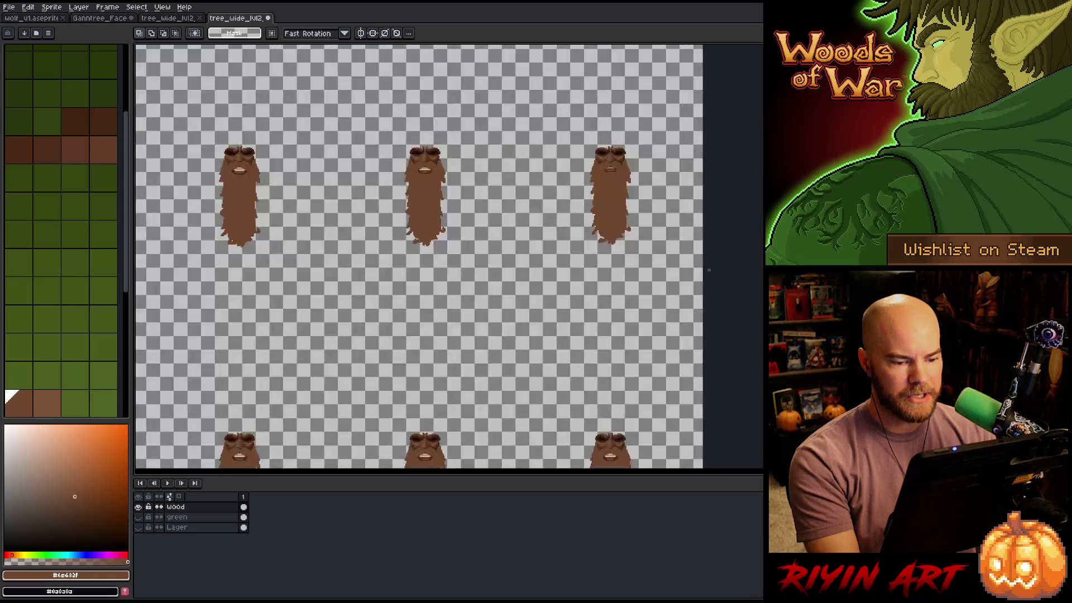
{"action": "scroll", "coordinate": [708, 270], "scroll_direction": "up", "scroll_amount": 1}
{"action": "scroll", "coordinate": [687, 92], "scroll_direction": "down", "scroll_amount": 3}
{"action": "scroll", "coordinate": [673, 72], "scroll_direction": "up", "scroll_amount": 4}
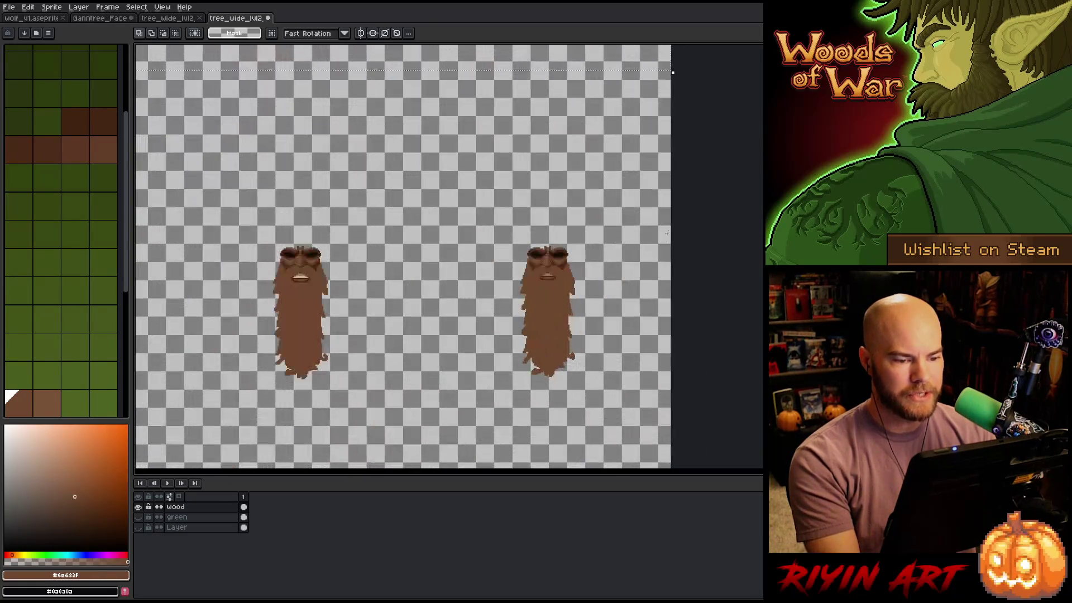
{"action": "mouse_move", "coordinate": [672, 403]}
{"action": "left_mouse_down"}
{"action": "mouse_move", "coordinate": [373, 364]}
{"action": "mouse_move", "coordinate": [311, 375]}
{"action": "mouse_move", "coordinate": [144, 356]}
{"action": "mouse_move", "coordinate": [142, 342]}
{"action": "mouse_move", "coordinate": [545, 335]}
{"action": "mouse_move", "coordinate": [541, 326]}
{"action": "left_mouse_up"}
{"action": "scroll", "coordinate": [373, 363], "scroll_direction": "down", "scroll_amount": 2}
{"action": "key", "text": "space"}
{"action": "mouse_move", "coordinate": [754, 285]}
{"action": "left_mouse_down"}
{"action": "mouse_move", "coordinate": [666, 262]}
{"action": "mouse_move", "coordinate": [437, 241]}
{"action": "left_mouse_up"}
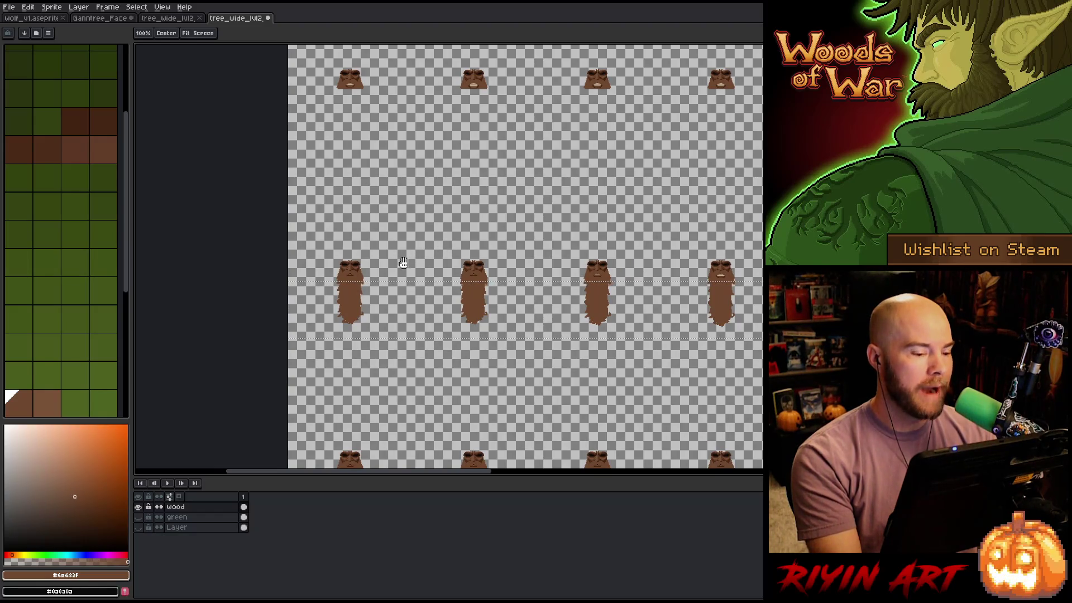
{"action": "scroll", "coordinate": [361, 281], "scroll_direction": "up", "scroll_amount": 3}
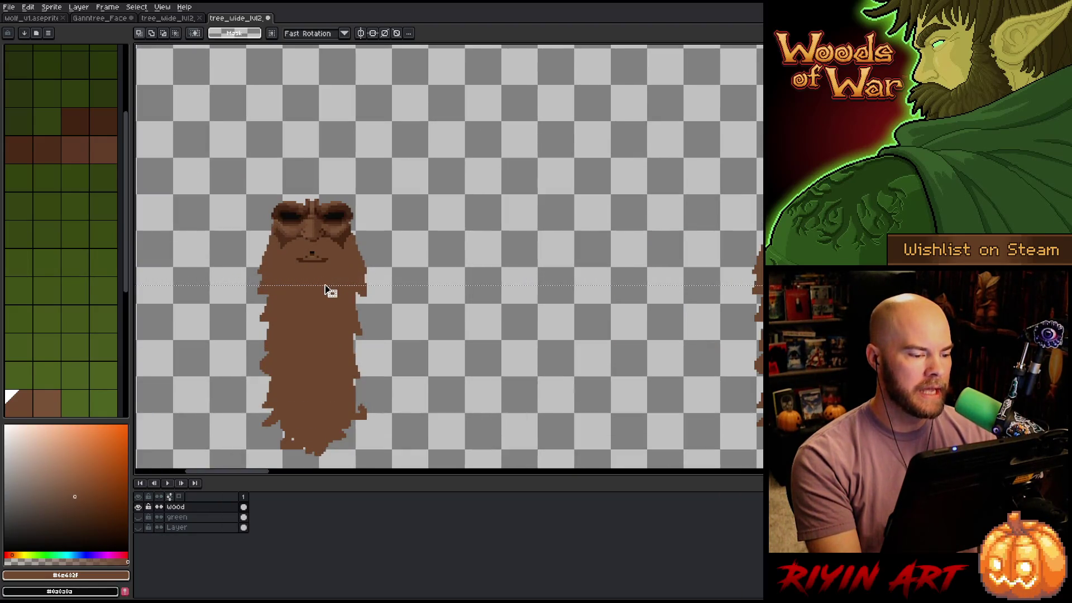
{"action": "scroll", "coordinate": [329, 291], "scroll_direction": "down", "scroll_amount": 2}
{"action": "key", "text": "space"}
{"action": "left_click_drag", "start_coordinate": [646, 306], "coordinate": [308, 322]}
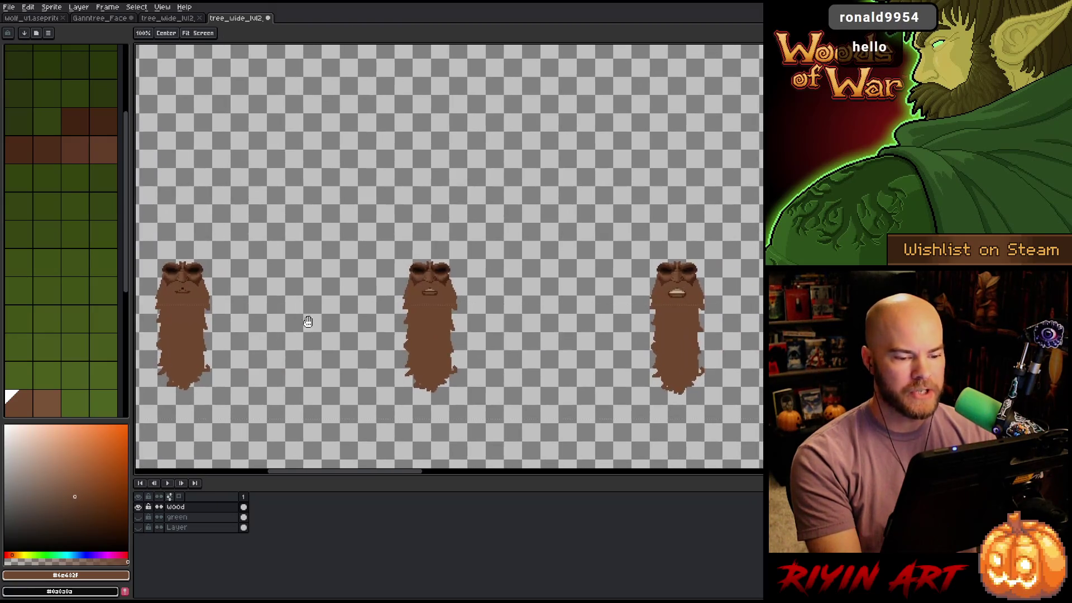
{"action": "scroll", "coordinate": [402, 288], "scroll_direction": "up", "scroll_amount": 3}
{"action": "scroll", "coordinate": [602, 317], "scroll_direction": "up", "scroll_amount": 3}
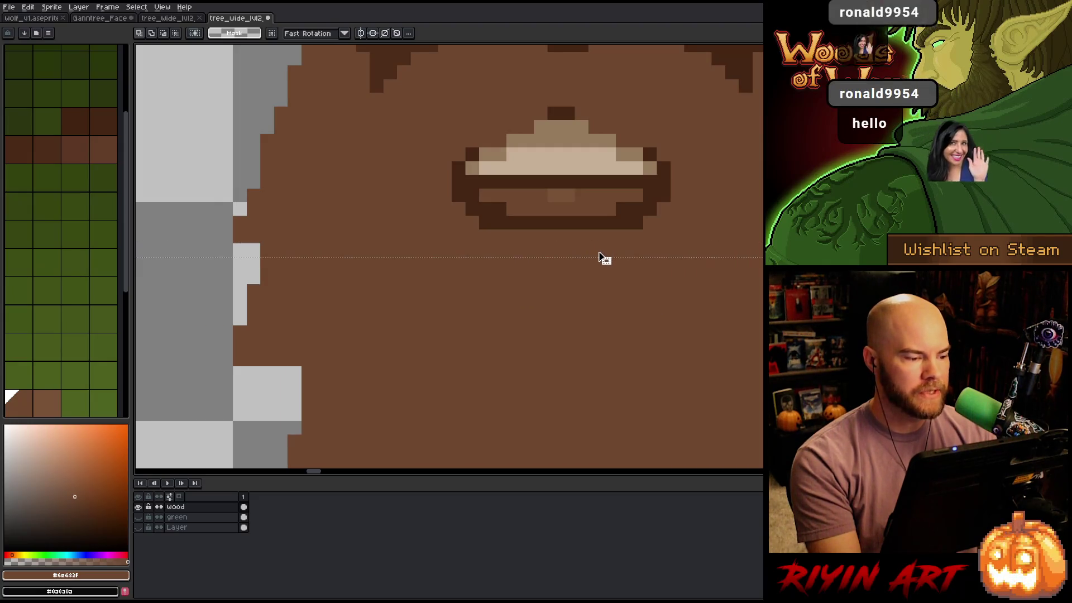
{"action": "scroll", "coordinate": [603, 252], "scroll_direction": "down", "scroll_amount": 1}
{"action": "scroll", "coordinate": [597, 258], "scroll_direction": "down", "scroll_amount": 2}
{"action": "scroll", "coordinate": [651, 257], "scroll_direction": "down", "scroll_amount": 1}
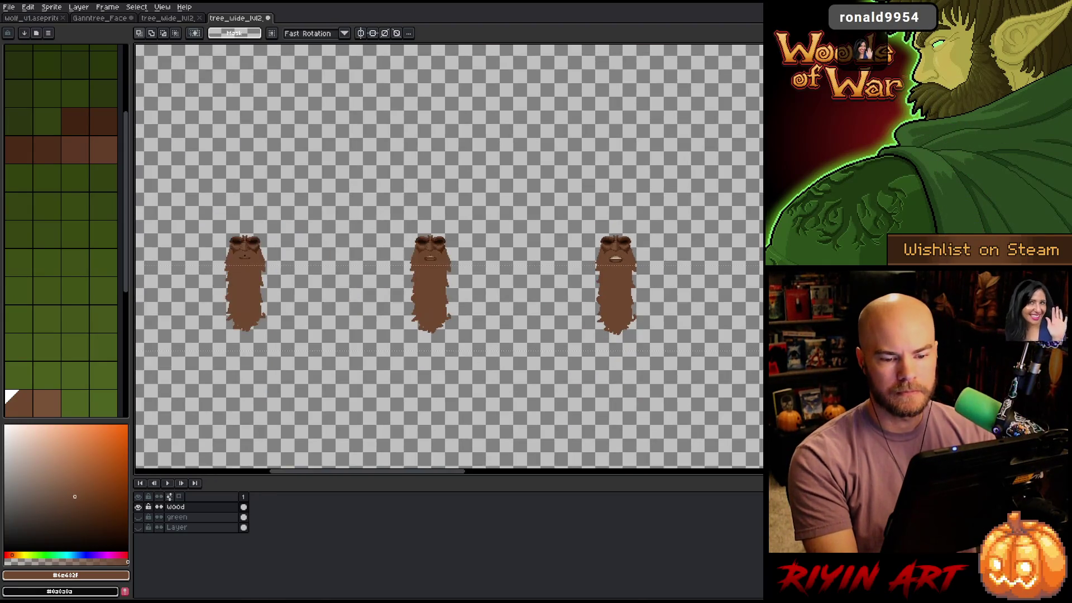
{"action": "scroll", "coordinate": [650, 257], "scroll_direction": "up", "scroll_amount": 2}
{"action": "scroll", "coordinate": [676, 257], "scroll_direction": "down", "scroll_amount": 5}
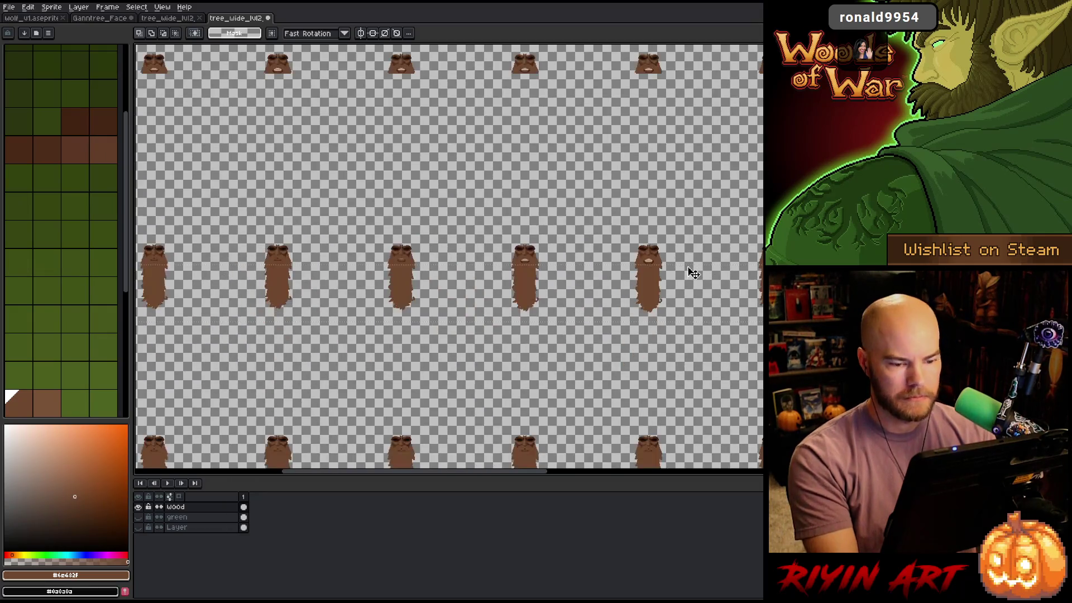
{"action": "mouse_move", "coordinate": [821, 262]}
{"action": "left_mouse_down"}
{"action": "mouse_move", "coordinate": [511, 263]}
{"action": "mouse_move", "coordinate": [521, 278]}
{"action": "left_mouse_up"}
{"action": "left_click_drag", "start_coordinate": [344, 291], "coordinate": [356, 229]}
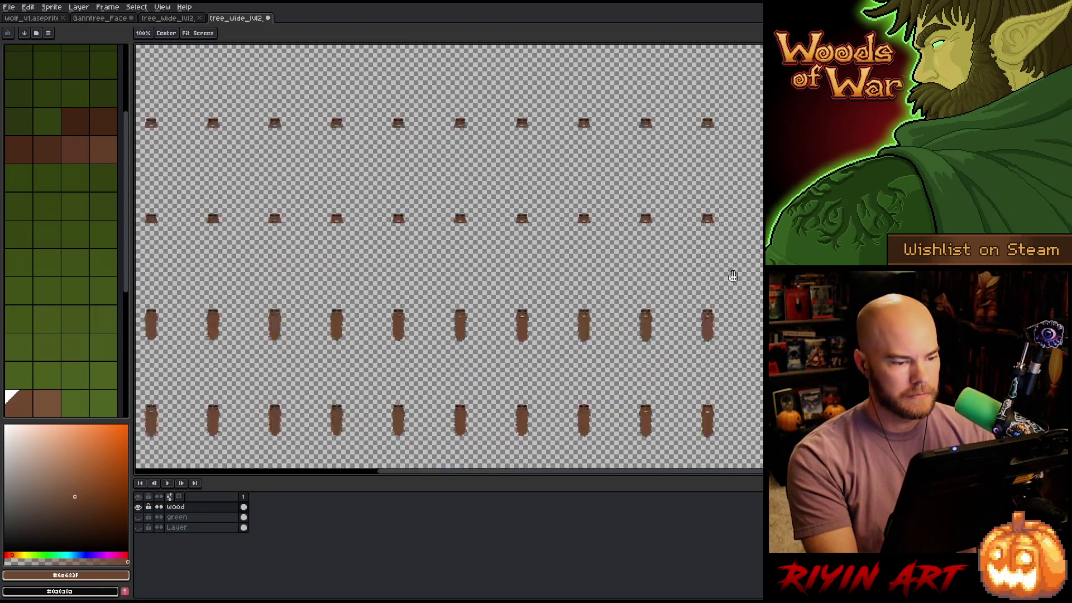
{"action": "mouse_move", "coordinate": [732, 344]}
{"action": "left_mouse_down"}
{"action": "mouse_move", "coordinate": [695, 323]}
{"action": "mouse_move", "coordinate": [290, 300]}
{"action": "left_mouse_up"}
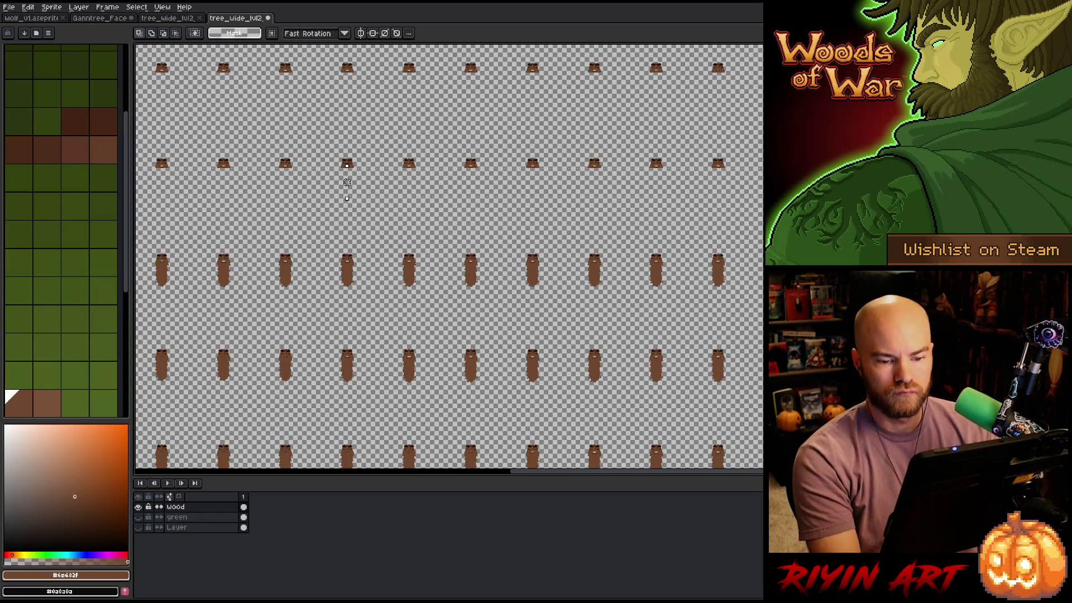
{"action": "scroll", "coordinate": [301, 223], "scroll_direction": "left", "scroll_amount": 5}
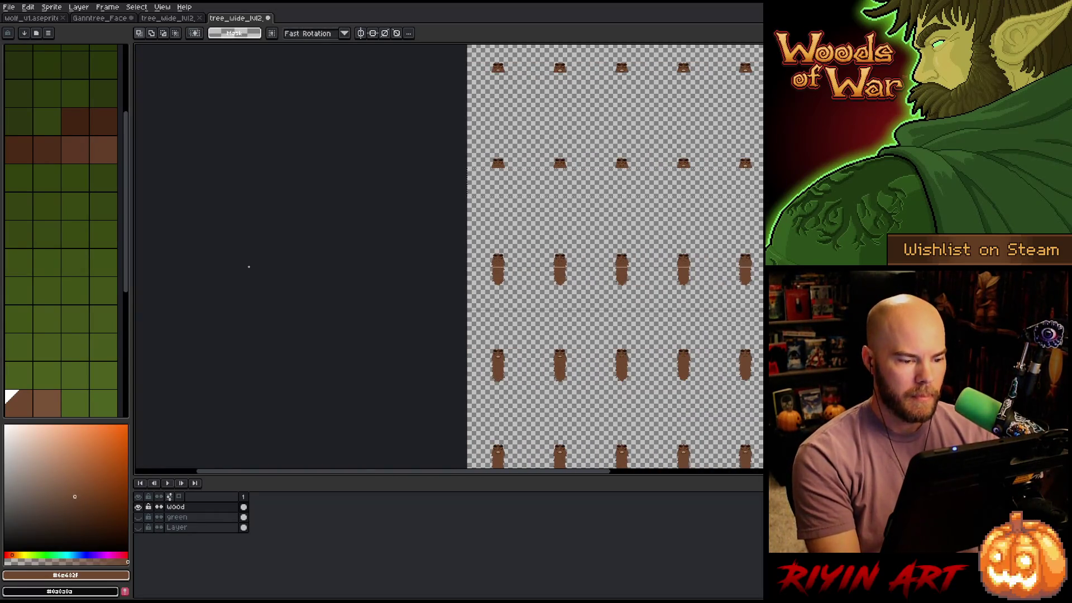
{"action": "scroll", "coordinate": [251, 263], "scroll_direction": "right", "scroll_amount": 5}
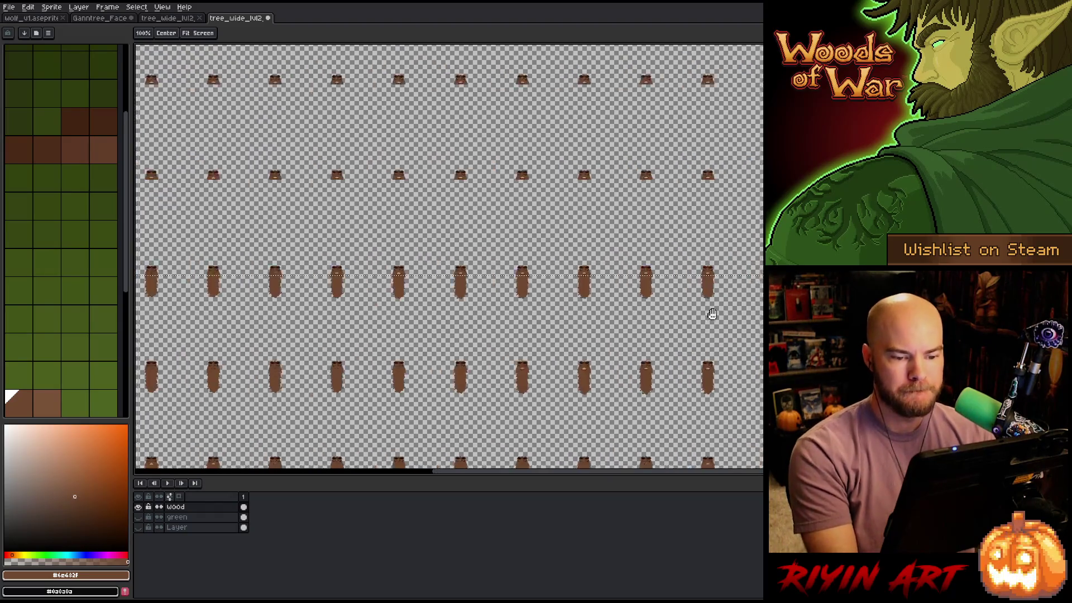
{"action": "scroll", "coordinate": [711, 303], "scroll_direction": "up", "scroll_amount": 3}
{"action": "scroll", "coordinate": [304, 331], "scroll_direction": "up", "scroll_amount": 2}
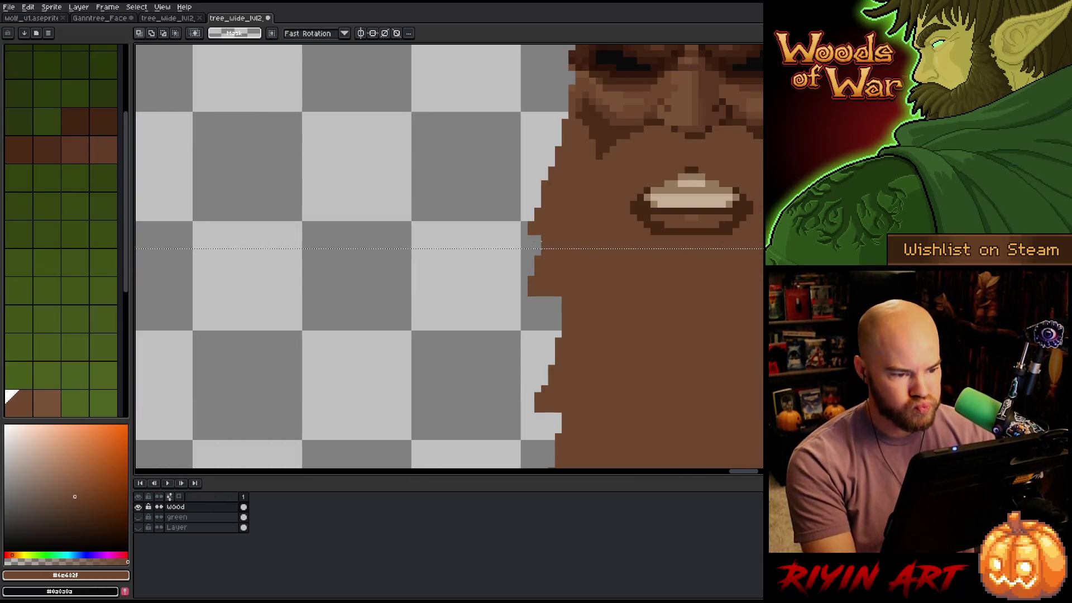
{"action": "scroll", "coordinate": [698, 299], "scroll_direction": "down", "scroll_amount": 7}
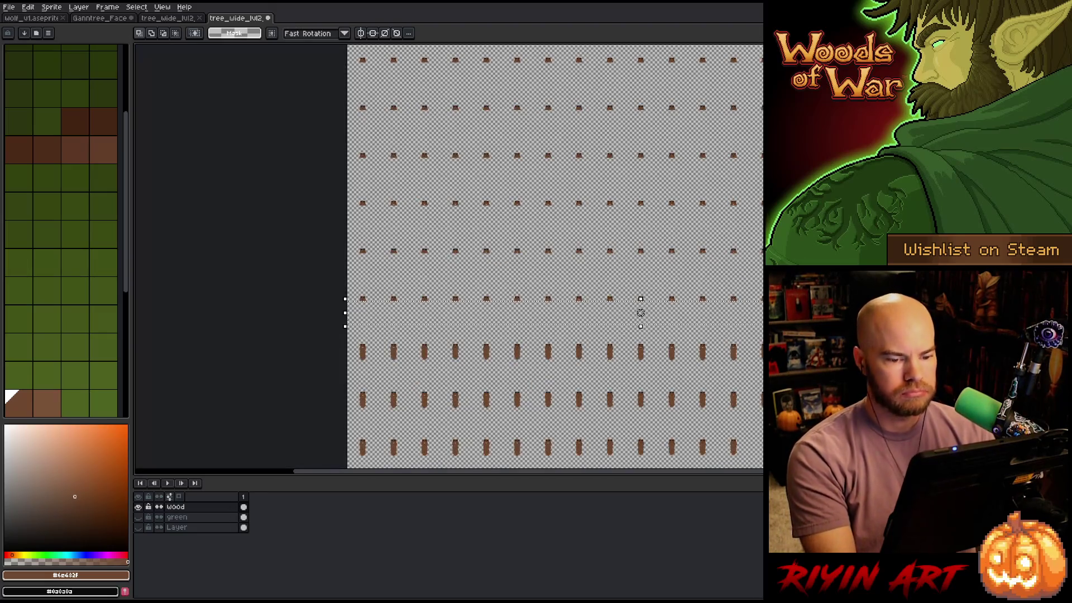
Zoom and pan to inspect the rows of tree faces on the Wood layer
{"action": "left_click_drag", "start_coordinate": [510, 257], "coordinate": [417, 189]}
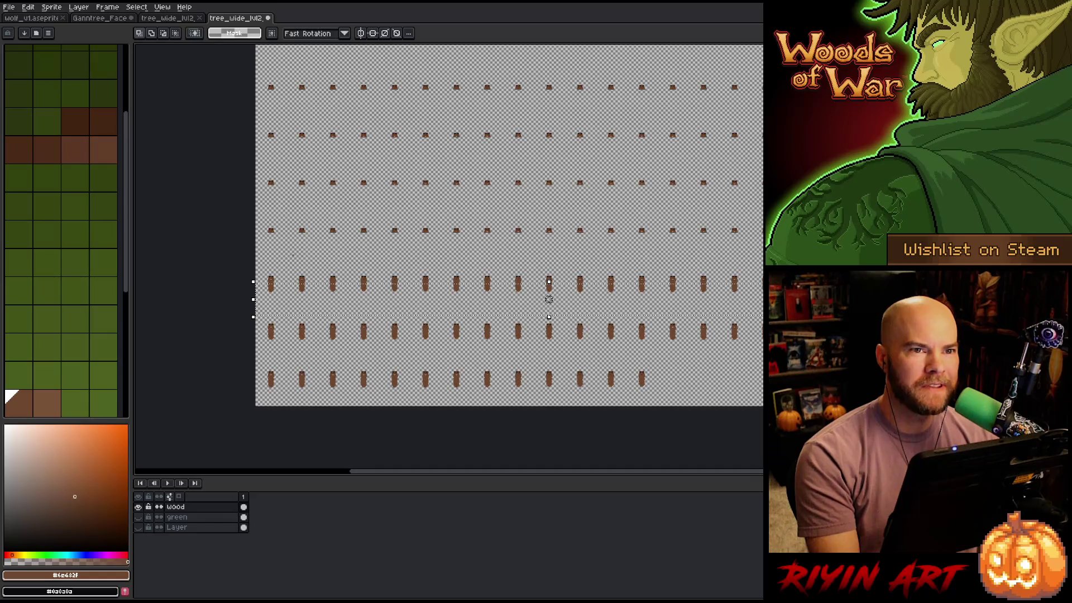
{"action": "scroll", "coordinate": [642, 317], "scroll_direction": "up", "scroll_amount": 5}
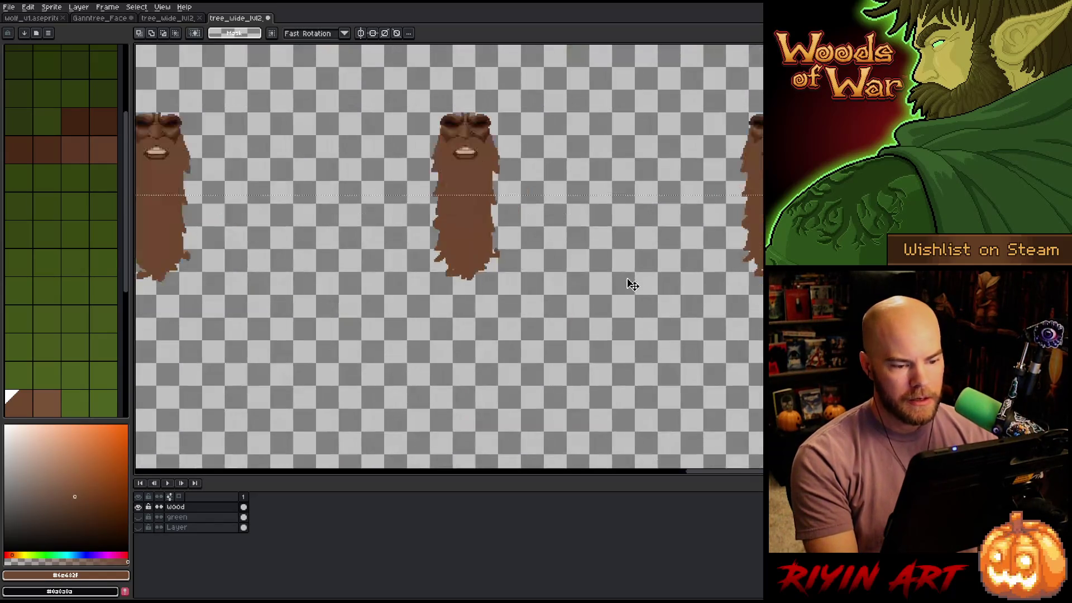
{"action": "scroll", "coordinate": [754, 168], "scroll_direction": "up", "scroll_amount": 3}
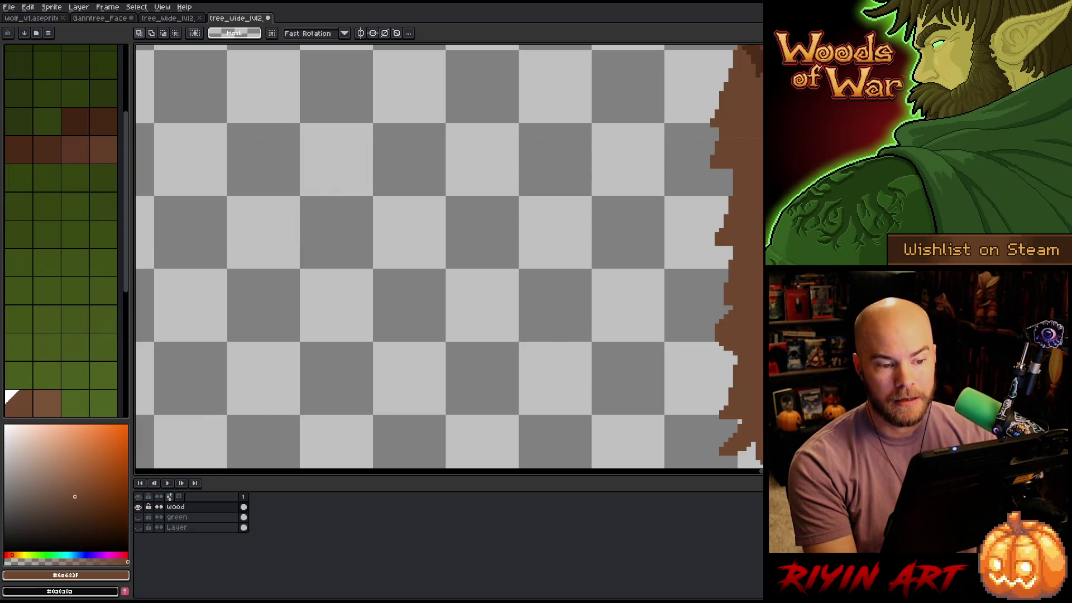
{"action": "scroll", "coordinate": [470, 162], "scroll_direction": "down", "scroll_amount": 3}
{"action": "scroll", "coordinate": [553, 151], "scroll_direction": "up", "scroll_amount": 2}
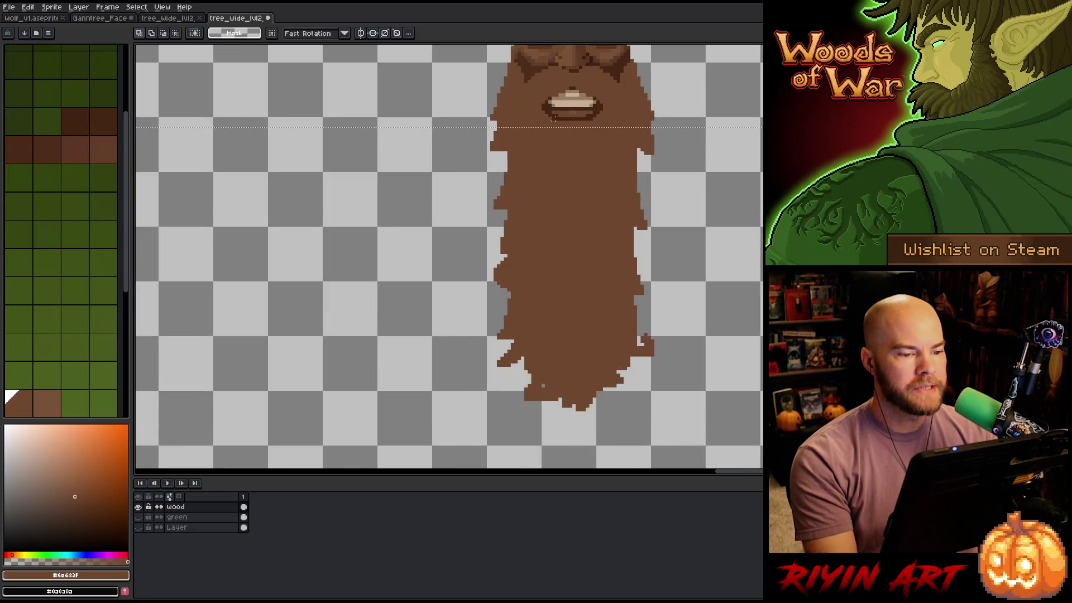
{"action": "scroll", "coordinate": [369, 150], "scroll_direction": "down", "scroll_amount": 5}
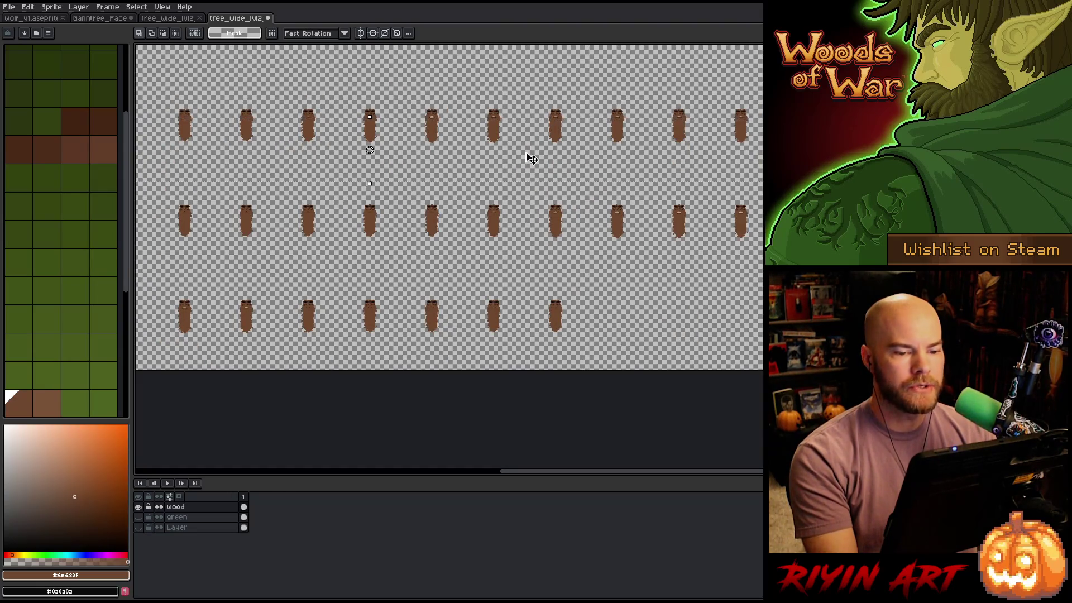
{"action": "scroll", "coordinate": [369, 150], "scroll_direction": "up", "scroll_amount": 5}
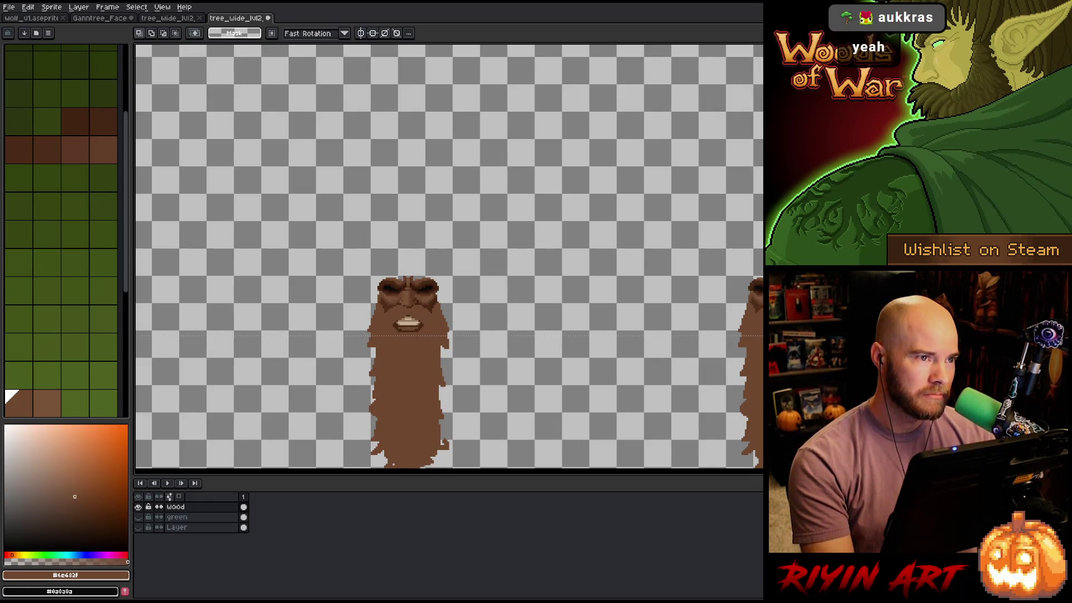
{"action": "scroll", "coordinate": [294, 251], "scroll_direction": "down", "scroll_amount": 5}
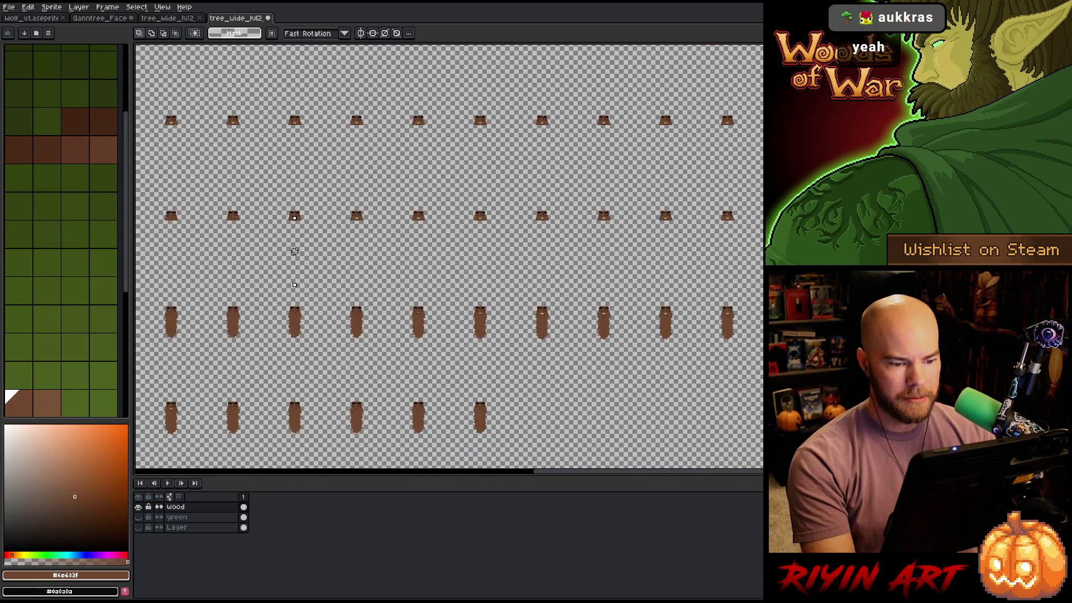
{"action": "scroll", "coordinate": [295, 251], "scroll_direction": "up", "scroll_amount": 2}
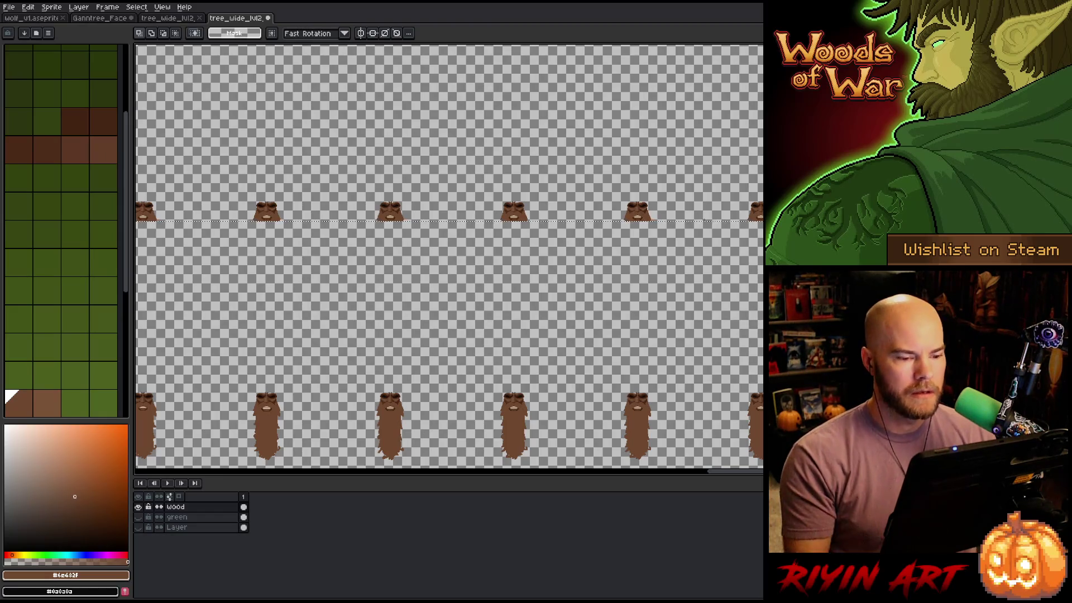
{"action": "scroll", "coordinate": [692, 245], "scroll_direction": "down", "scroll_amount": 3}
{"action": "scroll", "coordinate": [681, 248], "scroll_direction": "up", "scroll_amount": 5}
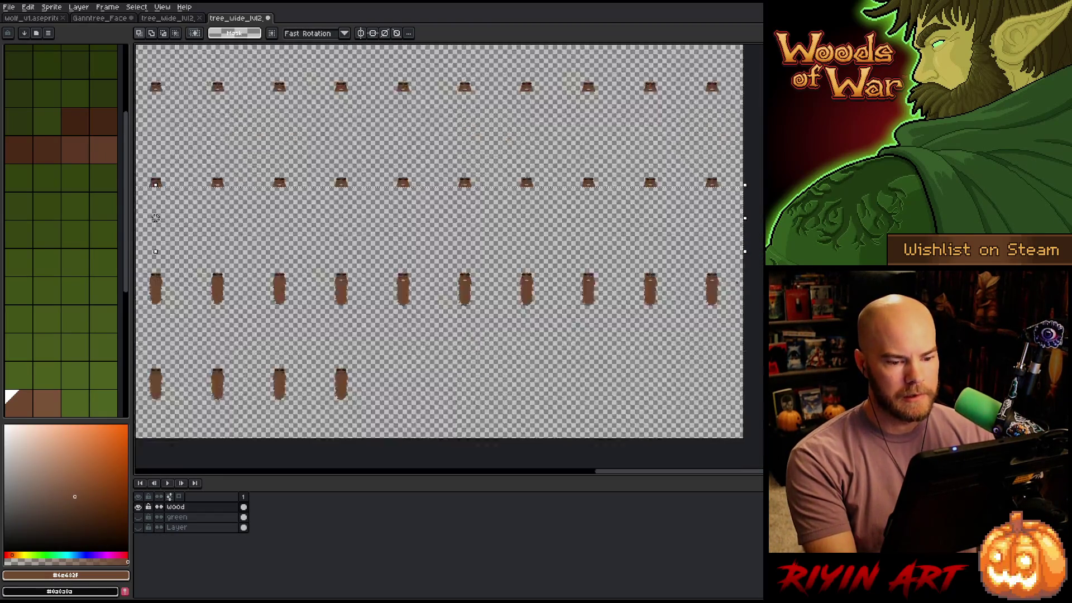
{"action": "scroll", "coordinate": [669, 307], "scroll_direction": "up", "scroll_amount": 1}
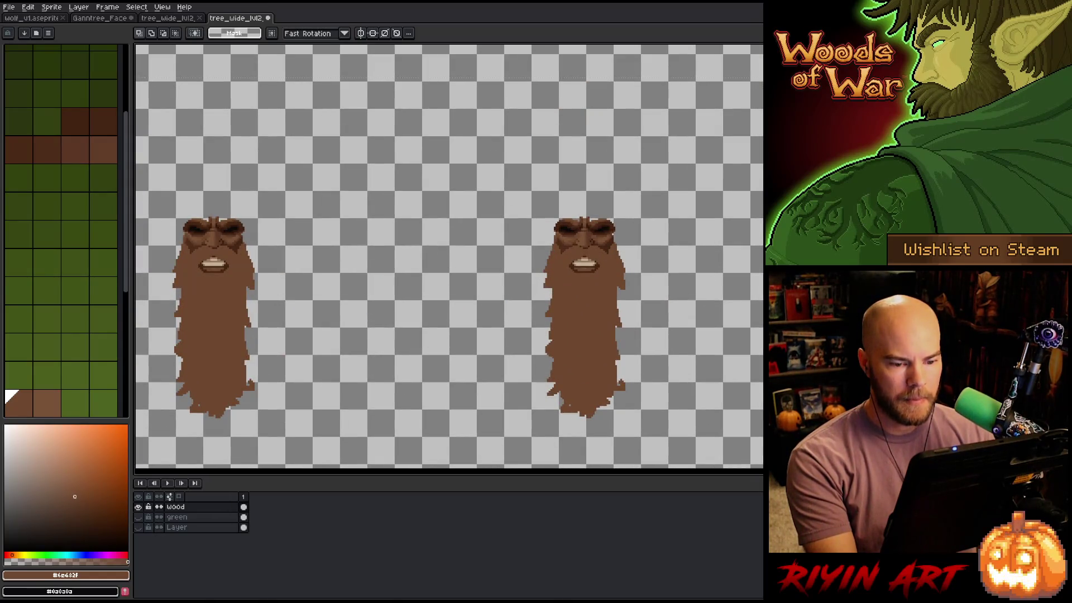
Marquee-select the row of trunk shapes and delete them, leaving only the dots above
{"action": "mouse_move", "coordinate": [781, 450]}
{"action": "left_mouse_down"}
{"action": "mouse_move", "coordinate": [343, 300]}
{"action": "mouse_move", "coordinate": [137, 302]}
{"action": "mouse_move", "coordinate": [238, 301]}
{"action": "mouse_move", "coordinate": [220, 292]}
{"action": "left_mouse_up"}
{"action": "scroll", "coordinate": [342, 299], "scroll_direction": "down", "scroll_amount": 2}
{"action": "scroll", "coordinate": [677, 303], "scroll_direction": "up", "scroll_amount": 1}
{"action": "scroll", "coordinate": [394, 256], "scroll_direction": "up", "scroll_amount": 3}
{"action": "scroll", "coordinate": [393, 256], "scroll_direction": "up", "scroll_amount": 2}
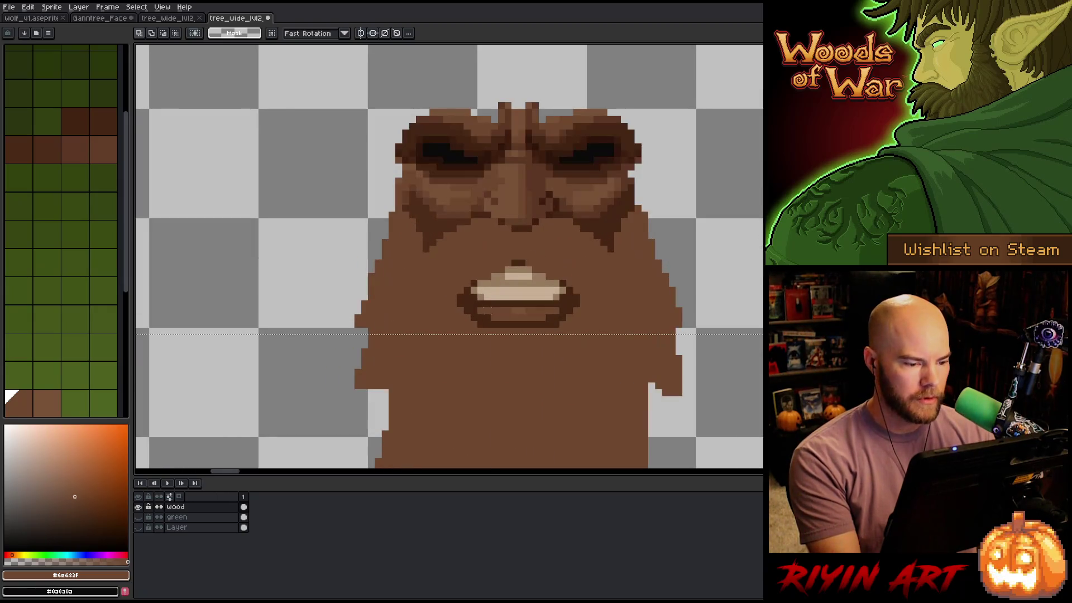
{"action": "scroll", "coordinate": [492, 342], "scroll_direction": "down", "scroll_amount": 4}
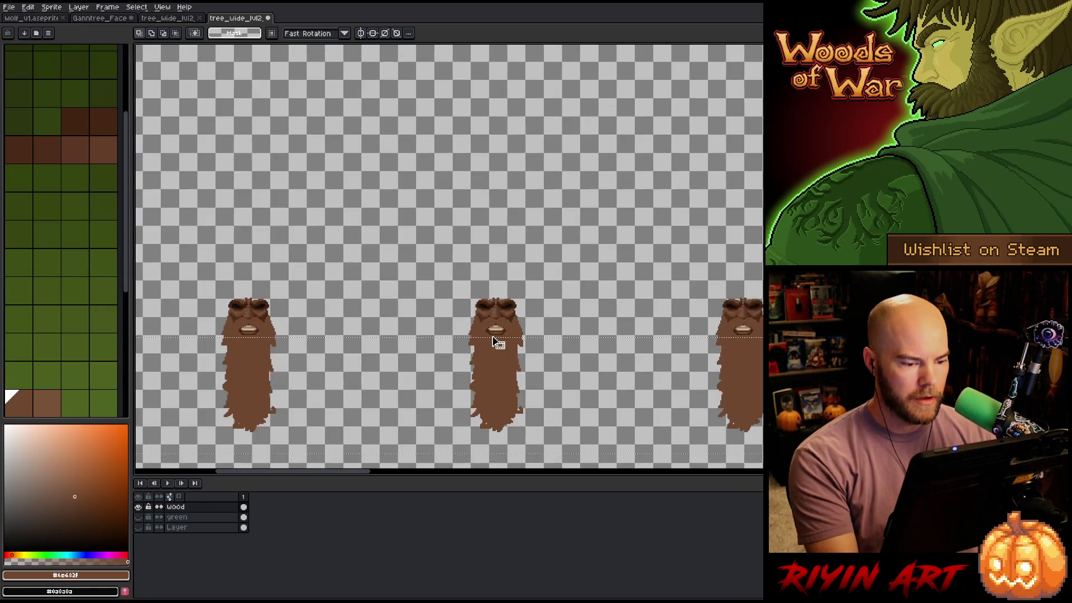
{"action": "scroll", "coordinate": [755, 355], "scroll_direction": "down", "scroll_amount": 1}
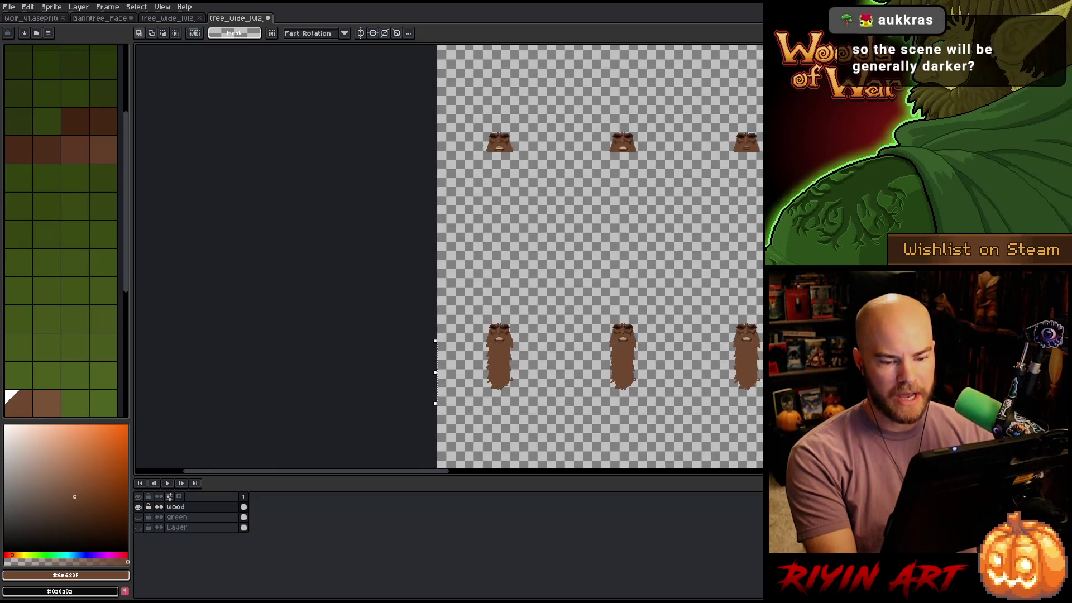
{"action": "scroll", "coordinate": [558, 275], "scroll_direction": "down", "scroll_amount": 1}
{"action": "scroll", "coordinate": [560, 274], "scroll_direction": "down", "scroll_amount": 1}
{"action": "key", "text": "Delete"}
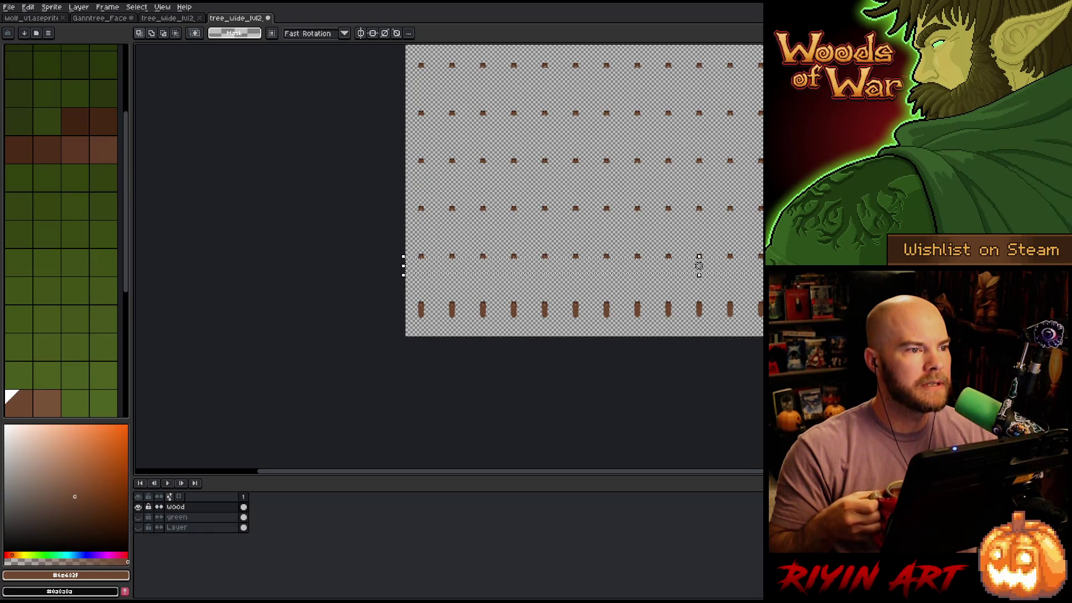
{"action": "key", "text": "alt+Tab"}
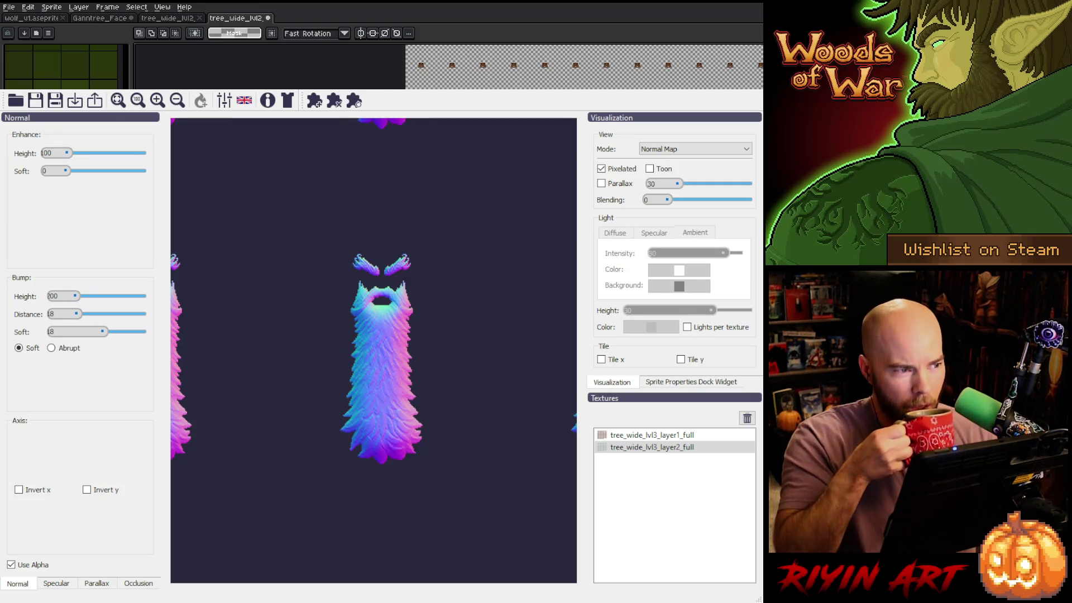
Switch between Aseprite and Laigter's beard normal-map preview, ending back on the tree sheet
{"action": "key", "text": "alt+Tab"}
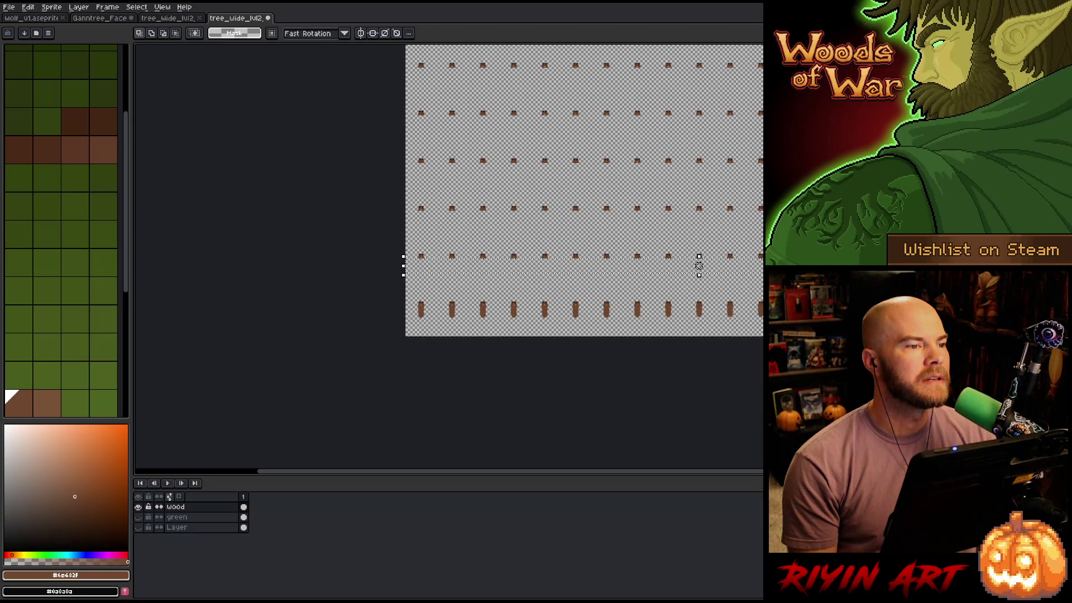
{"action": "key", "text": "alt+Tab"}
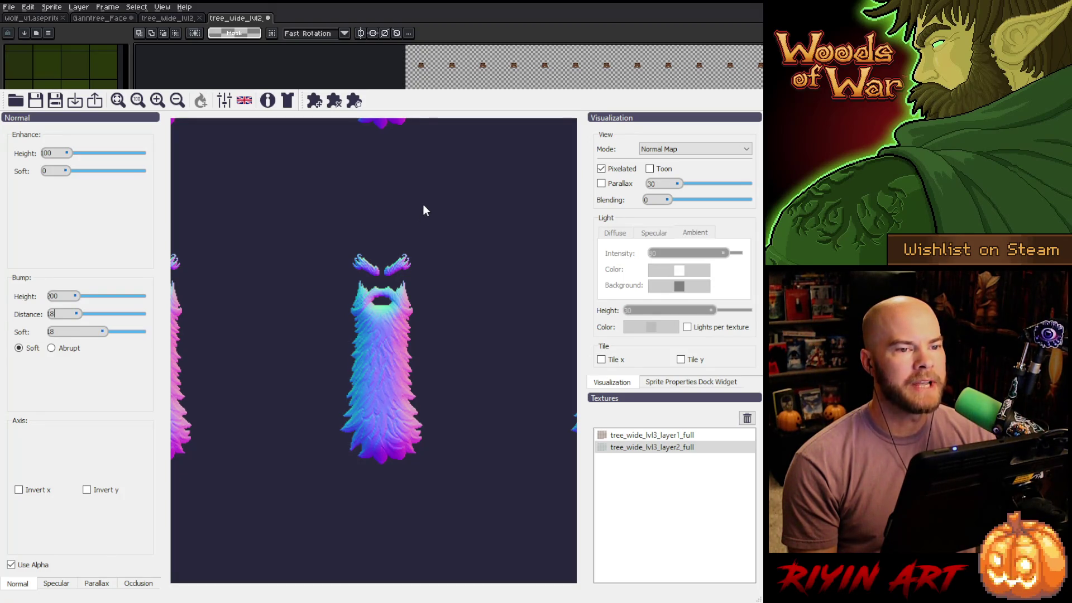
{"action": "key", "text": "alt+Tab"}
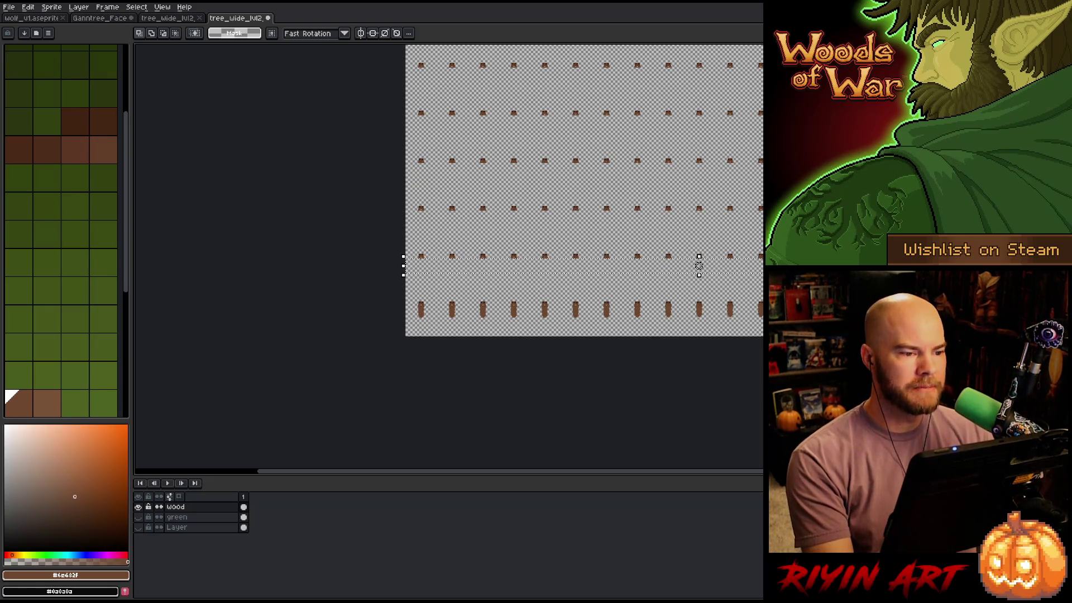
Pan and zoom around the tree sprites to inspect the sheet
{"action": "left_click_drag", "start_coordinate": [541, 287], "coordinate": [344, 267]}
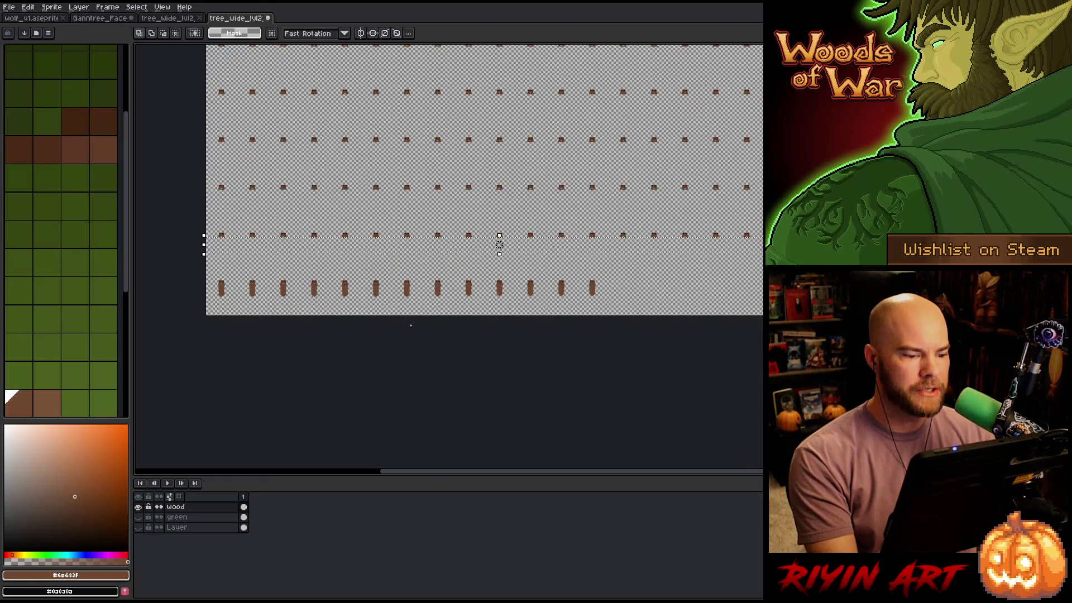
{"action": "scroll", "coordinate": [484, 324], "scroll_direction": "up", "scroll_amount": 5}
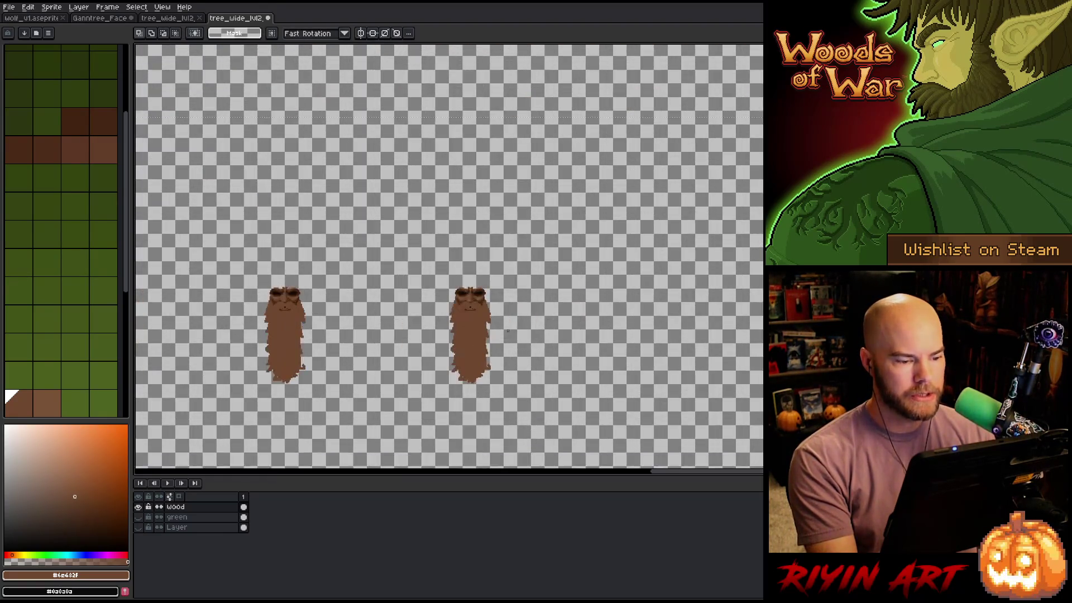
{"action": "mouse_move", "coordinate": [518, 306]}
{"action": "left_mouse_down"}
{"action": "mouse_move", "coordinate": [163, 460]}
{"action": "mouse_move", "coordinate": [198, 454]}
{"action": "mouse_move", "coordinate": [145, 451]}
{"action": "left_mouse_up"}
{"action": "scroll", "coordinate": [615, 246], "scroll_direction": "up", "scroll_amount": 2}
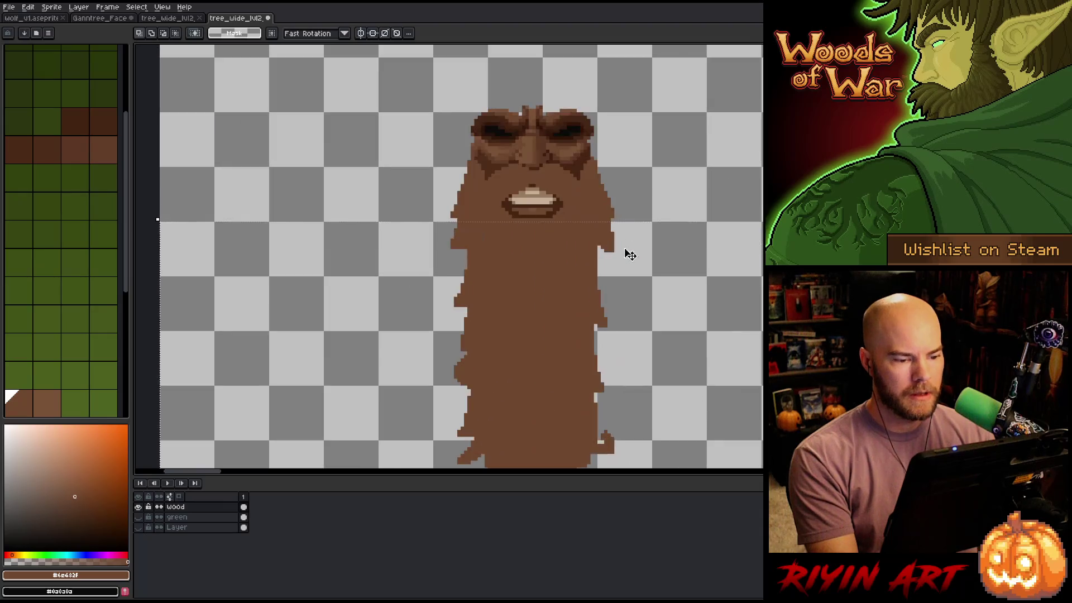
{"action": "scroll", "coordinate": [467, 239], "scroll_direction": "up", "scroll_amount": 2}
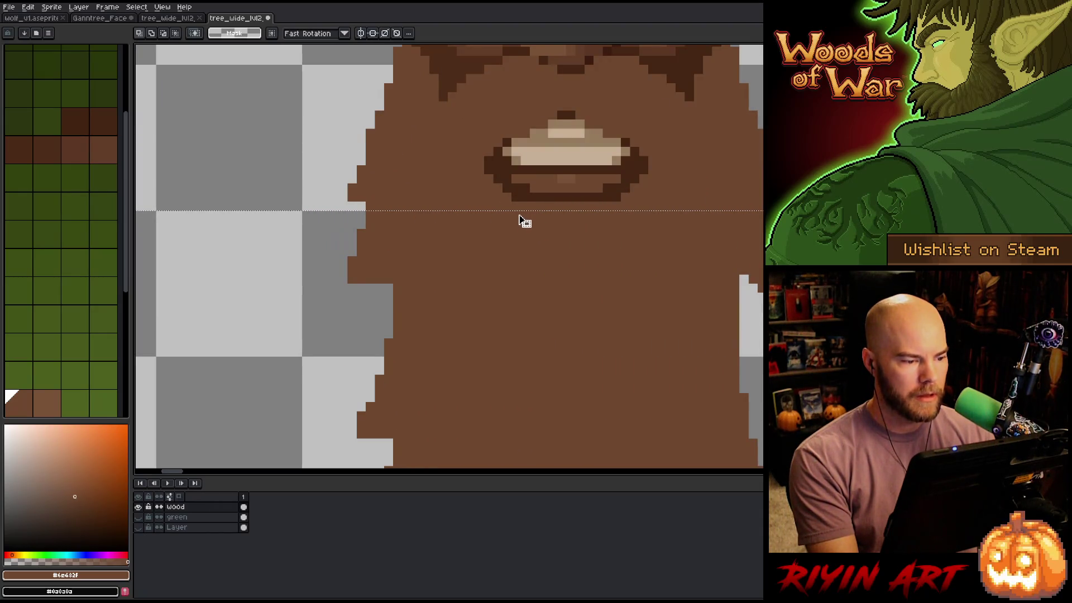
{"action": "scroll", "coordinate": [525, 240], "scroll_direction": "down", "scroll_amount": 4}
{"action": "scroll", "coordinate": [535, 255], "scroll_direction": "down", "scroll_amount": 6}
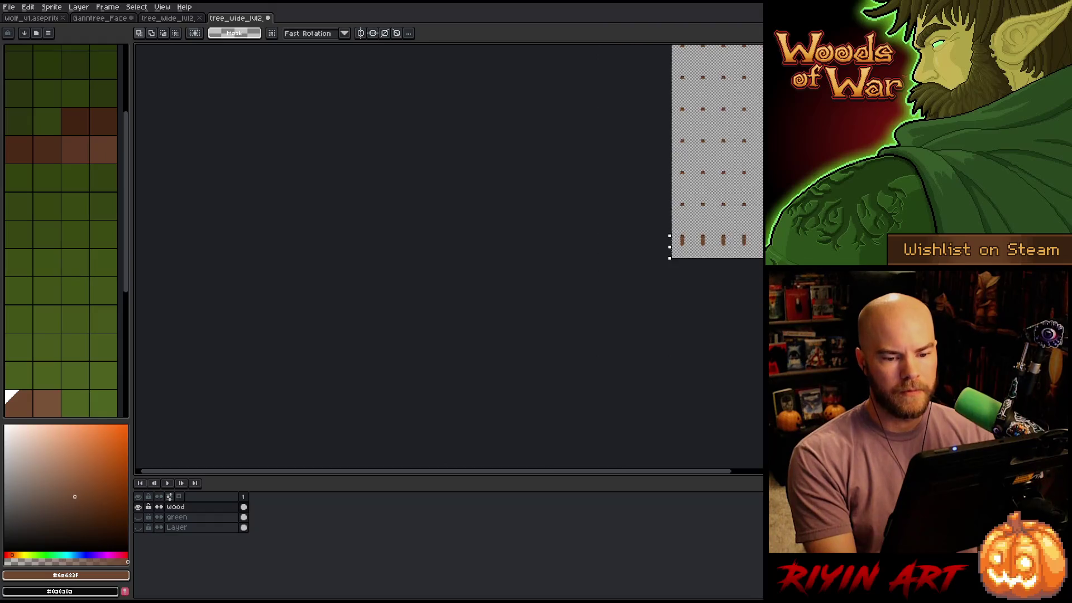
{"action": "scroll", "coordinate": [630, 281], "scroll_direction": "up", "scroll_amount": 4}
{"action": "scroll", "coordinate": [196, 287], "scroll_direction": "down", "scroll_amount": 2}
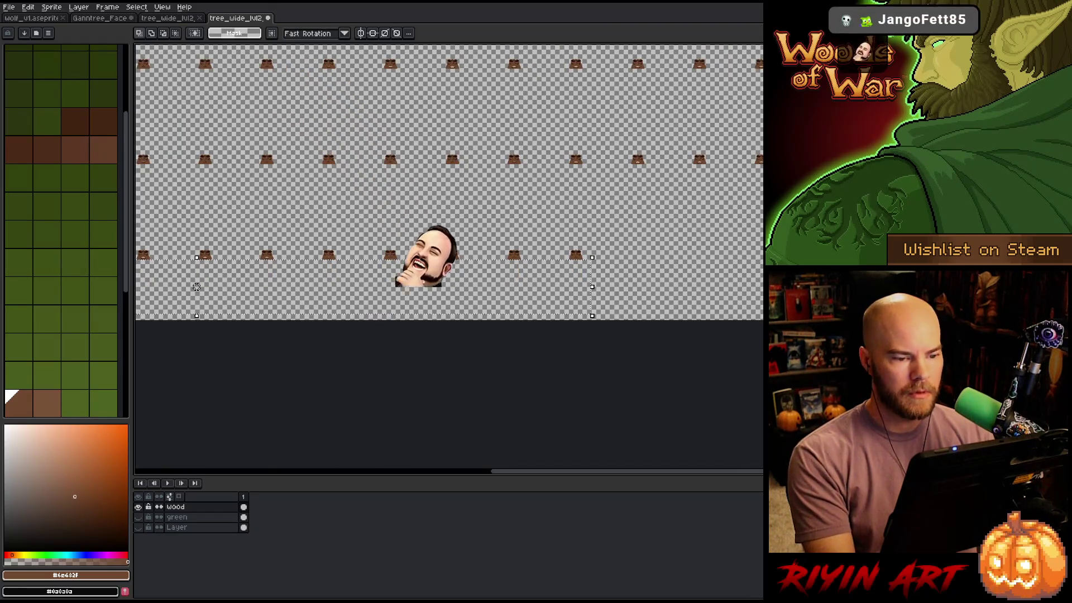
{"action": "key", "text": "h"}
{"action": "scroll", "coordinate": [693, 219], "scroll_direction": "down", "scroll_amount": 3}
{"action": "left_click_drag", "start_coordinate": [693, 220], "coordinate": [574, 305]}
Save the sprite sheet and select its entire canvas
{"action": "key", "text": "m"}
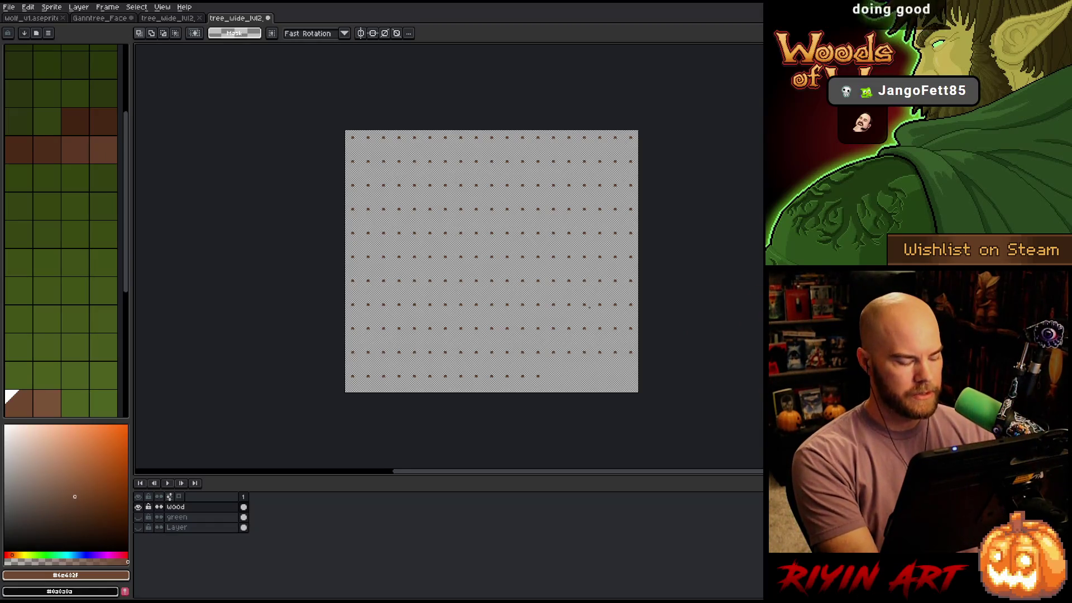
{"action": "key", "text": "ctrl+s"}
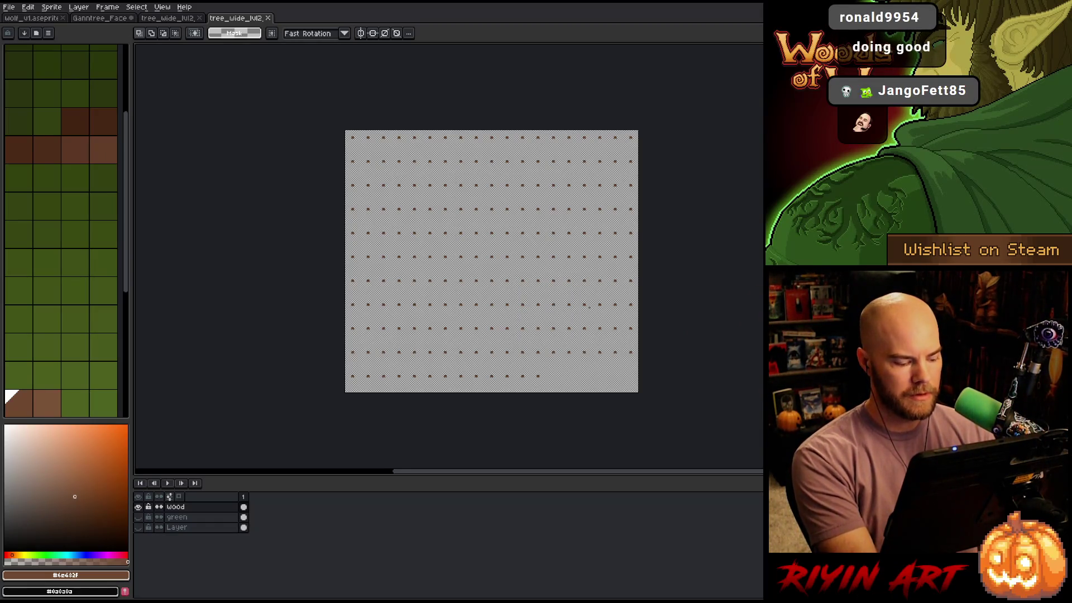
{"action": "key", "text": "ctrl+a"}
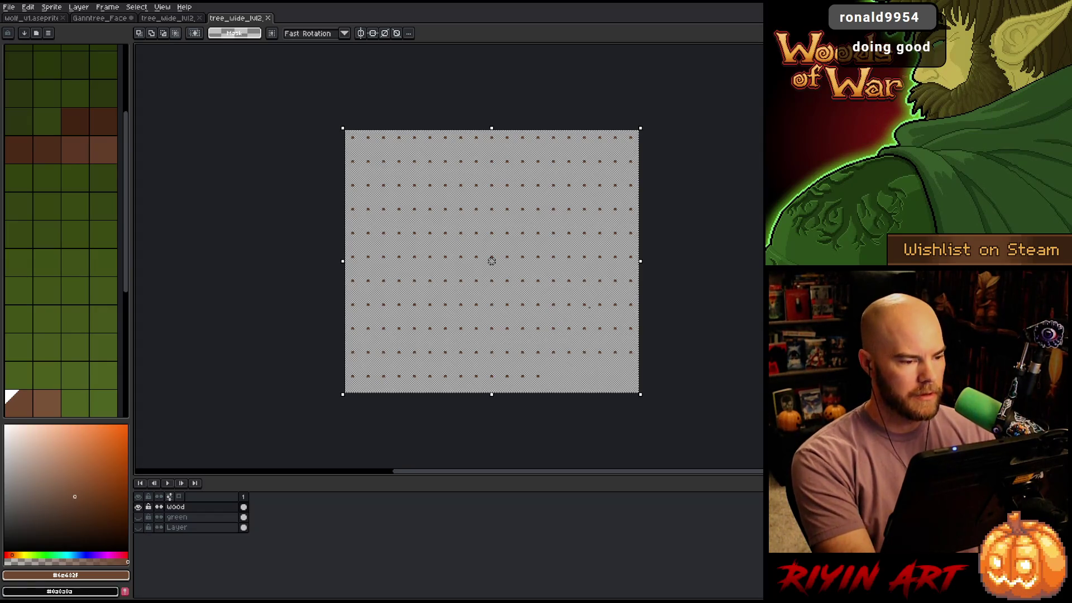
On the tree_wide_lvl2 sheet, paste the faces onto a new layer and commit them
{"action": "left_click", "coordinate": [176, 18]}
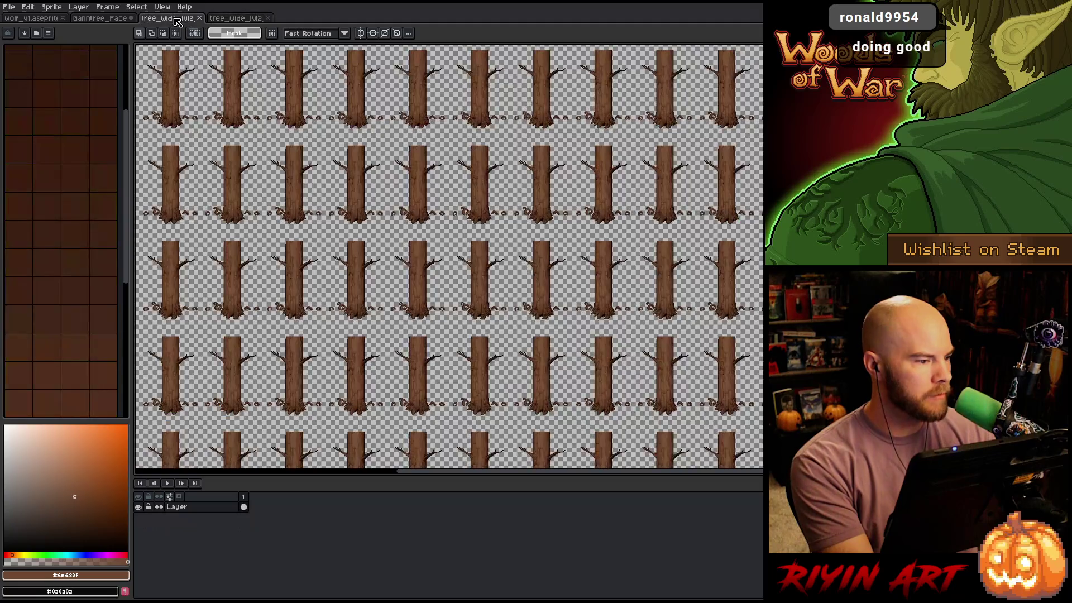
{"action": "key", "text": "shift+n"}
{"action": "key", "text": "ctrl+v"}
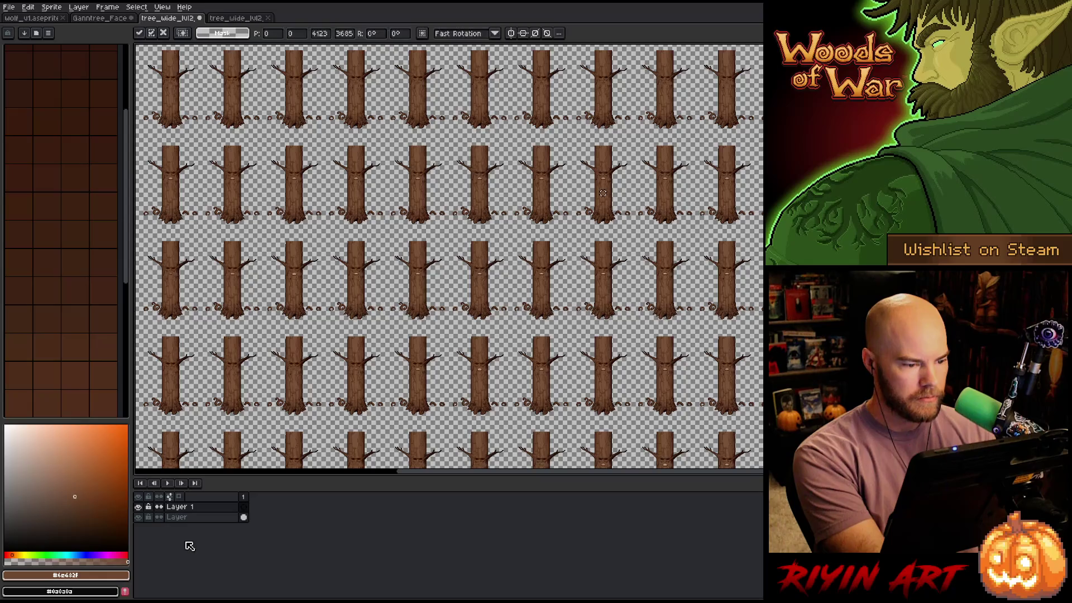
{"action": "scroll", "coordinate": [421, 180], "scroll_direction": "up", "scroll_amount": 4}
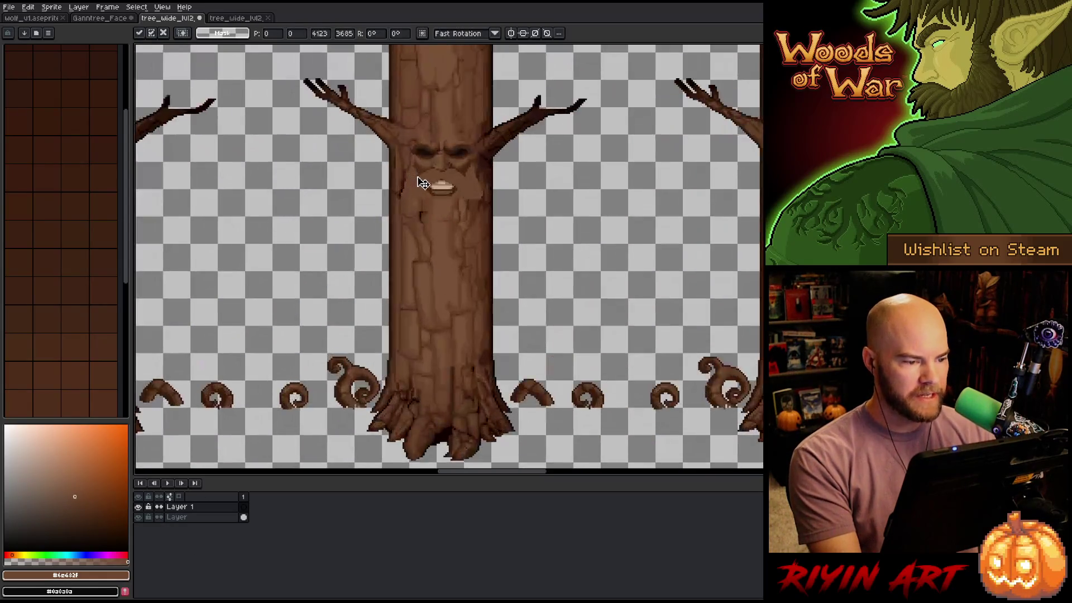
{"action": "scroll", "coordinate": [431, 183], "scroll_direction": "down", "scroll_amount": 4}
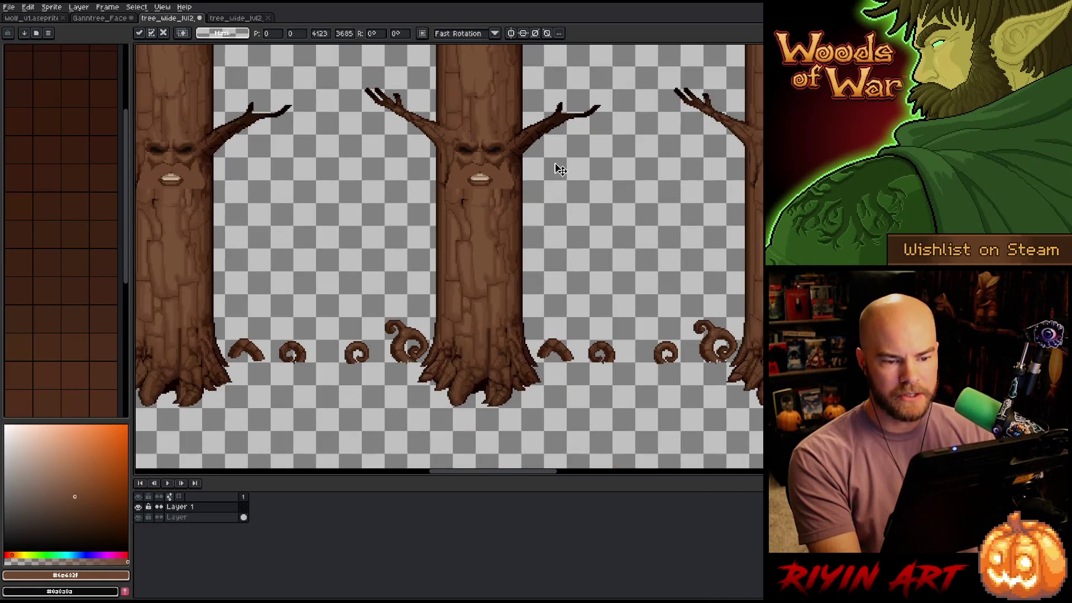
{"action": "key", "text": "Return"}
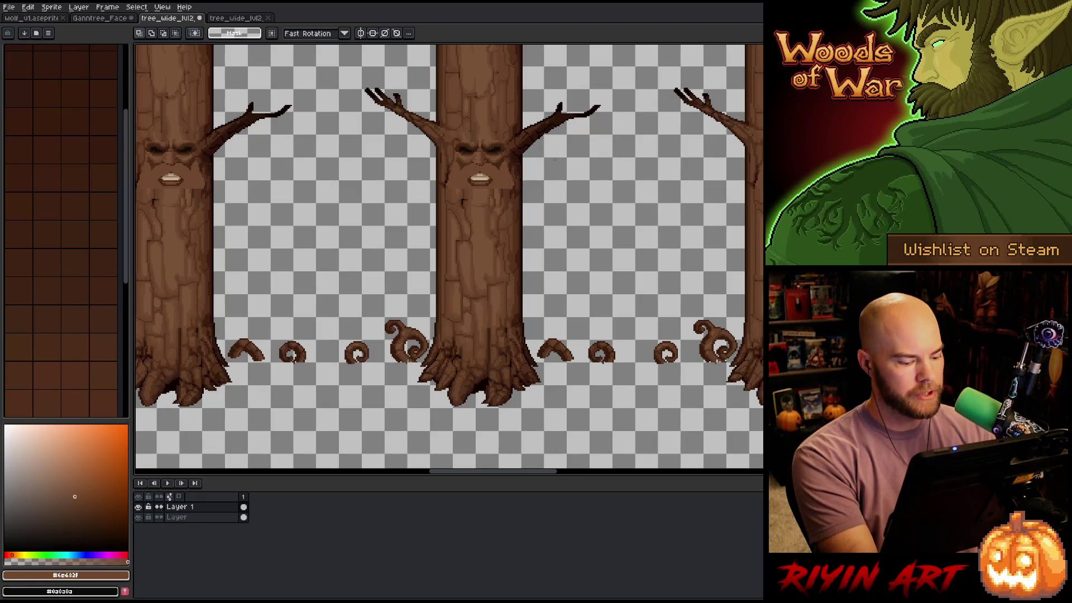
Save the tree sheet and pan across it to check the faces
{"action": "key", "text": "ctrl+s"}
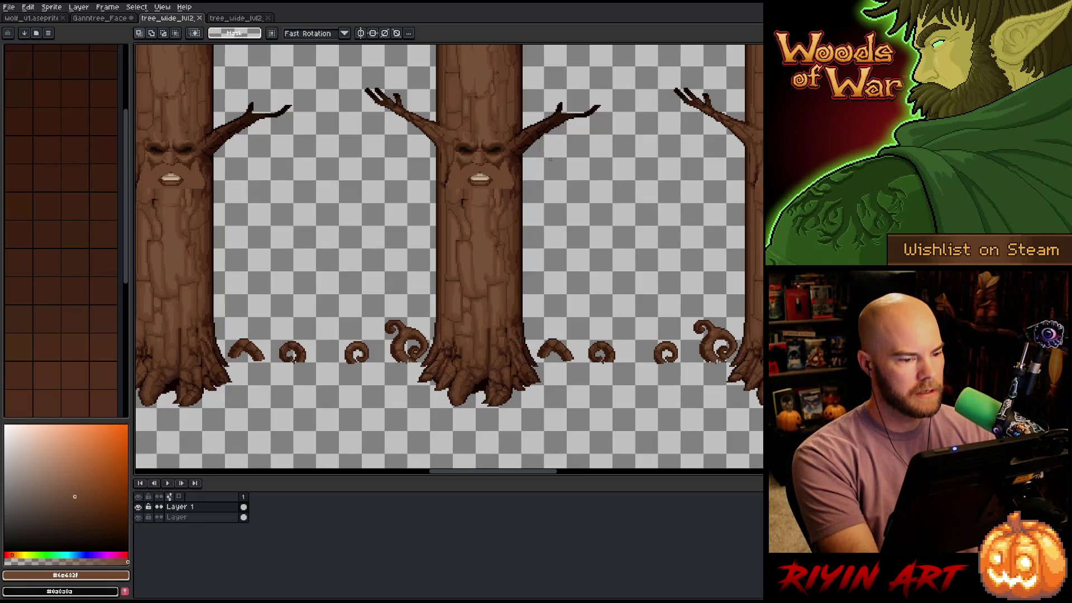
{"action": "scroll", "coordinate": [521, 251], "scroll_direction": "down", "scroll_amount": 5}
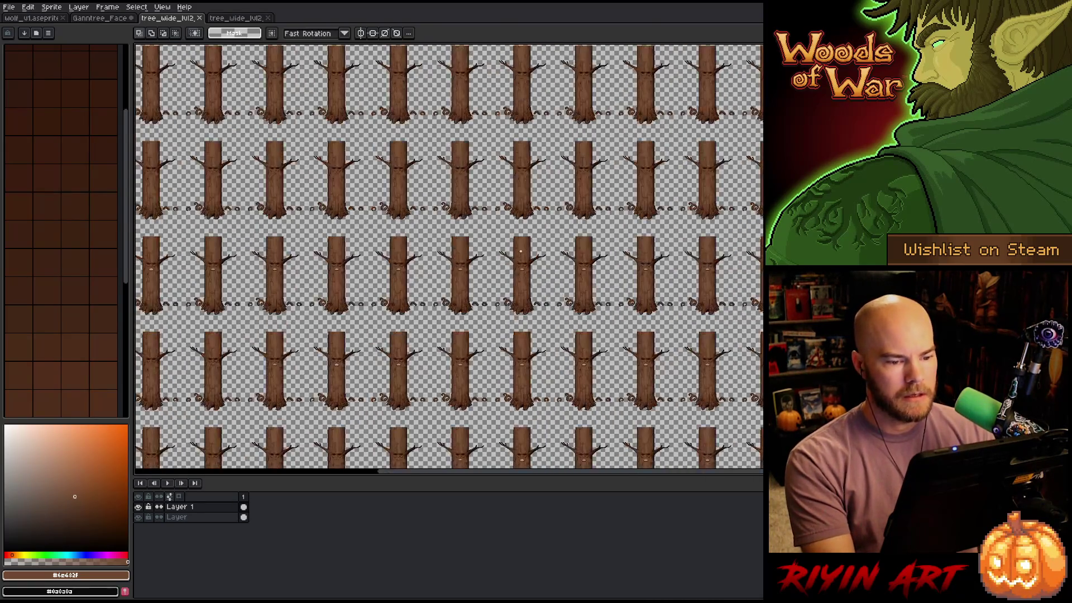
{"action": "scroll", "coordinate": [520, 251], "scroll_direction": "down", "scroll_amount": 3}
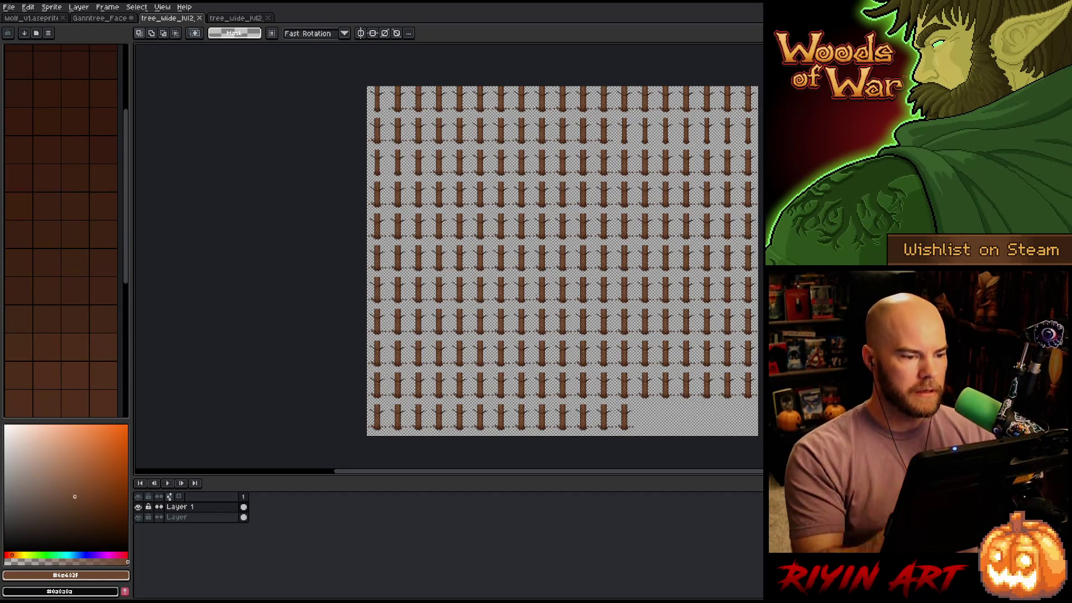
{"action": "scroll", "coordinate": [603, 120], "scroll_direction": "up", "scroll_amount": 5}
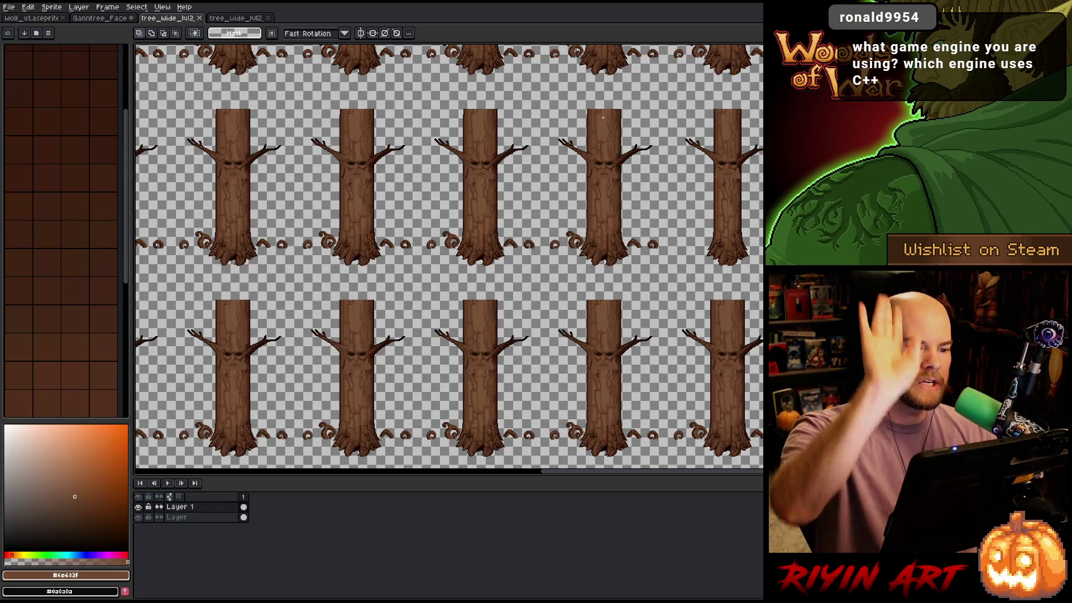
{"action": "scroll", "coordinate": [603, 117], "scroll_direction": "down", "scroll_amount": 2}
{"action": "left_click_drag", "start_coordinate": [428, 211], "coordinate": [439, 334]}
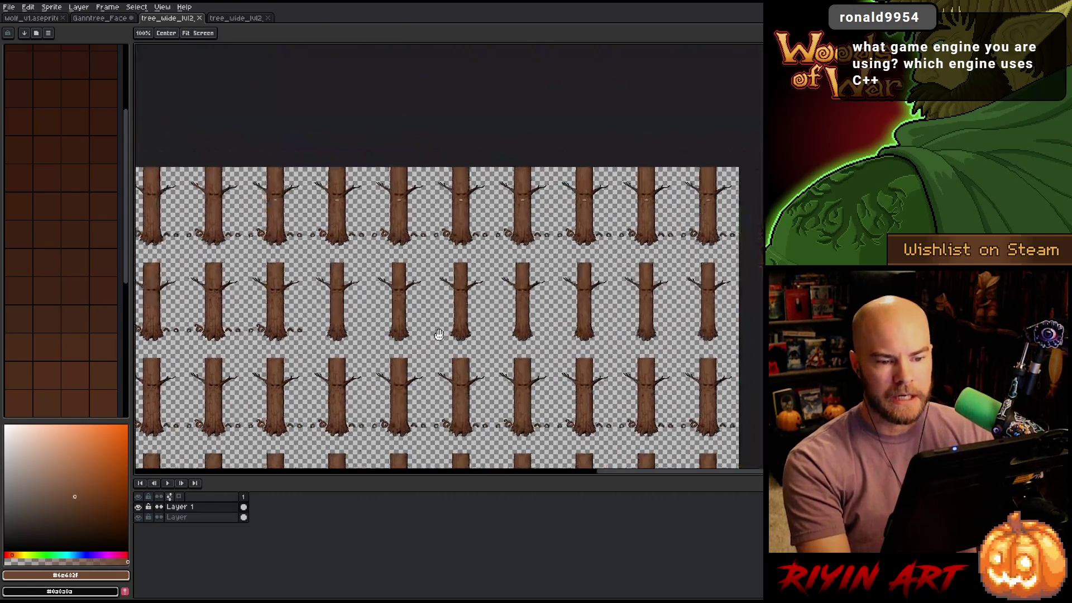
Duplicate Layer as Layer Copy, hide the original, and edit Layer Copy with the Move tool
{"action": "left_click", "coordinate": [193, 518]}
{"action": "right_click", "coordinate": [193, 523]}
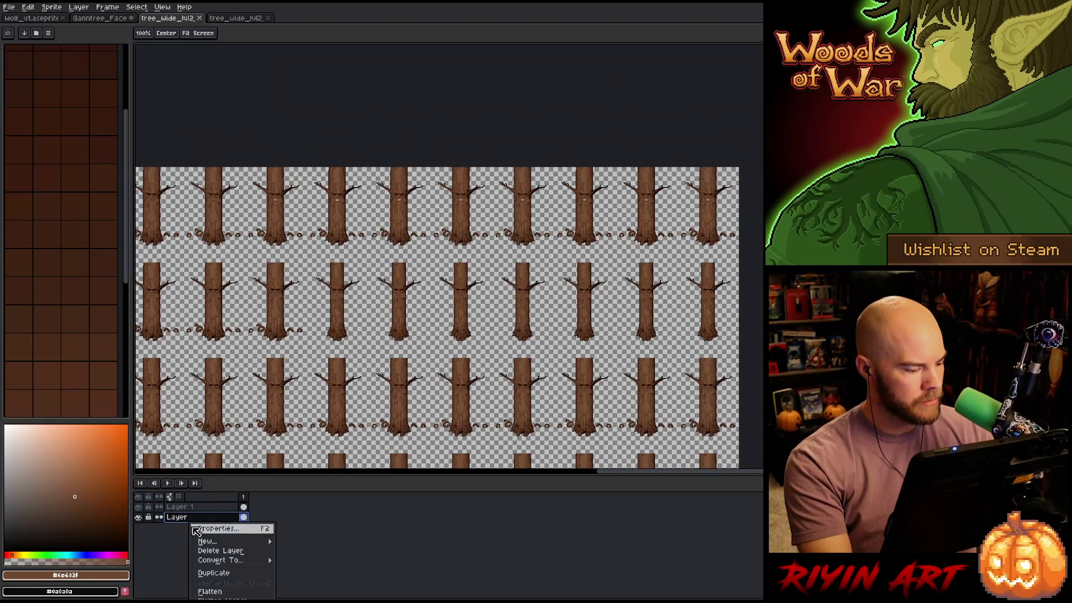
{"action": "left_click", "coordinate": [209, 574]}
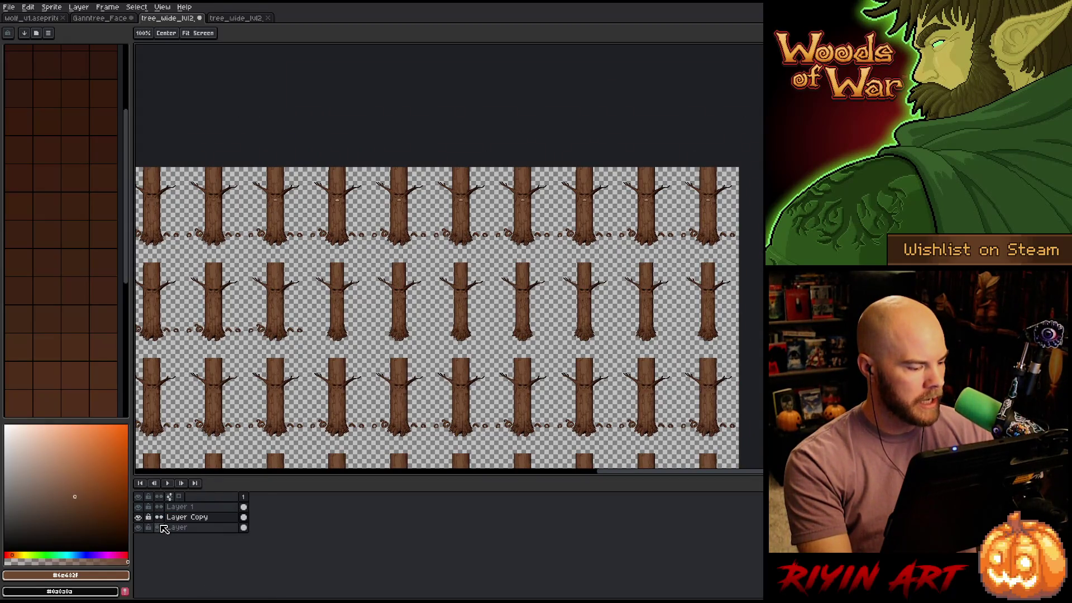
{"action": "left_click", "coordinate": [138, 528]}
{"action": "left_click", "coordinate": [183, 518]}
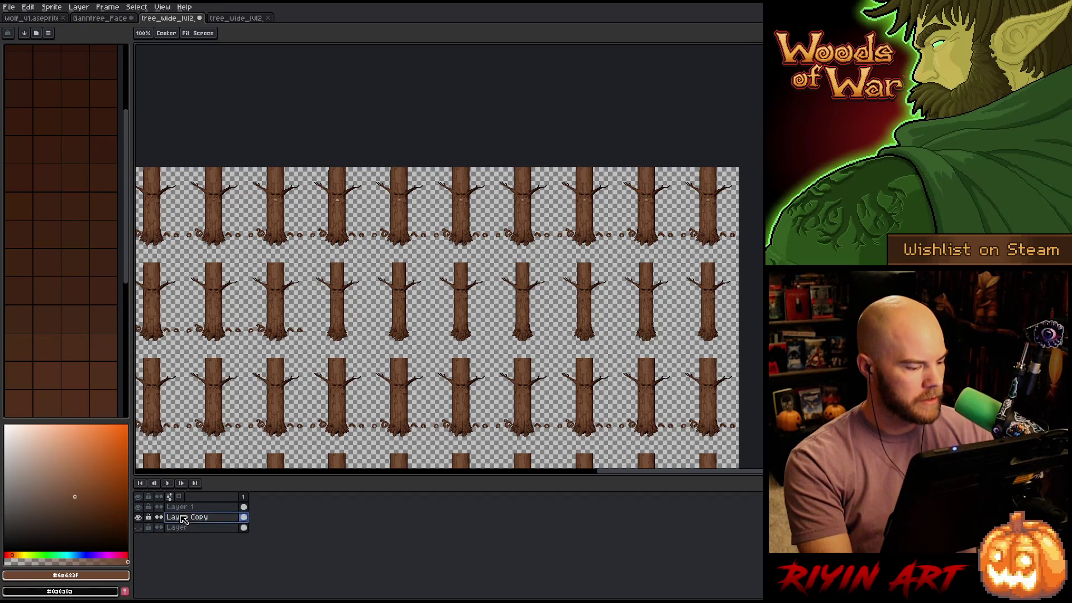
{"action": "key", "text": "v"}
Zoom and pan across the tree sheet to view Layer Copy
{"action": "scroll", "coordinate": [592, 365], "scroll_direction": "up", "scroll_amount": 5}
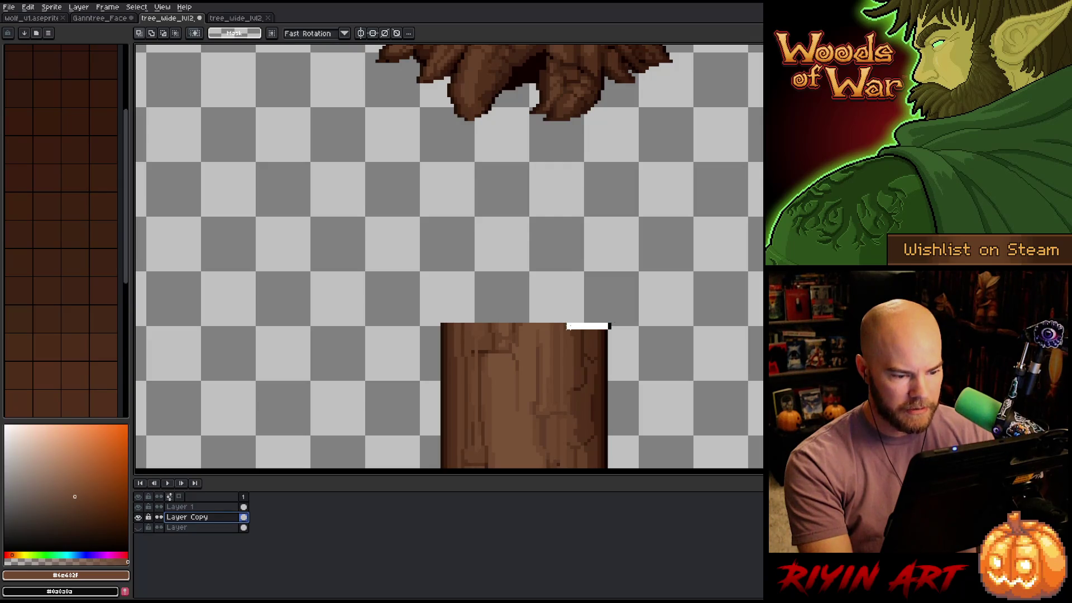
{"action": "scroll", "coordinate": [447, 257], "scroll_direction": "down", "scroll_amount": 5}
{"action": "scroll", "coordinate": [335, 307], "scroll_direction": "down", "scroll_amount": 5}
{"action": "scroll", "coordinate": [421, 290], "scroll_direction": "left", "scroll_amount": 5}
{"action": "scroll", "coordinate": [421, 289], "scroll_direction": "up", "scroll_amount": 4}
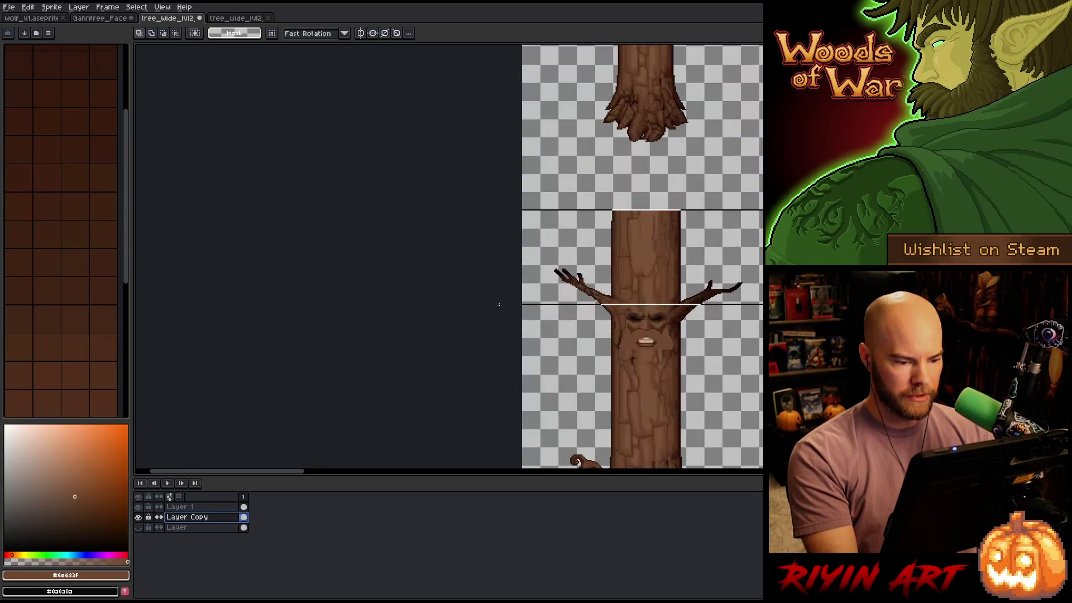
{"action": "scroll", "coordinate": [443, 209], "scroll_direction": "up", "scroll_amount": 2}
{"action": "scroll", "coordinate": [443, 209], "scroll_direction": "up", "scroll_amount": 1}
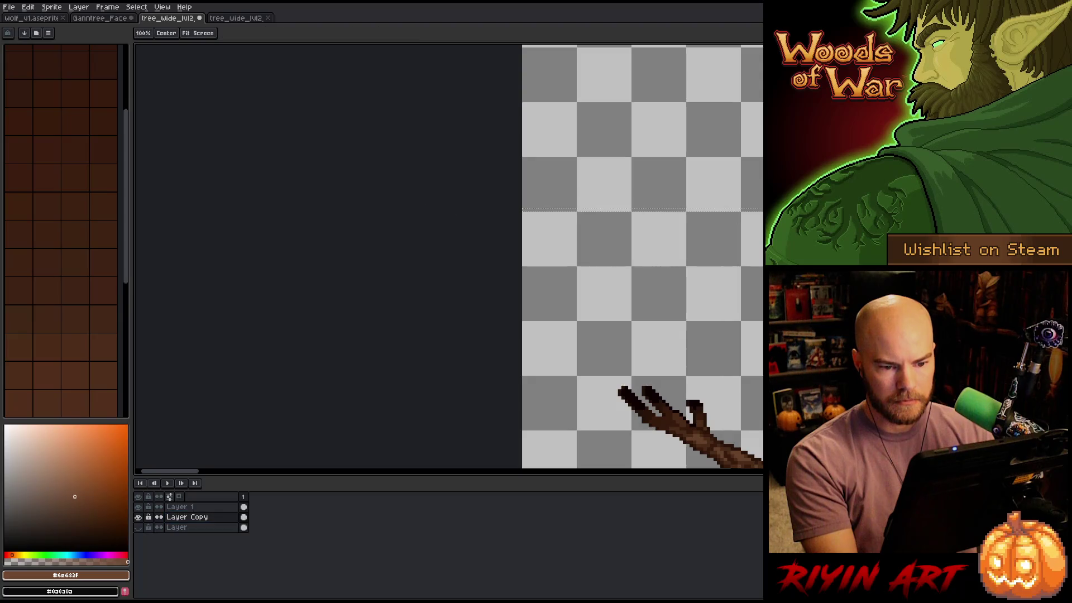
{"action": "scroll", "coordinate": [570, 288], "scroll_direction": "down", "scroll_amount": 5}
{"action": "left_click_drag", "start_coordinate": [570, 288], "coordinate": [140, 330]}
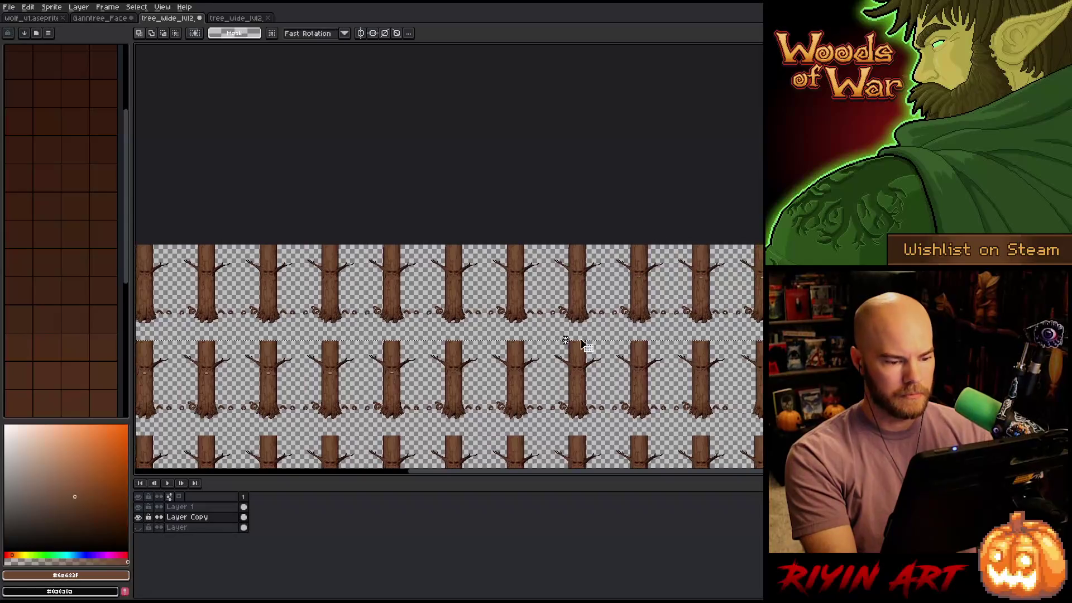
Stretch the selected trunk tops upward on Layer Copy to lengthen the trunks
{"action": "scroll", "coordinate": [577, 350], "scroll_direction": "up", "scroll_amount": 5}
{"action": "mouse_move", "coordinate": [468, 357]}
{"action": "left_mouse_down"}
{"action": "mouse_move", "coordinate": [474, 182]}
{"action": "mouse_move", "coordinate": [472, 201]}
{"action": "left_mouse_up"}
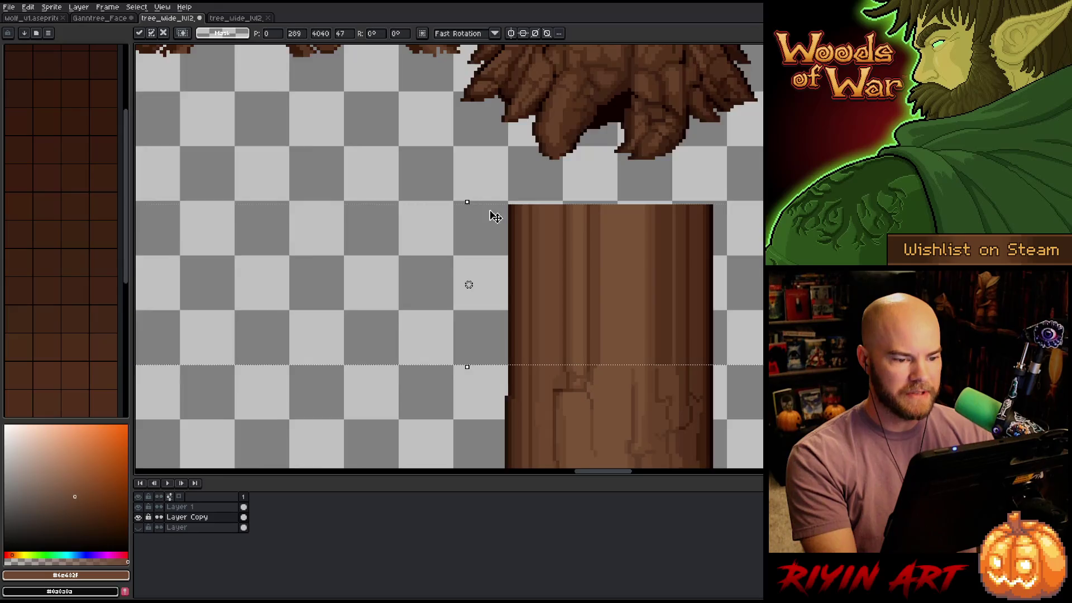
{"action": "scroll", "coordinate": [488, 212], "scroll_direction": "down", "scroll_amount": 5}
{"action": "scroll", "coordinate": [498, 230], "scroll_direction": "down", "scroll_amount": 3}
{"action": "scroll", "coordinate": [211, 229], "scroll_direction": "up", "scroll_amount": 5}
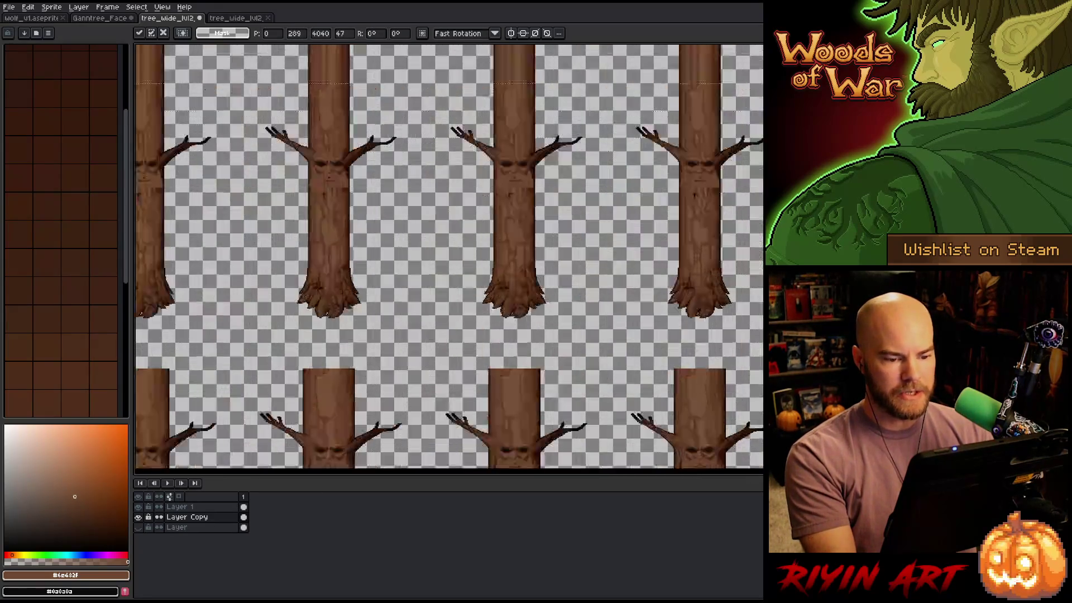
{"action": "scroll", "coordinate": [212, 154], "scroll_direction": "down", "scroll_amount": 3}
{"action": "scroll", "coordinate": [212, 153], "scroll_direction": "up", "scroll_amount": 3}
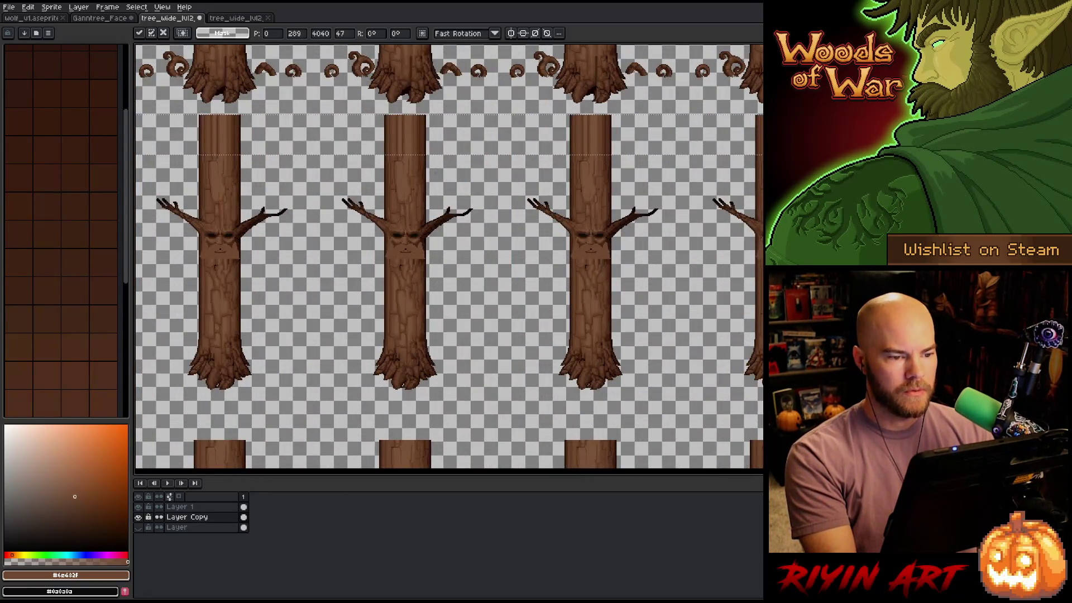
Pan and zoom across the whole sheet to check the lengthened trunks
{"action": "left_click_drag", "start_coordinate": [270, 196], "coordinate": [586, 320]}
{"action": "scroll", "coordinate": [585, 320], "scroll_direction": "down", "scroll_amount": 4}
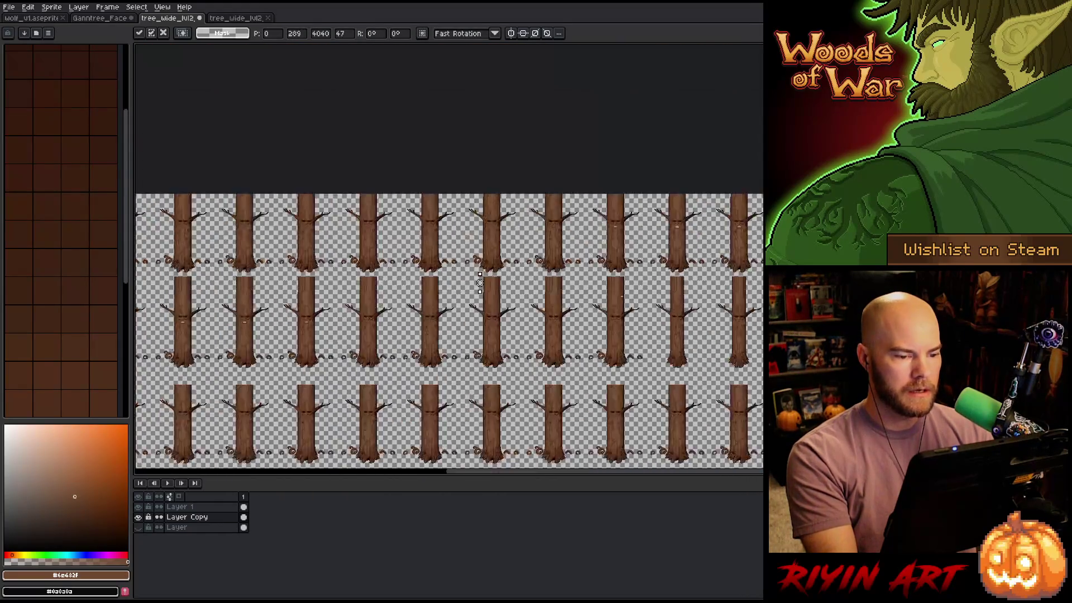
{"action": "scroll", "coordinate": [552, 296], "scroll_direction": "up", "scroll_amount": 5}
{"action": "scroll", "coordinate": [552, 296], "scroll_direction": "up", "scroll_amount": 2}
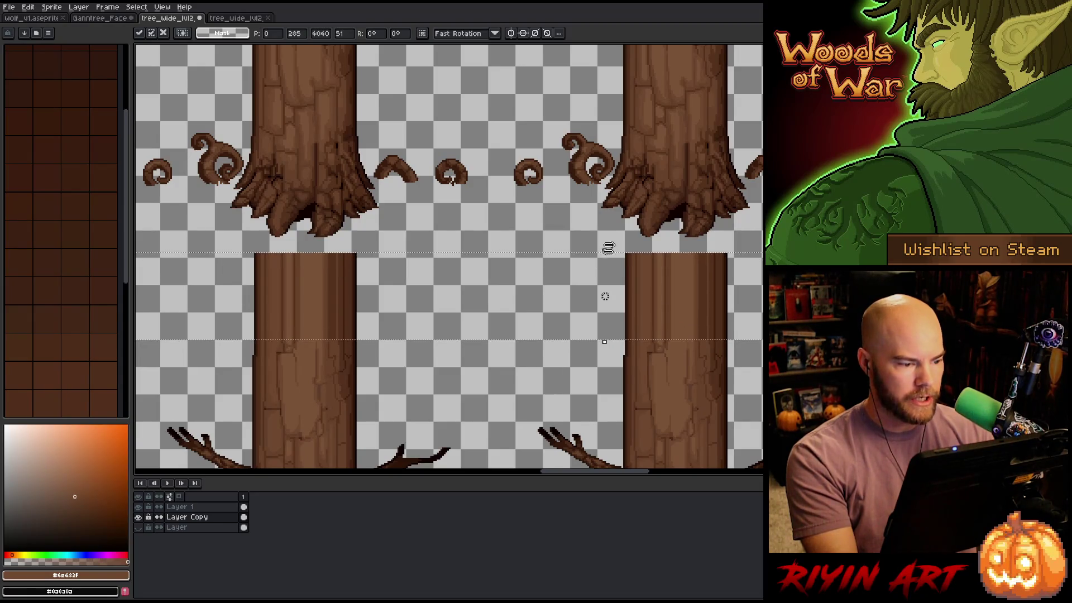
{"action": "scroll", "coordinate": [610, 249], "scroll_direction": "down", "scroll_amount": 4}
{"action": "mouse_move", "coordinate": [597, 275]}
{"action": "left_mouse_down"}
{"action": "mouse_move", "coordinate": [387, 311]}
{"action": "mouse_move", "coordinate": [523, 288]}
{"action": "left_mouse_up"}
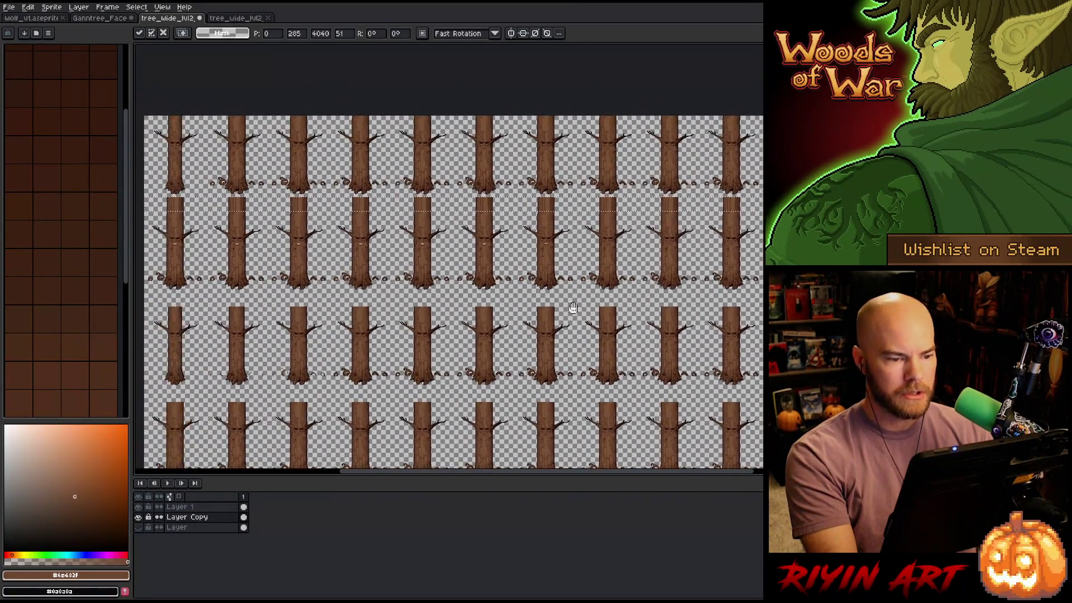
{"action": "left_click_drag", "start_coordinate": [676, 312], "coordinate": [1022, 354]}
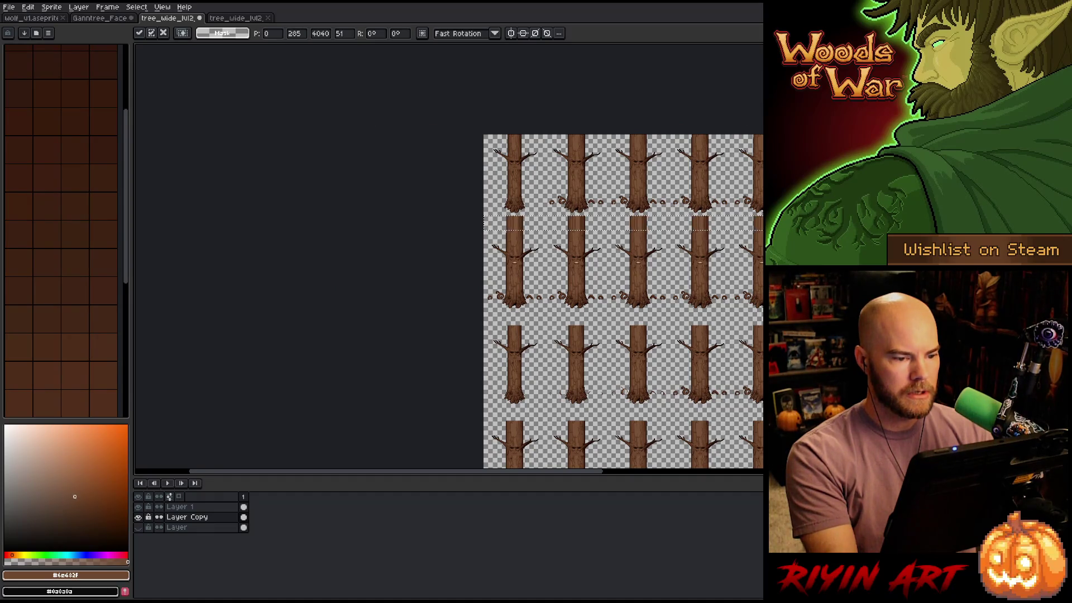
{"action": "left_click_drag", "start_coordinate": [580, 249], "coordinate": [302, 248]}
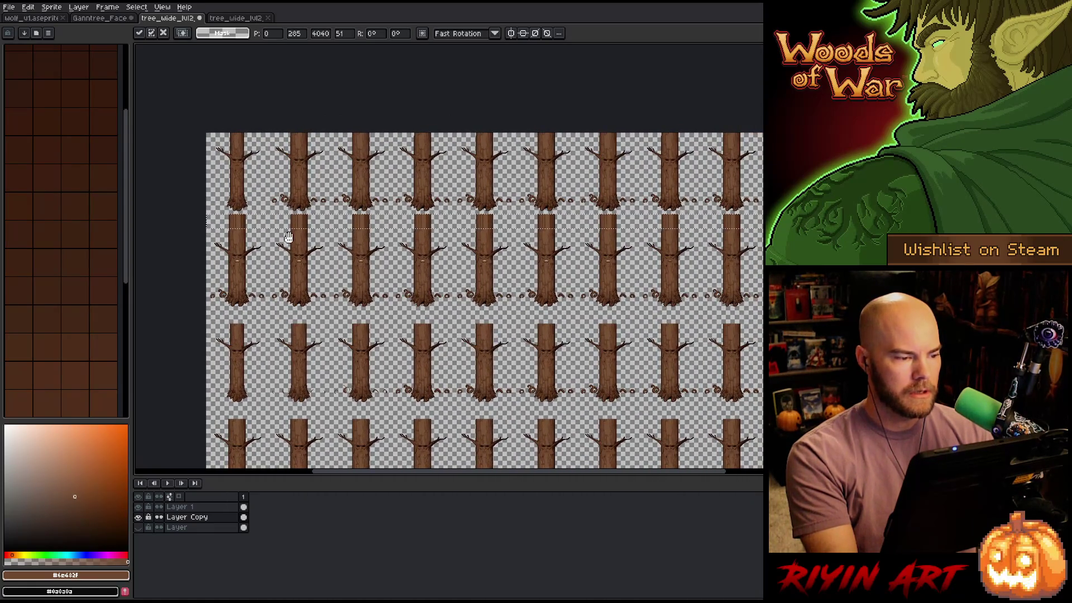
{"action": "scroll", "coordinate": [218, 134], "scroll_direction": "up", "scroll_amount": 3}
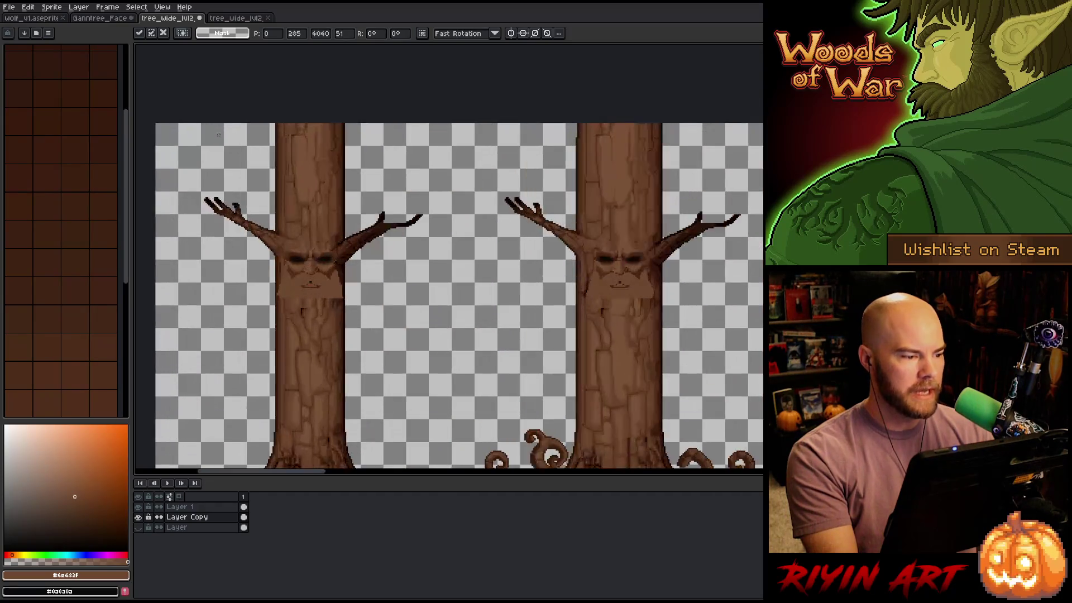
{"action": "scroll", "coordinate": [314, 137], "scroll_direction": "down", "scroll_amount": 2}
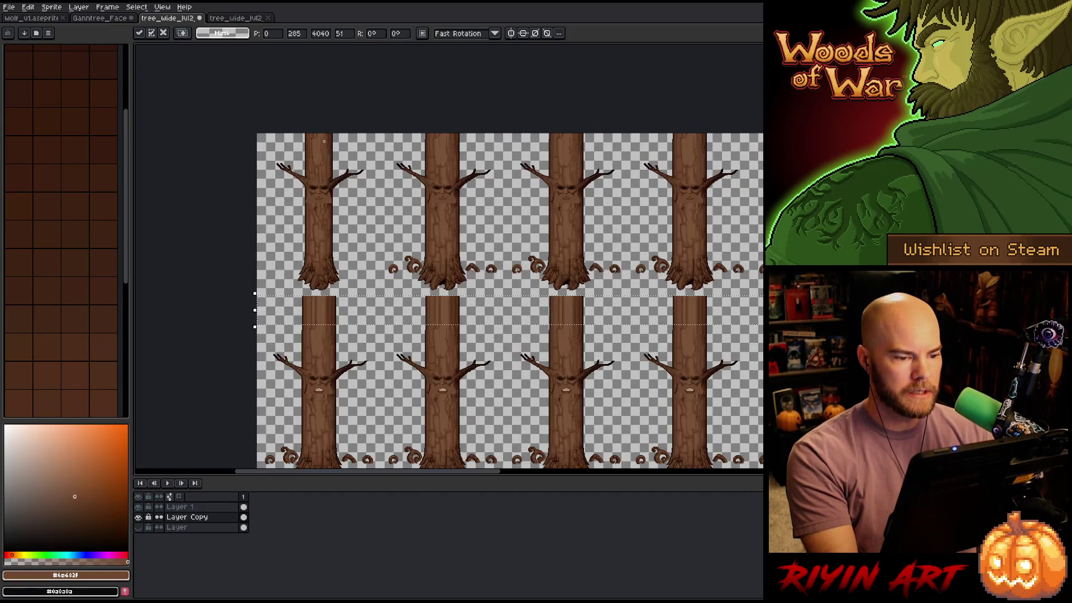
{"action": "scroll", "coordinate": [324, 141], "scroll_direction": "down", "scroll_amount": 2}
{"action": "left_click_drag", "start_coordinate": [542, 278], "coordinate": [502, 268]}
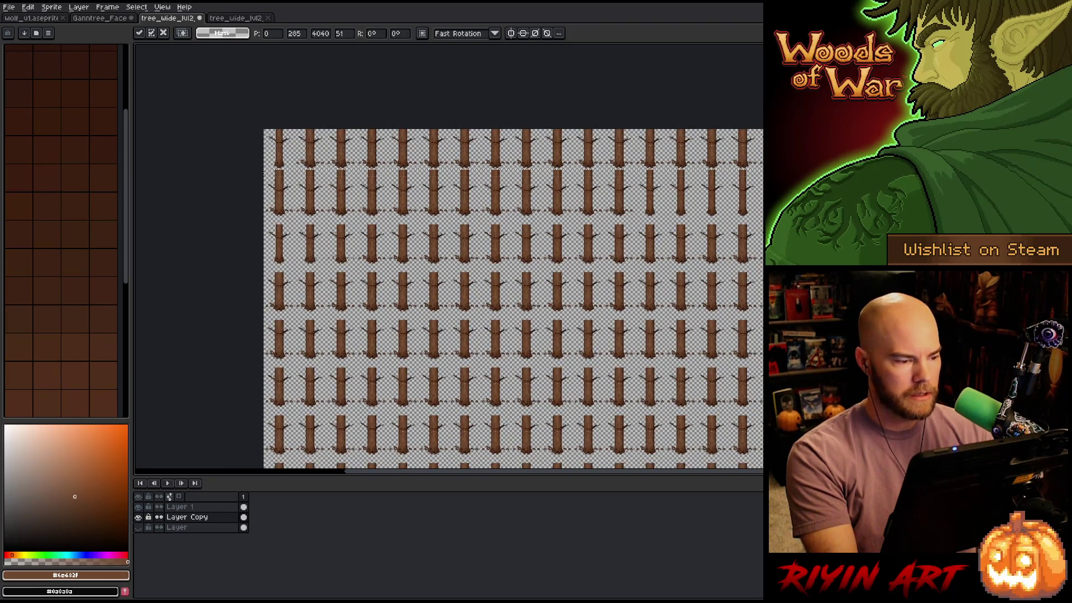
Stretch the selected trunk strip upward toward the row above and commit the transform
{"action": "scroll", "coordinate": [278, 223], "scroll_direction": "up", "scroll_amount": 5}
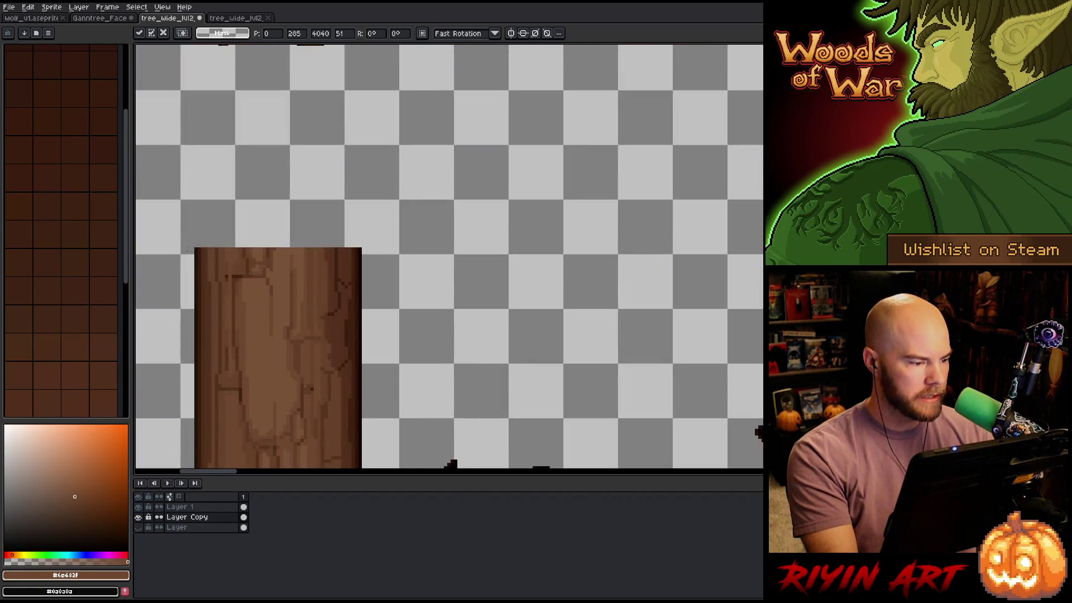
{"action": "key", "text": "Return"}
{"action": "scroll", "coordinate": [354, 236], "scroll_direction": "down", "scroll_amount": 5}
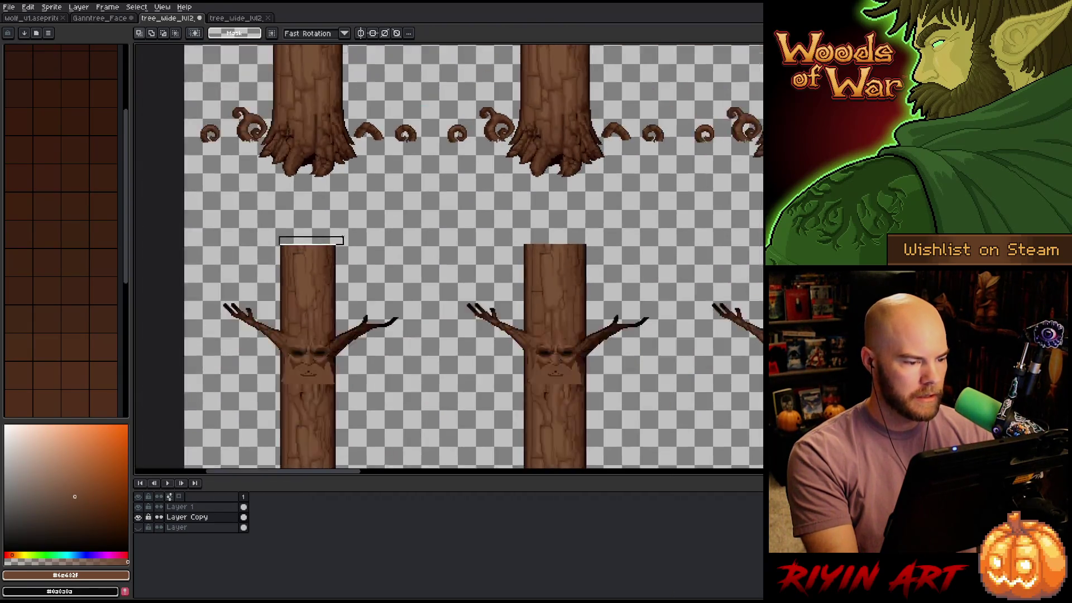
{"action": "scroll", "coordinate": [354, 236], "scroll_direction": "down", "scroll_amount": 3}
{"action": "scroll", "coordinate": [354, 236], "scroll_direction": "up", "scroll_amount": 6}
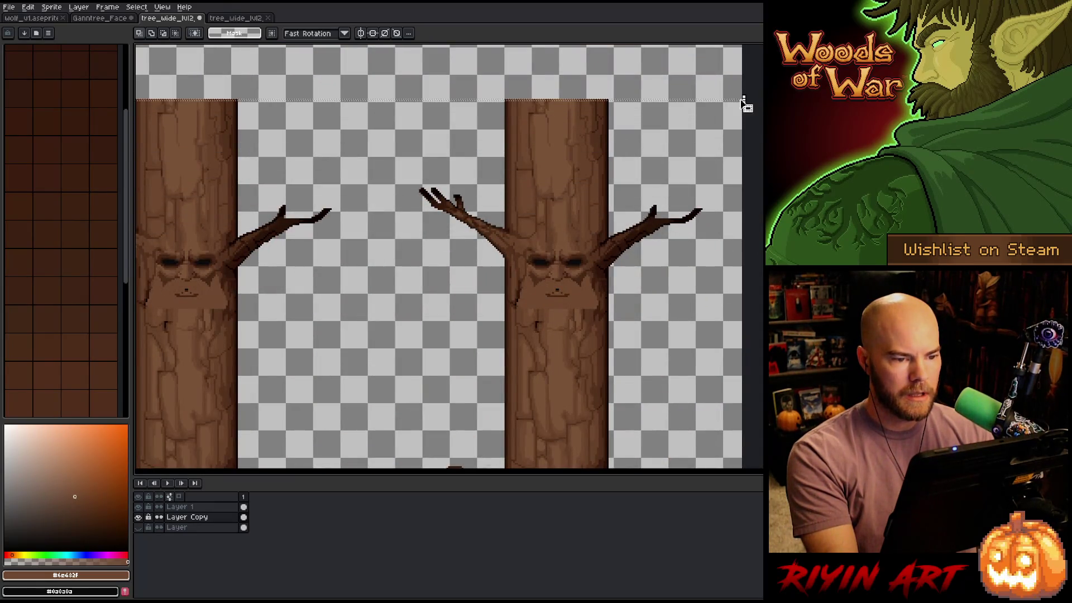
{"action": "scroll", "coordinate": [749, 105], "scroll_direction": "down", "scroll_amount": 4}
{"action": "scroll", "coordinate": [615, 143], "scroll_direction": "up", "scroll_amount": 4}
{"action": "scroll", "coordinate": [462, 150], "scroll_direction": "down", "scroll_amount": 5}
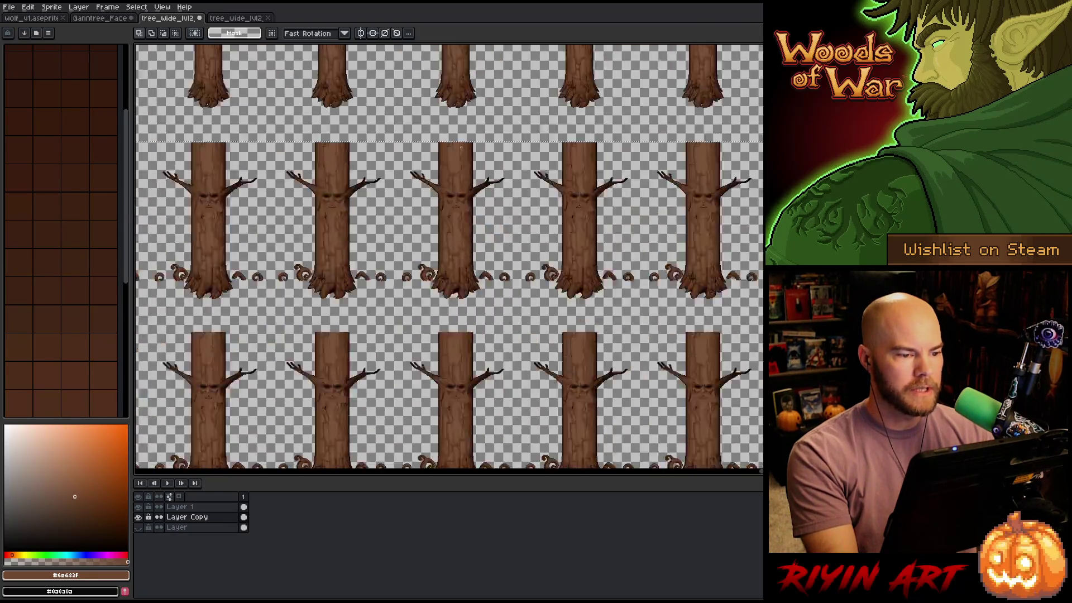
{"action": "scroll", "coordinate": [582, 218], "scroll_direction": "up", "scroll_amount": 5}
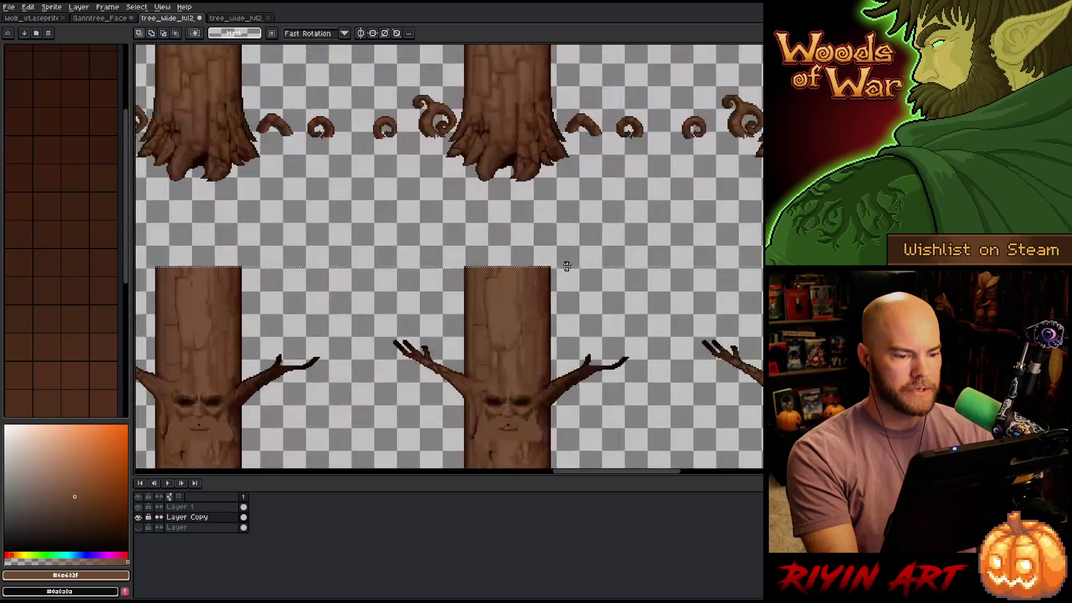
{"action": "mouse_move", "coordinate": [553, 274]}
{"action": "left_mouse_down"}
{"action": "mouse_move", "coordinate": [555, 89]}
{"action": "mouse_move", "coordinate": [557, 99]}
{"action": "left_mouse_up"}
{"action": "scroll", "coordinate": [556, 109], "scroll_direction": "down", "scroll_amount": 5}
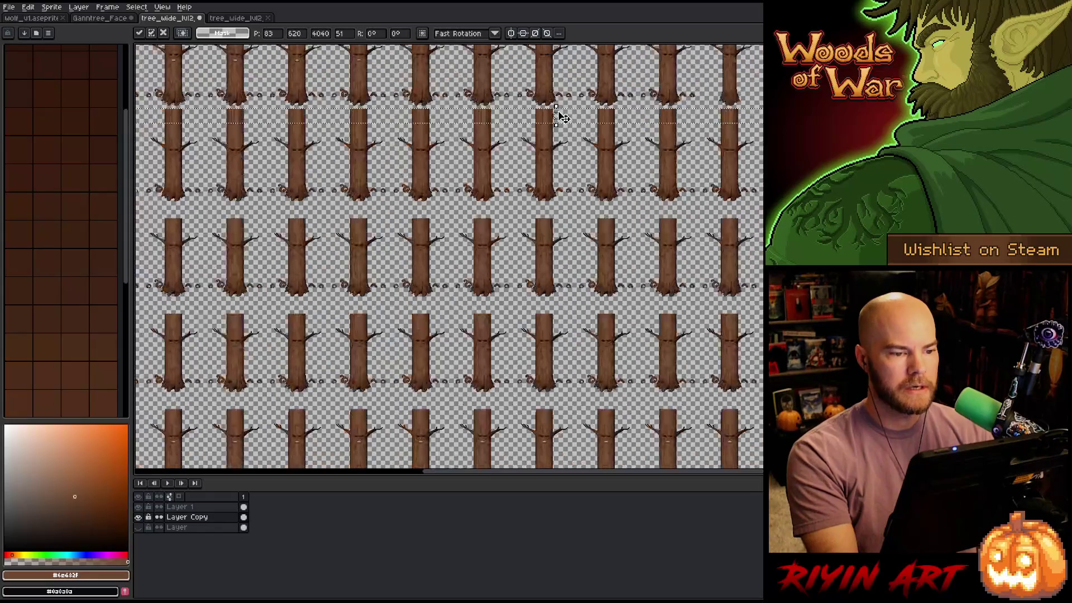
{"action": "scroll", "coordinate": [556, 311], "scroll_direction": "up", "scroll_amount": 4}
{"action": "scroll", "coordinate": [556, 311], "scroll_direction": "down", "scroll_amount": 3}
{"action": "scroll", "coordinate": [538, 311], "scroll_direction": "up", "scroll_amount": 4}
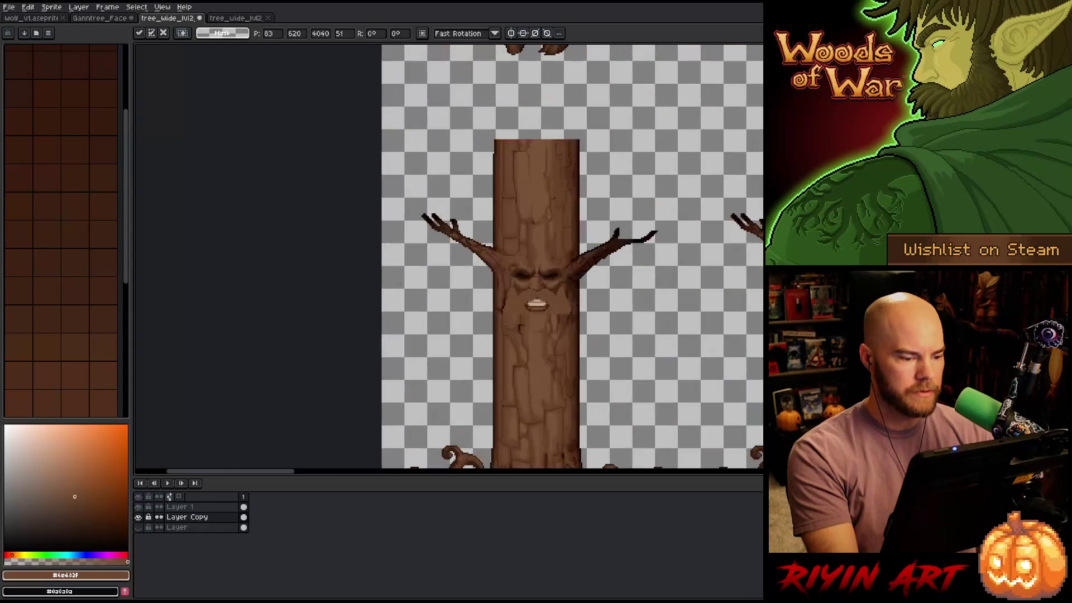
{"action": "scroll", "coordinate": [527, 153], "scroll_direction": "up", "scroll_amount": 3}
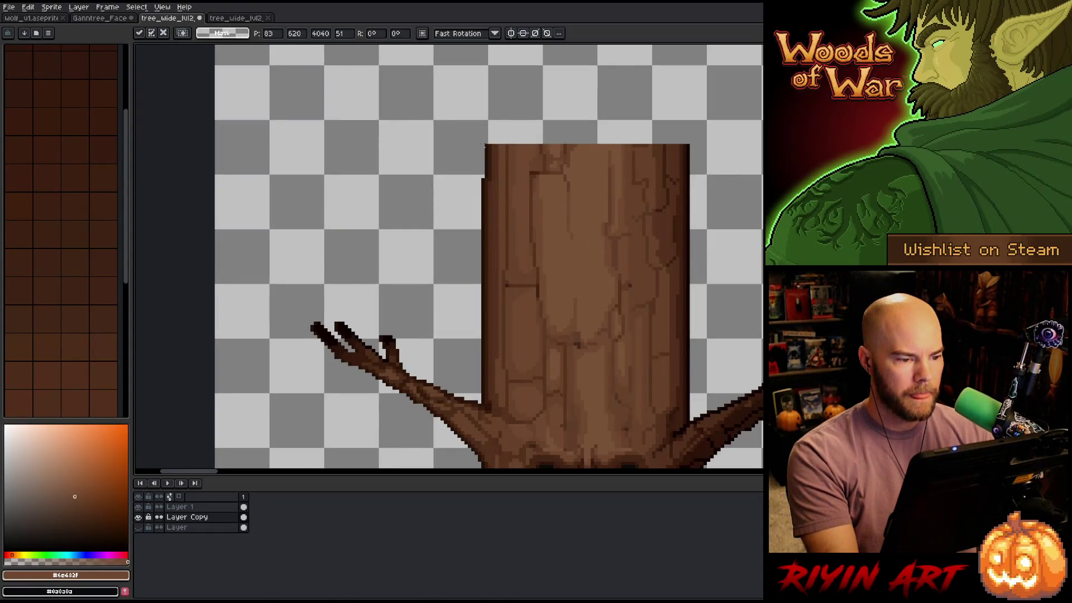
{"action": "key", "text": "Return"}
Stretch the next trunk's top edge upward and commit the lengthened trunks
{"action": "scroll", "coordinate": [539, 151], "scroll_direction": "down", "scroll_amount": 4}
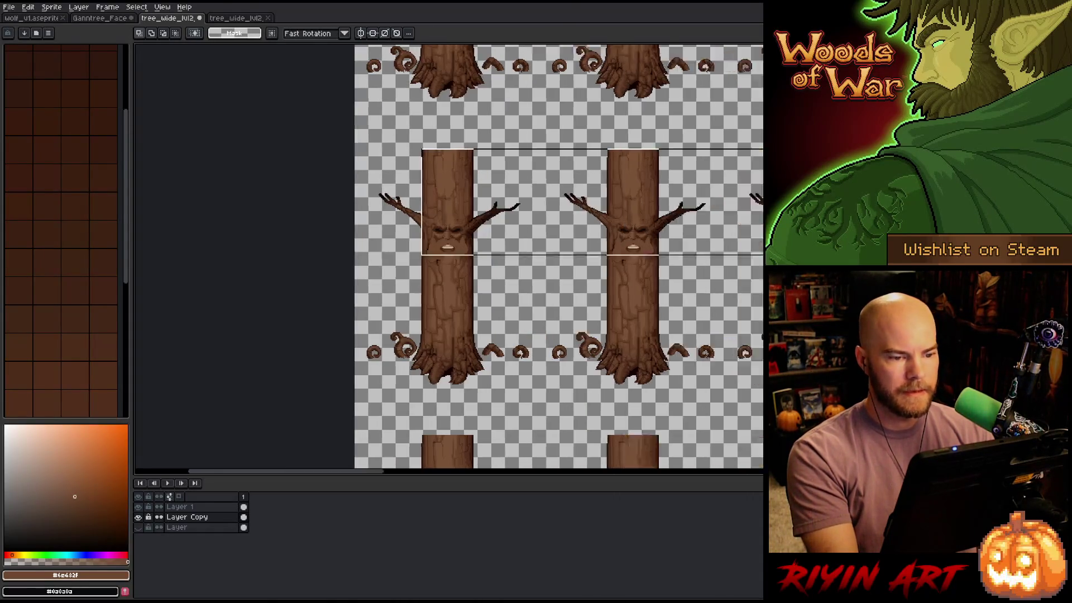
{"action": "scroll", "coordinate": [637, 144], "scroll_direction": "right", "scroll_amount": 5}
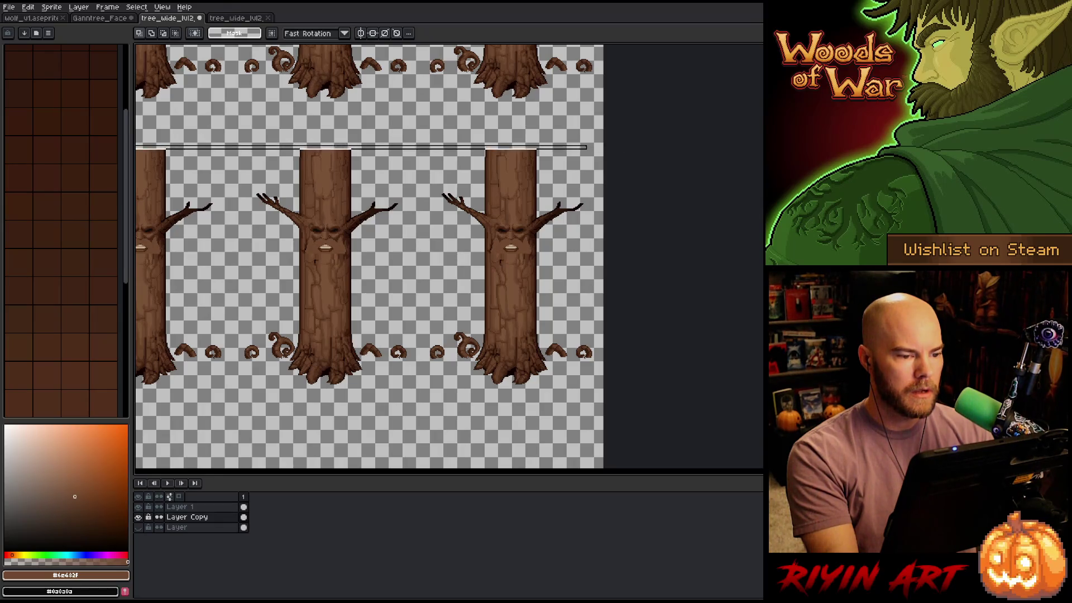
{"action": "scroll", "coordinate": [539, 148], "scroll_direction": "up", "scroll_amount": 5}
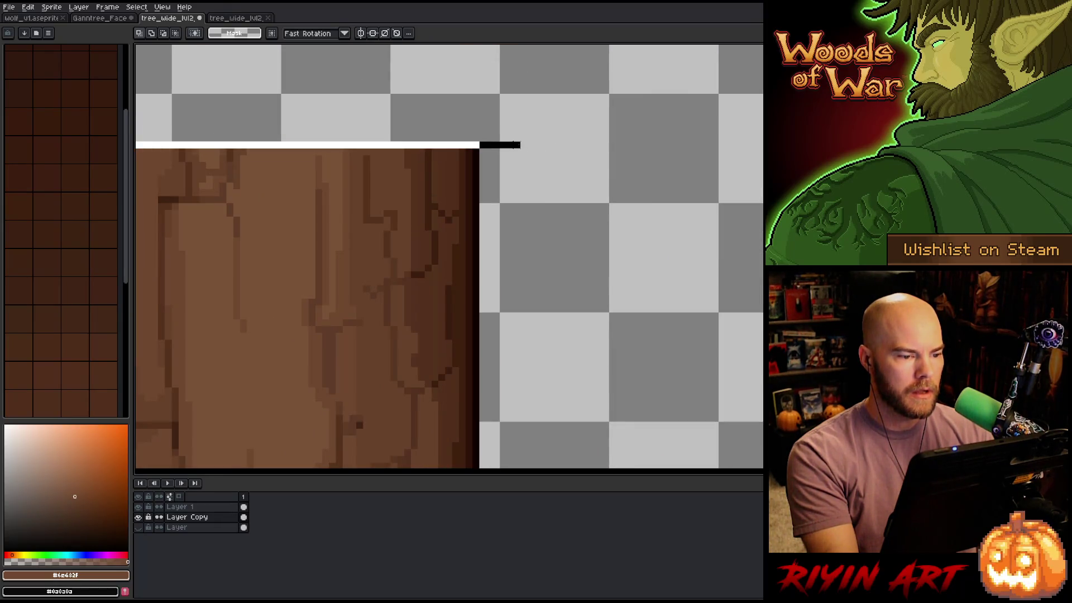
{"action": "scroll", "coordinate": [518, 151], "scroll_direction": "down", "scroll_amount": 5}
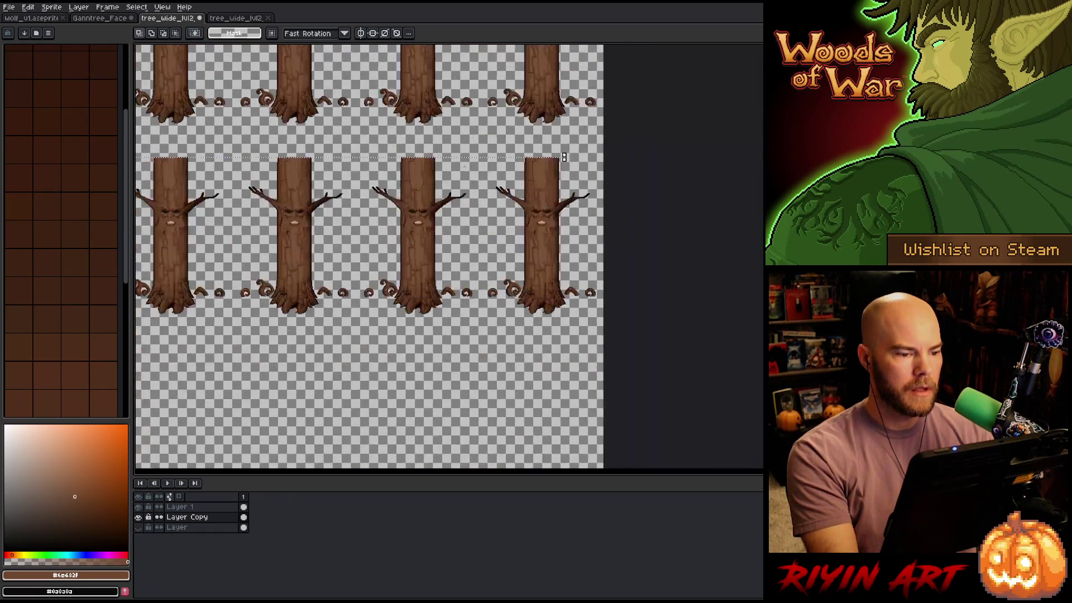
{"action": "scroll", "coordinate": [594, 171], "scroll_direction": "up", "scroll_amount": 5}
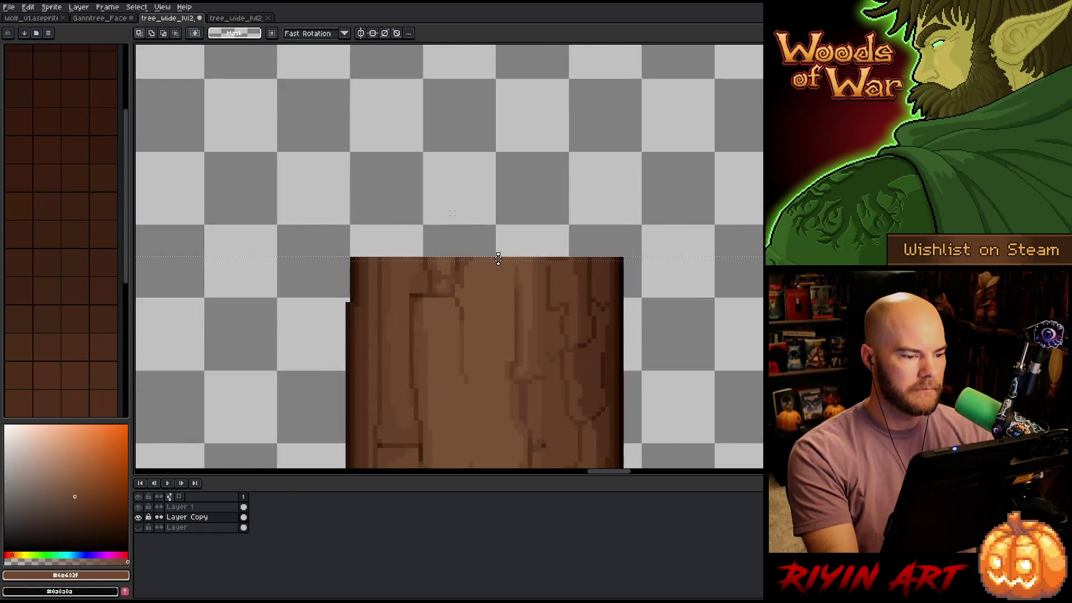
{"action": "scroll", "coordinate": [498, 258], "scroll_direction": "down", "scroll_amount": 2}
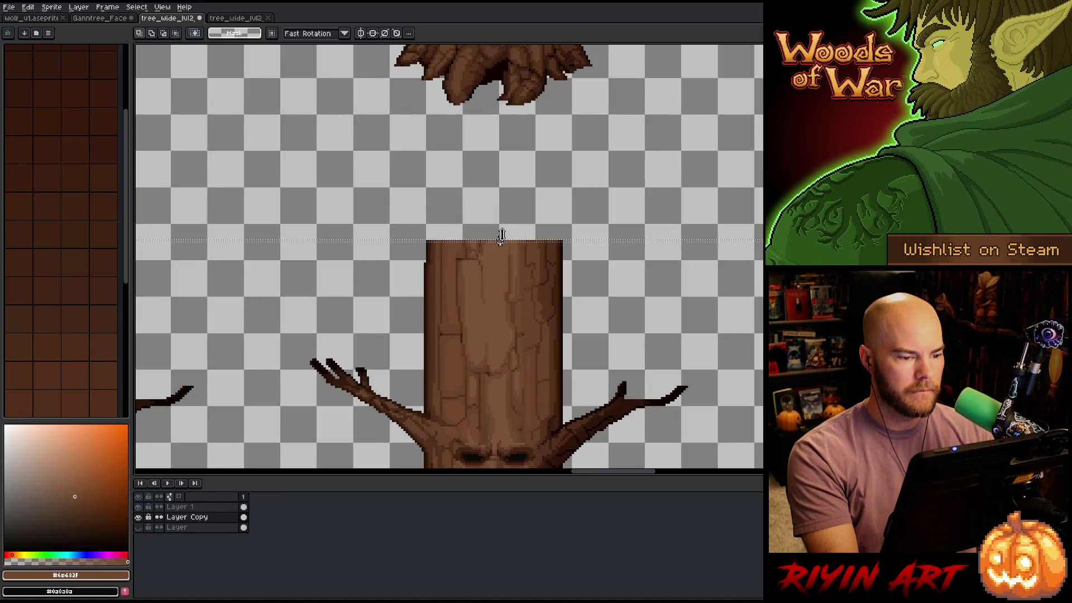
{"action": "left_click_drag", "start_coordinate": [501, 239], "coordinate": [509, 143]}
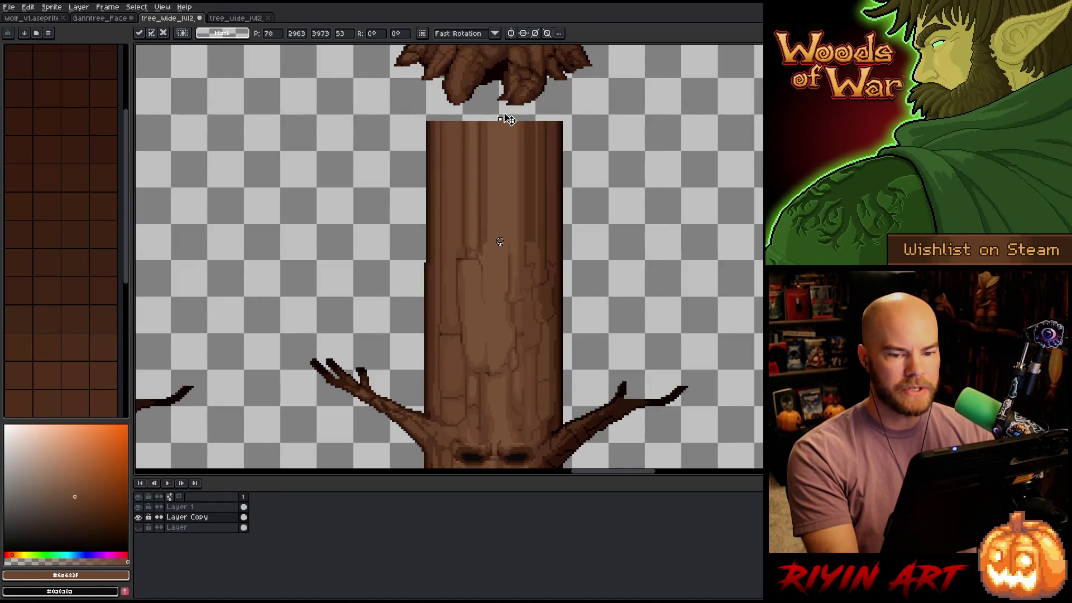
{"action": "scroll", "coordinate": [508, 119], "scroll_direction": "down", "scroll_amount": 5}
{"action": "left_click_drag", "start_coordinate": [632, 82], "coordinate": [602, 247]}
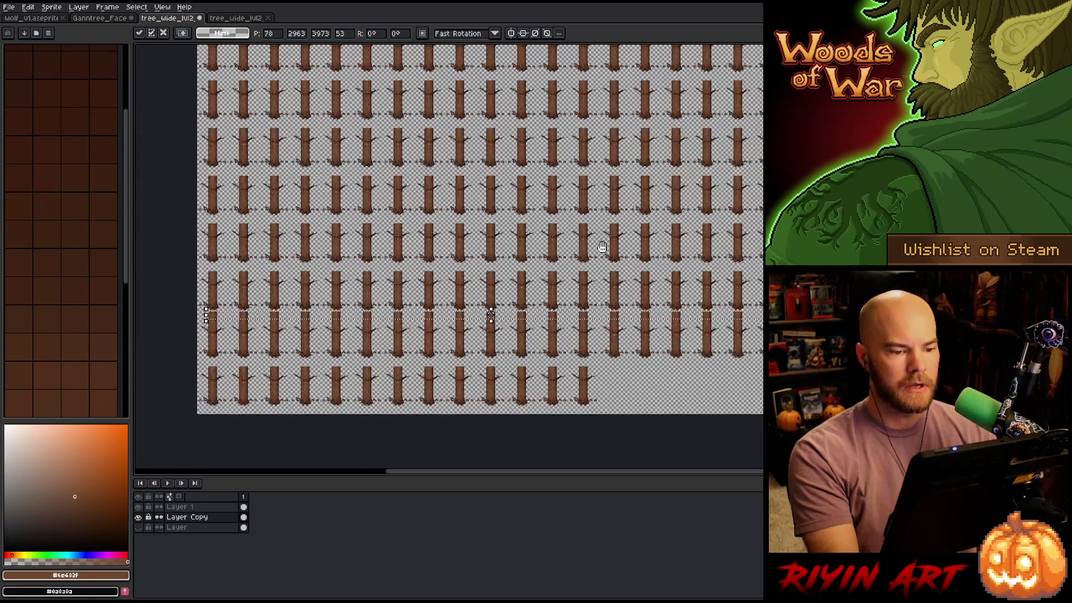
{"action": "scroll", "coordinate": [602, 247], "scroll_direction": "down", "scroll_amount": 2}
{"action": "scroll", "coordinate": [538, 285], "scroll_direction": "down", "scroll_amount": 2}
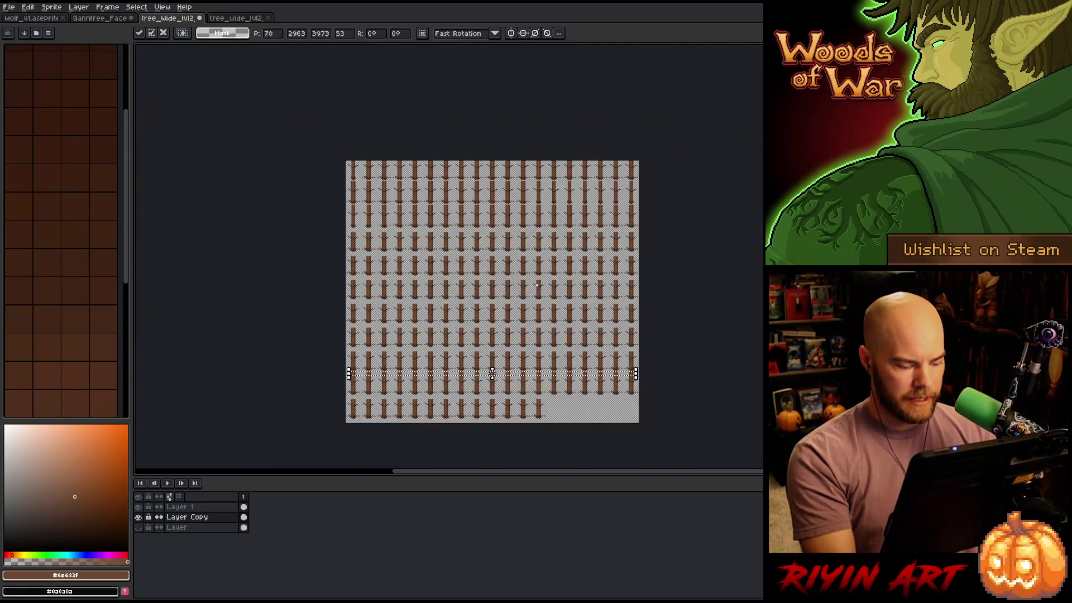
{"action": "key", "text": "Return"}
Pan across the sheet to inspect the trunk rows, then switch back to the marquee tool
{"action": "scroll", "coordinate": [537, 284], "scroll_direction": "up", "scroll_amount": 5}
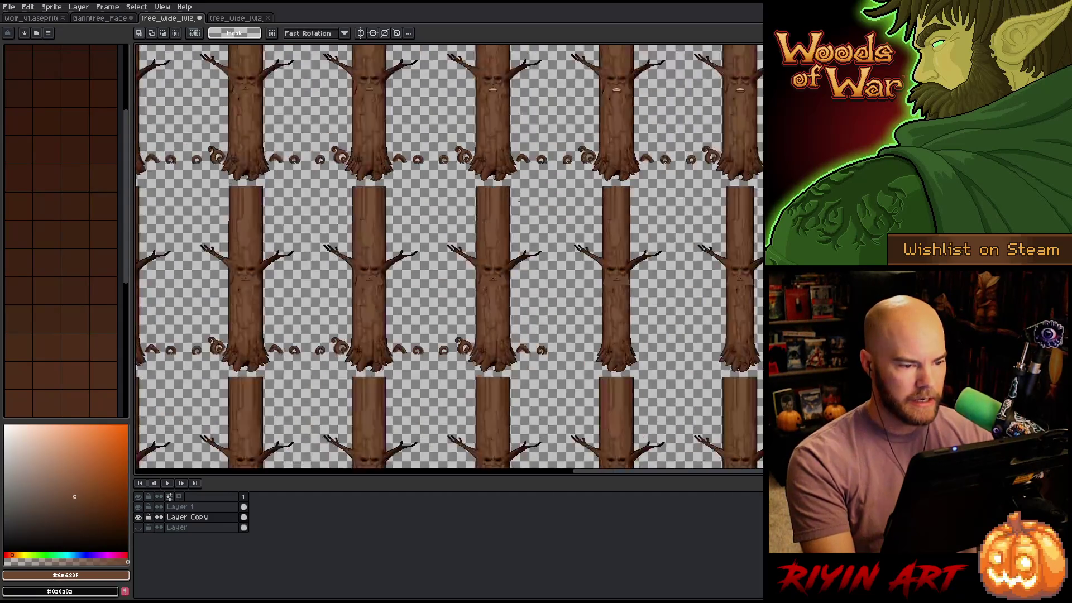
{"action": "scroll", "coordinate": [518, 200], "scroll_direction": "down", "scroll_amount": 2}
{"action": "mouse_move", "coordinate": [496, 301]}
{"action": "left_mouse_down"}
{"action": "mouse_move", "coordinate": [470, 335]}
{"action": "mouse_move", "coordinate": [749, 312]}
{"action": "left_mouse_up"}
{"action": "mouse_move", "coordinate": [602, 326]}
{"action": "left_mouse_down"}
{"action": "mouse_move", "coordinate": [627, 313]}
{"action": "mouse_move", "coordinate": [440, 278]}
{"action": "left_mouse_up"}
{"action": "scroll", "coordinate": [440, 279], "scroll_direction": "down", "scroll_amount": 2}
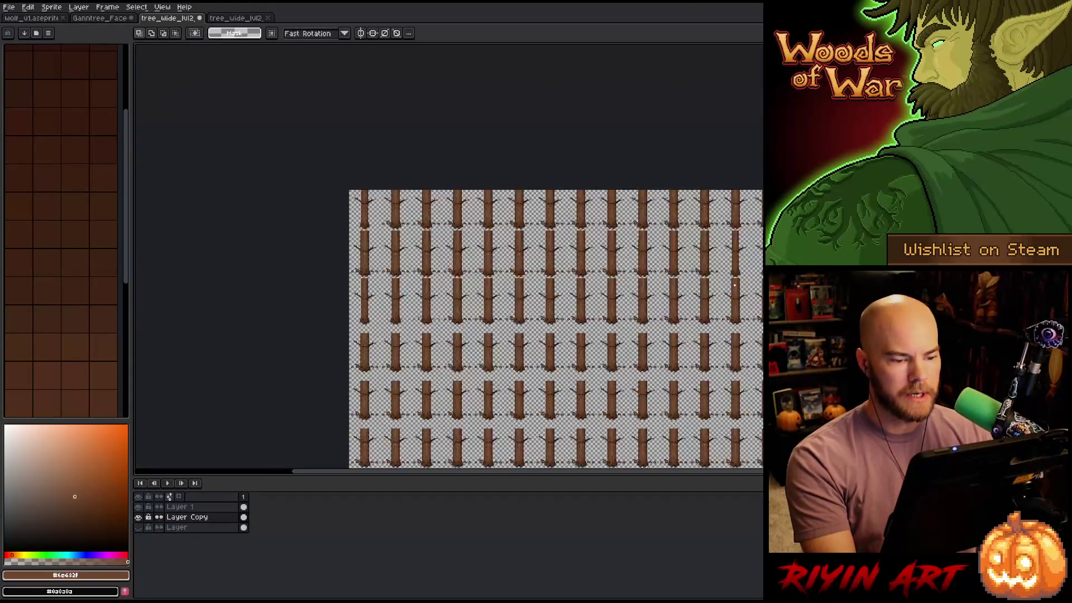
{"action": "left_click_drag", "start_coordinate": [505, 194], "coordinate": [506, 184]}
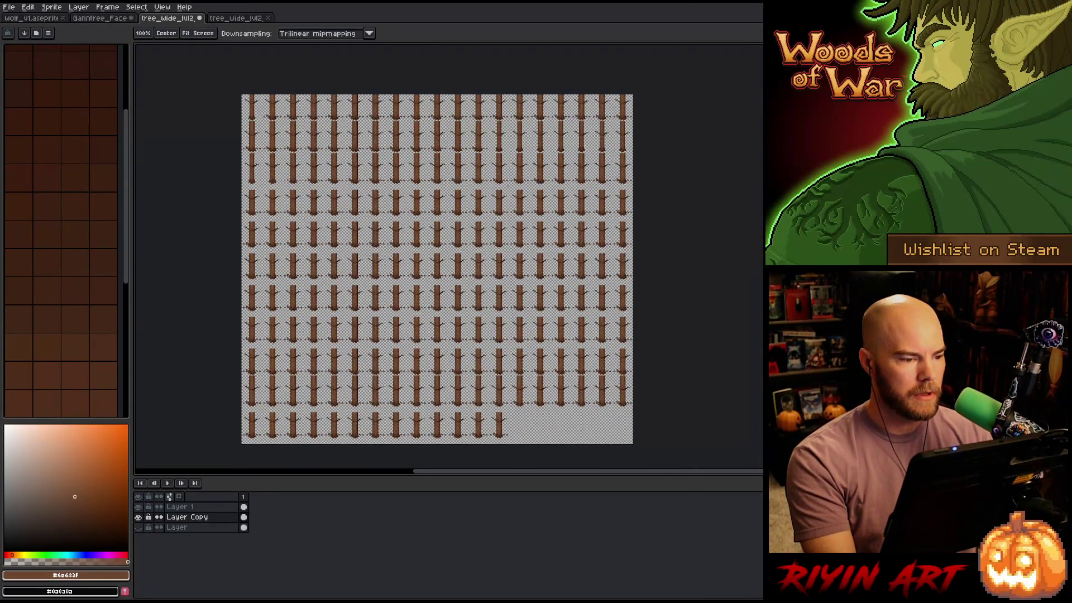
{"action": "key", "text": "m"}
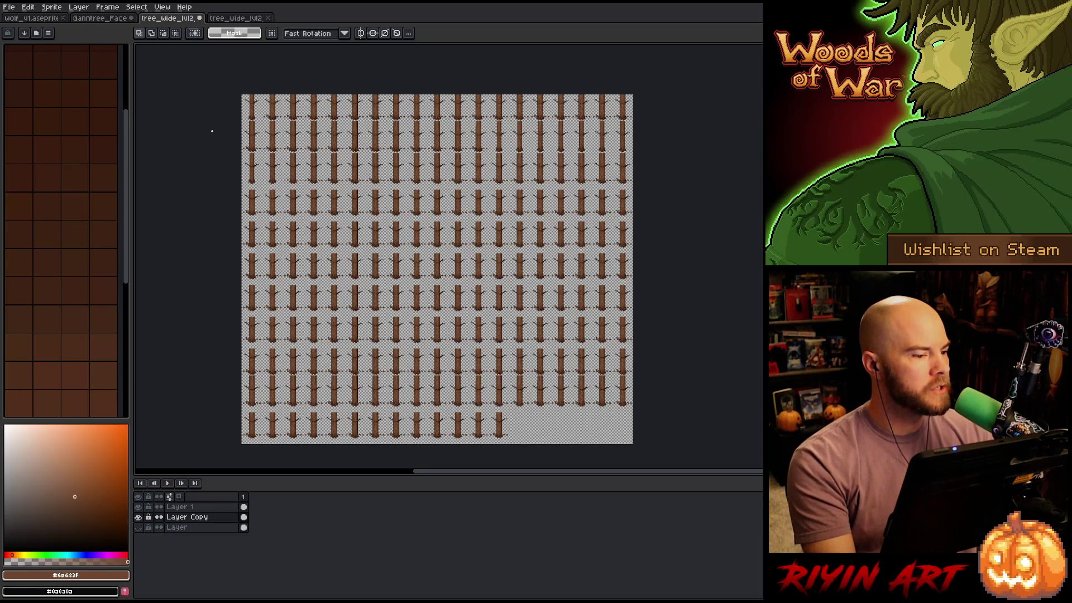
Export the Layer Copy trunk sheet as tree_wide_lvl2_layer1_full.png into the spring images folder, then save with Ctrl+S
{"action": "left_click", "coordinate": [9, 7]}
{"action": "mouse_move", "coordinate": [49, 94]}
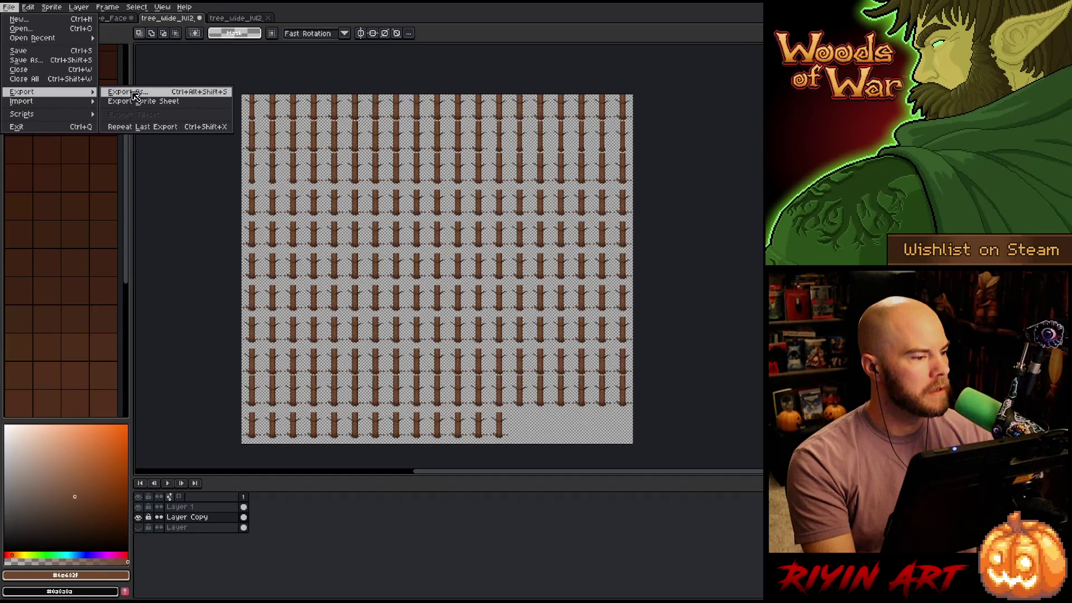
{"action": "left_click", "coordinate": [135, 94]}
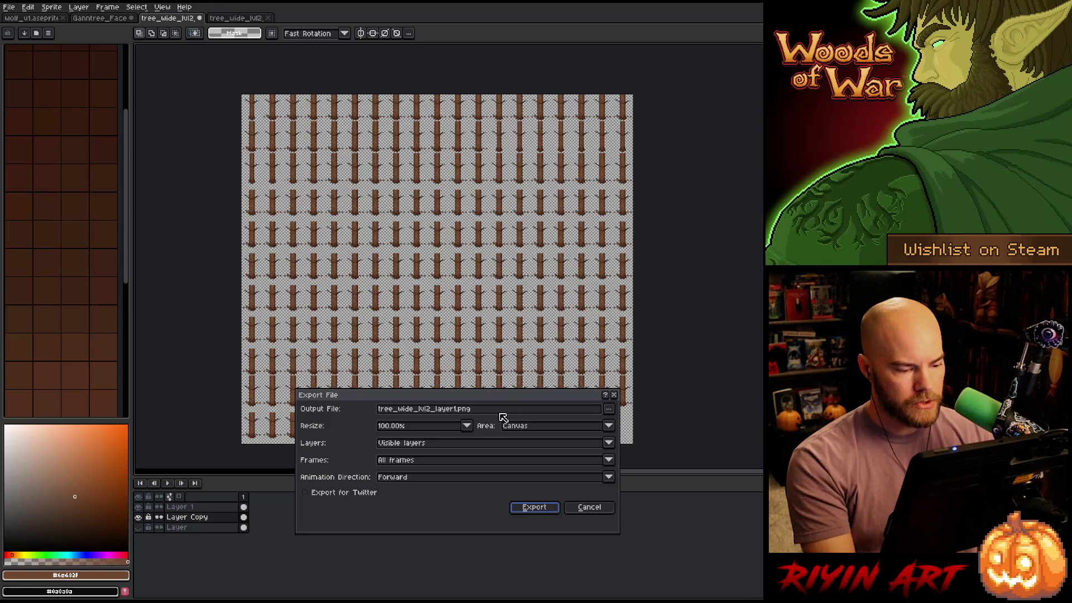
{"action": "left_click", "coordinate": [463, 412]}
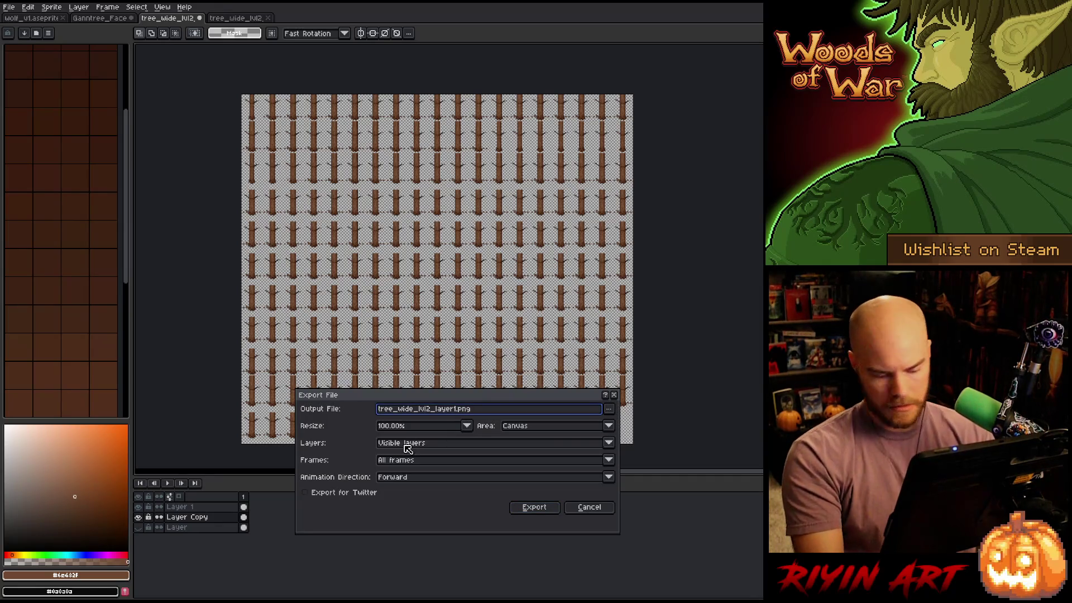
{"action": "type", "text": "_full"}
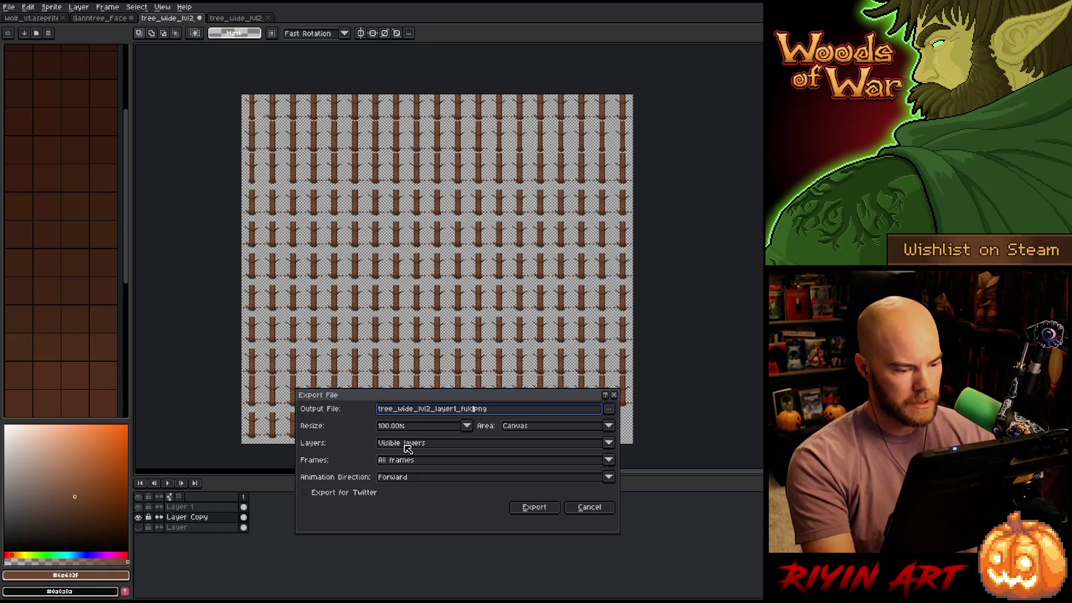
{"action": "left_click", "coordinate": [608, 409]}
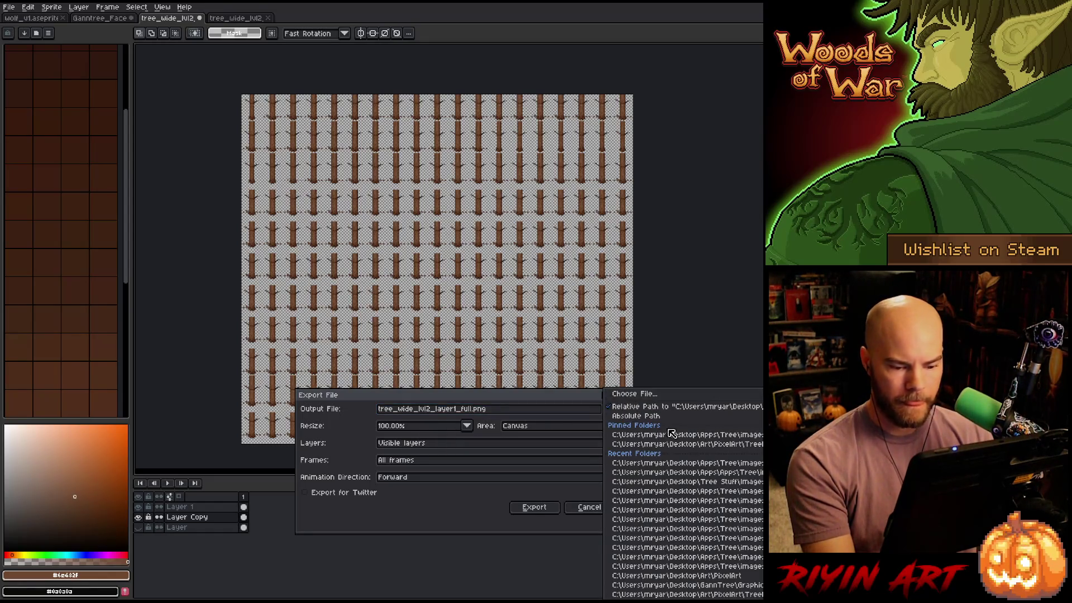
{"action": "left_click", "coordinate": [690, 464]}
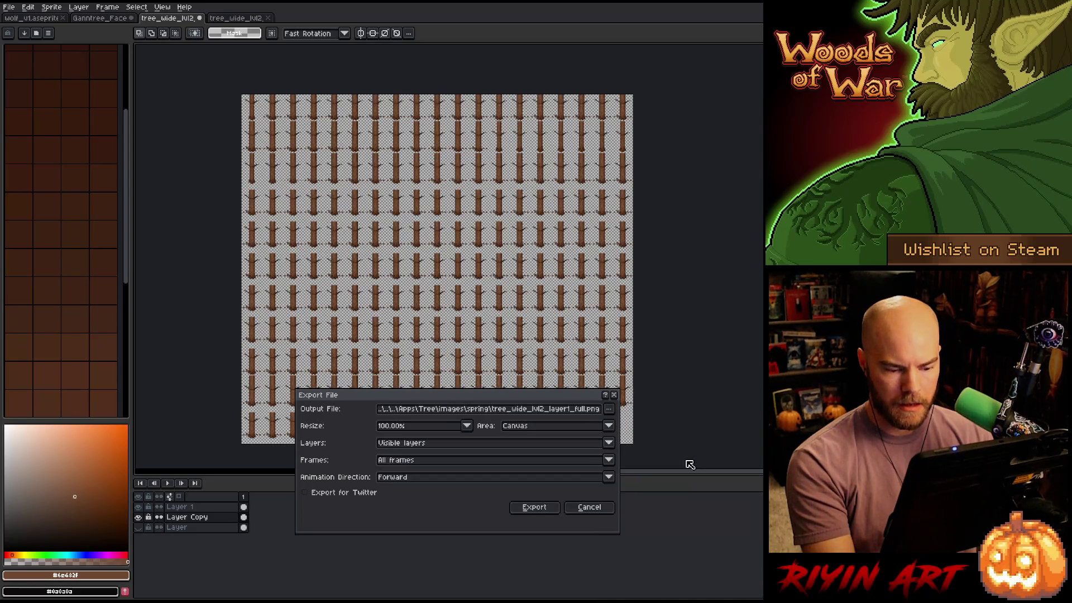
{"action": "left_click", "coordinate": [535, 508]}
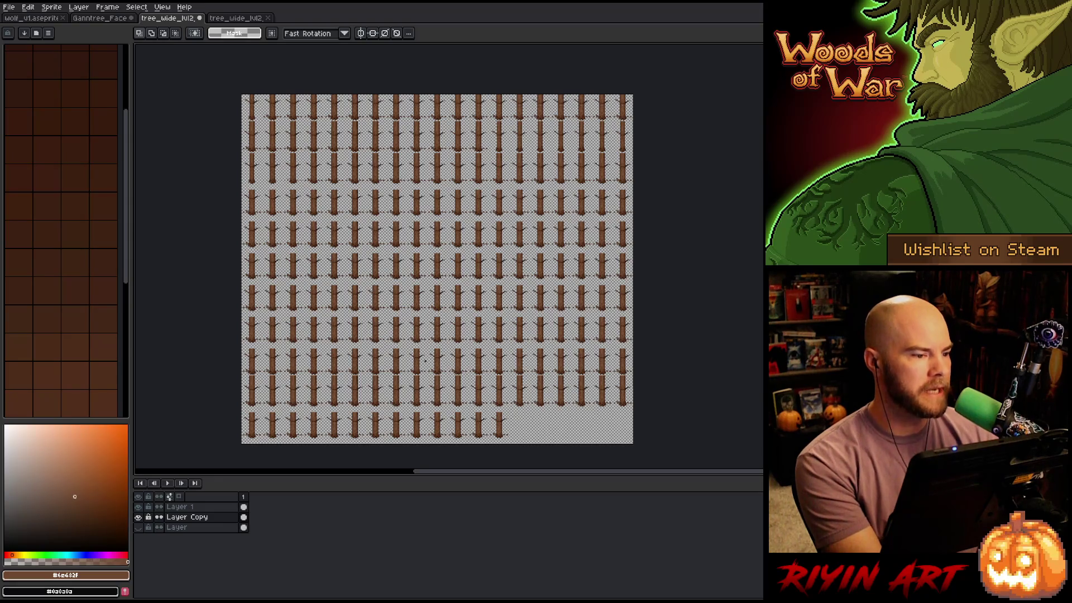
{"action": "key", "text": "ctrl+s"}
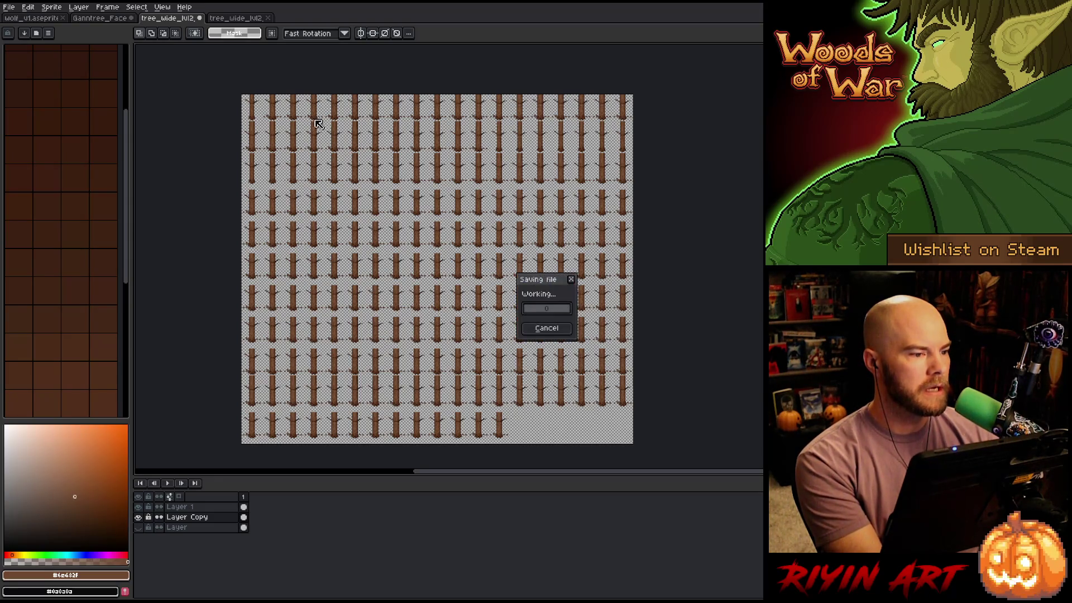
In the other tree_wide_lvl2 document, hide the Wood layer and show the green layer
{"action": "left_click", "coordinate": [245, 18]}
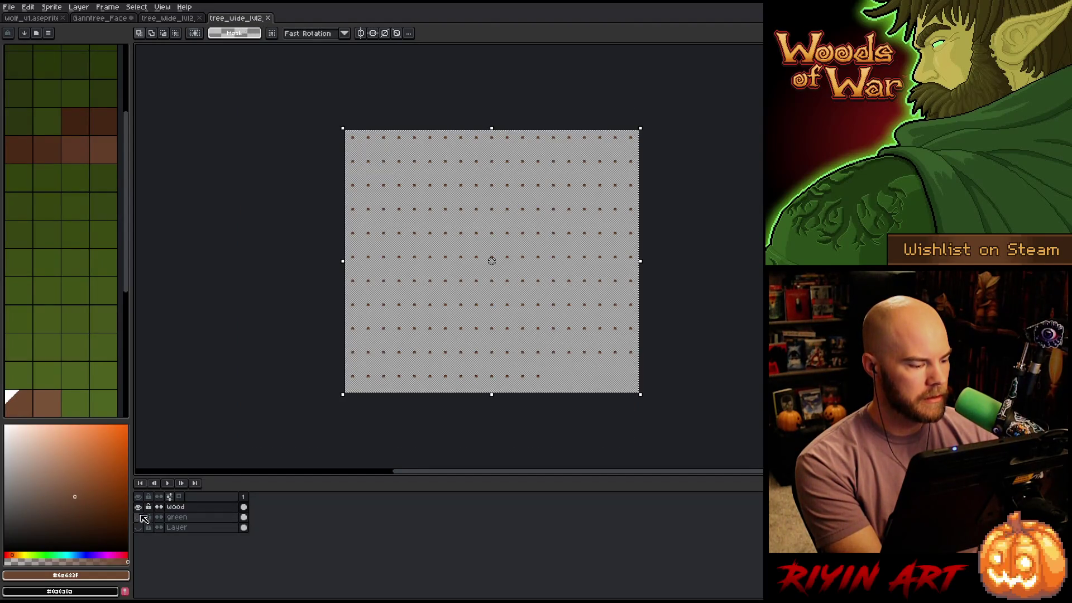
{"action": "left_click", "coordinate": [138, 507]}
{"action": "left_click", "coordinate": [139, 517]}
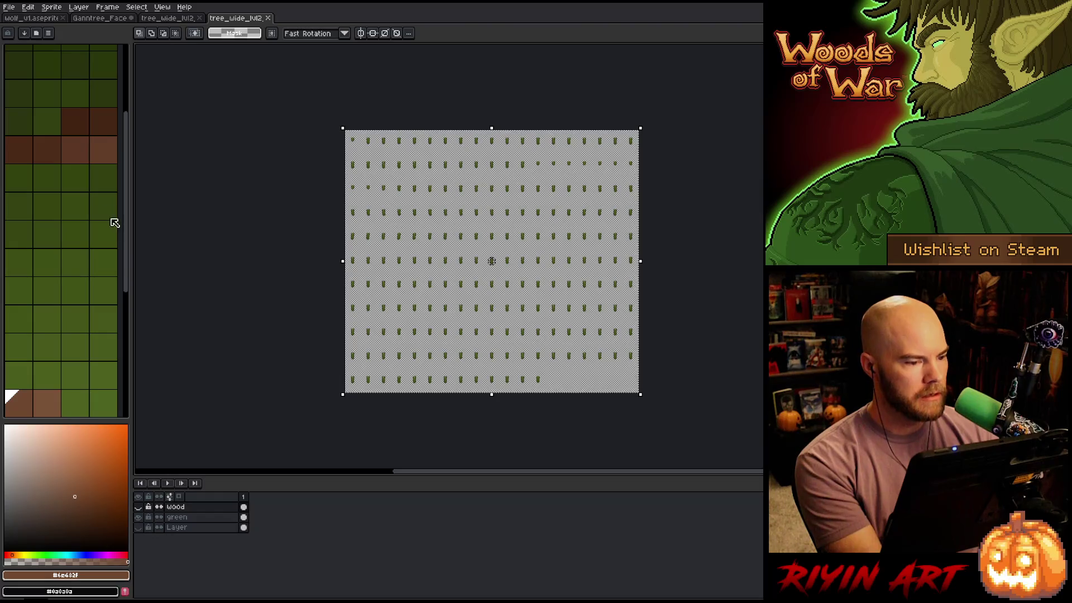
Export the visible layers as tree_wide_lvl2_layer2_full.png to the spring folder, then return to the trunk sheet
{"action": "left_click", "coordinate": [8, 8]}
{"action": "mouse_move", "coordinate": [40, 93]}
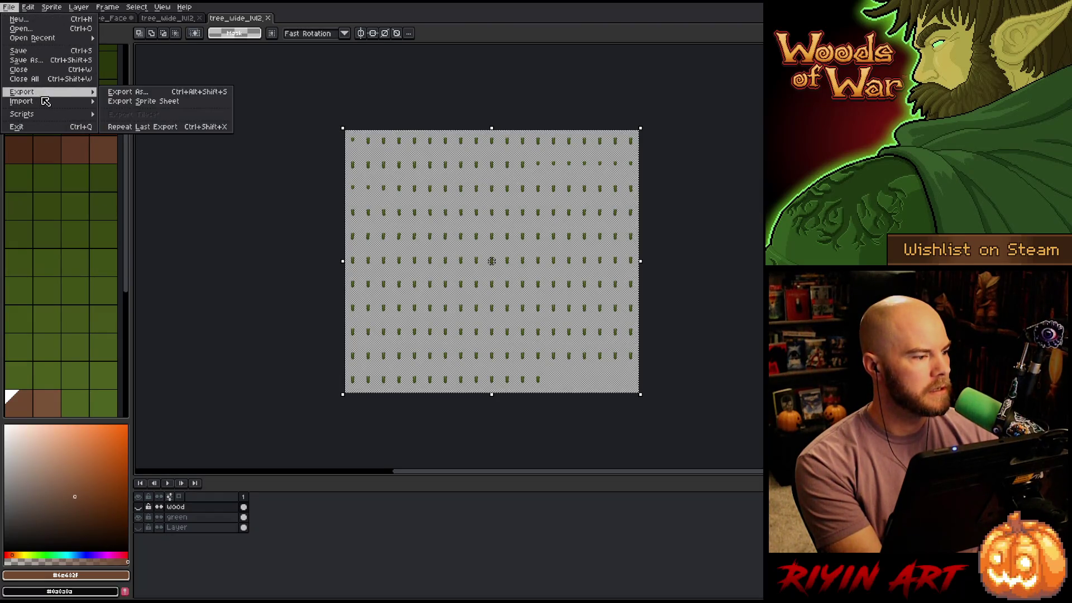
{"action": "left_click", "coordinate": [148, 93]}
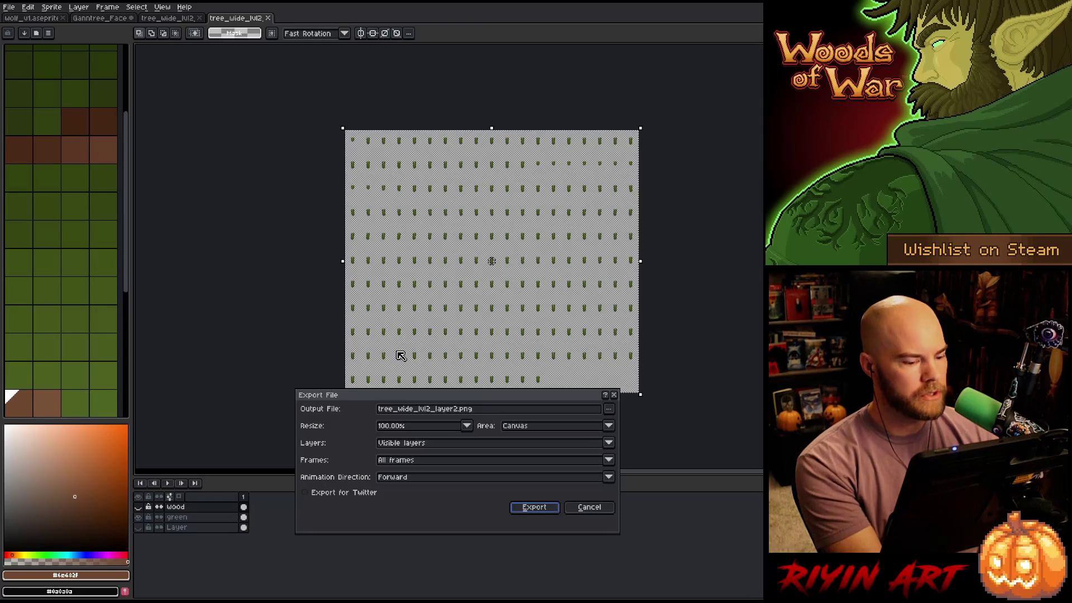
{"action": "left_click", "coordinate": [462, 410]}
{"action": "key", "text": "ctrl+a"}
{"action": "key", "text": "End"}
{"action": "key", "text": "Left"}
{"action": "key", "text": "Left"}
{"action": "key", "text": "Left"}
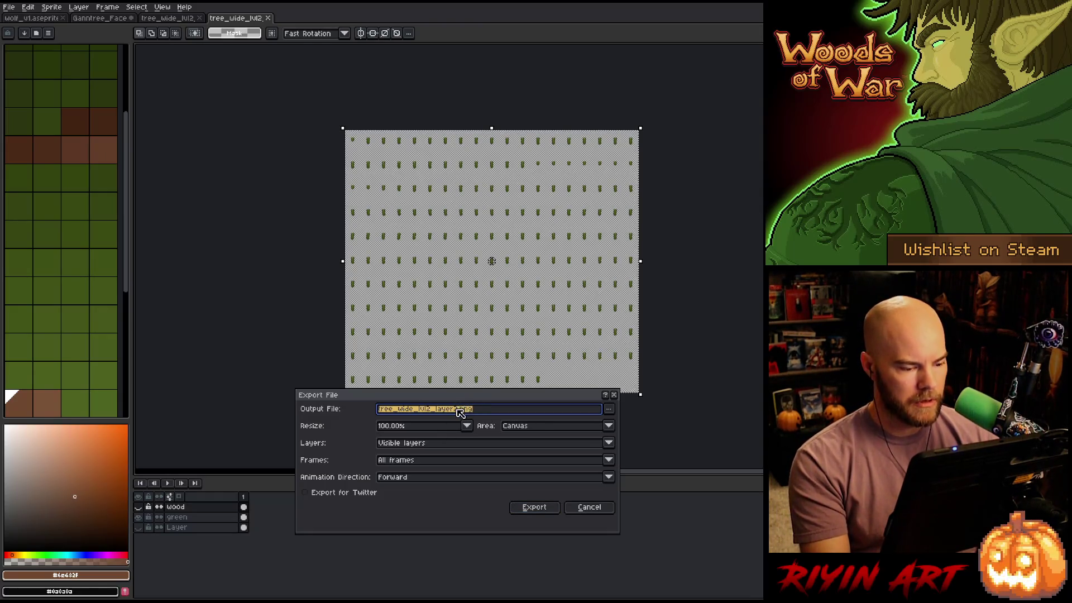
{"action": "type", "text": "_full"}
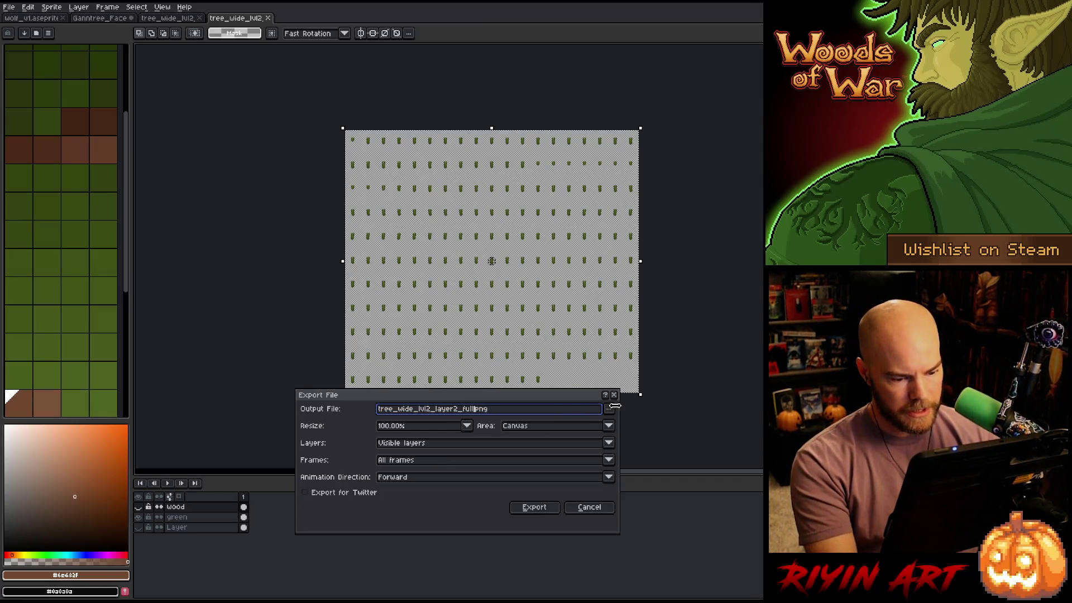
{"action": "left_click", "coordinate": [609, 409]}
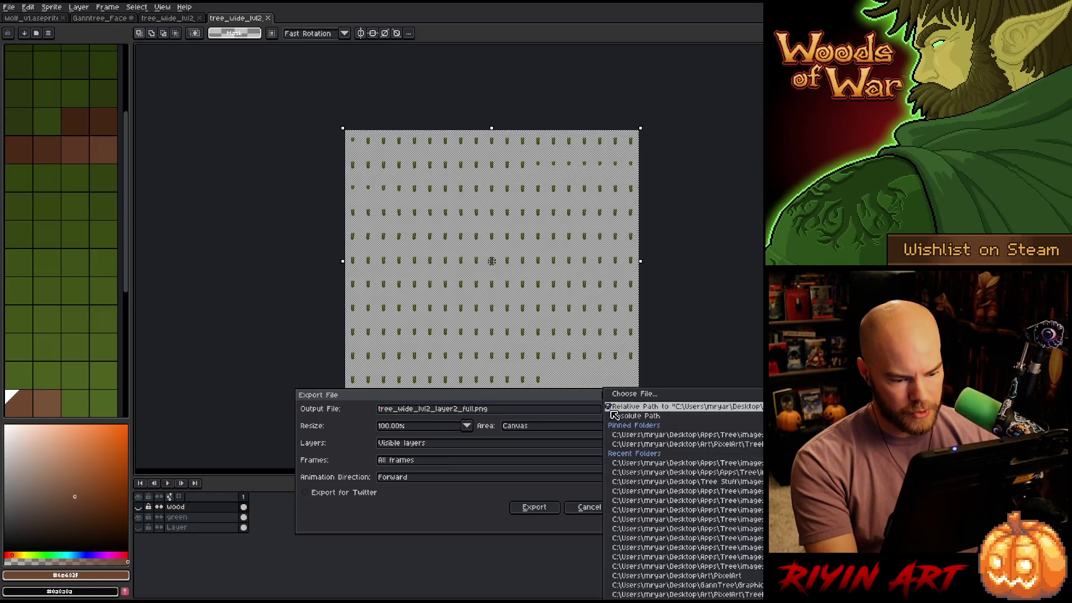
{"action": "left_click", "coordinate": [637, 465]}
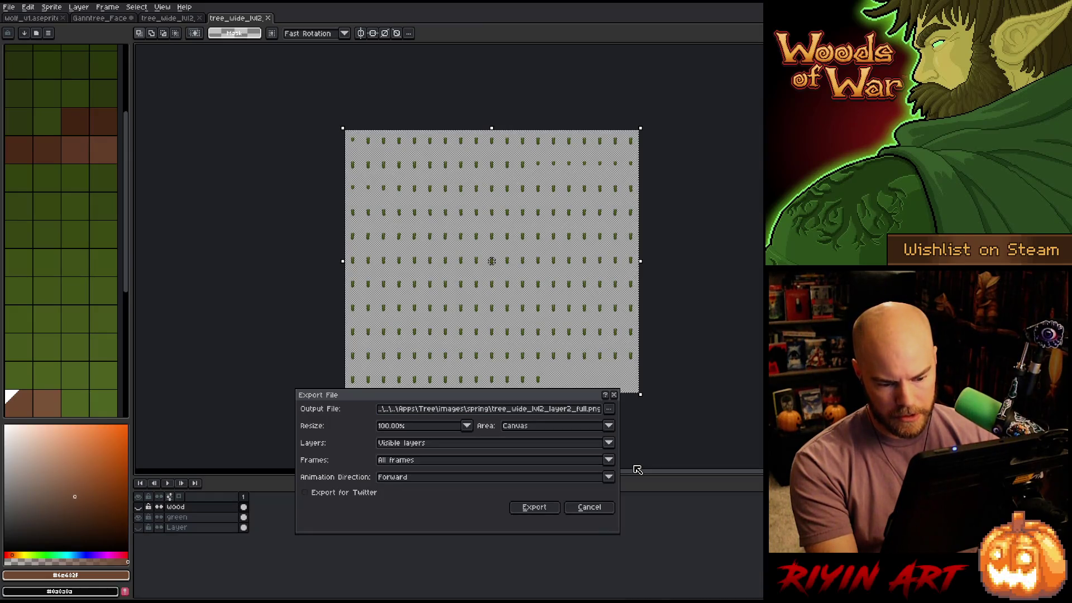
{"action": "left_click", "coordinate": [534, 507]}
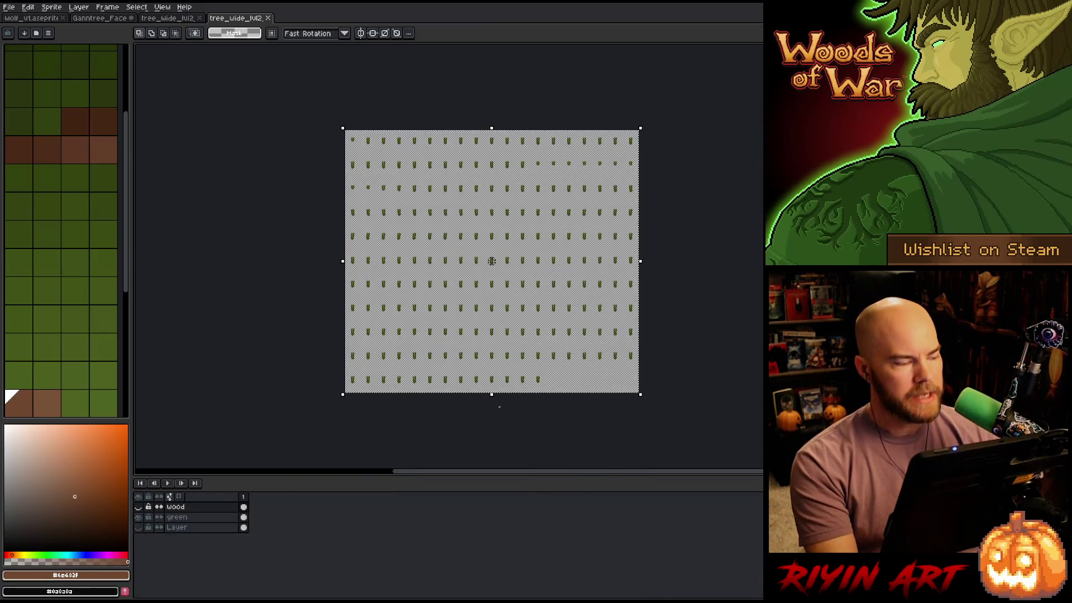
{"action": "left_click", "coordinate": [168, 19]}
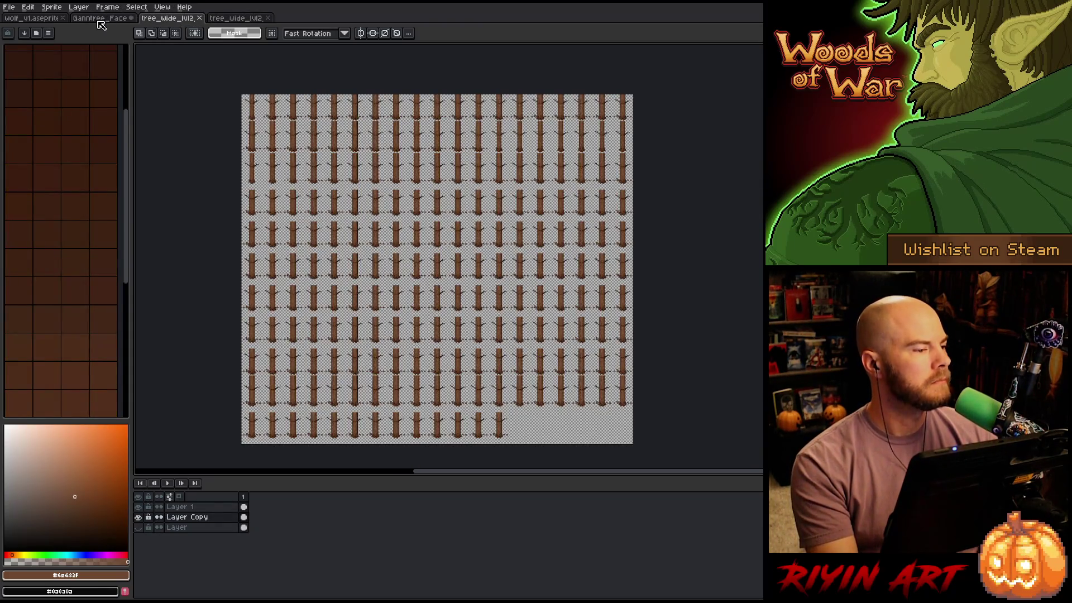
Keep Ganntree_Face open and open the tree_wide_lvl3 normal-map file from recent files
{"action": "left_click", "coordinate": [98, 20]}
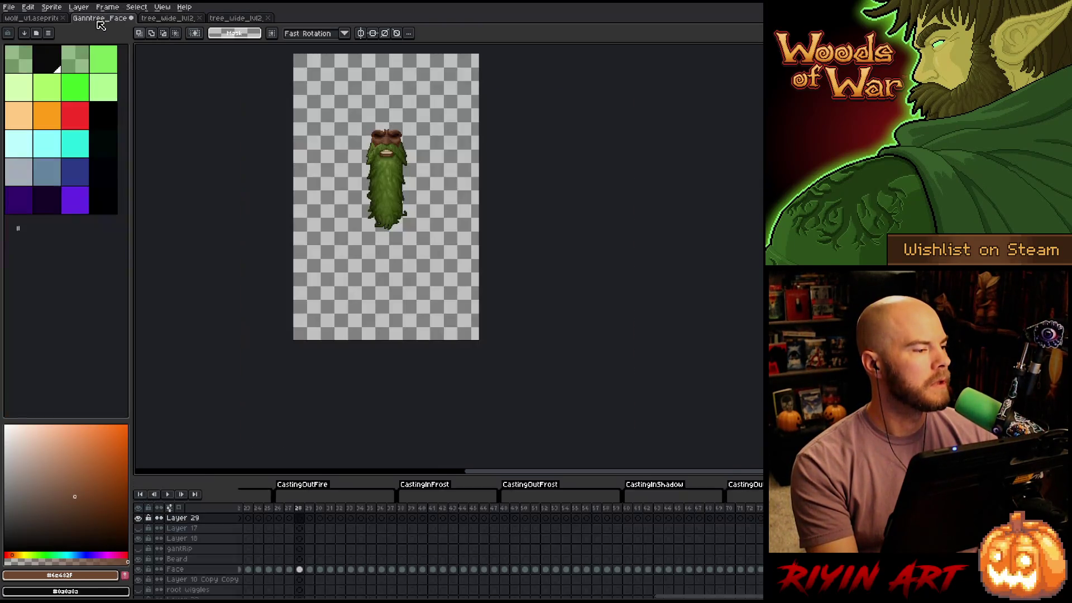
{"action": "left_click", "coordinate": [133, 19]}
{"action": "left_click", "coordinate": [602, 329]}
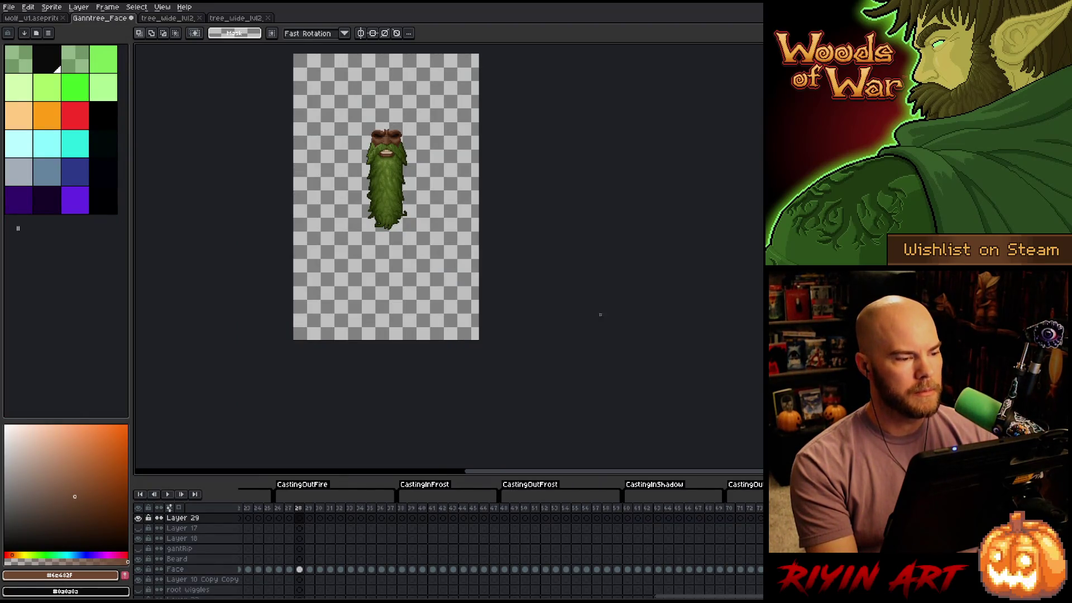
{"action": "left_click", "coordinate": [9, 7]}
{"action": "mouse_move", "coordinate": [33, 37]}
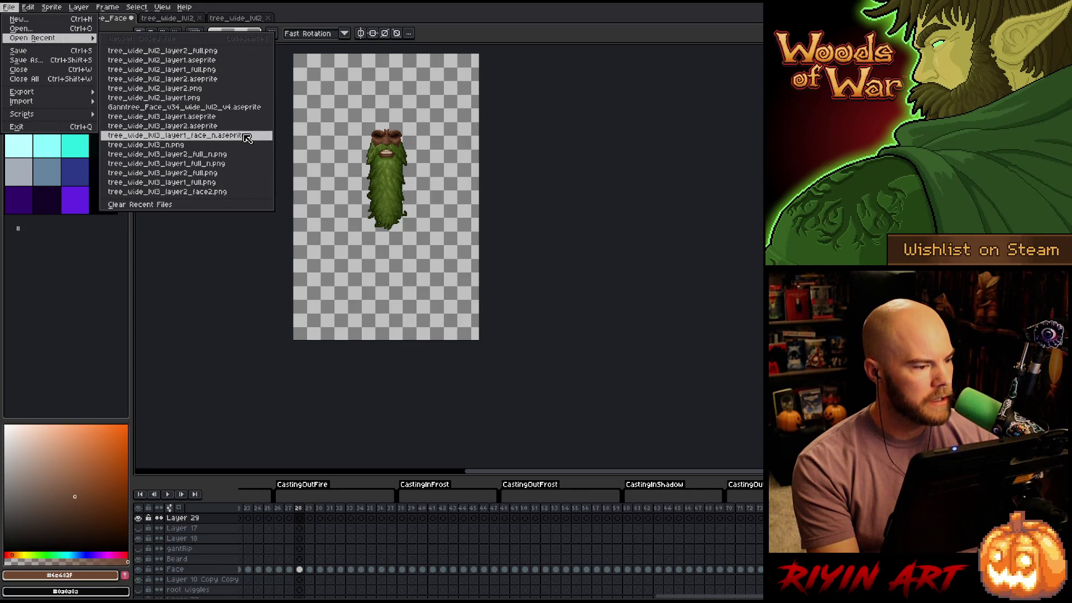
{"action": "left_click", "coordinate": [246, 138]}
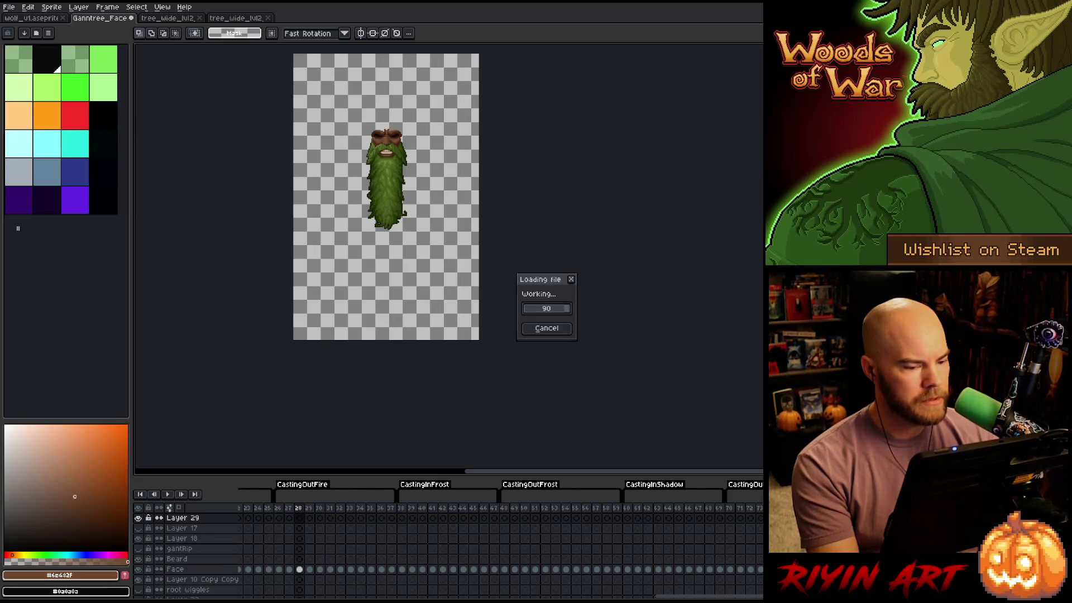
Select the middle tree, add a new Layer 6 and paste the tree onto it
{"action": "scroll", "coordinate": [308, 205], "scroll_direction": "down", "scroll_amount": 2}
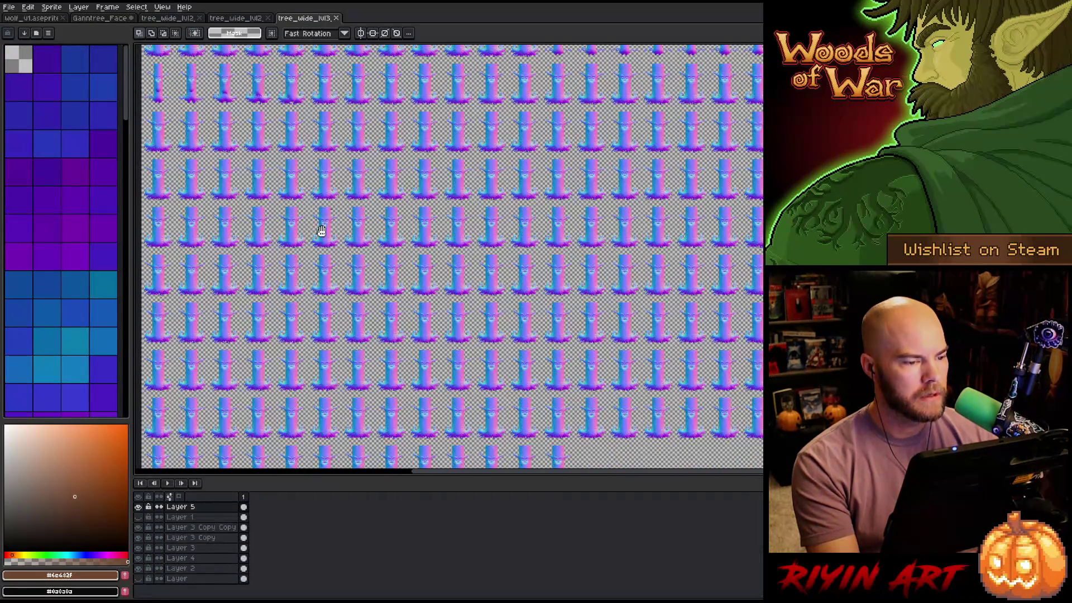
{"action": "scroll", "coordinate": [322, 230], "scroll_direction": "down", "scroll_amount": 1}
{"action": "scroll", "coordinate": [429, 243], "scroll_direction": "up", "scroll_amount": 5}
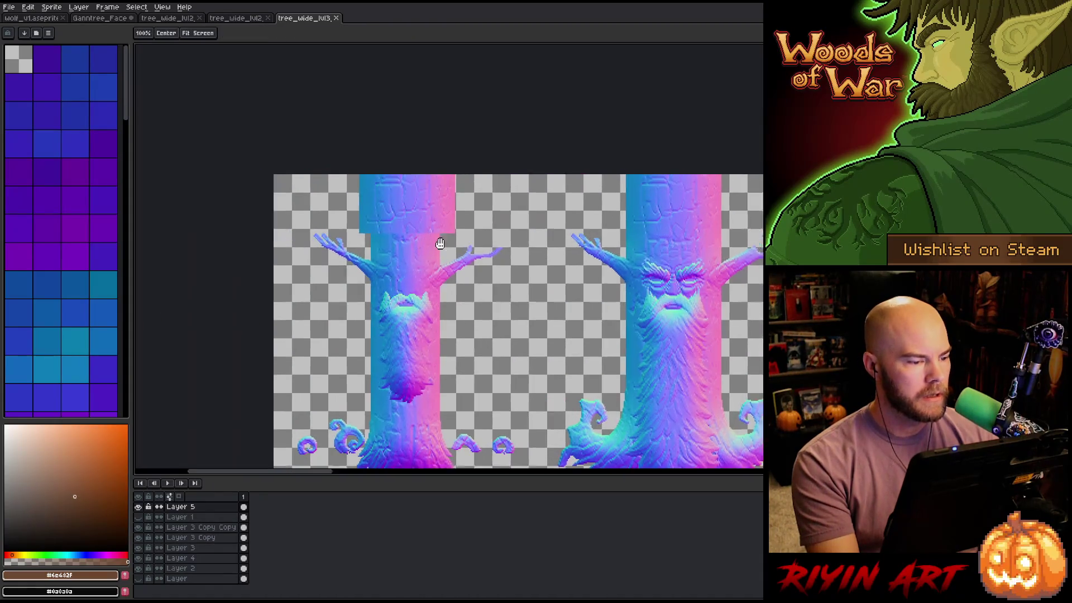
{"action": "scroll", "coordinate": [428, 243], "scroll_direction": "up", "scroll_amount": 3}
{"action": "scroll", "coordinate": [428, 244], "scroll_direction": "down", "scroll_amount": 2}
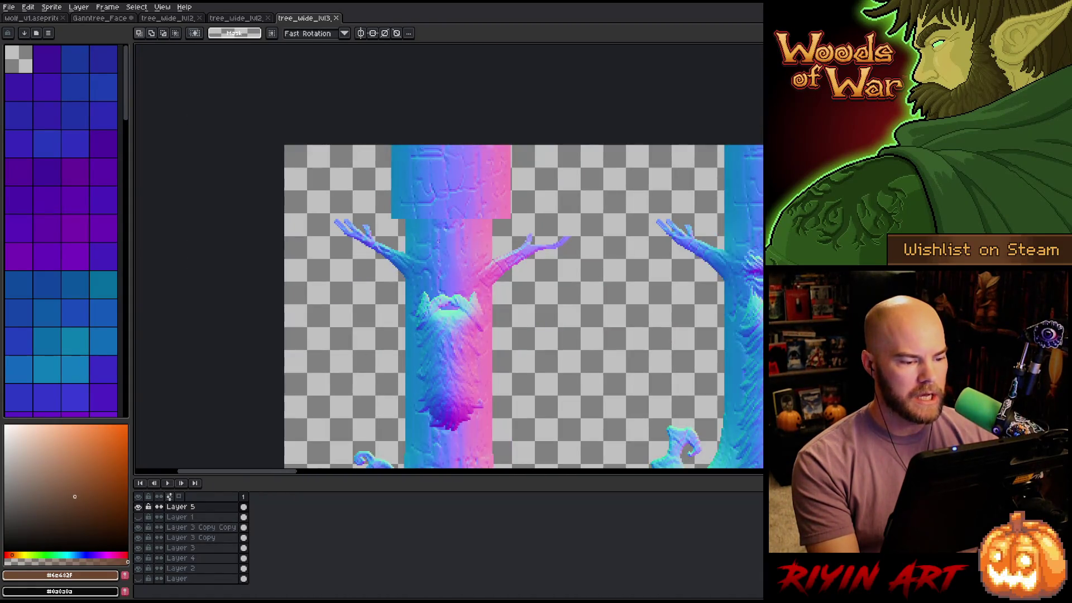
{"action": "scroll", "coordinate": [435, 243], "scroll_direction": "down", "scroll_amount": 1}
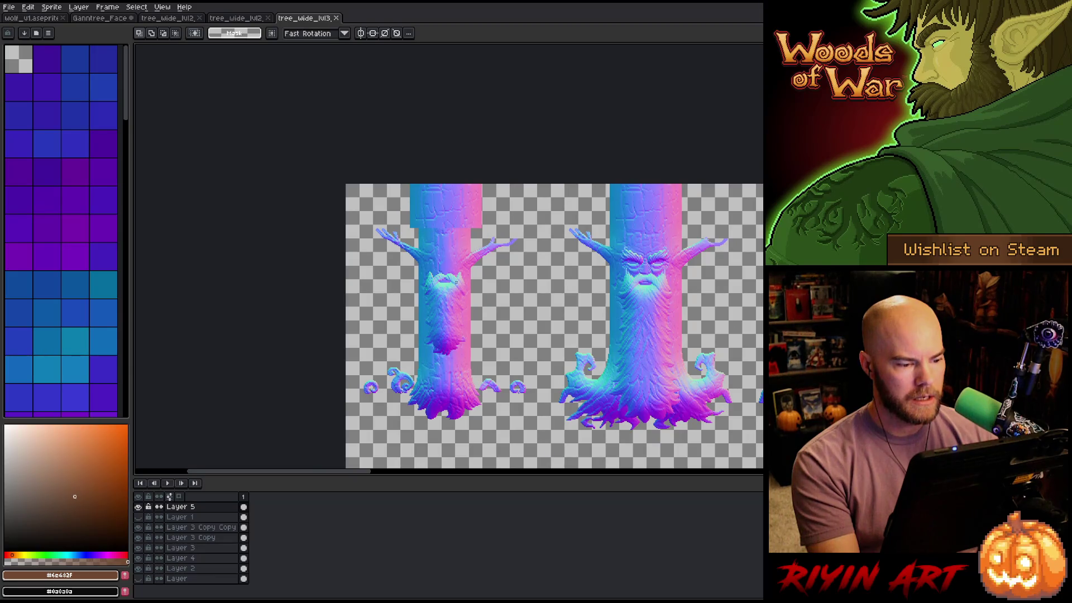
{"action": "scroll", "coordinate": [456, 282], "scroll_direction": "up", "scroll_amount": 3}
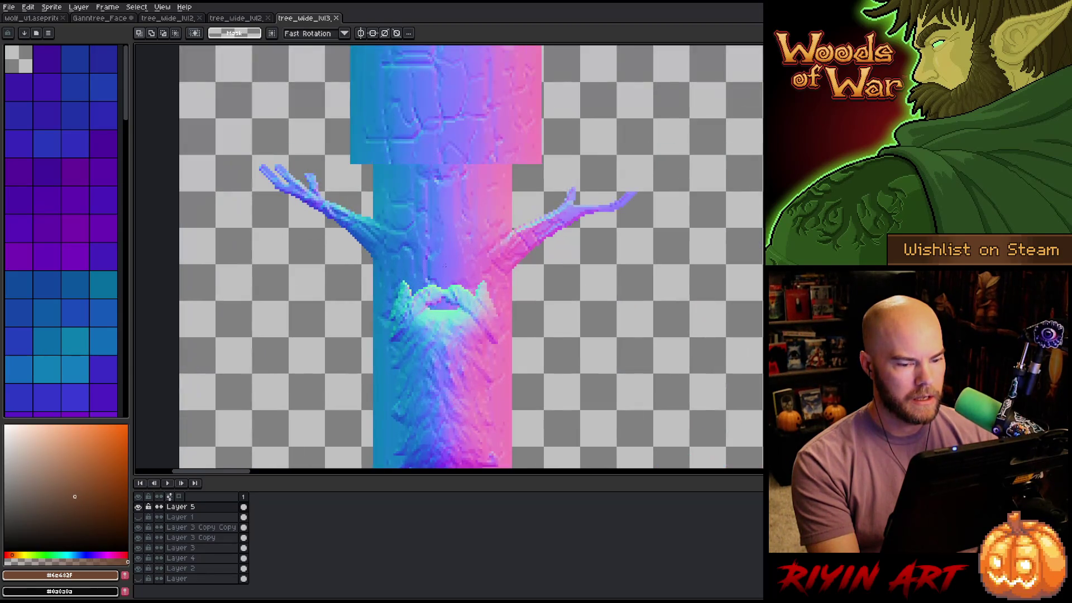
{"action": "scroll", "coordinate": [445, 265], "scroll_direction": "down", "scroll_amount": 2}
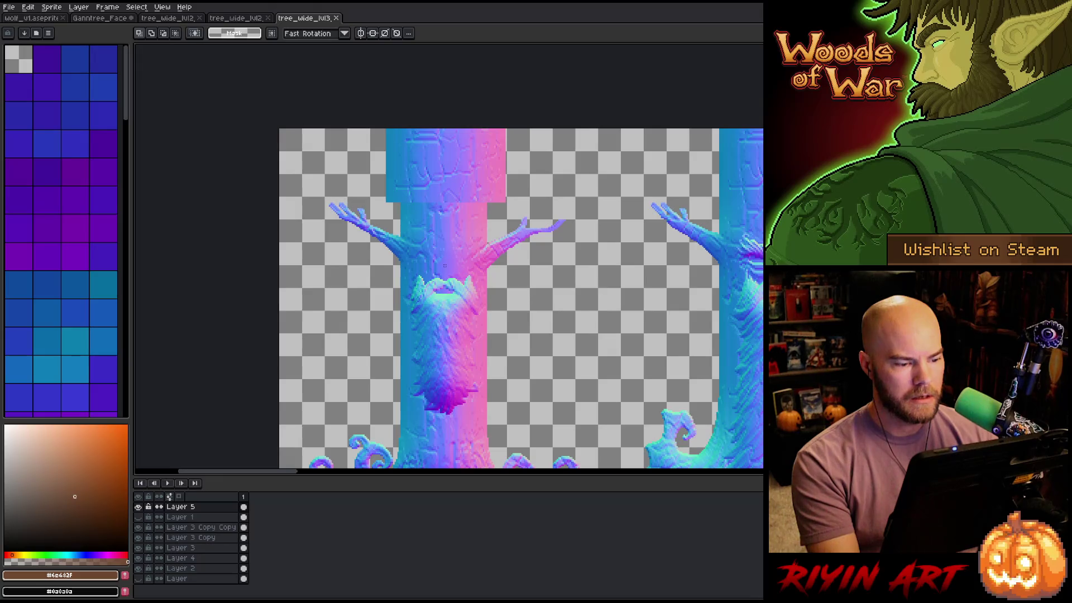
{"action": "scroll", "coordinate": [445, 266], "scroll_direction": "down", "scroll_amount": 1}
{"action": "scroll", "coordinate": [441, 259], "scroll_direction": "up", "scroll_amount": 3}
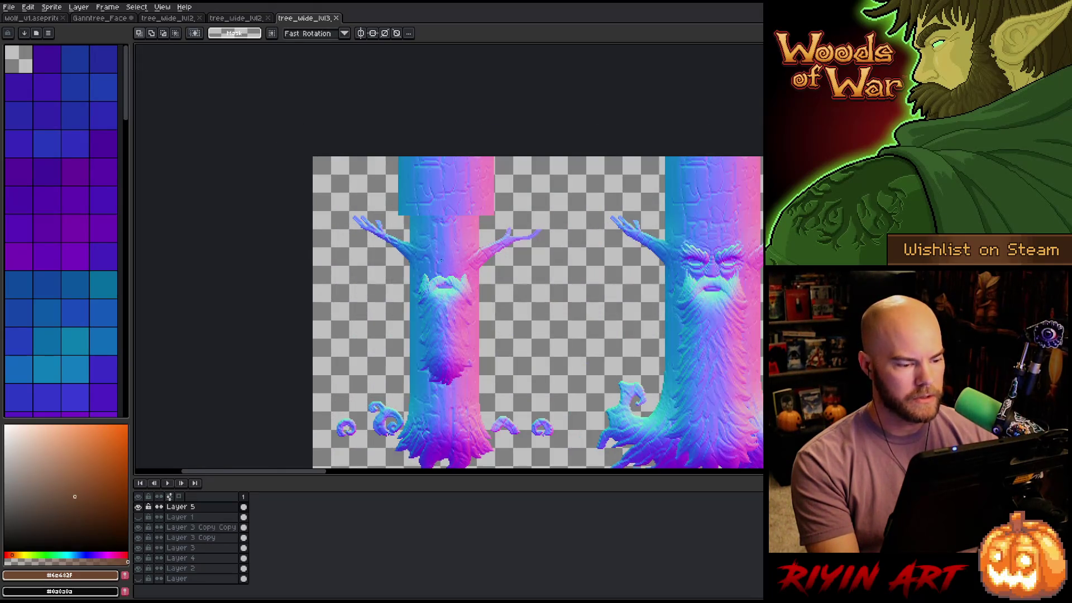
{"action": "scroll", "coordinate": [442, 259], "scroll_direction": "down", "scroll_amount": 2}
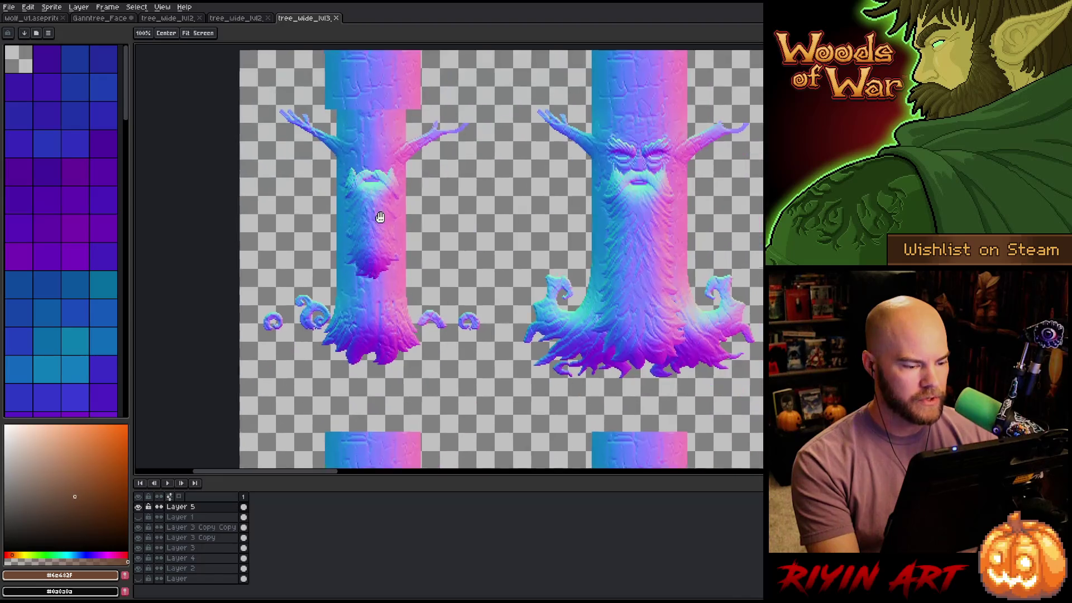
{"action": "scroll", "coordinate": [371, 239], "scroll_direction": "down", "scroll_amount": 1}
{"action": "scroll", "coordinate": [371, 239], "scroll_direction": "down", "scroll_amount": 3}
{"action": "scroll", "coordinate": [371, 239], "scroll_direction": "up", "scroll_amount": 2}
{"action": "scroll", "coordinate": [505, 279], "scroll_direction": "down", "scroll_amount": 2}
{"action": "scroll", "coordinate": [388, 249], "scroll_direction": "up", "scroll_amount": 1}
{"action": "scroll", "coordinate": [387, 250], "scroll_direction": "down", "scroll_amount": 1}
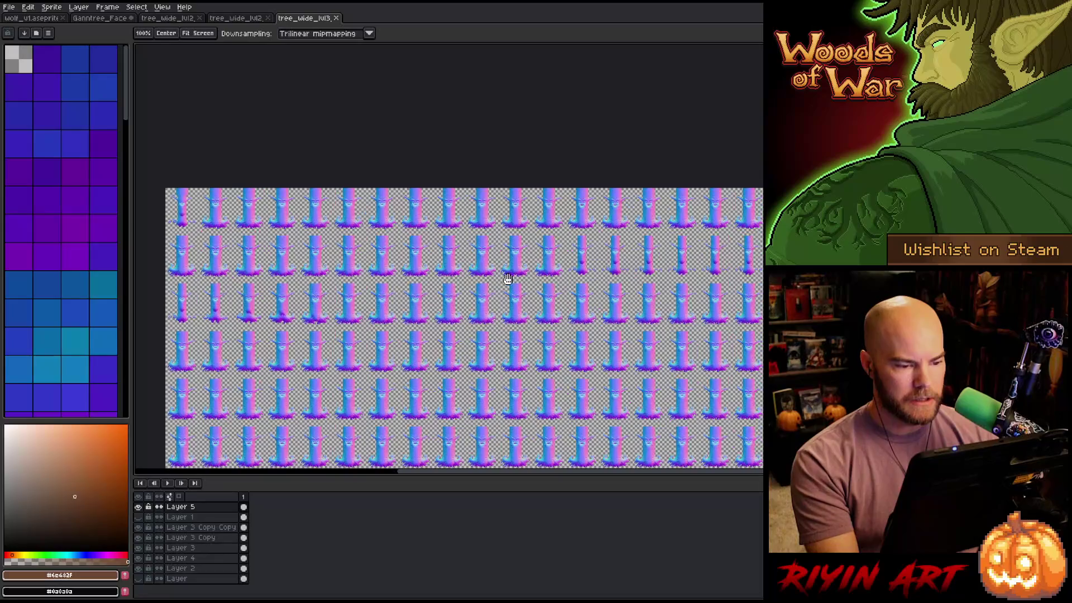
{"action": "scroll", "coordinate": [387, 250], "scroll_direction": "up", "scroll_amount": 5}
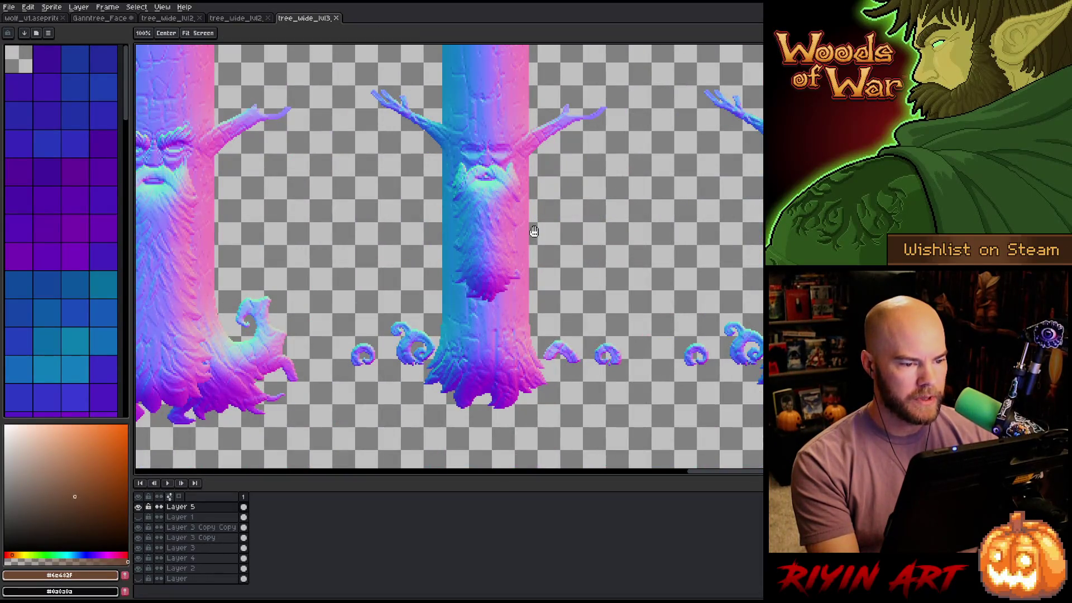
{"action": "scroll", "coordinate": [516, 310], "scroll_direction": "down", "scroll_amount": 2}
{"action": "mouse_move", "coordinate": [342, 134]}
{"action": "left_mouse_down"}
{"action": "mouse_move", "coordinate": [458, 349]}
{"action": "mouse_move", "coordinate": [626, 469]}
{"action": "left_mouse_up"}
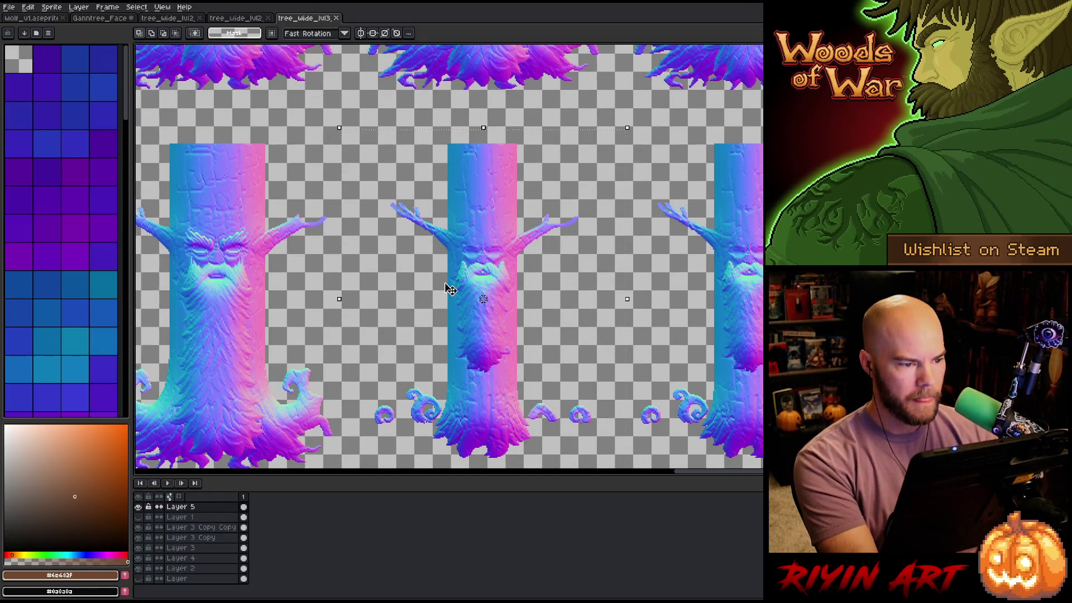
{"action": "scroll", "coordinate": [453, 292], "scroll_direction": "down", "scroll_amount": 5}
{"action": "left_click_drag", "start_coordinate": [437, 302], "coordinate": [583, 315]}
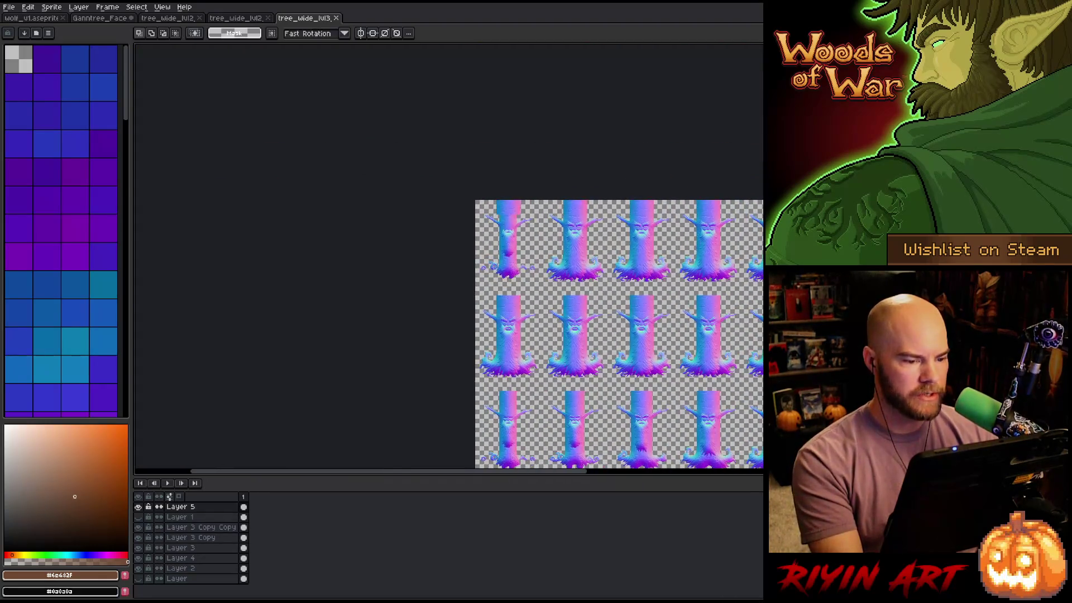
{"action": "scroll", "coordinate": [536, 253], "scroll_direction": "up", "scroll_amount": 5}
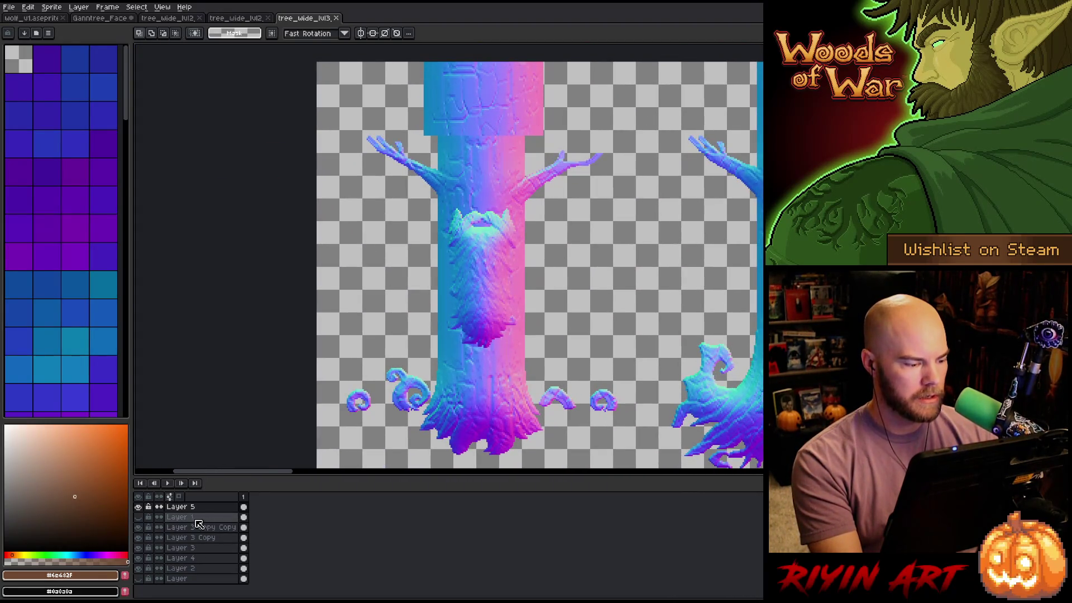
{"action": "key", "text": "shift+n"}
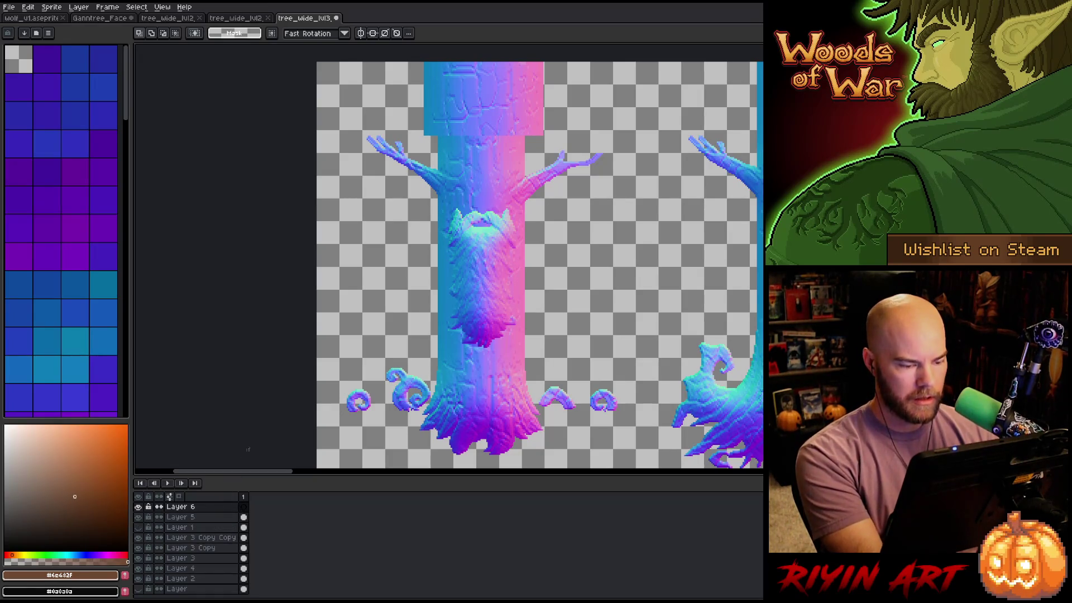
{"action": "key", "text": "ctrl+v"}
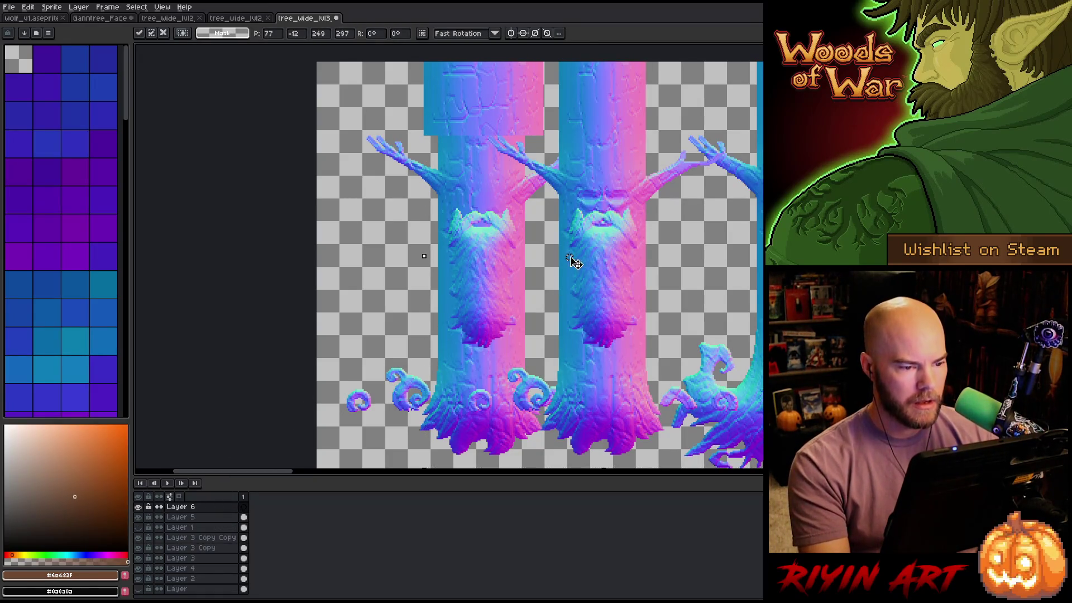
Move the pasted tree over the left tree, aligning the swirls, and commit it in place
{"action": "mouse_move", "coordinate": [599, 156]}
{"action": "left_mouse_down"}
{"action": "mouse_move", "coordinate": [544, 161]}
{"action": "mouse_move", "coordinate": [491, 142]}
{"action": "left_mouse_up"}
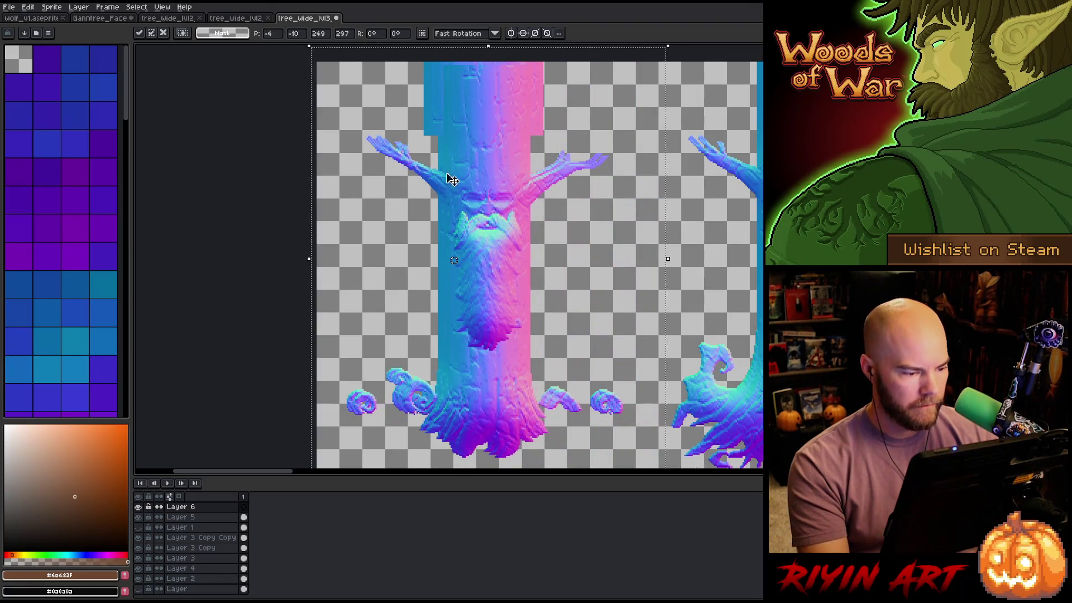
{"action": "scroll", "coordinate": [406, 388], "scroll_direction": "up", "scroll_amount": 3}
{"action": "left_click_drag", "start_coordinate": [422, 395], "coordinate": [399, 388]}
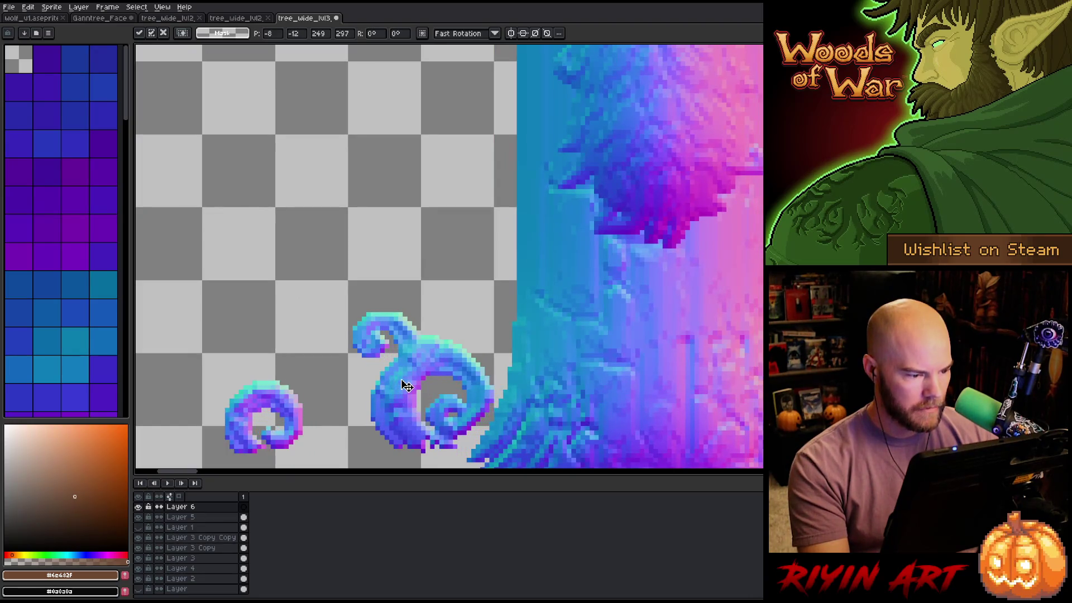
{"action": "scroll", "coordinate": [475, 266], "scroll_direction": "down", "scroll_amount": 3}
{"action": "scroll", "coordinate": [475, 266], "scroll_direction": "up", "scroll_amount": 1}
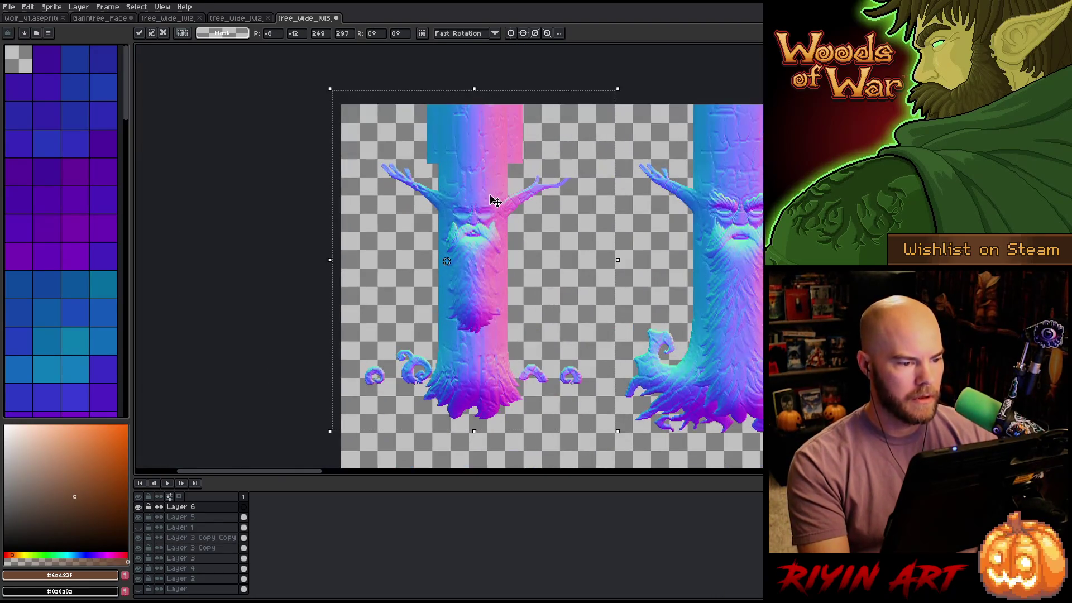
{"action": "key", "text": "Return"}
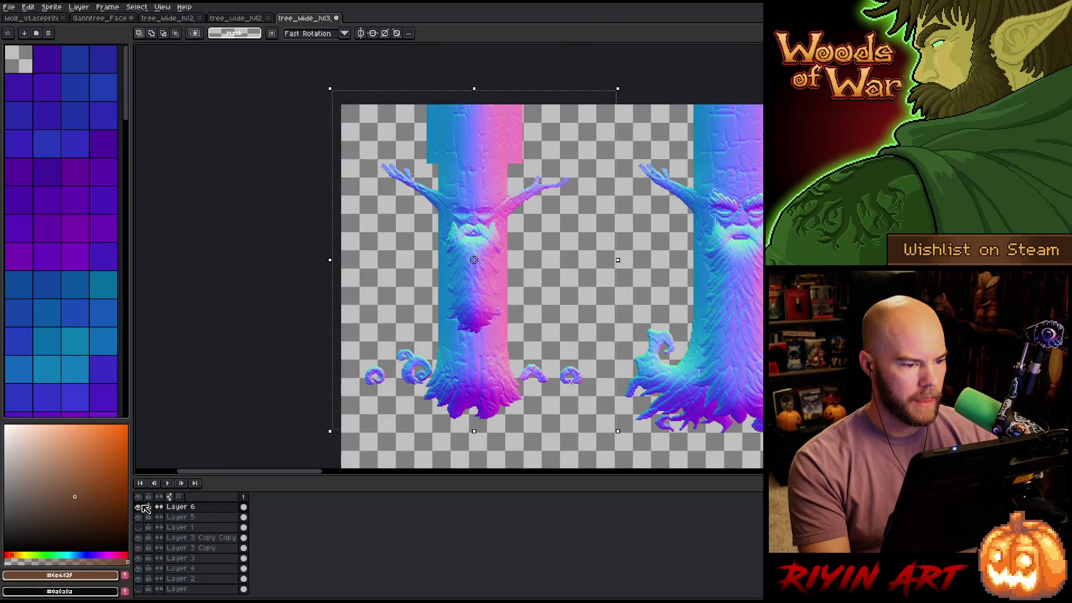
Hide Layer 6 and erase the bearded face from the left trunk on Layer 5
{"action": "left_click", "coordinate": [184, 518]}
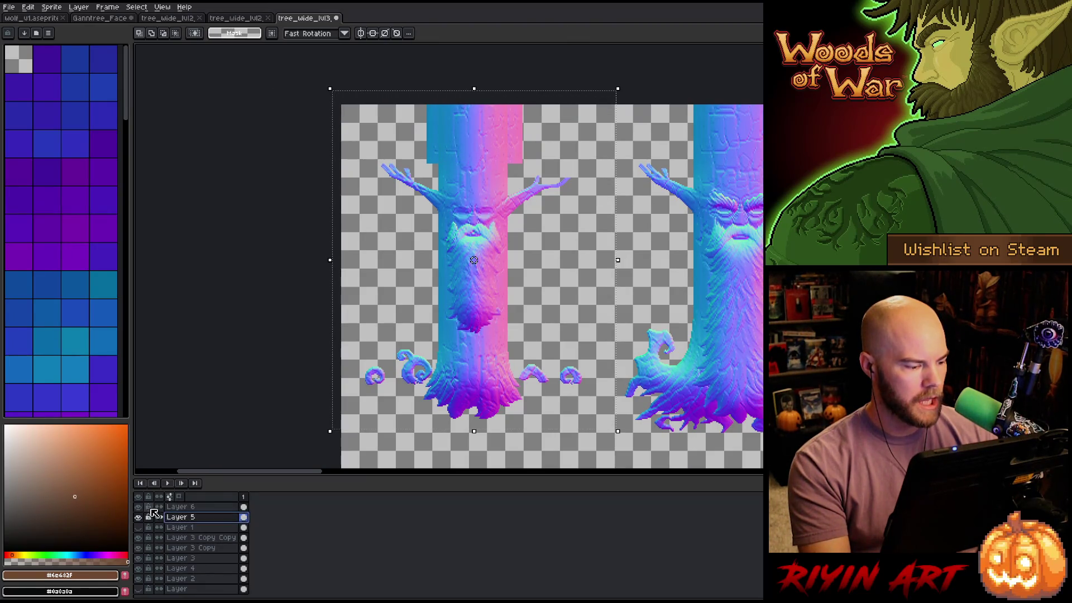
{"action": "left_click", "coordinate": [138, 507]}
{"action": "double_click", "coordinate": [184, 517]}
{"action": "key", "text": "Return"}
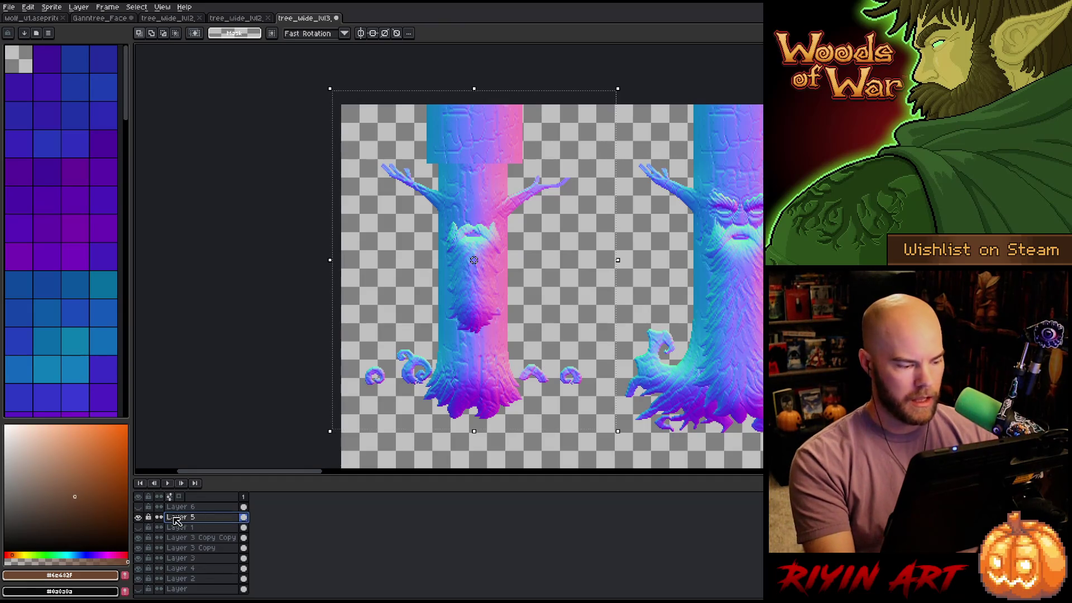
{"action": "left_click", "coordinate": [138, 517]}
{"action": "left_click", "coordinate": [138, 517]}
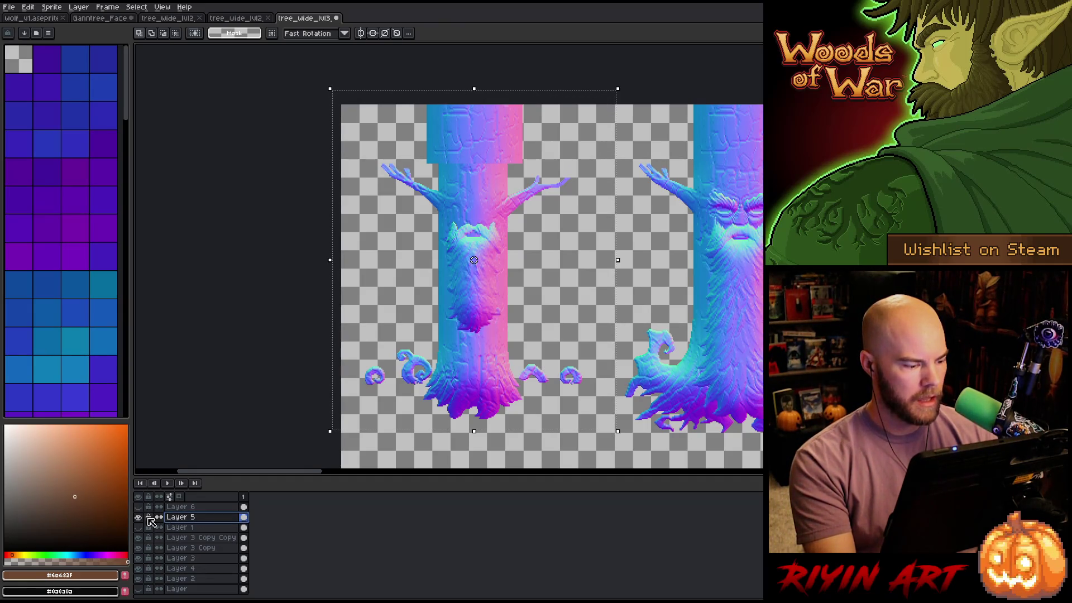
{"action": "key", "text": "ctrl+d"}
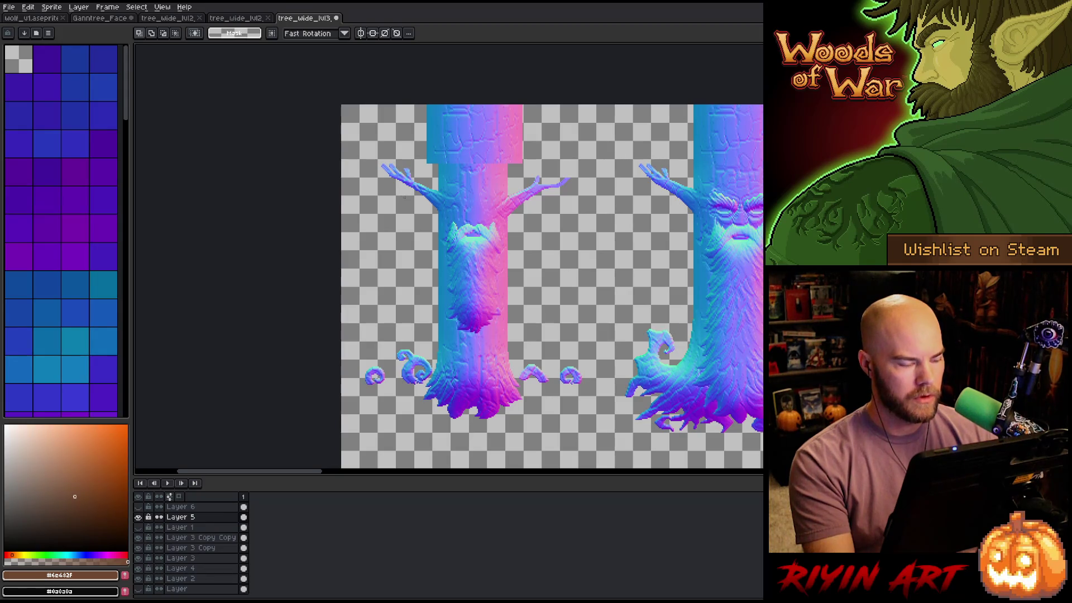
{"action": "left_click_drag", "start_coordinate": [402, 196], "coordinate": [537, 346]}
{"action": "key", "text": "Delete"}
{"action": "key", "text": "ctrl+d"}
On Layer 3 Copy Copy, delete the wide upper trunk block
{"action": "left_click", "coordinate": [177, 540]}
{"action": "left_click", "coordinate": [138, 538]}
{"action": "left_click", "coordinate": [139, 537]}
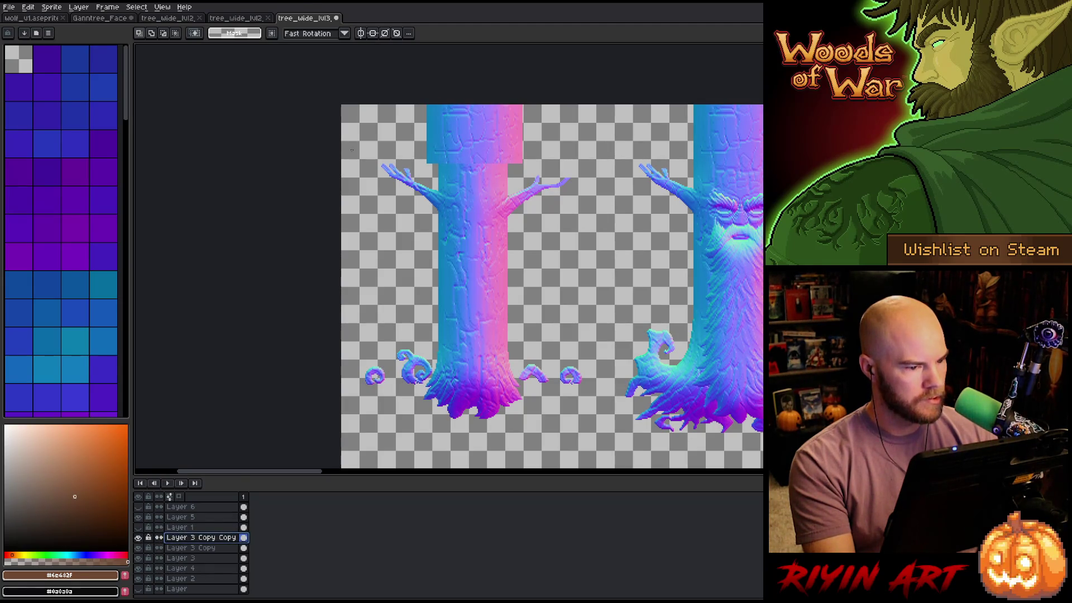
{"action": "left_click_drag", "start_coordinate": [339, 103], "coordinate": [590, 188]}
{"action": "key", "text": "Delete"}
{"action": "key", "text": "ctrl+d"}
Show Layer 6 with the bearded face again and save the lvl3 sprite
{"action": "left_click", "coordinate": [139, 507]}
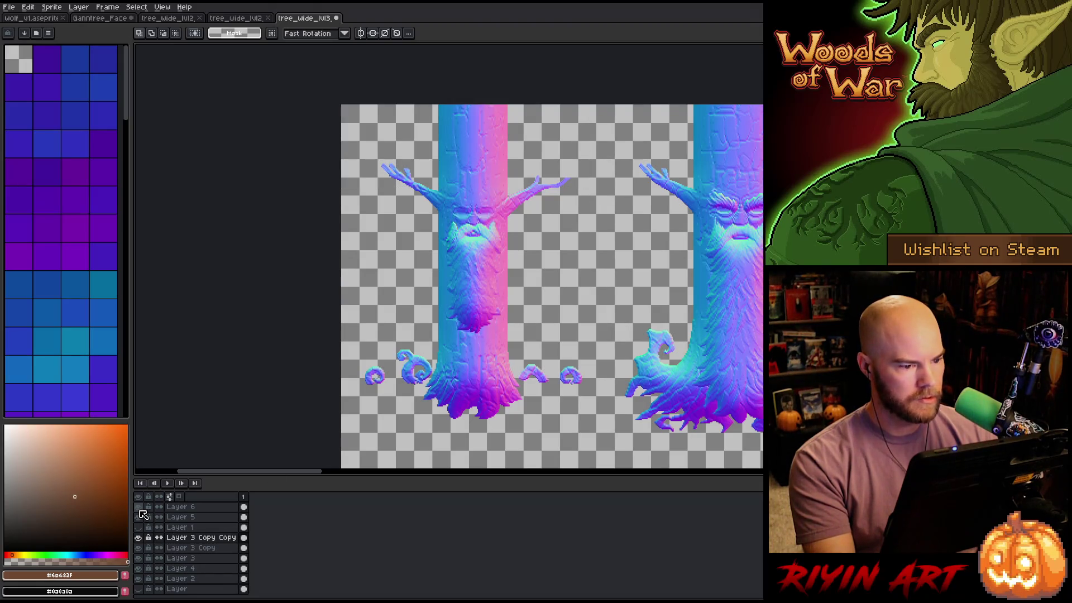
{"action": "scroll", "coordinate": [345, 315], "scroll_direction": "down", "scroll_amount": 1}
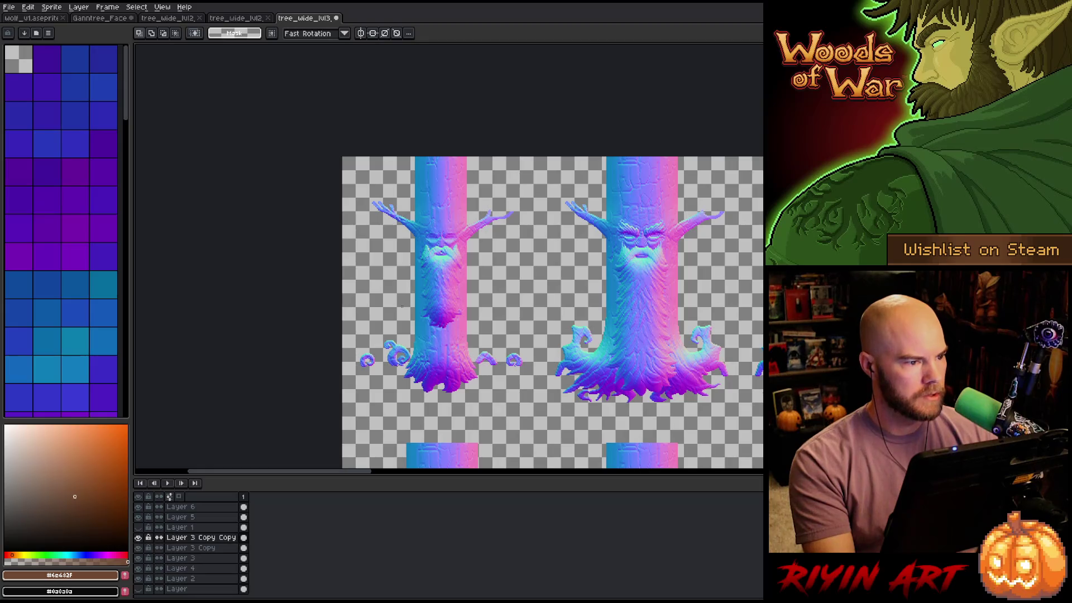
{"action": "key", "text": "ctrl+s"}
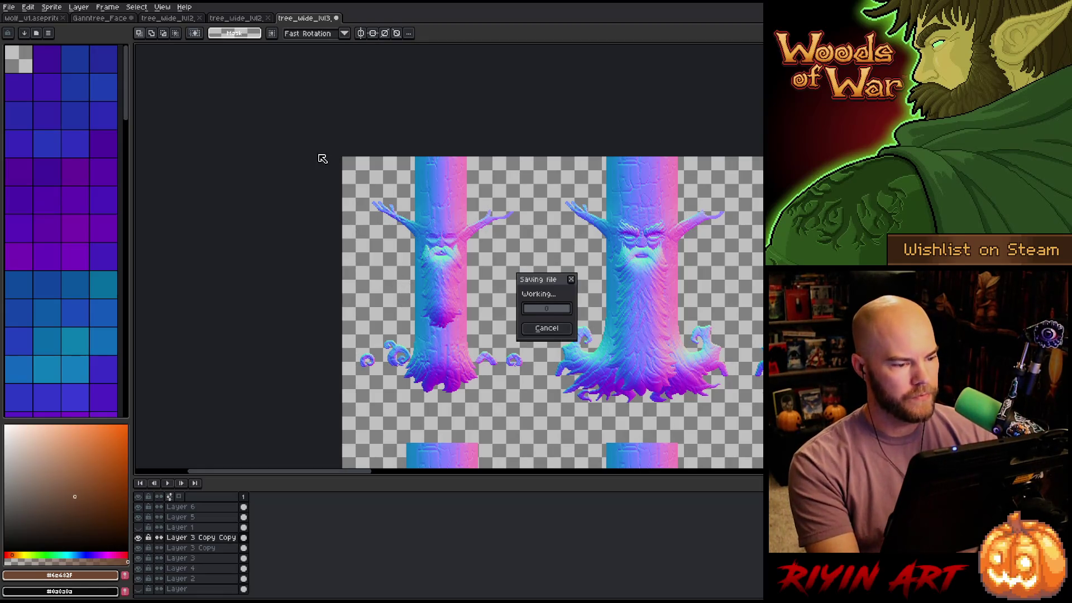
Export the sheet as tree_wide_lvl3_n.png, overwriting the existing file, and save the sprite
{"action": "left_click", "coordinate": [9, 7]}
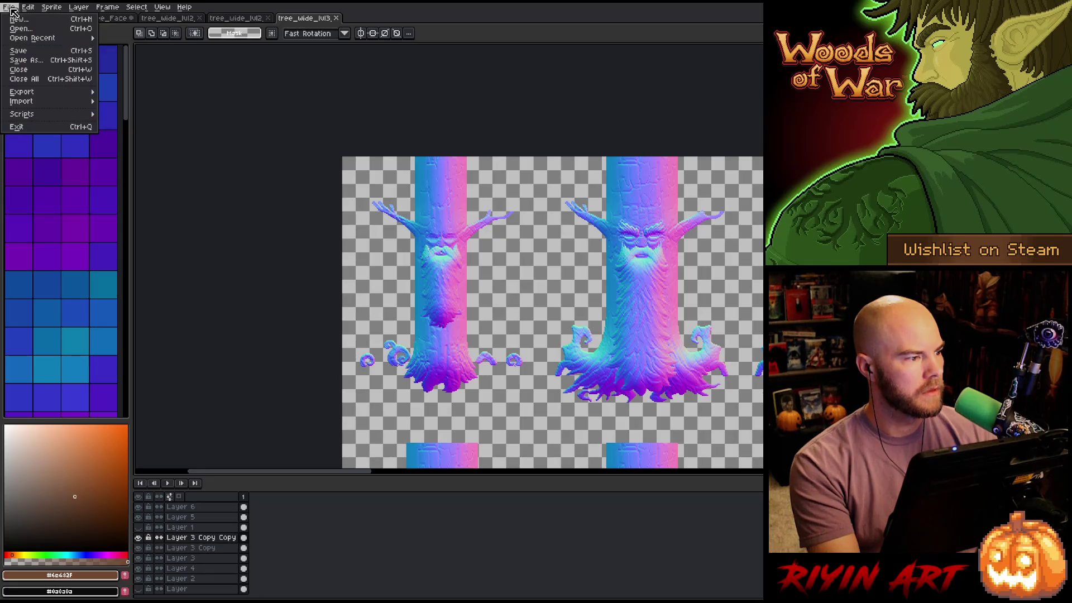
{"action": "mouse_move", "coordinate": [55, 91]}
{"action": "left_click", "coordinate": [129, 91]}
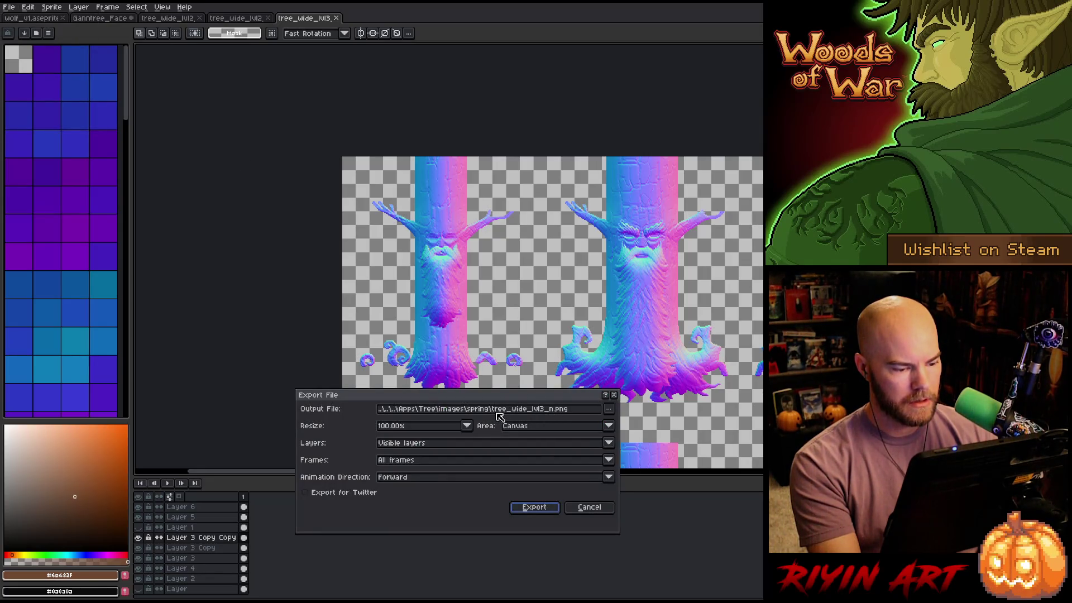
{"action": "left_click", "coordinate": [533, 508]}
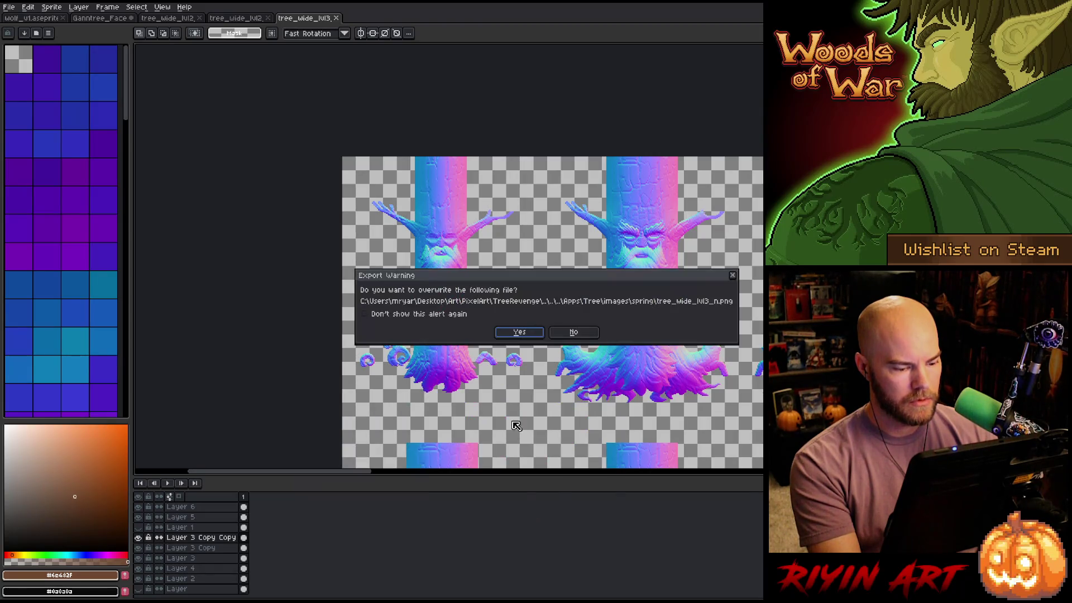
{"action": "left_click", "coordinate": [514, 332]}
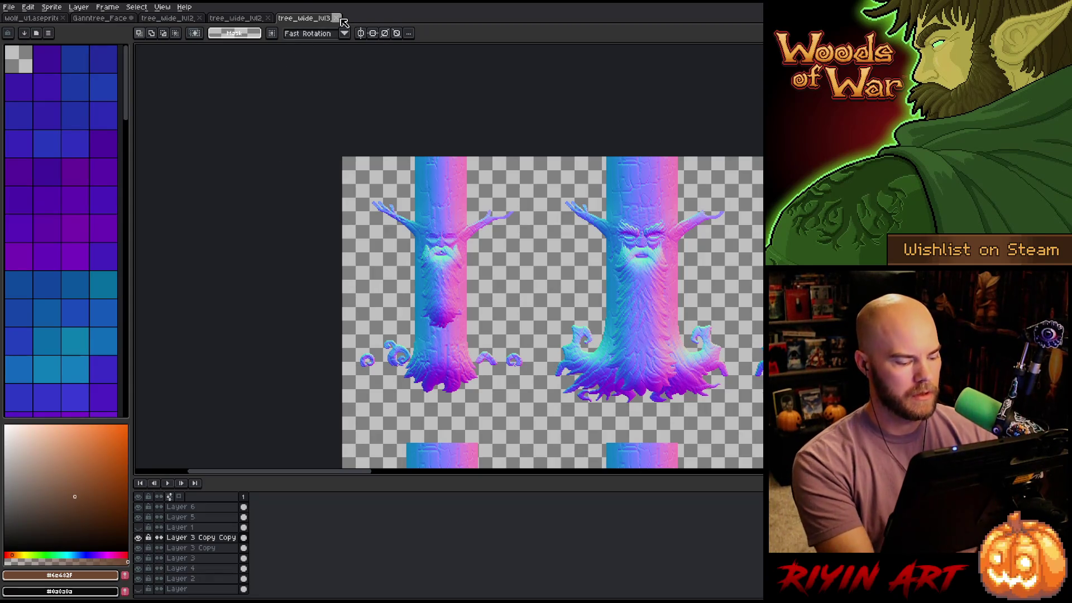
{"action": "key", "text": "ctrl+s"}
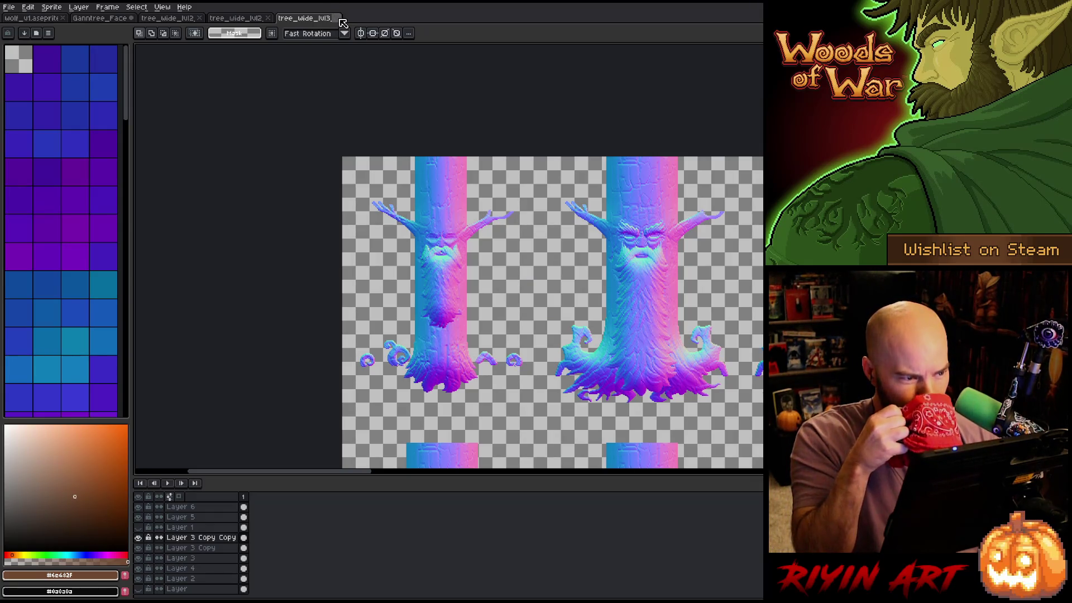
Close the tree_wide_lvl3 document, clear the selection on lvl2, and switch to Laigter
{"action": "left_click", "coordinate": [338, 19]}
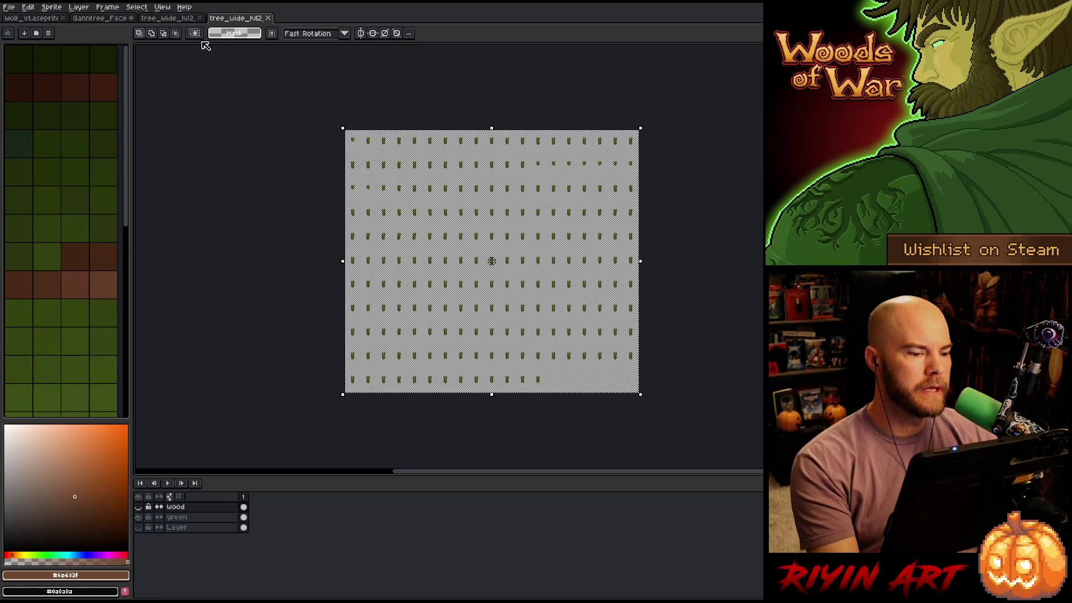
{"action": "key", "text": "ctrl+d"}
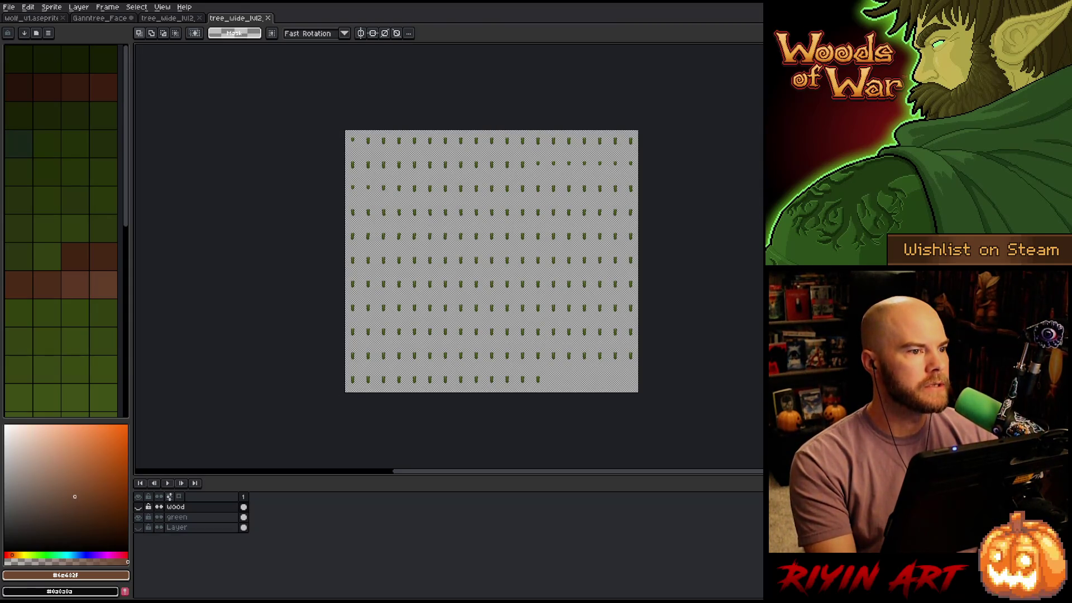
{"action": "key", "text": "alt+Tab"}
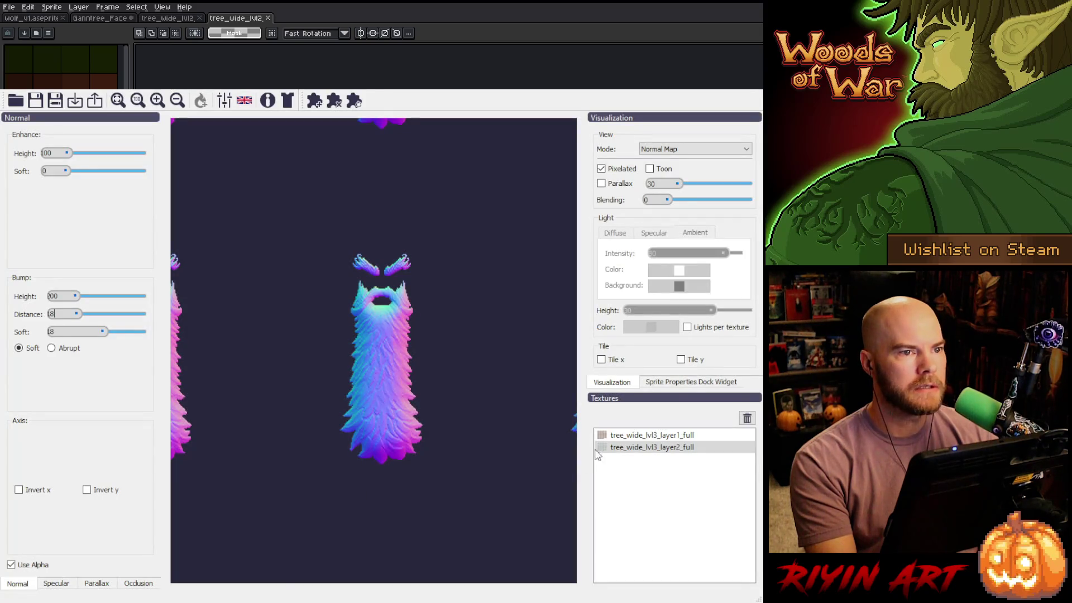
Remove the lvl3 layer2 beard texture from Laigter's texture list
{"action": "left_click", "coordinate": [678, 436]}
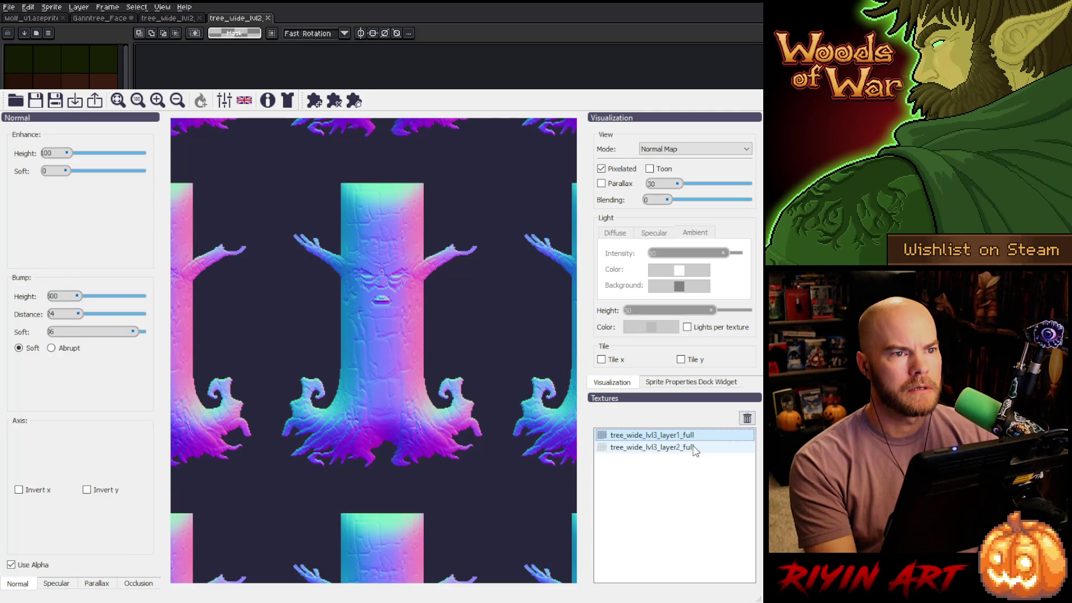
{"action": "left_click", "coordinate": [694, 448]}
{"action": "left_click", "coordinate": [748, 418]}
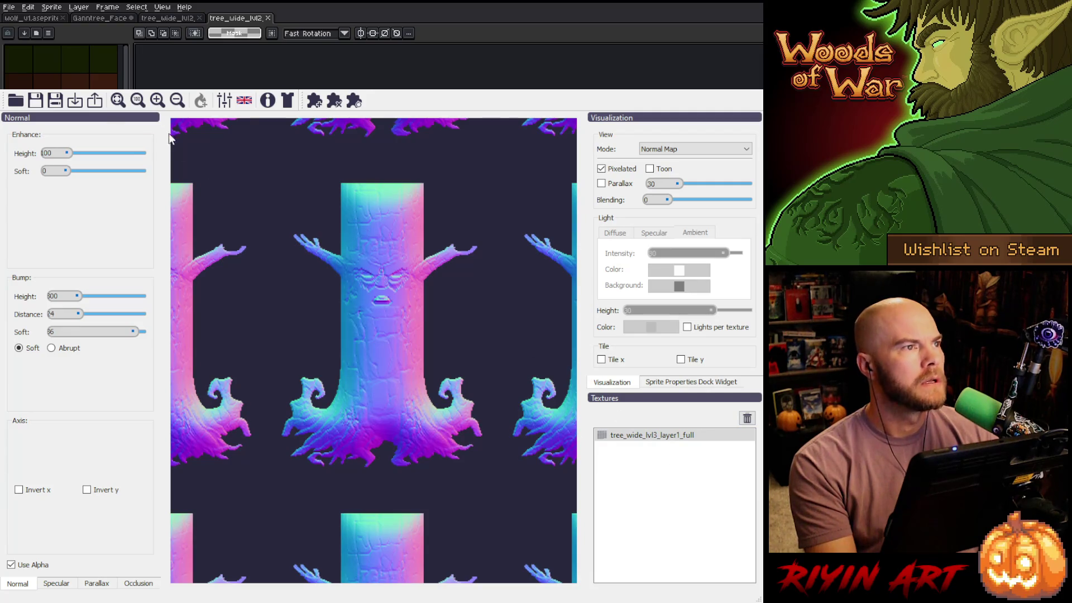
Load tree_wide_lvl2_layer1_full and delete the remaining lvl3 texture
{"action": "left_click", "coordinate": [78, 103]}
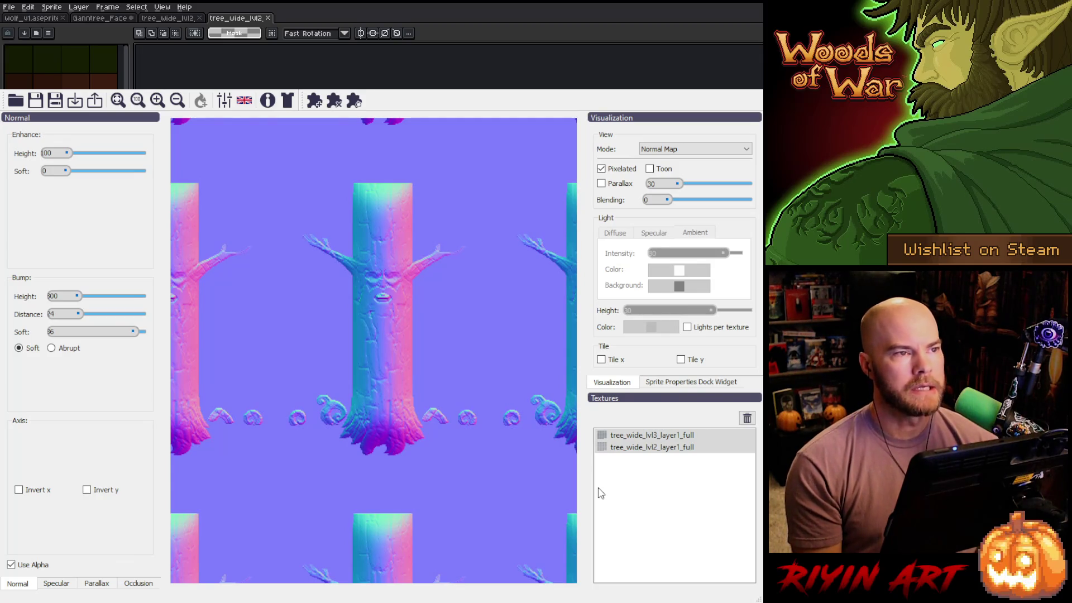
{"action": "left_click", "coordinate": [599, 449]}
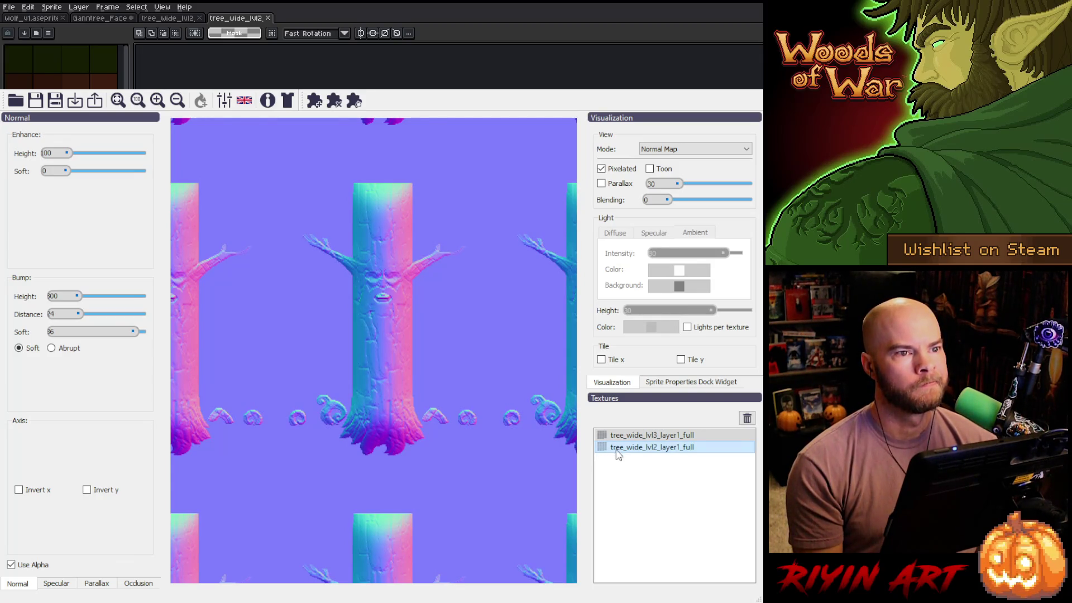
{"action": "left_click", "coordinate": [639, 450], "text": "ctrl"}
{"action": "left_click", "coordinate": [640, 450]}
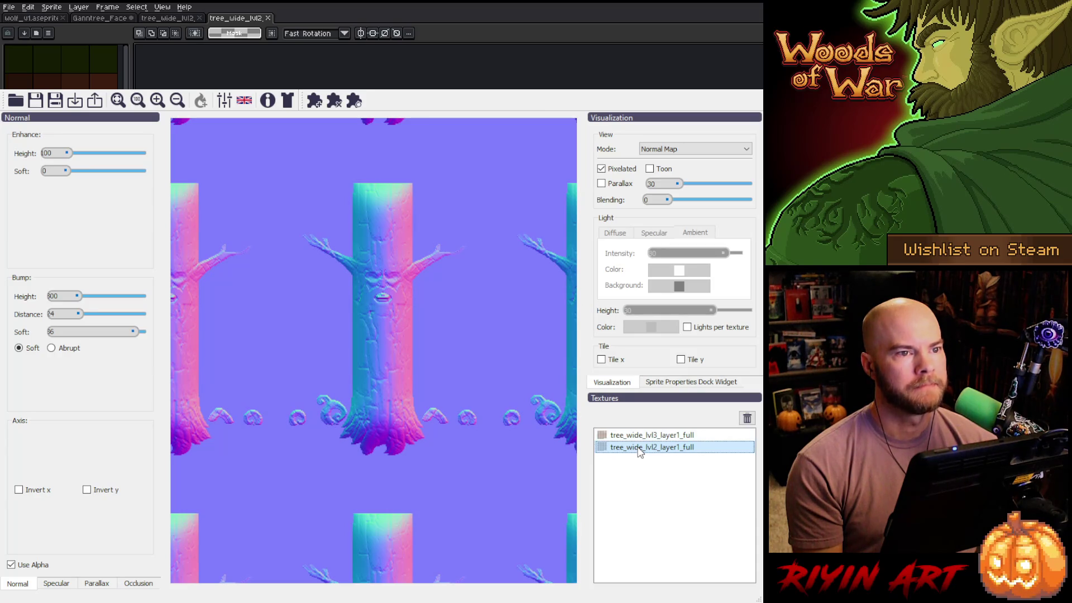
{"action": "left_click", "coordinate": [649, 436]}
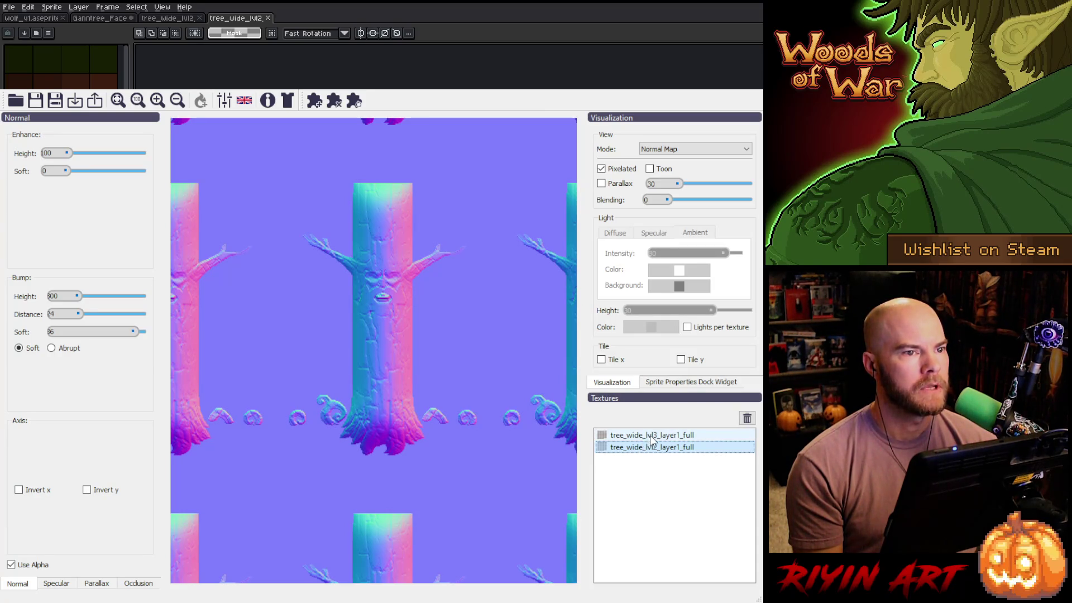
{"action": "left_click", "coordinate": [747, 419]}
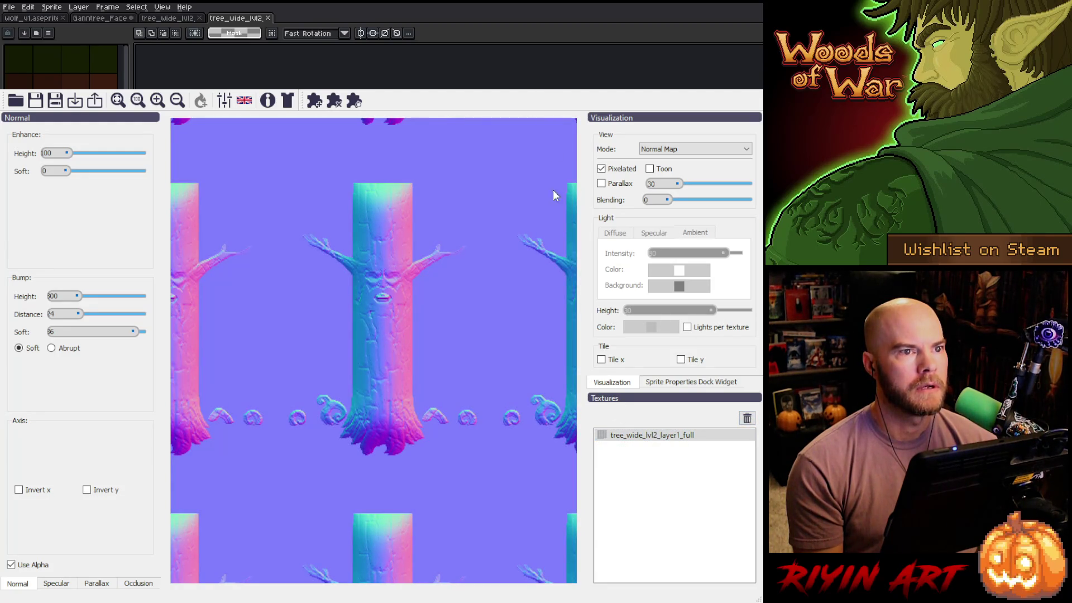
{"action": "left_click", "coordinate": [628, 436]}
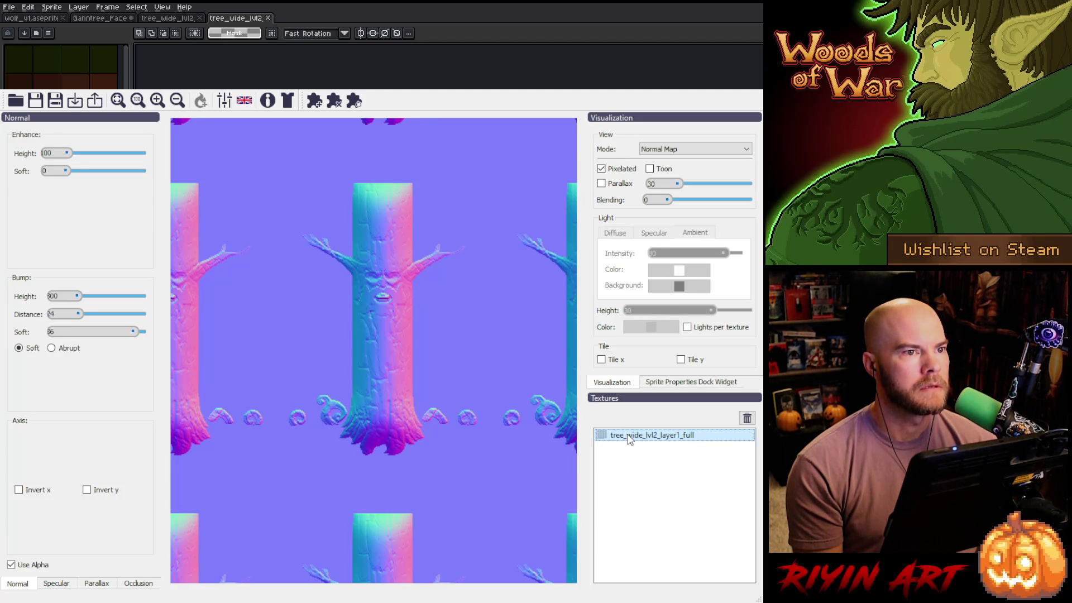
Toggle Use Alpha off and back on for the lvl2 texture
{"action": "left_click", "coordinate": [11, 566]}
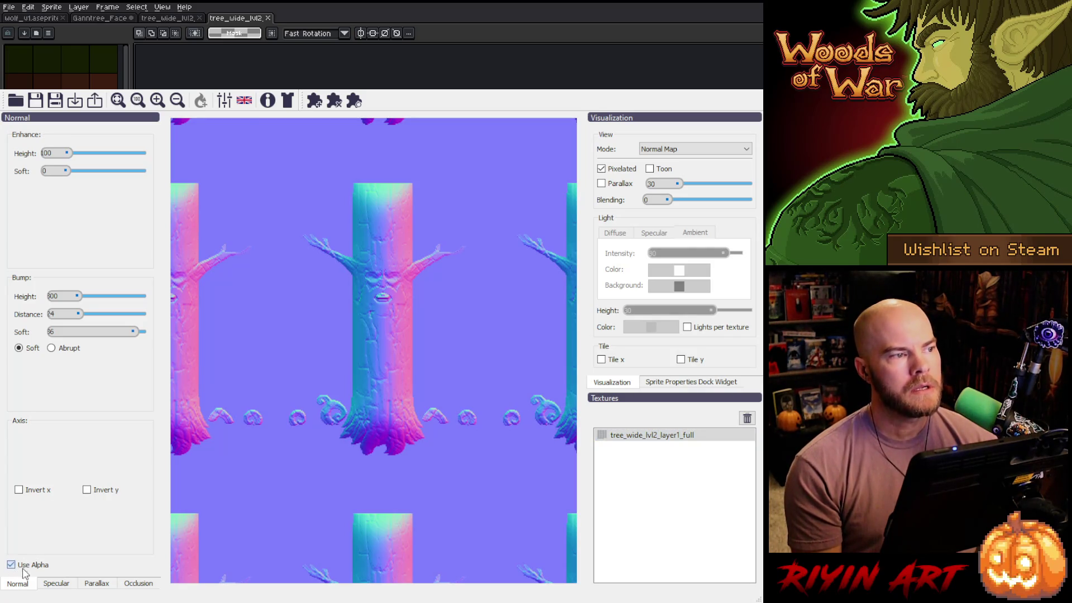
{"action": "left_click", "coordinate": [12, 565]}
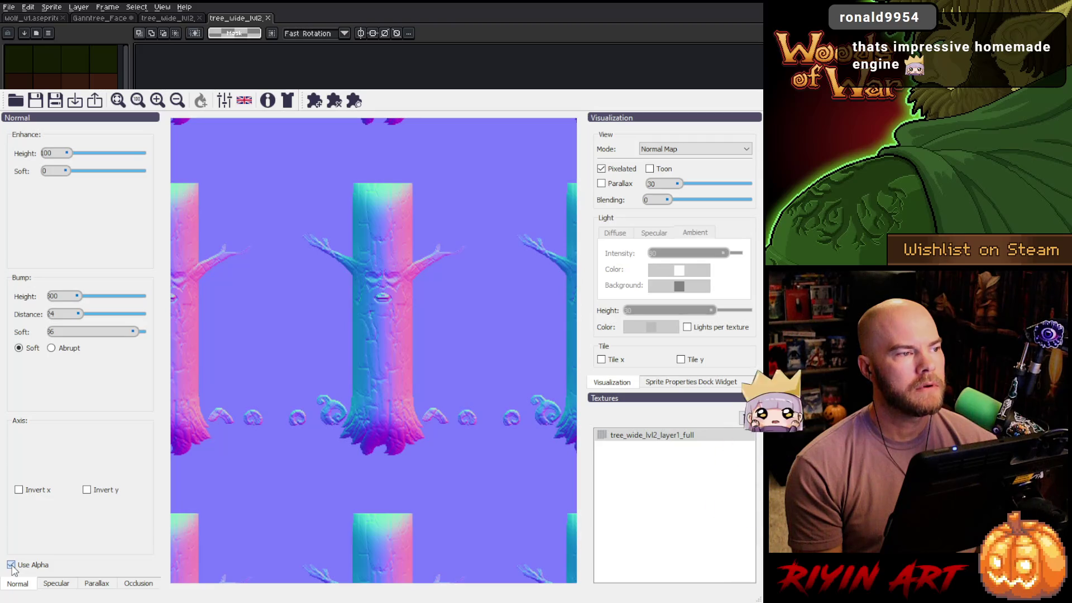
{"action": "left_click", "coordinate": [11, 565]}
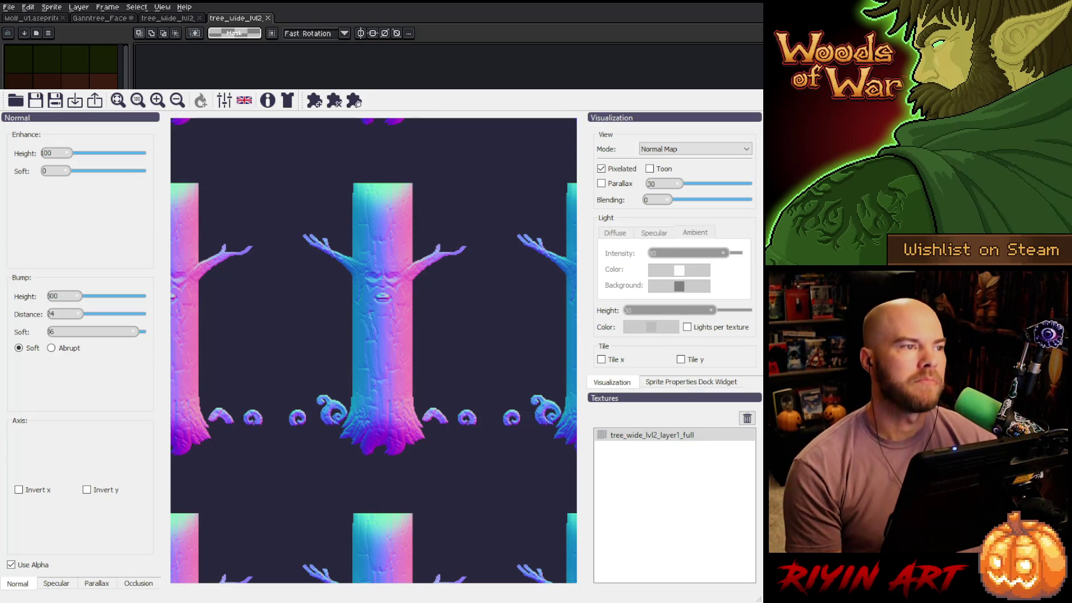
Add tree_wide_lvl2_layer2_full as a second texture with alpha enabled and select it
{"action": "left_click_drag", "start_coordinate": [648, 491], "coordinate": [641, 501]}
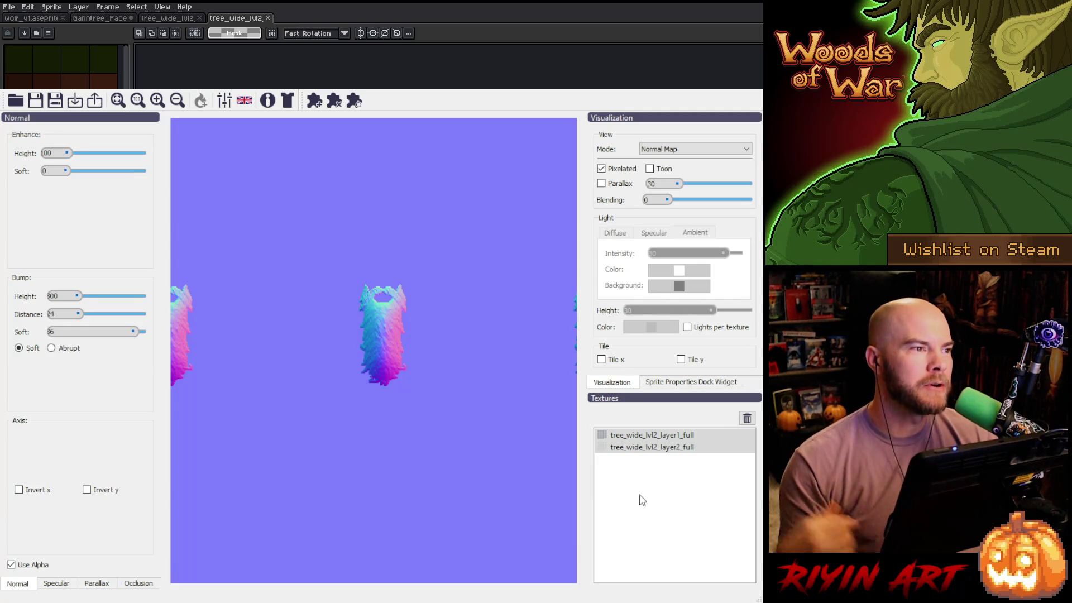
{"action": "left_click", "coordinate": [12, 565]}
{"action": "left_click", "coordinate": [656, 448]}
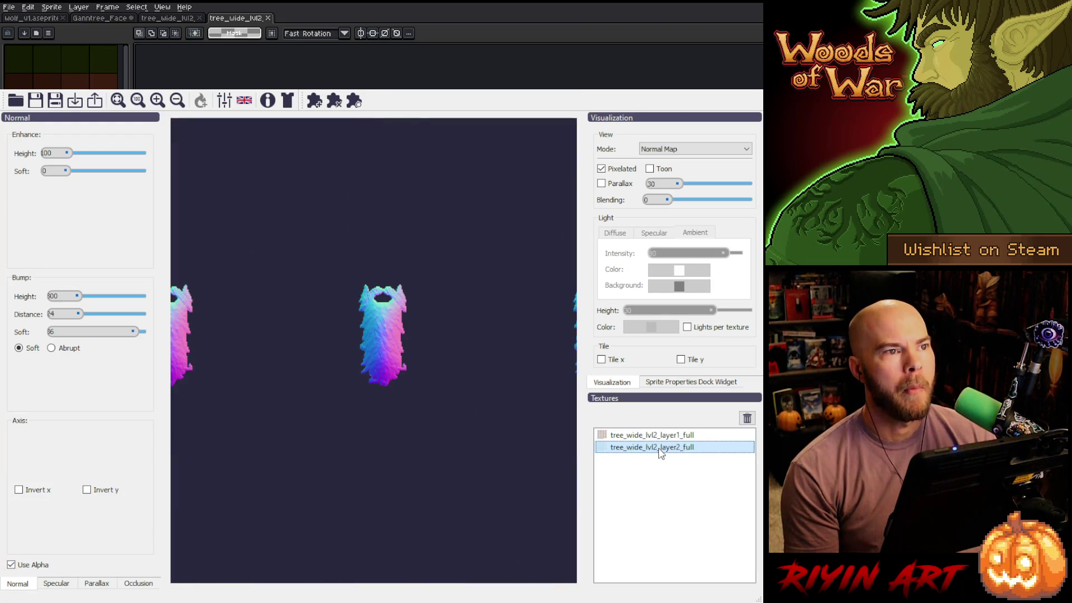
Set the normal map's bump height to 200 and bump distance to 2, then return to Aseprite
{"action": "double_click", "coordinate": [56, 296]}
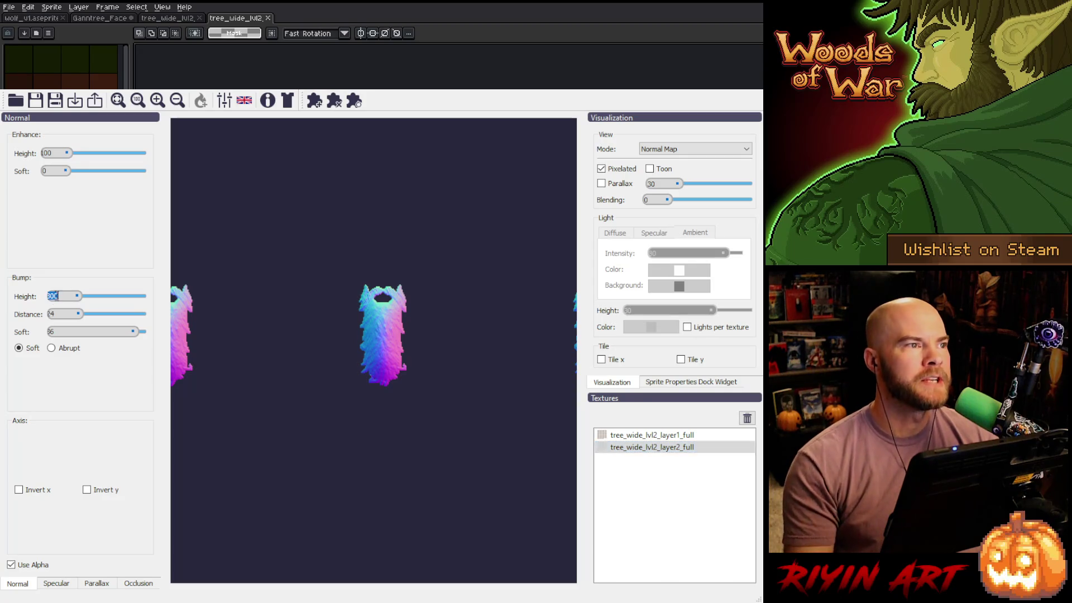
{"action": "type", "text": "200"}
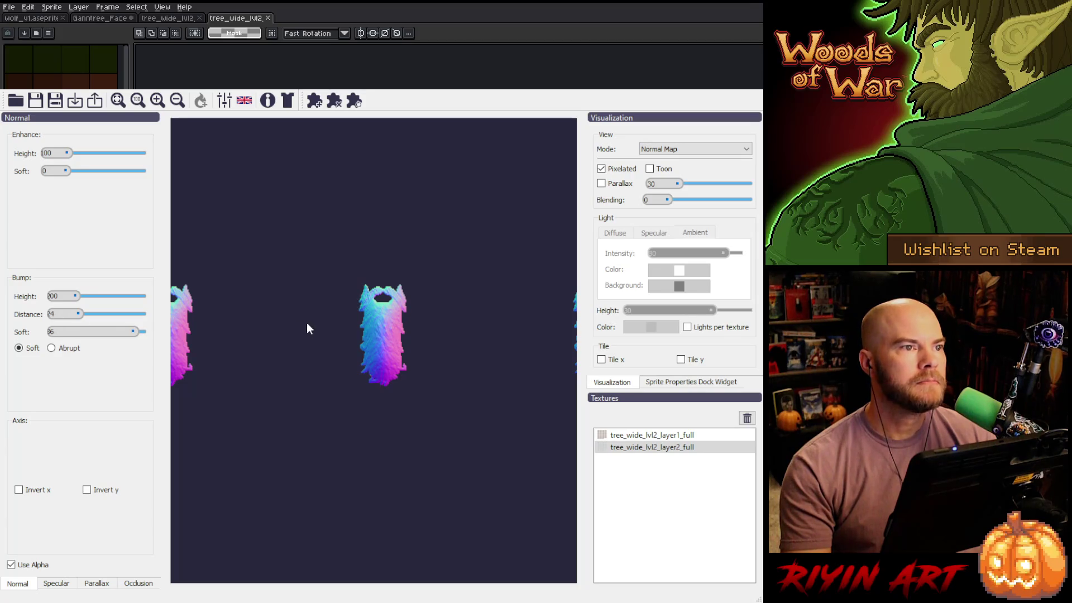
{"action": "scroll", "coordinate": [72, 335], "scroll_direction": "down", "scroll_amount": 7}
{"action": "left_click", "coordinate": [51, 315]}
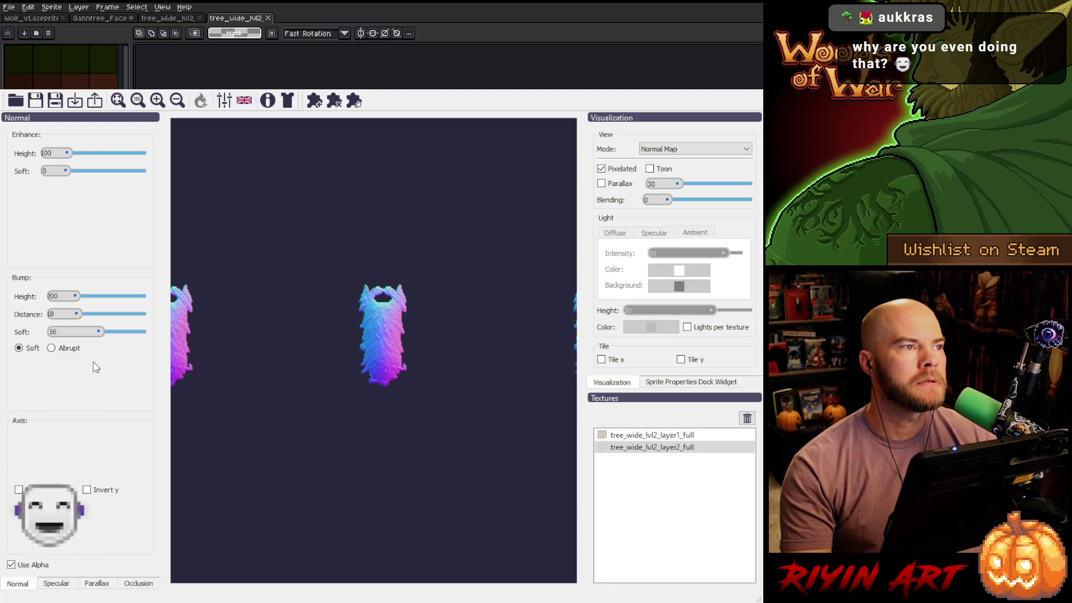
{"action": "scroll", "coordinate": [383, 327], "scroll_direction": "up", "scroll_amount": 3}
{"action": "scroll", "coordinate": [384, 328], "scroll_direction": "up", "scroll_amount": 1}
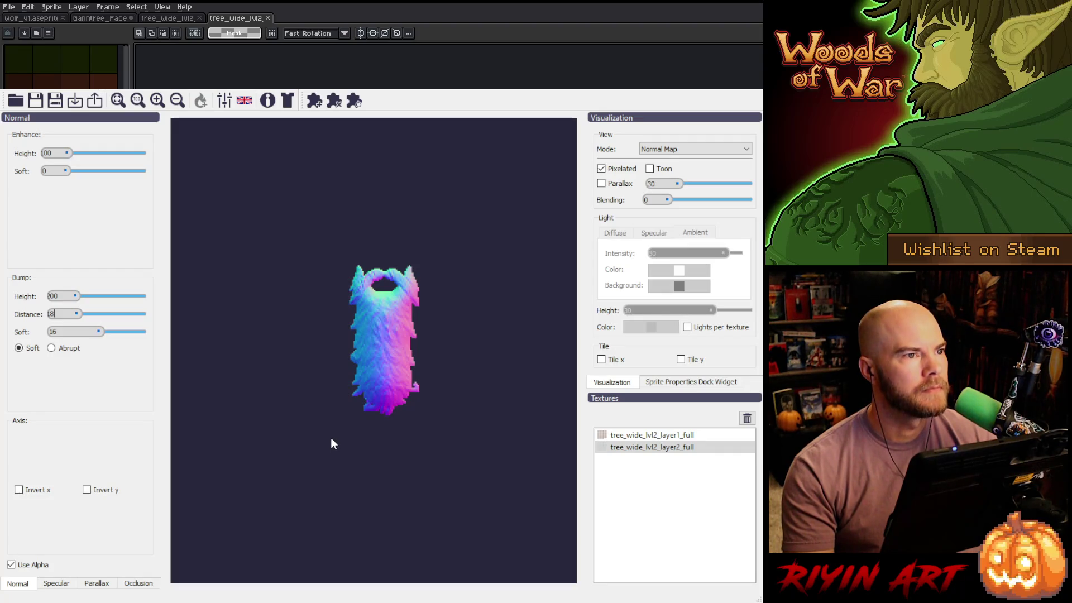
{"action": "double_click", "coordinate": [51, 313]}
{"action": "type", "text": "22"}
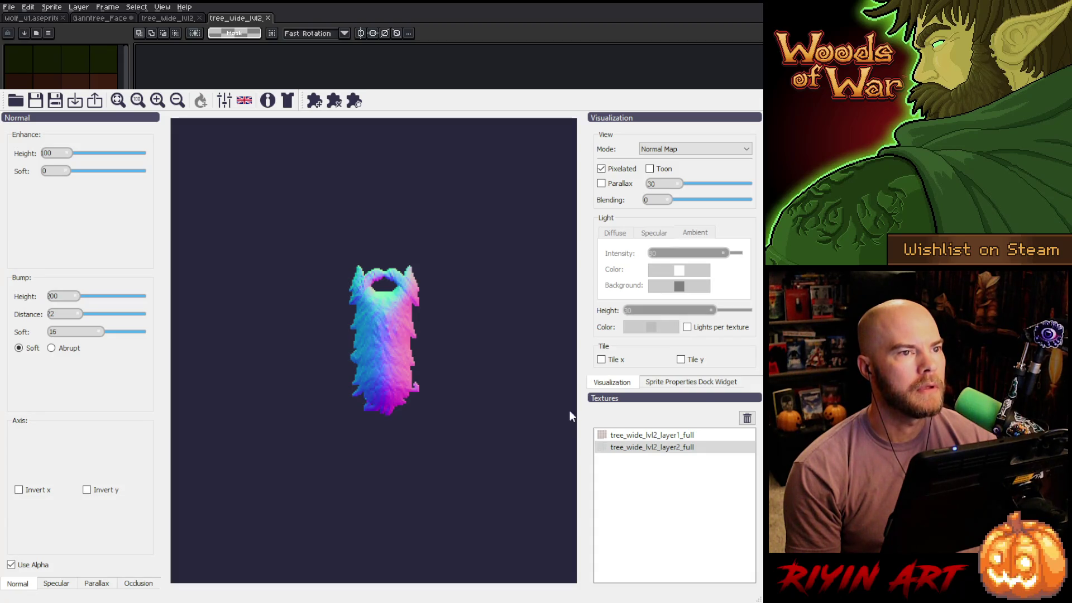
{"action": "key", "text": "alt+Tab"}
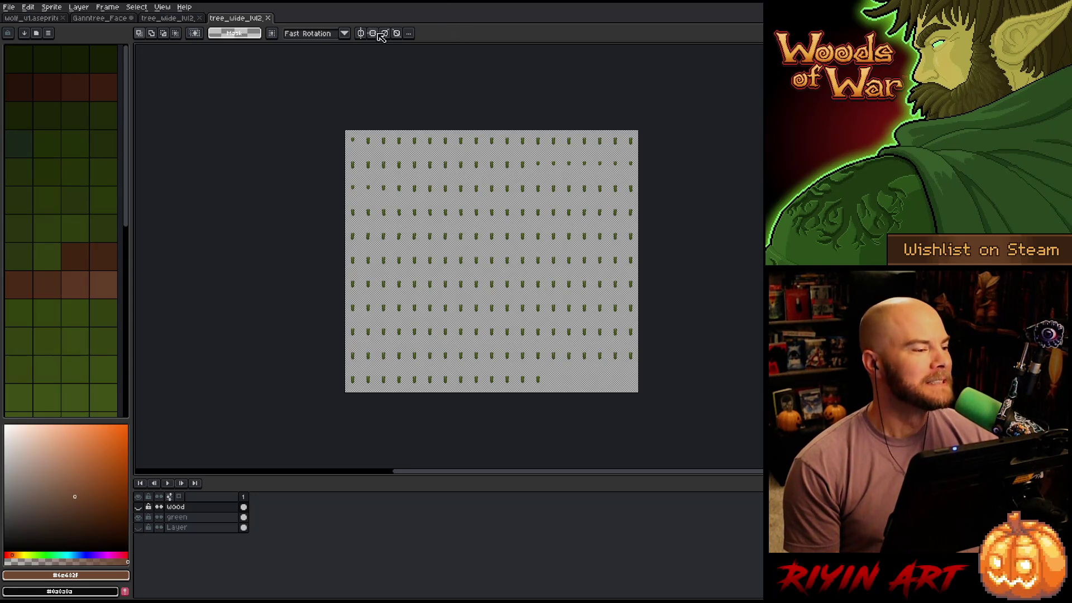
Briefly check the Ganntree_Face sprite, then go back to the tree sheet
{"action": "left_click", "coordinate": [8, 6]}
{"action": "left_click", "coordinate": [8, 6]}
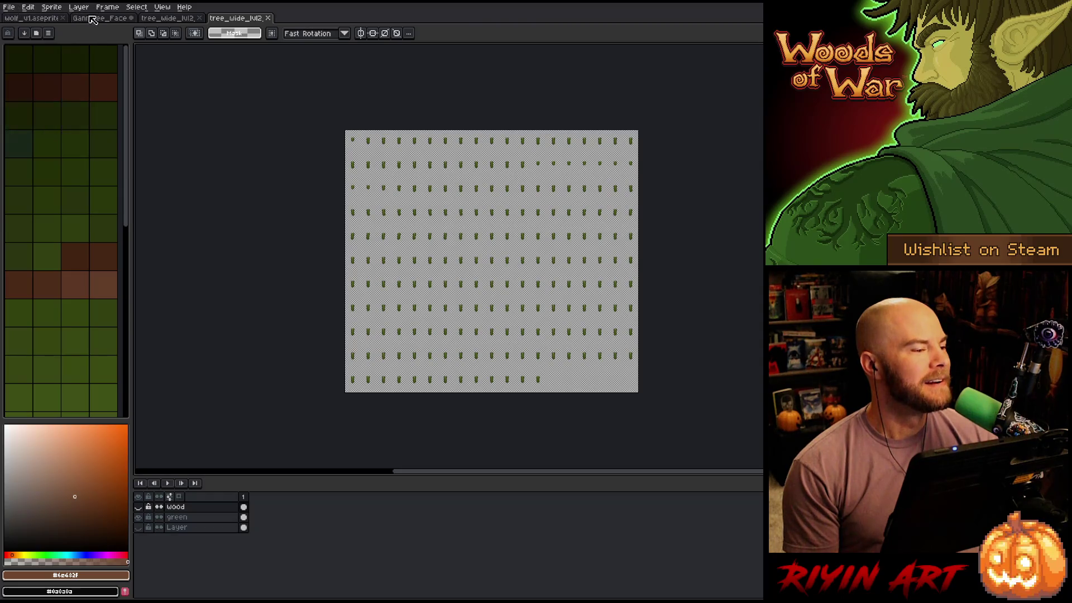
{"action": "left_click", "coordinate": [94, 21]}
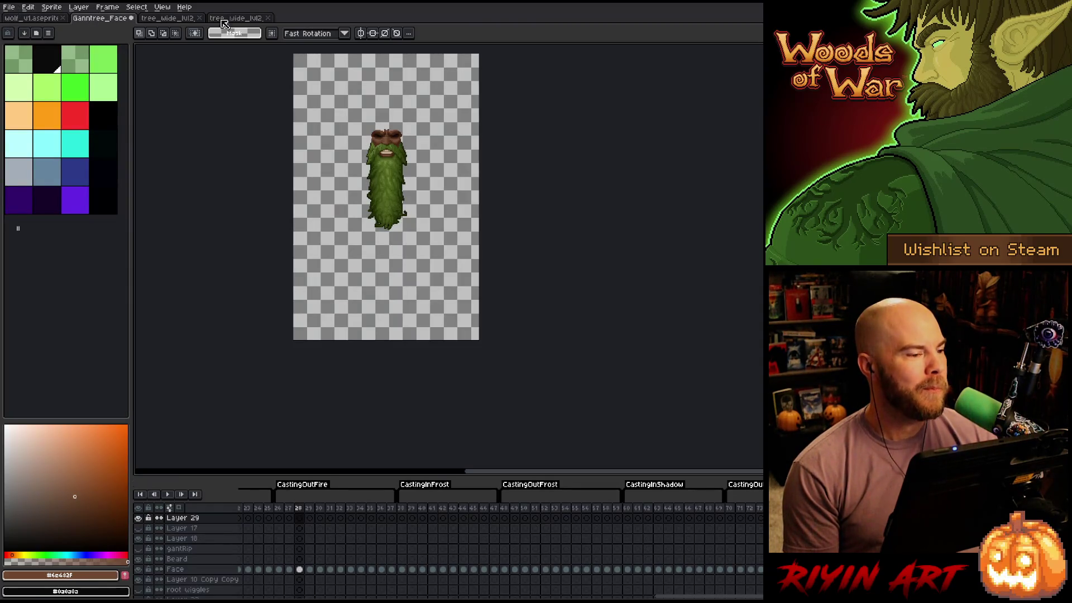
{"action": "key", "text": "ctrl+Tab"}
{"action": "key", "text": "ctrl+Tab"}
Open the File > Open dialog and go to the pinned game images folder
{"action": "left_click", "coordinate": [8, 6]}
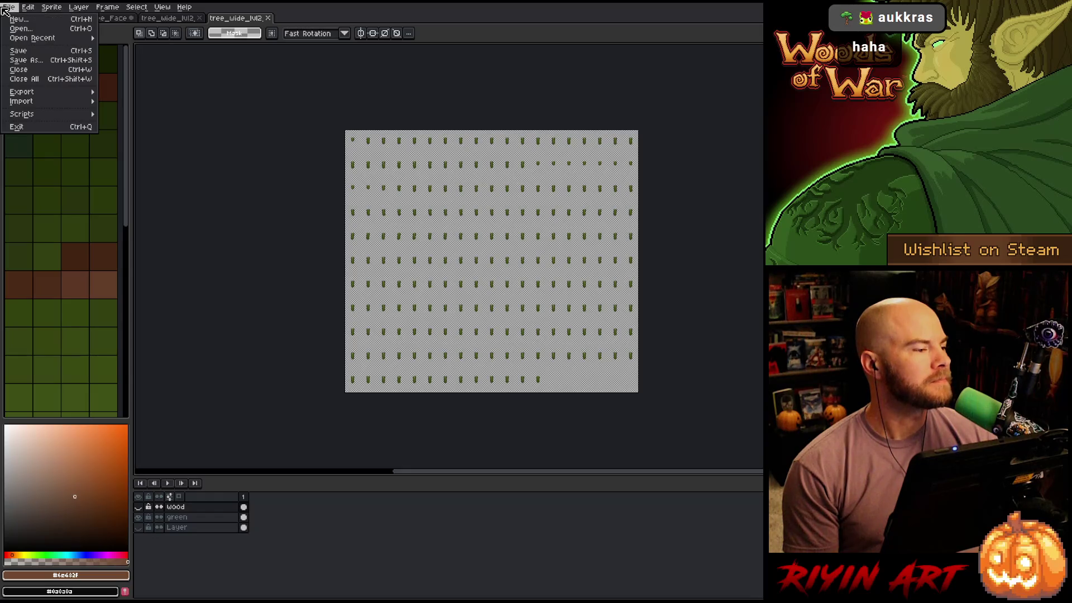
{"action": "mouse_move", "coordinate": [19, 40]}
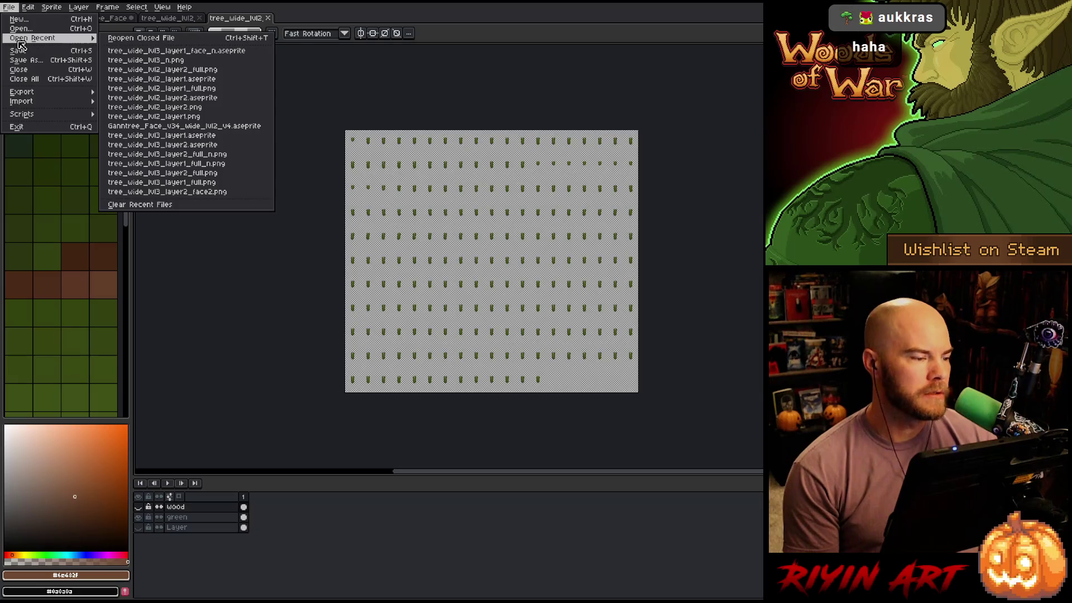
{"action": "left_click", "coordinate": [34, 28]}
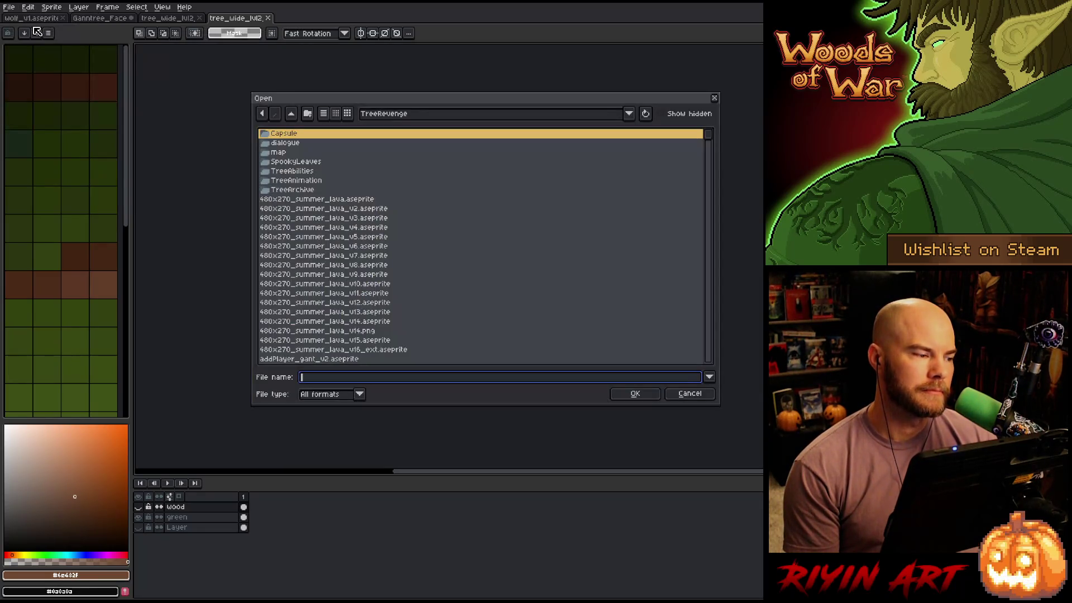
{"action": "left_click", "coordinate": [406, 115]}
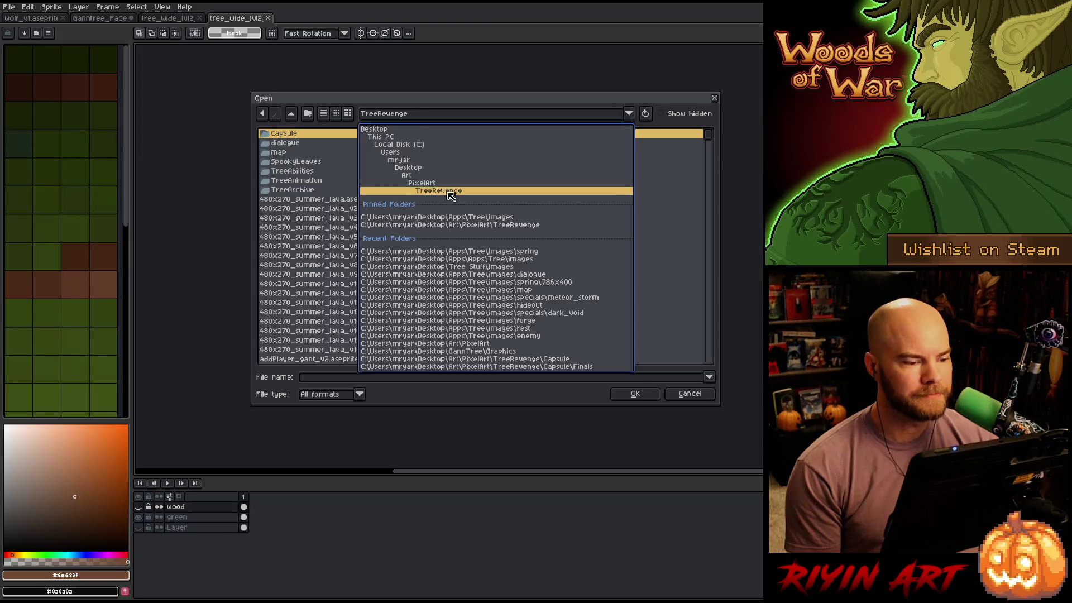
{"action": "left_click", "coordinate": [473, 218]}
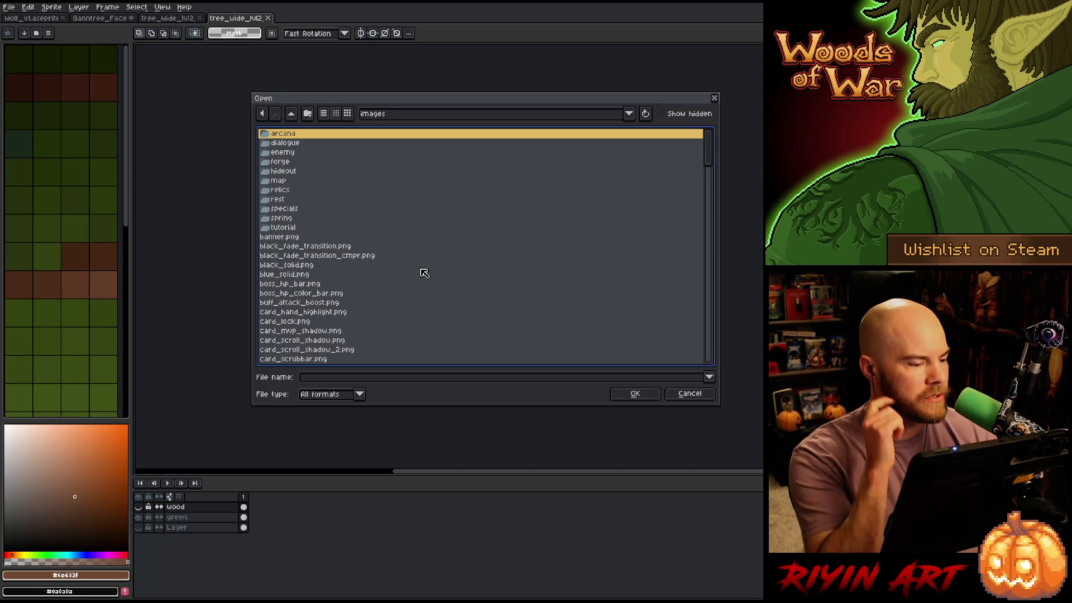
{"action": "scroll", "coordinate": [425, 273], "scroll_direction": "down", "scroll_amount": 7}
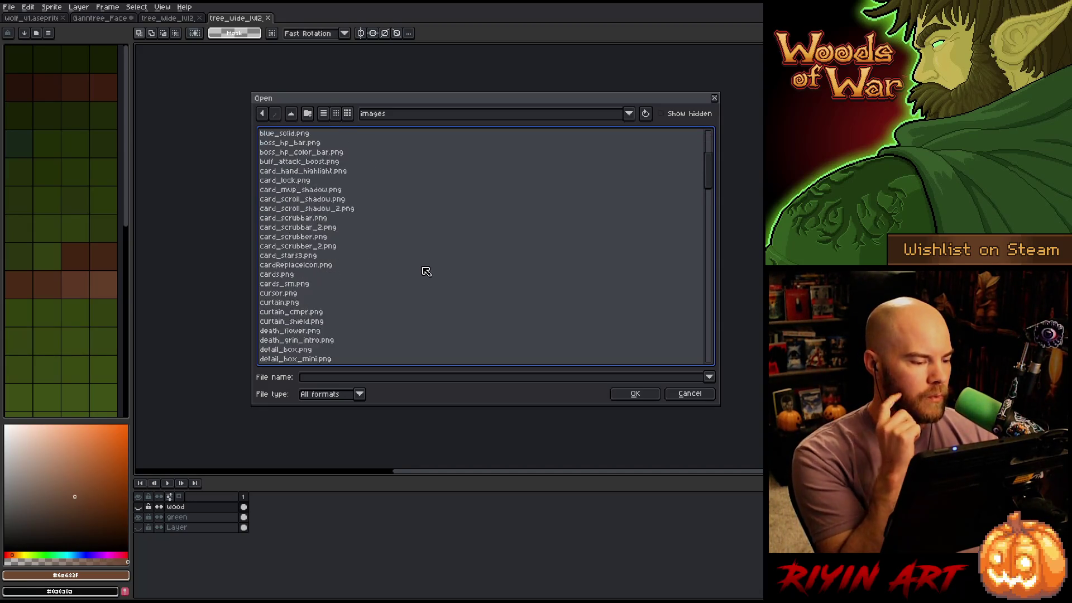
{"action": "scroll", "coordinate": [428, 270], "scroll_direction": "down", "scroll_amount": 3}
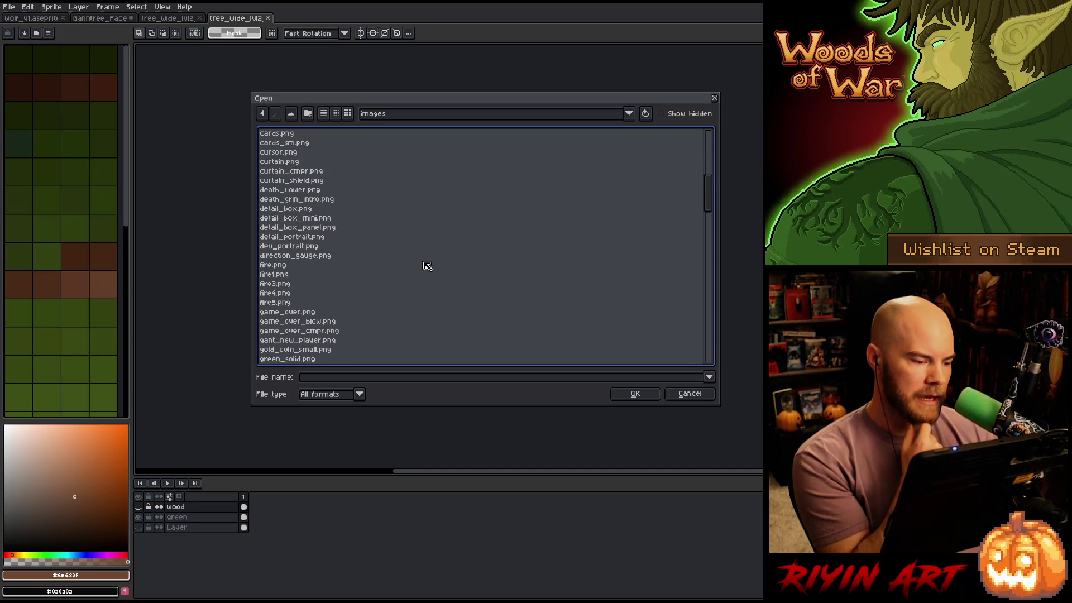
{"action": "scroll", "coordinate": [401, 287], "scroll_direction": "down", "scroll_amount": 5}
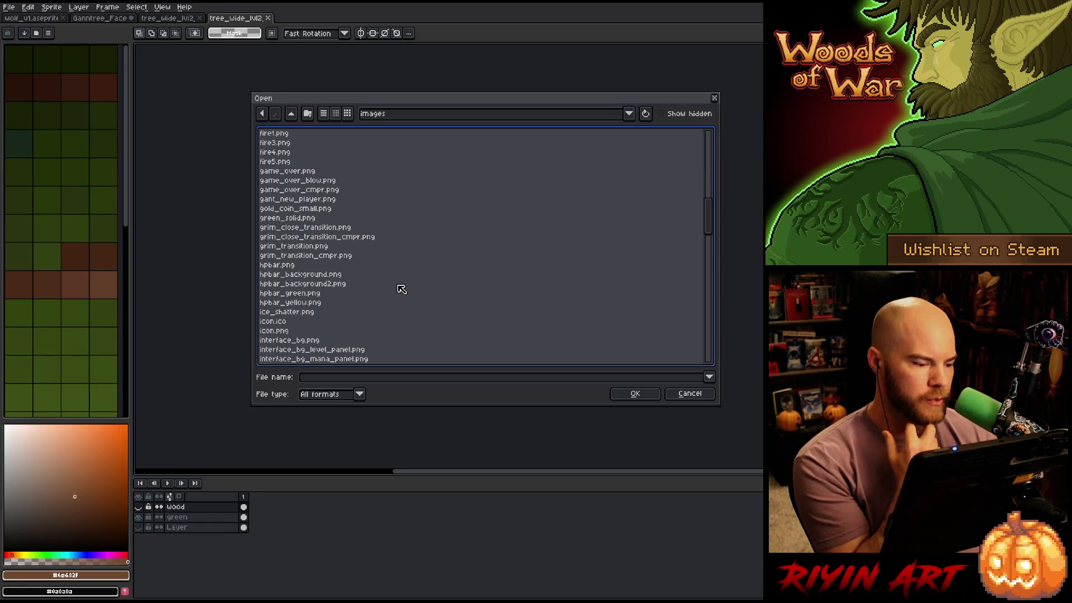
{"action": "scroll", "coordinate": [371, 288], "scroll_direction": "up", "scroll_amount": 12}
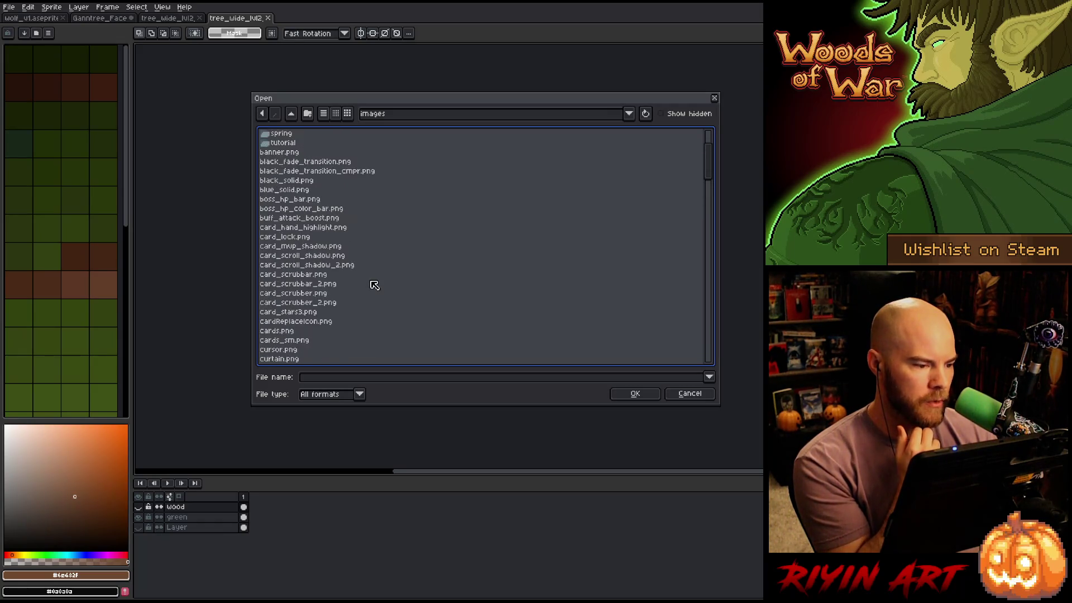
{"action": "scroll", "coordinate": [374, 285], "scroll_direction": "up", "scroll_amount": 3}
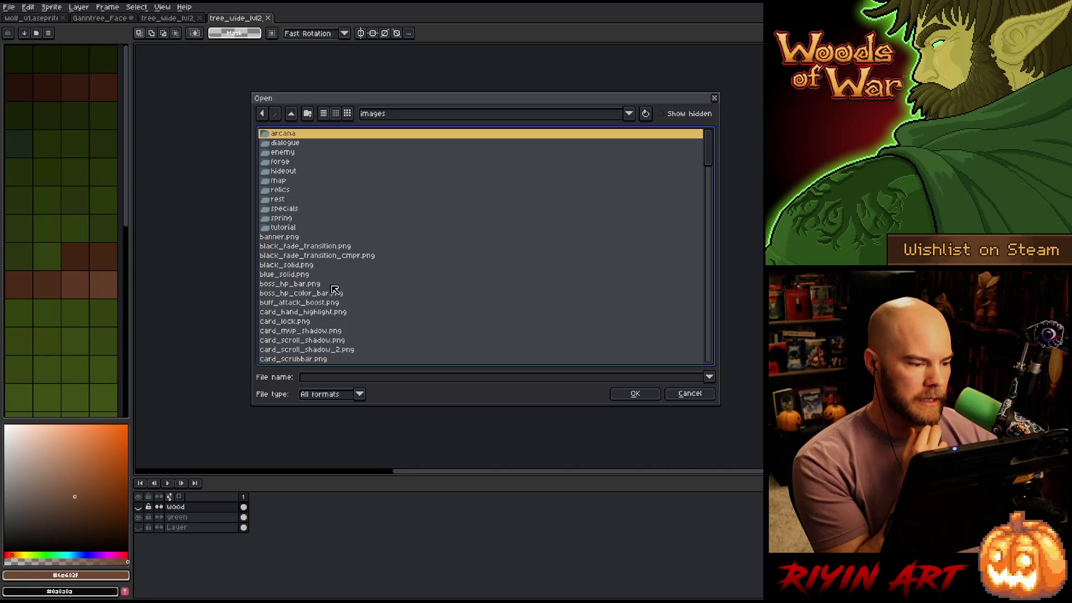
In the spring folder, open tree_wide_lvl2_layer1_full_n.png and tree_wide_lvl2_layer2_full_n.png together
{"action": "double_click", "coordinate": [282, 218]}
{"action": "scroll", "coordinate": [353, 268], "scroll_direction": "down", "scroll_amount": 12}
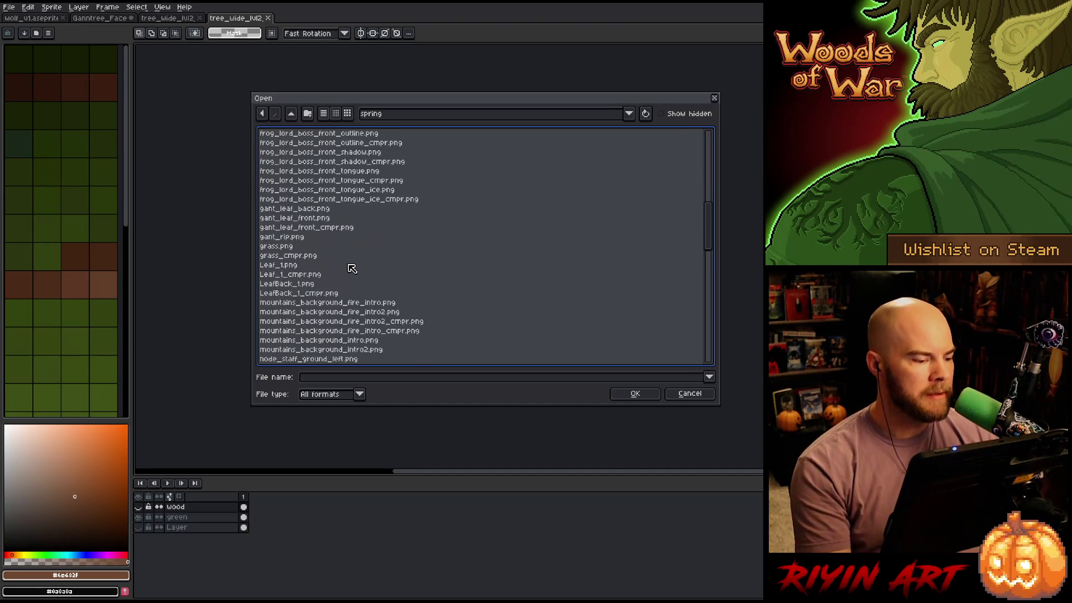
{"action": "scroll", "coordinate": [357, 277], "scroll_direction": "down", "scroll_amount": 5}
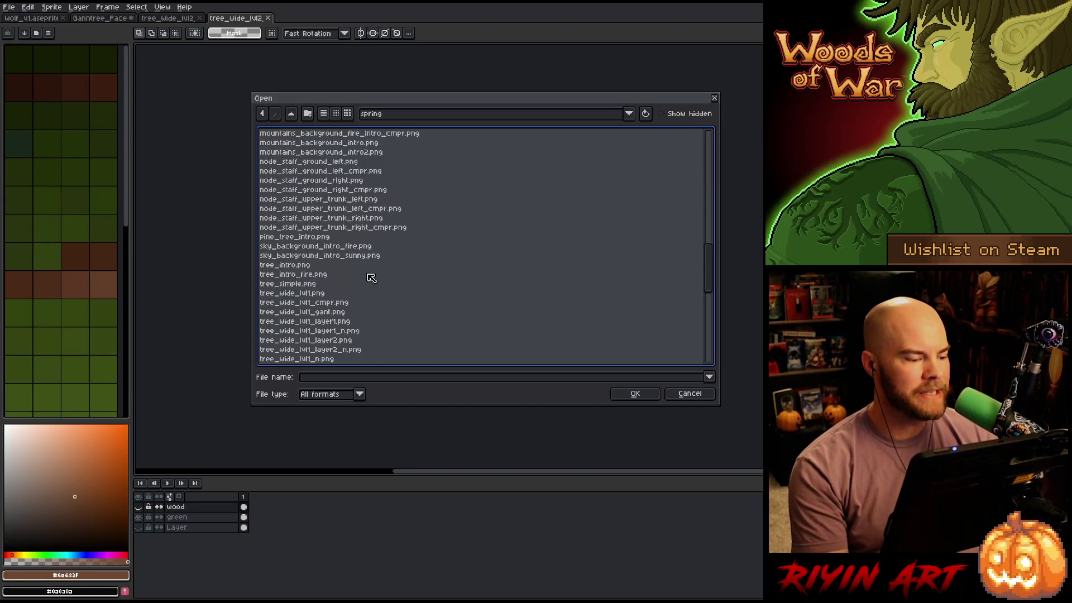
{"action": "scroll", "coordinate": [358, 289], "scroll_direction": "down", "scroll_amount": 4}
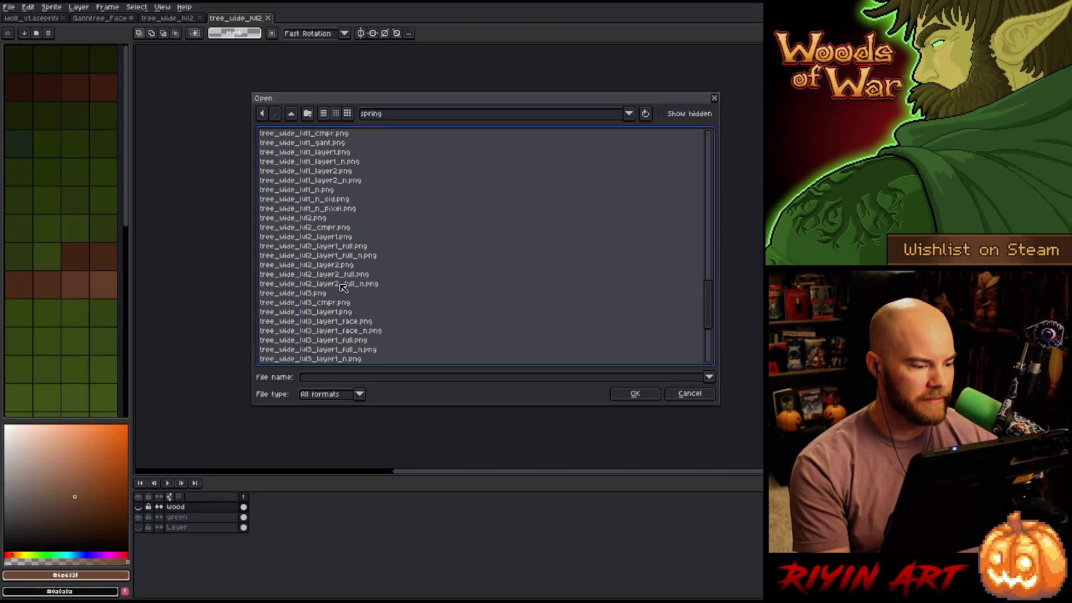
{"action": "left_click", "coordinate": [326, 258]}
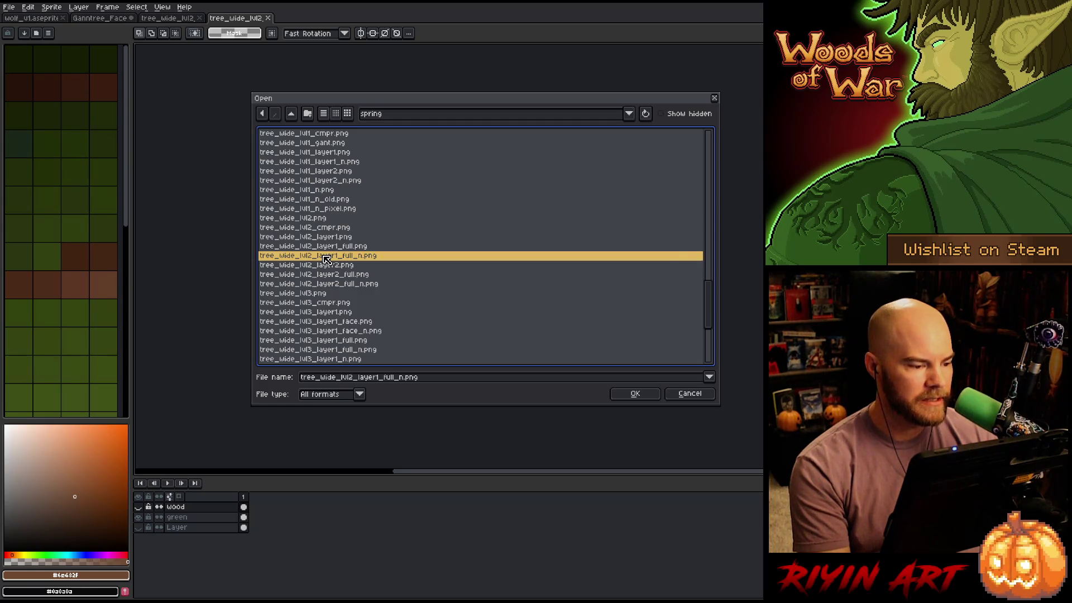
{"action": "left_click", "coordinate": [335, 287], "text": "ctrl"}
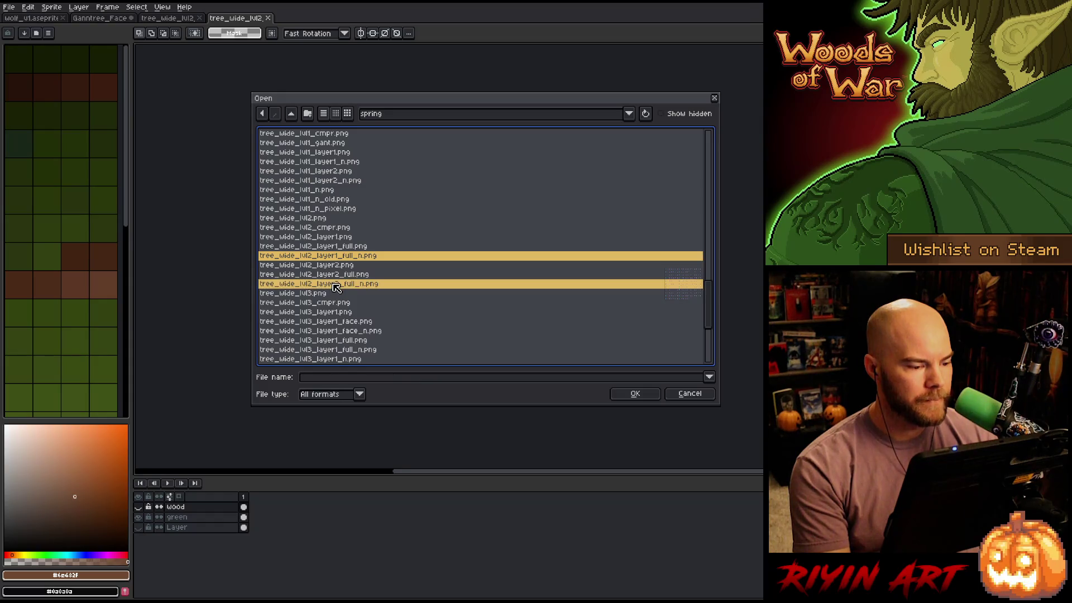
{"action": "left_click", "coordinate": [626, 396]}
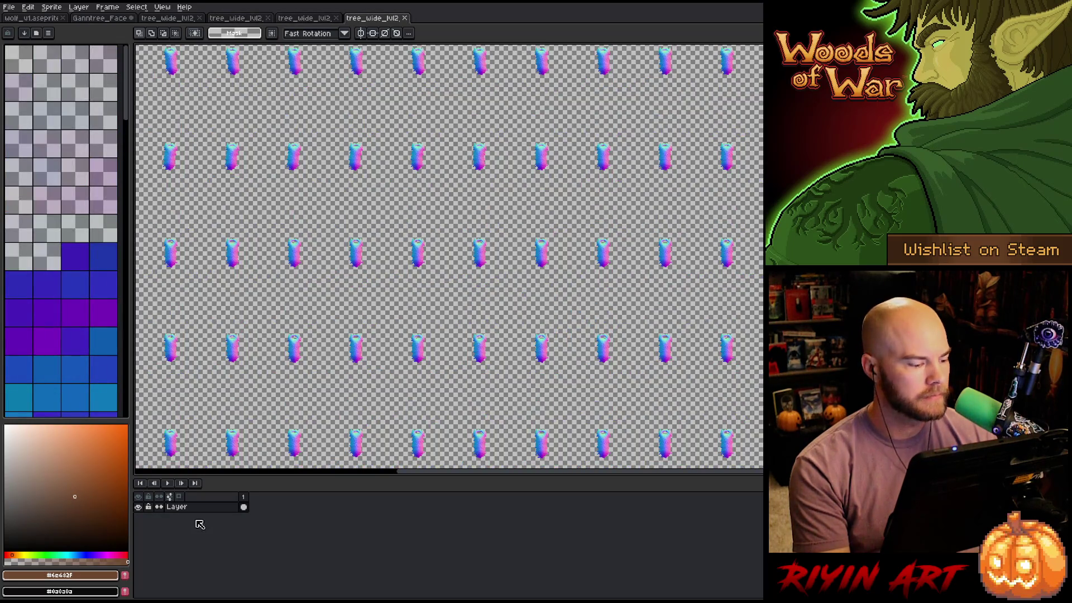
Paste the face normal-map cel onto a new Layer 1 on the trunk normal-map sheet
{"action": "left_click", "coordinate": [243, 506]}
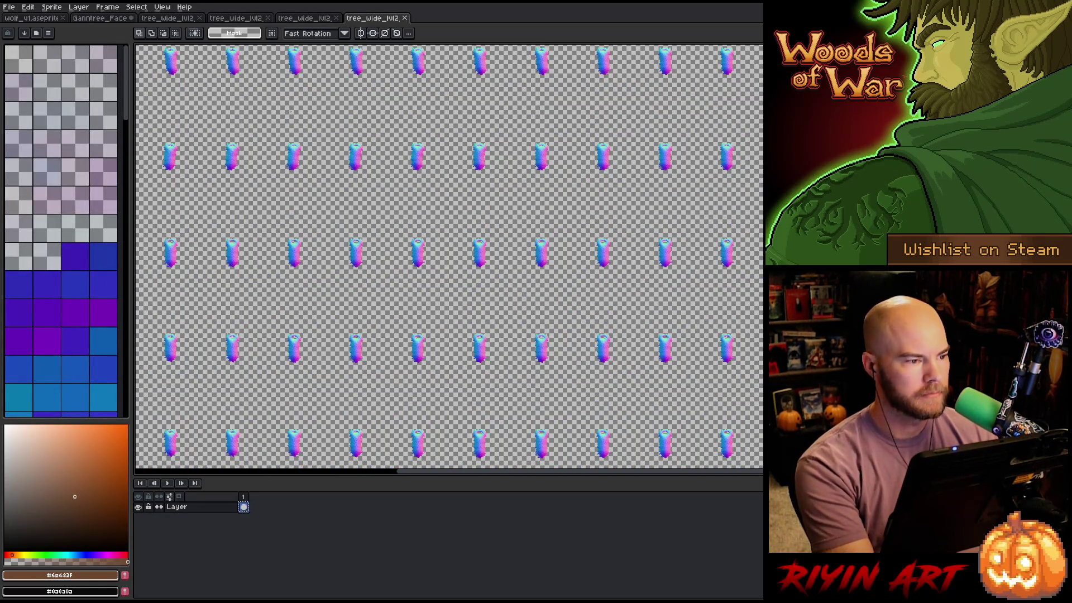
{"action": "left_click", "coordinate": [306, 18]}
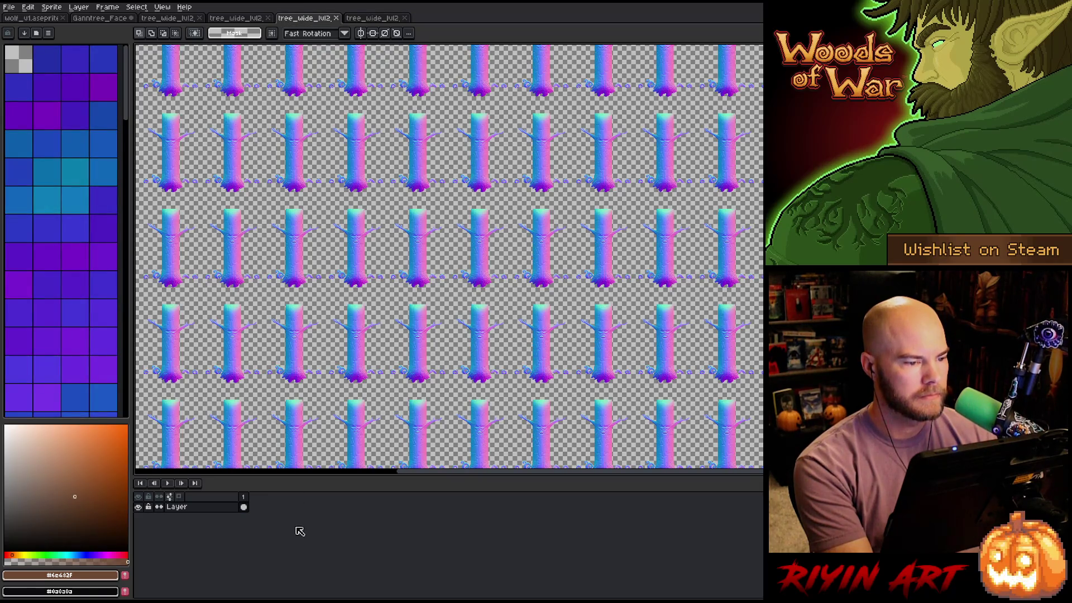
{"action": "key", "text": "shift+n"}
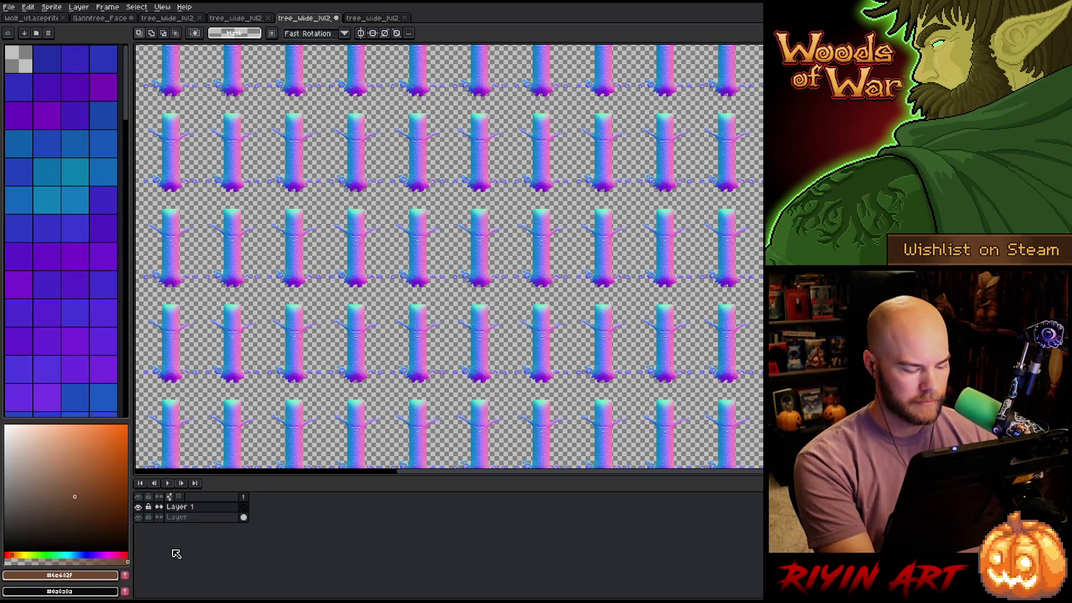
{"action": "key", "text": "ctrl+v"}
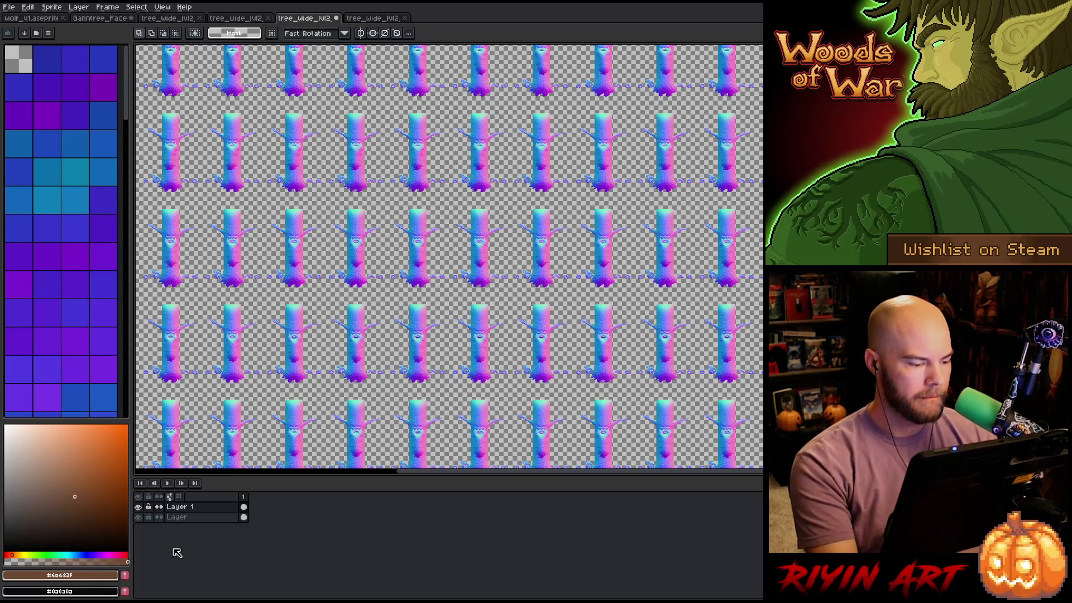
Toggle Layer 1's visibility twice to compare the face detail against the bare trunks
{"action": "scroll", "coordinate": [447, 235], "scroll_direction": "up", "scroll_amount": 5}
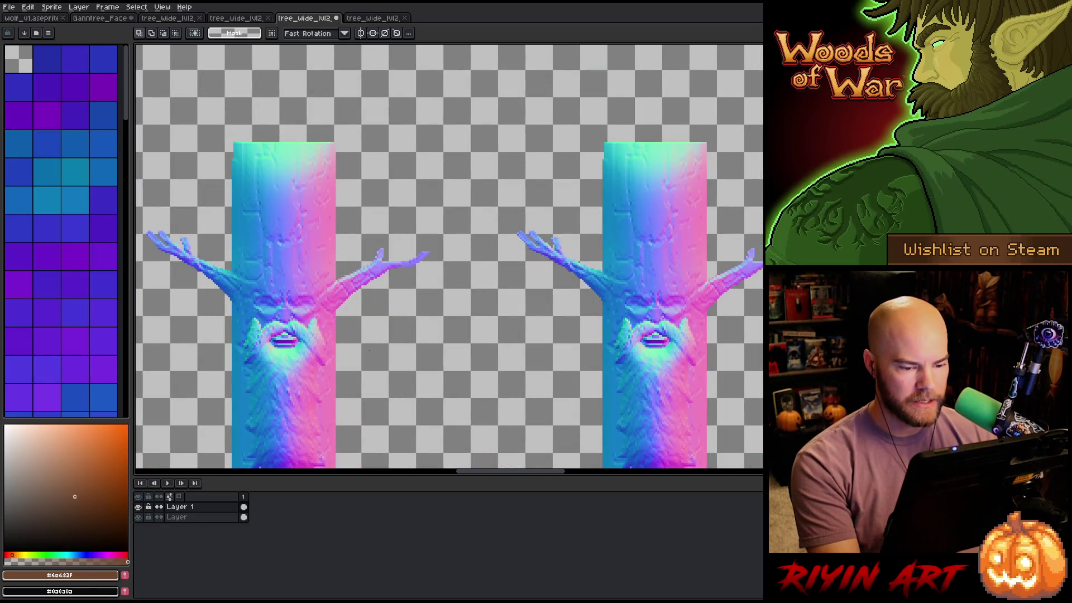
{"action": "left_click_drag", "start_coordinate": [508, 363], "coordinate": [375, 232]}
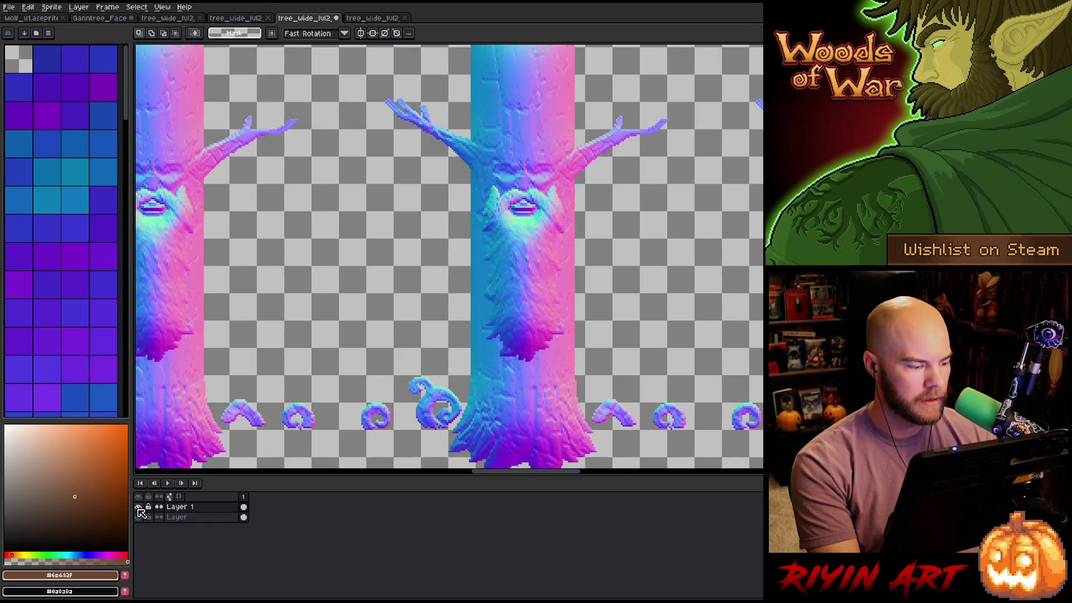
{"action": "left_click", "coordinate": [138, 507]}
{"action": "left_click", "coordinate": [138, 508]}
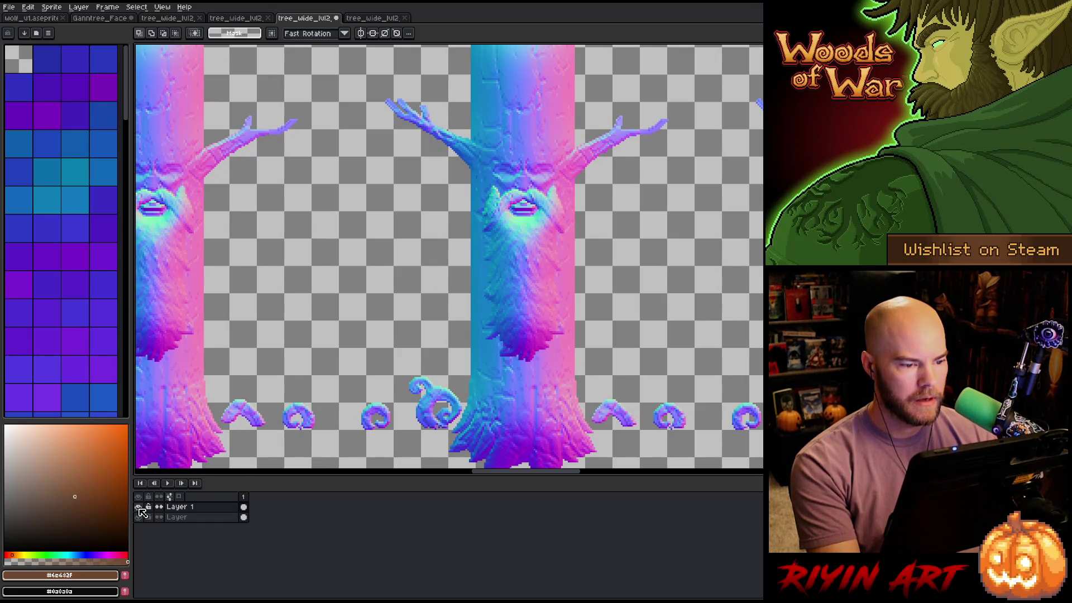
{"action": "left_click", "coordinate": [138, 507]}
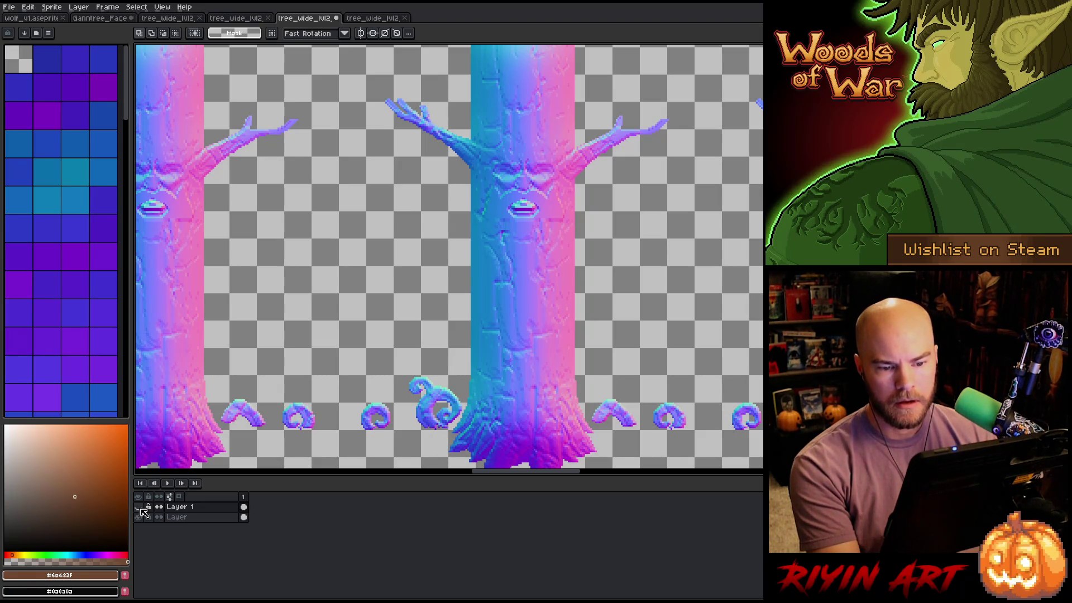
{"action": "left_click", "coordinate": [139, 507]}
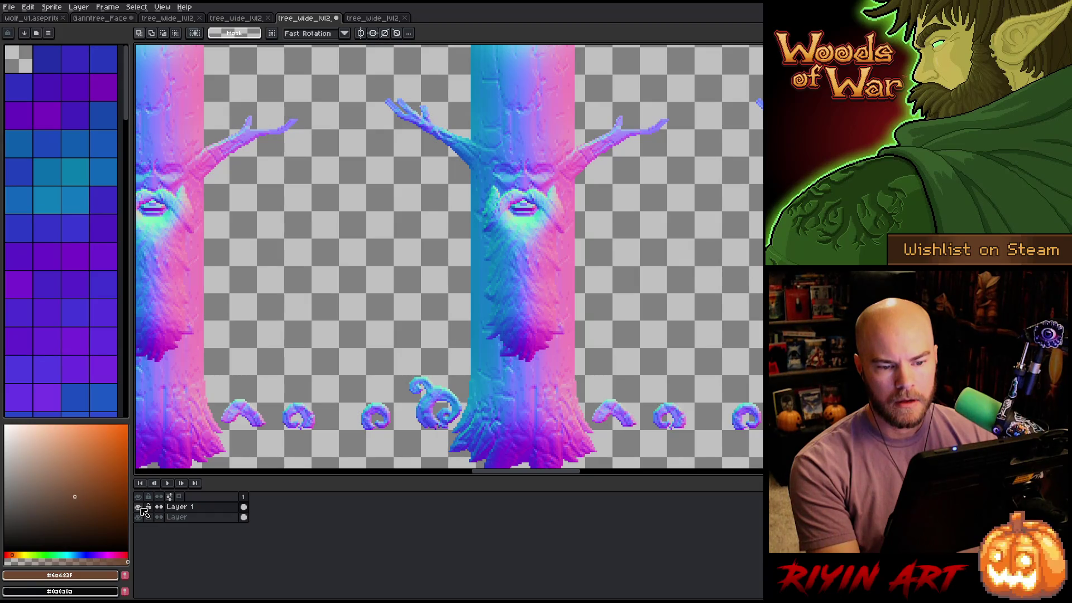
{"action": "scroll", "coordinate": [330, 195], "scroll_direction": "down", "scroll_amount": 2}
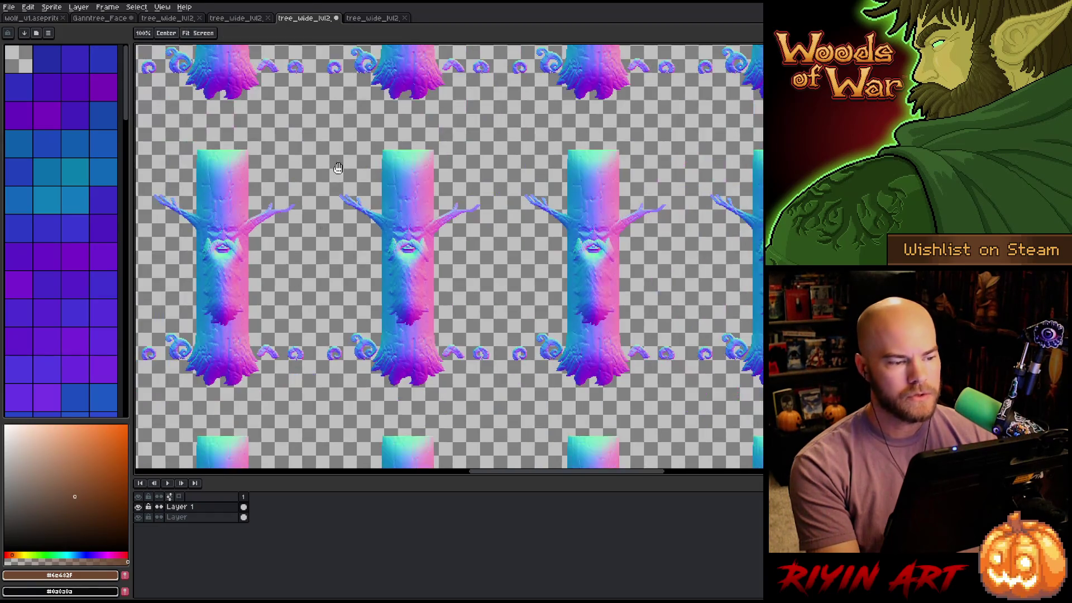
Pan across the tiled normal-map trees and hide Layer 1
{"action": "left_click_drag", "start_coordinate": [386, 248], "coordinate": [401, 420]}
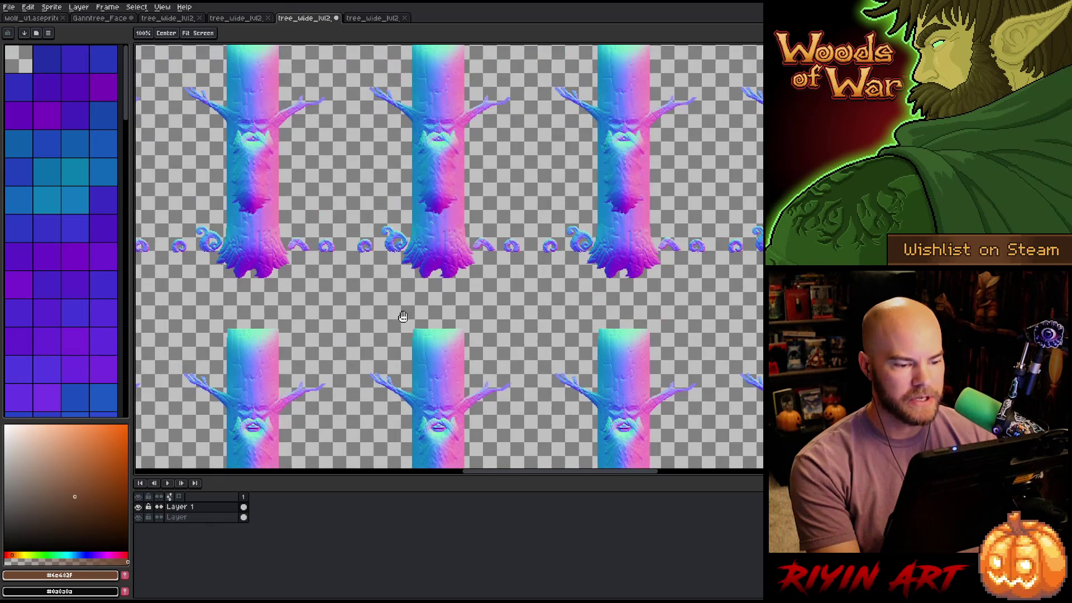
{"action": "mouse_move", "coordinate": [367, 241]}
{"action": "left_mouse_down"}
{"action": "mouse_move", "coordinate": [384, 378]}
{"action": "mouse_move", "coordinate": [391, 291]}
{"action": "left_mouse_up"}
{"action": "left_click_drag", "start_coordinate": [396, 360], "coordinate": [431, 263]}
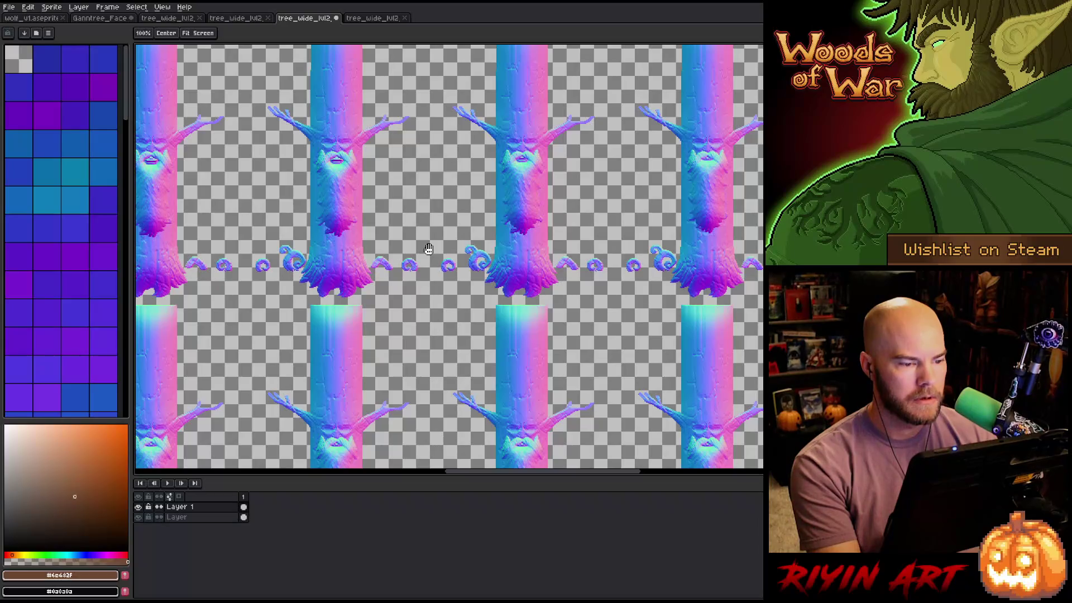
{"action": "left_click_drag", "start_coordinate": [419, 179], "coordinate": [679, 318]}
{"action": "mouse_move", "coordinate": [456, 247]}
{"action": "left_mouse_down"}
{"action": "mouse_move", "coordinate": [505, 328]}
{"action": "mouse_move", "coordinate": [682, 371]}
{"action": "left_mouse_up"}
{"action": "left_click_drag", "start_coordinate": [452, 313], "coordinate": [721, 90]}
{"action": "key", "text": "m"}
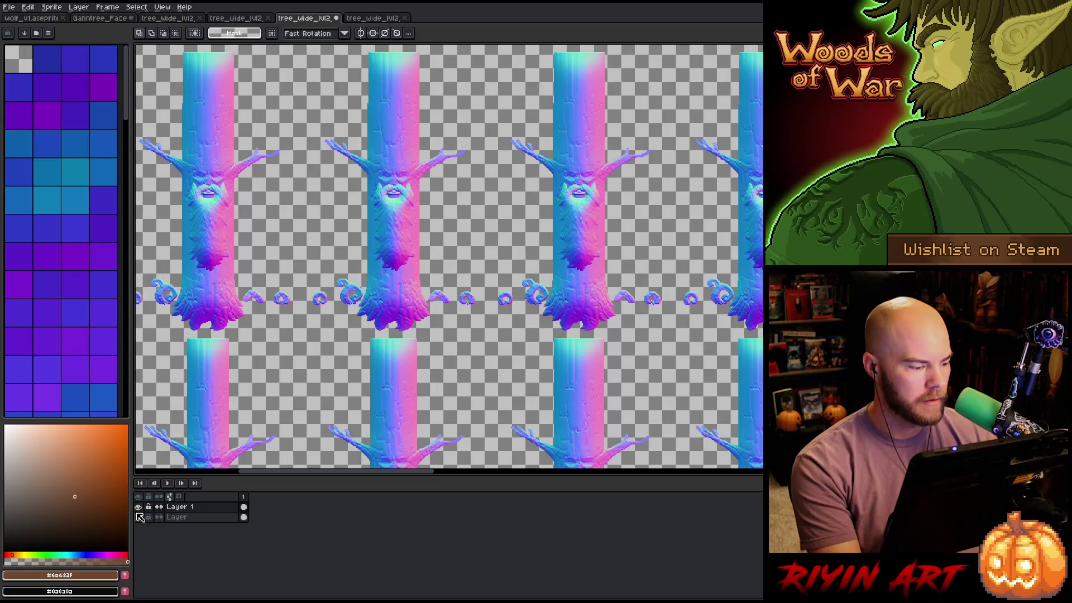
{"action": "left_click", "coordinate": [139, 508]}
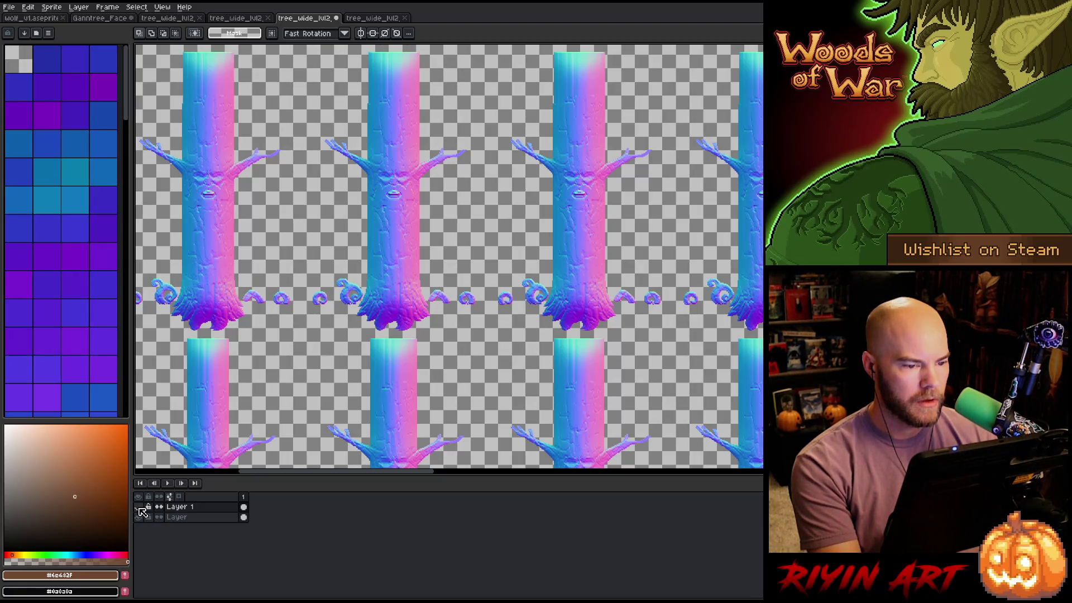
Zoom in and marquee-select the trunk edge strips beside the tree face
{"action": "scroll", "coordinate": [311, 170], "scroll_direction": "up", "scroll_amount": 2}
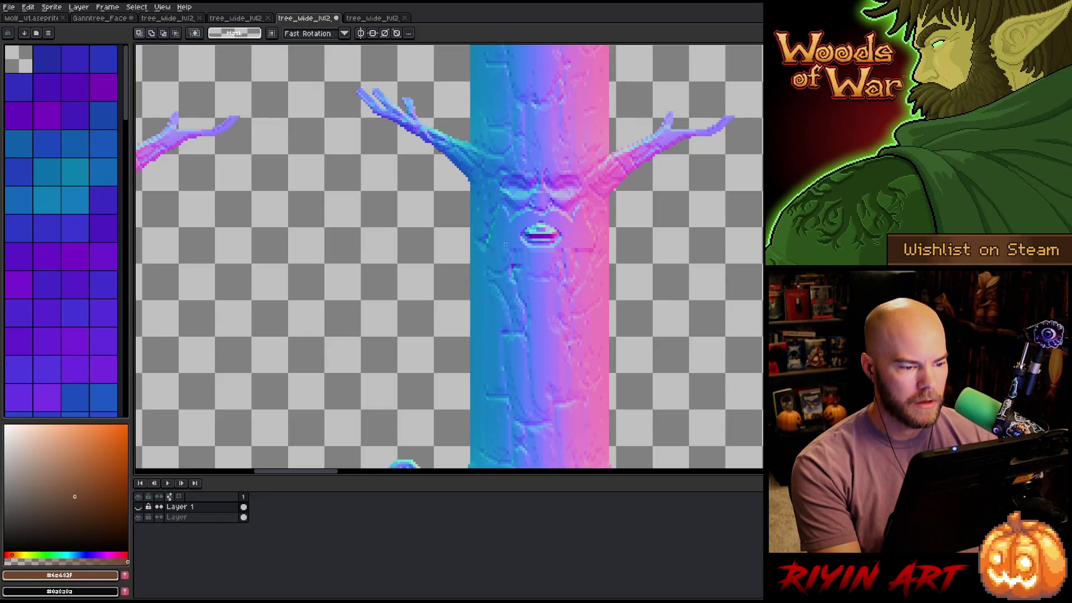
{"action": "scroll", "coordinate": [505, 244], "scroll_direction": "up", "scroll_amount": 4}
{"action": "scroll", "coordinate": [464, 176], "scroll_direction": "down", "scroll_amount": 2}
{"action": "left_click_drag", "start_coordinate": [459, 163], "coordinate": [521, 309]}
{"action": "left_click", "coordinate": [455, 308]}
{"action": "scroll", "coordinate": [575, 277], "scroll_direction": "down", "scroll_amount": 2}
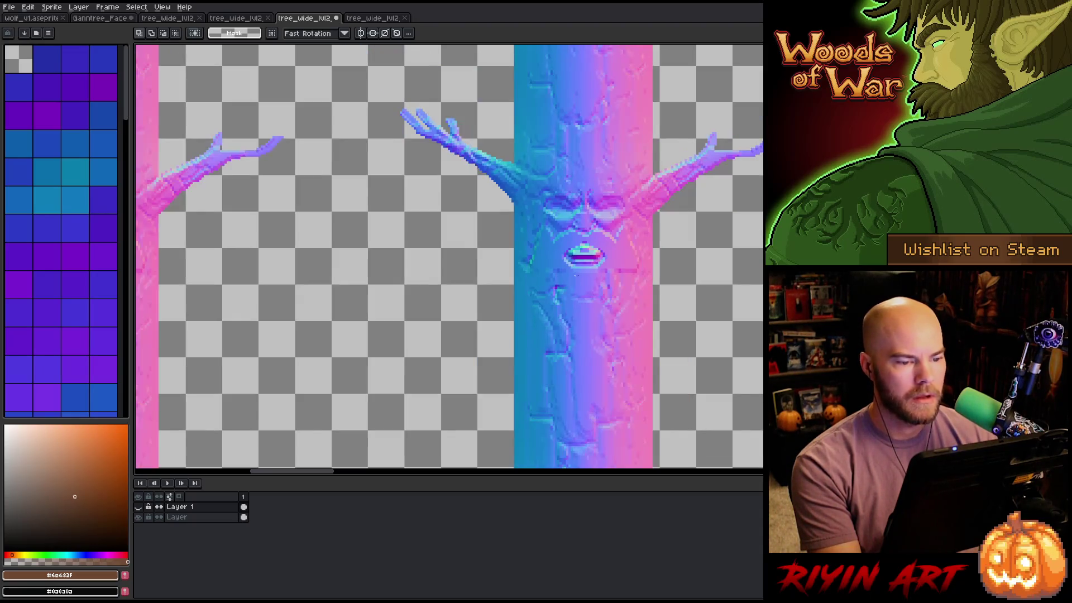
{"action": "left_click_drag", "start_coordinate": [522, 207], "coordinate": [558, 300]}
Zoom out and pan so the full tiled tree grid fills the view
{"action": "scroll", "coordinate": [555, 287], "scroll_direction": "down", "scroll_amount": 4}
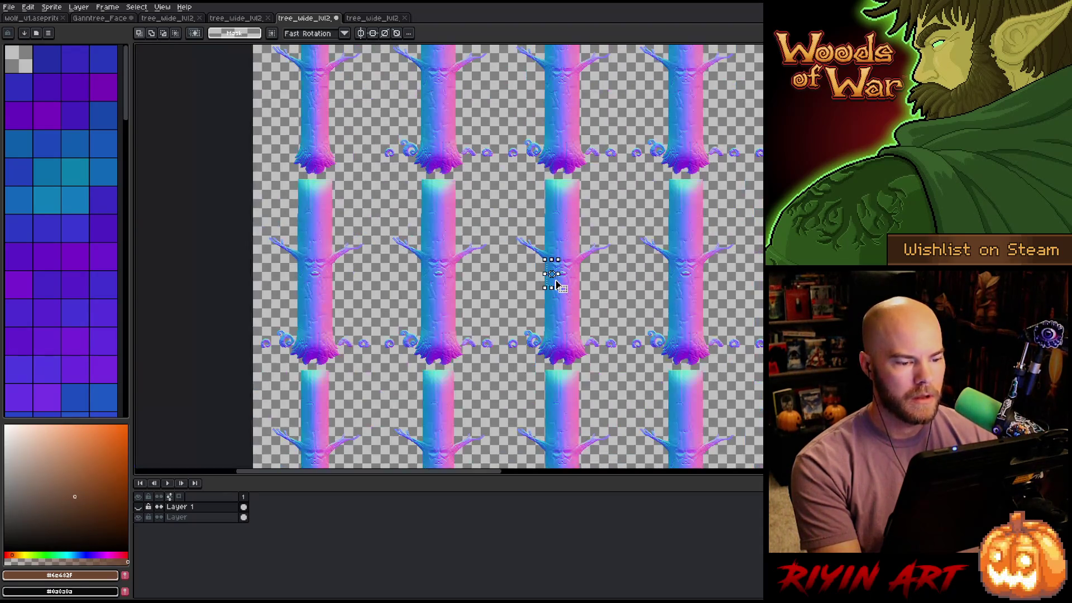
{"action": "scroll", "coordinate": [556, 284], "scroll_direction": "up", "scroll_amount": 2}
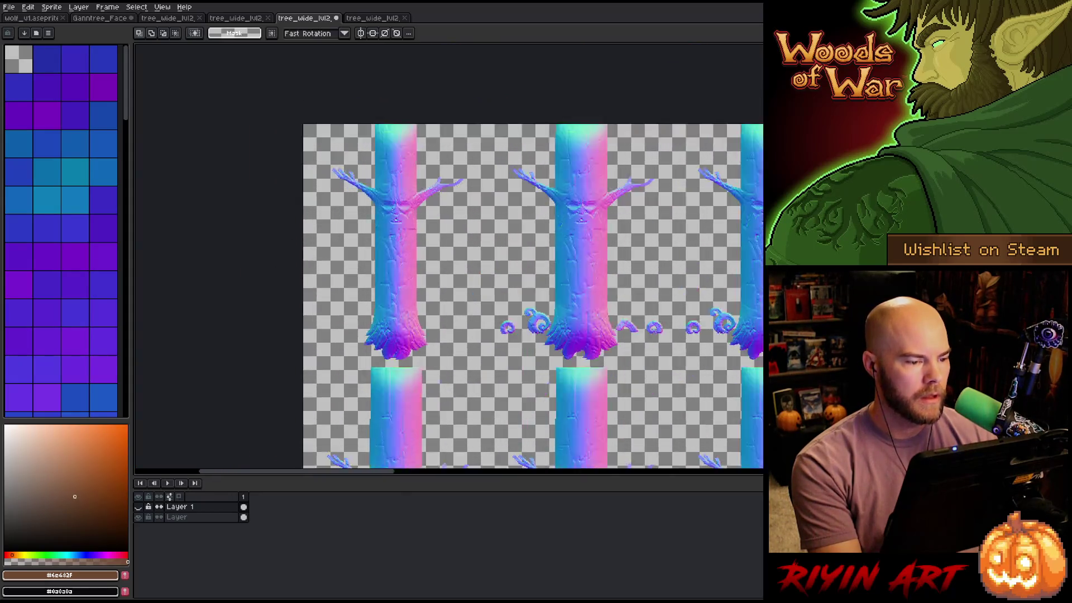
{"action": "scroll", "coordinate": [319, 223], "scroll_direction": "up", "scroll_amount": 2}
{"action": "scroll", "coordinate": [319, 223], "scroll_direction": "down", "scroll_amount": 2}
{"action": "scroll", "coordinate": [588, 224], "scroll_direction": "up", "scroll_amount": 1}
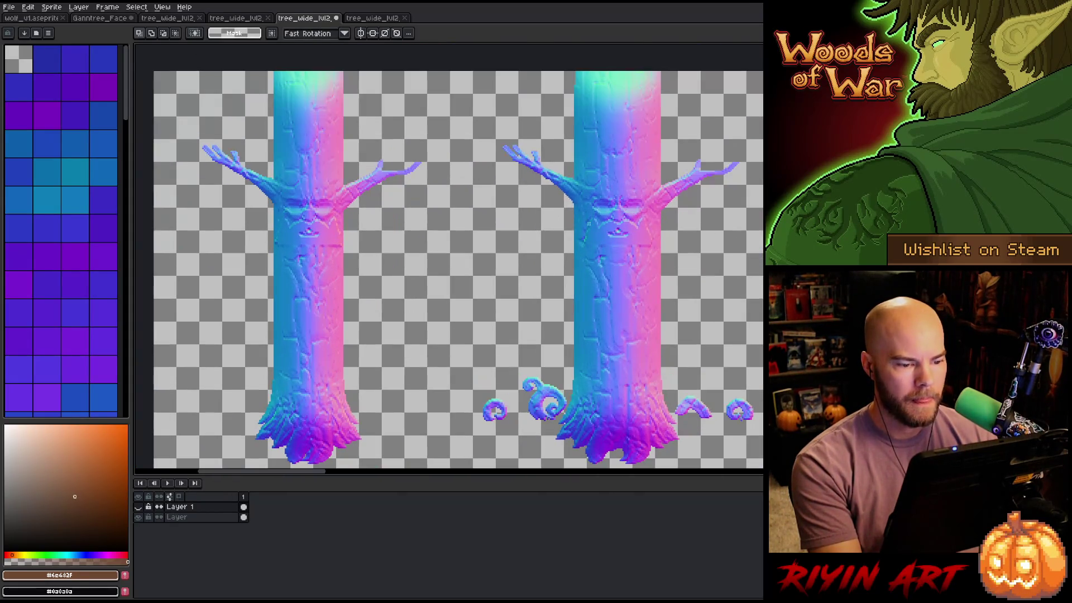
{"action": "scroll", "coordinate": [580, 262], "scroll_direction": "up", "scroll_amount": 2}
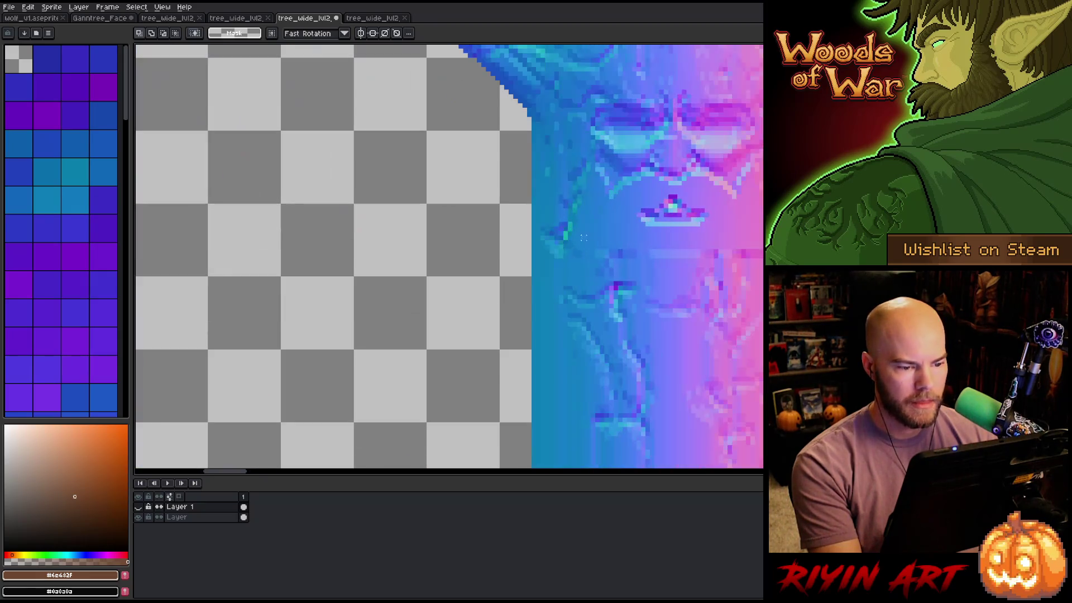
{"action": "scroll", "coordinate": [536, 170], "scroll_direction": "down", "scroll_amount": 5}
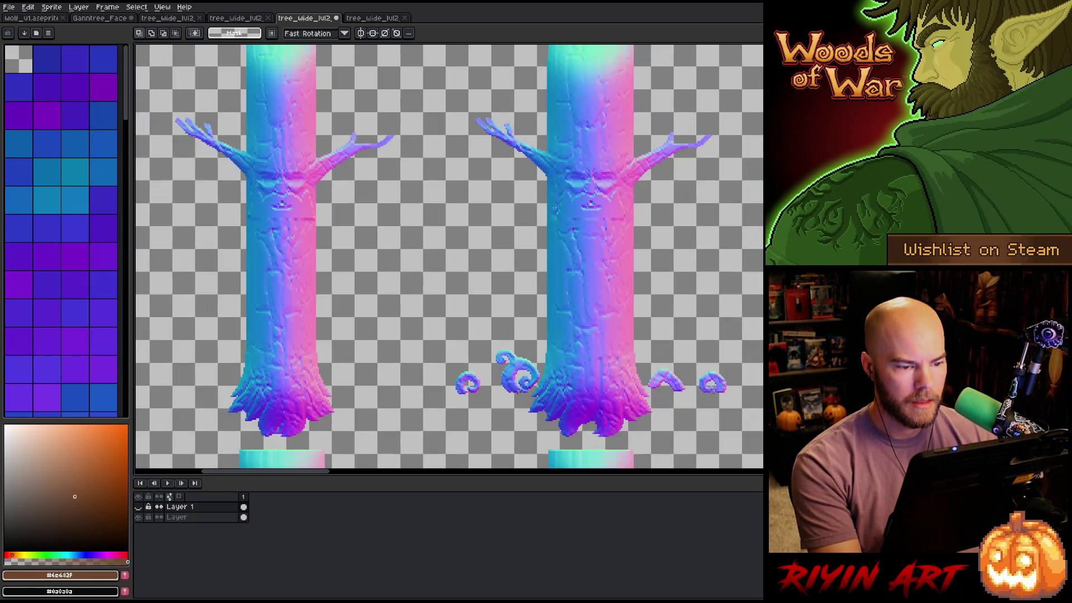
{"action": "scroll", "coordinate": [699, 202], "scroll_direction": "up", "scroll_amount": 2}
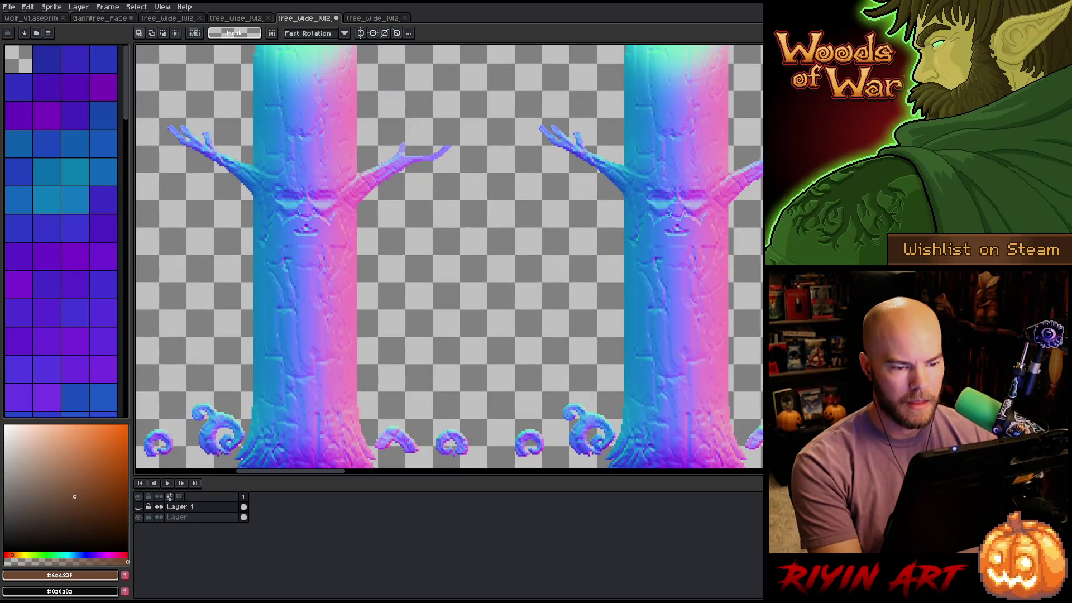
{"action": "scroll", "coordinate": [659, 263], "scroll_direction": "down", "scroll_amount": 2}
{"action": "left_click_drag", "start_coordinate": [534, 311], "coordinate": [416, 260]}
{"action": "scroll", "coordinate": [416, 261], "scroll_direction": "down", "scroll_amount": 3}
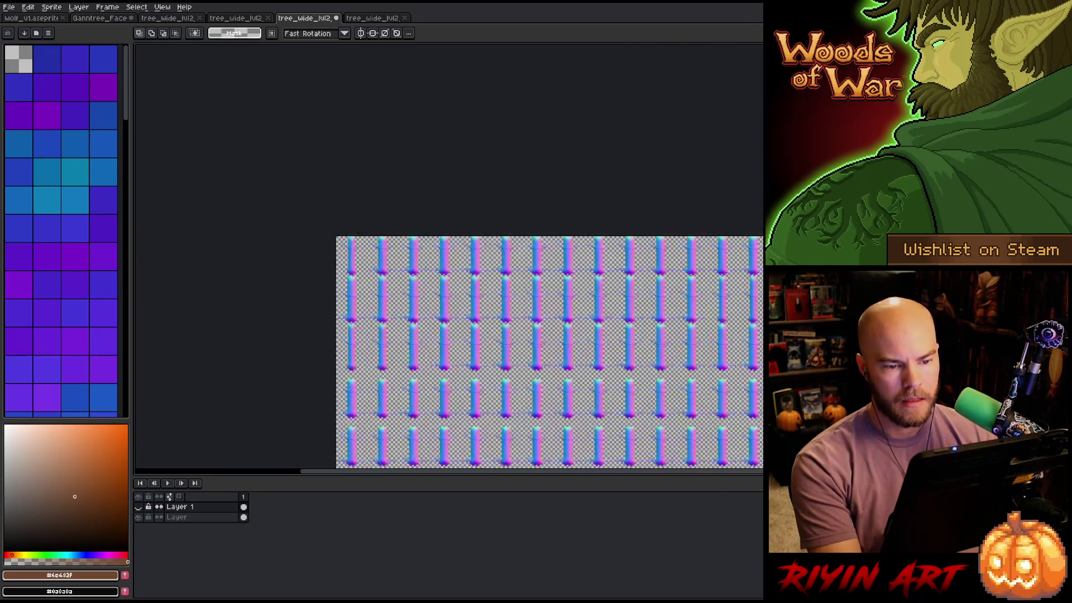
{"action": "mouse_move", "coordinate": [605, 339]}
{"action": "left_mouse_down"}
{"action": "mouse_move", "coordinate": [380, 191]}
{"action": "mouse_move", "coordinate": [380, 147]}
{"action": "left_mouse_up"}
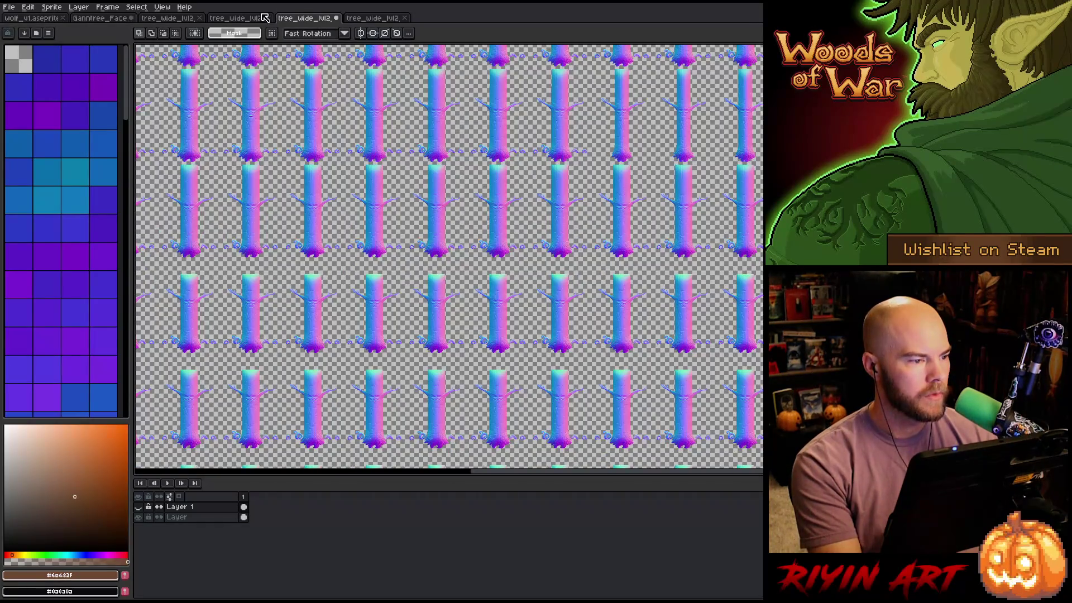
Compare against the green-foliage and brown trunk lvl2 sheets, selecting and deselecting a trunk area
{"action": "left_click", "coordinate": [248, 19]}
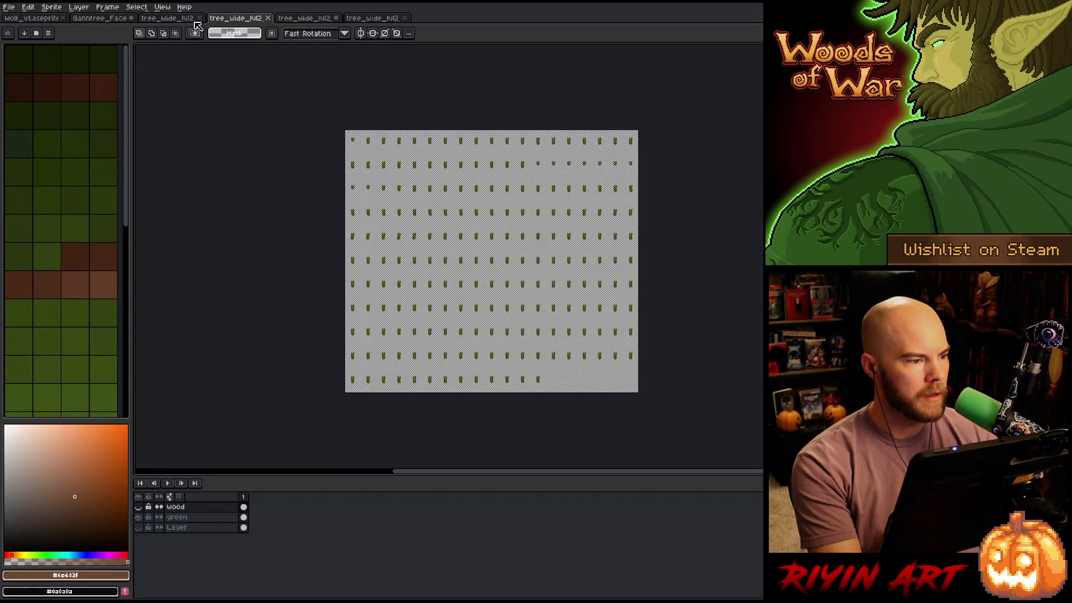
{"action": "left_click", "coordinate": [168, 19]}
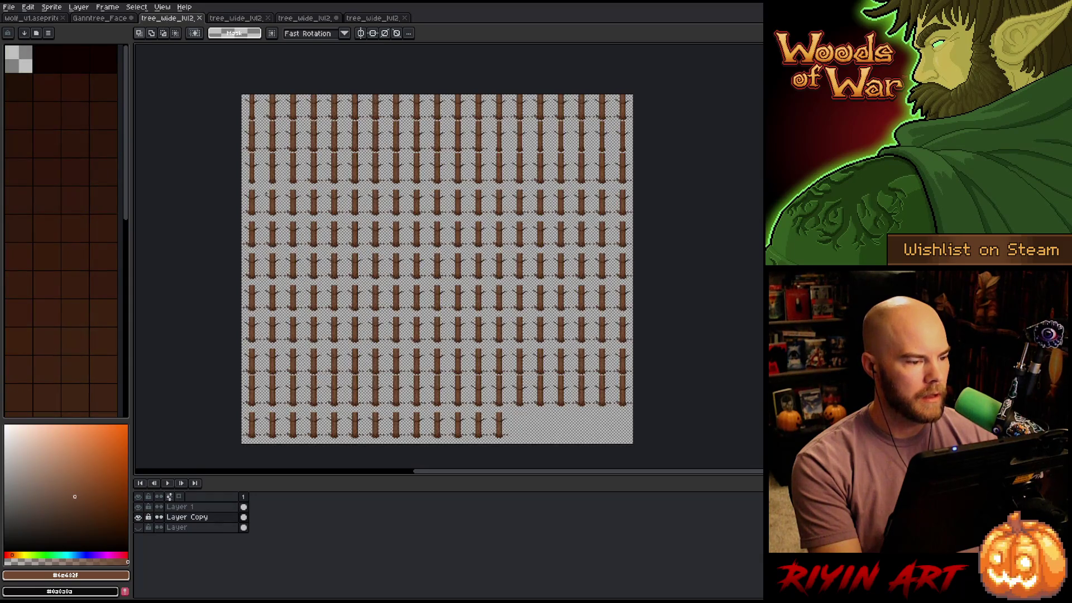
{"action": "scroll", "coordinate": [421, 287], "scroll_direction": "up", "scroll_amount": 5}
{"action": "scroll", "coordinate": [421, 287], "scroll_direction": "up", "scroll_amount": 3}
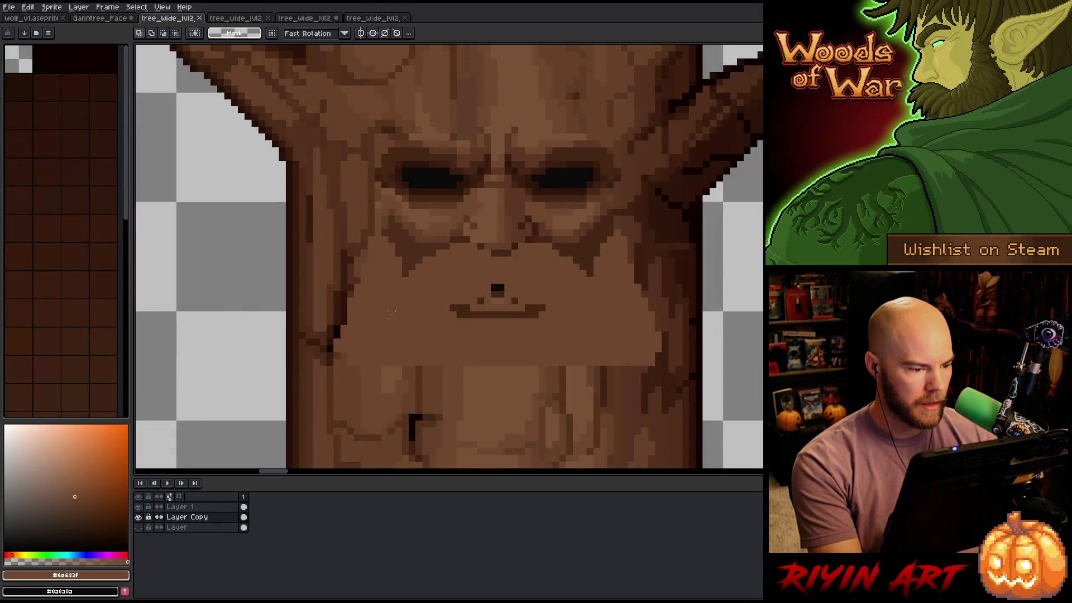
{"action": "scroll", "coordinate": [357, 296], "scroll_direction": "down", "scroll_amount": 3}
{"action": "left_click_drag", "start_coordinate": [362, 263], "coordinate": [337, 354]}
{"action": "key", "text": "ctrl+d"}
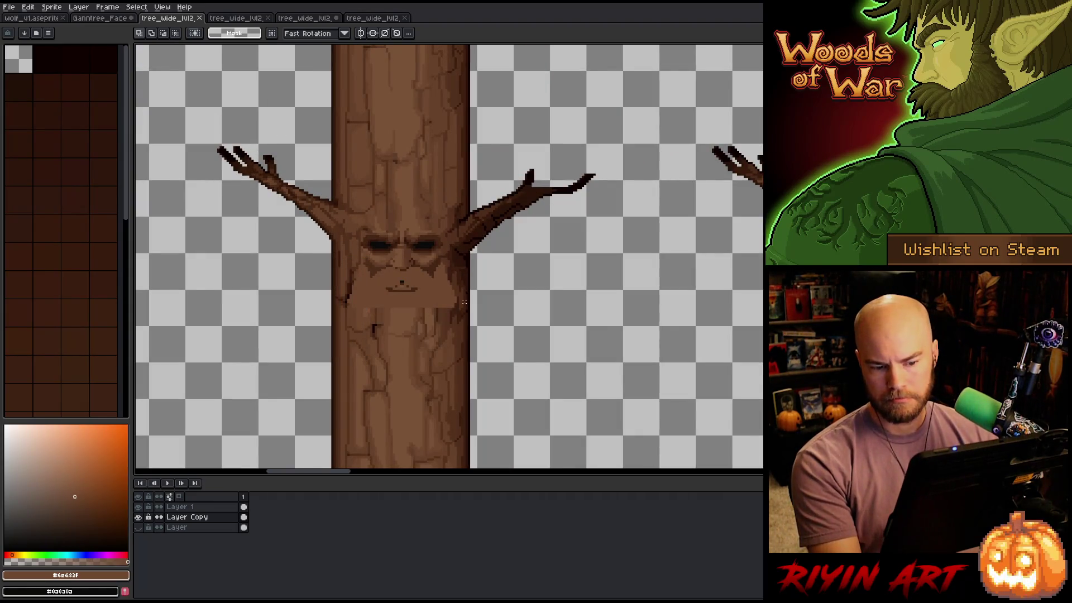
{"action": "scroll", "coordinate": [464, 302], "scroll_direction": "down", "scroll_amount": 2}
{"action": "scroll", "coordinate": [464, 302], "scroll_direction": "down", "scroll_amount": 2}
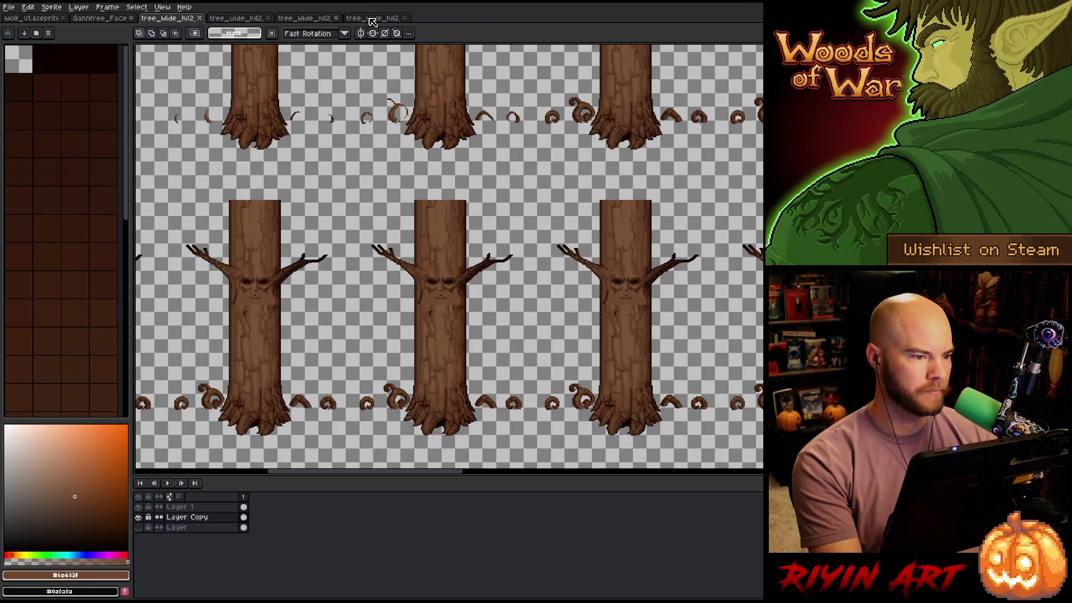
On the normal-map sheet, select the base Layer and add a new Layer 2 above it
{"action": "left_click", "coordinate": [372, 19]}
{"action": "left_click", "coordinate": [315, 19]}
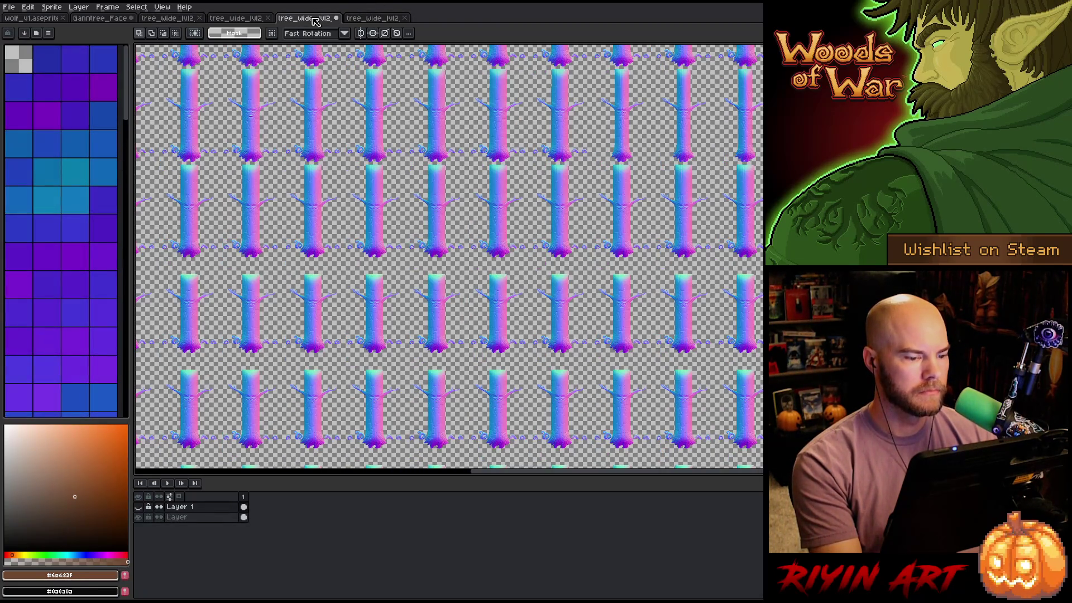
{"action": "scroll", "coordinate": [352, 244], "scroll_direction": "down", "scroll_amount": 5}
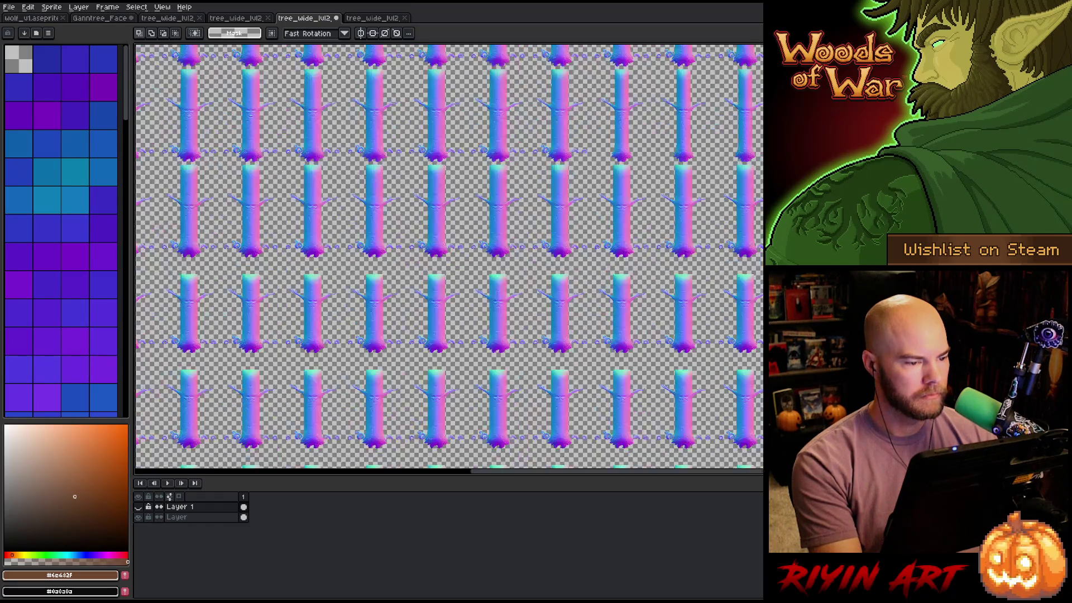
{"action": "left_click_drag", "start_coordinate": [351, 244], "coordinate": [469, 213]}
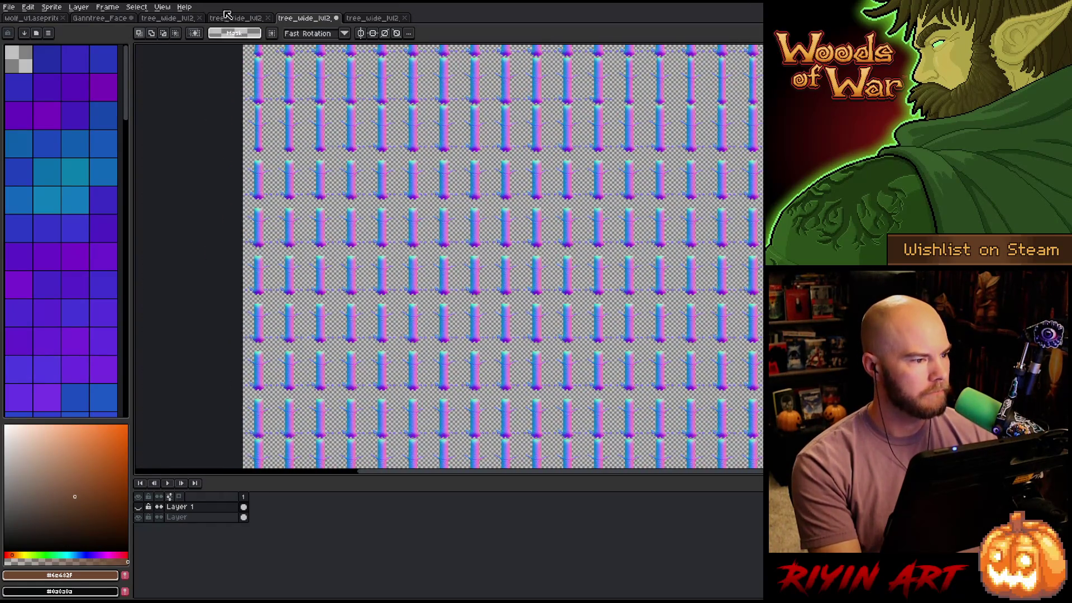
{"action": "left_click", "coordinate": [250, 21]}
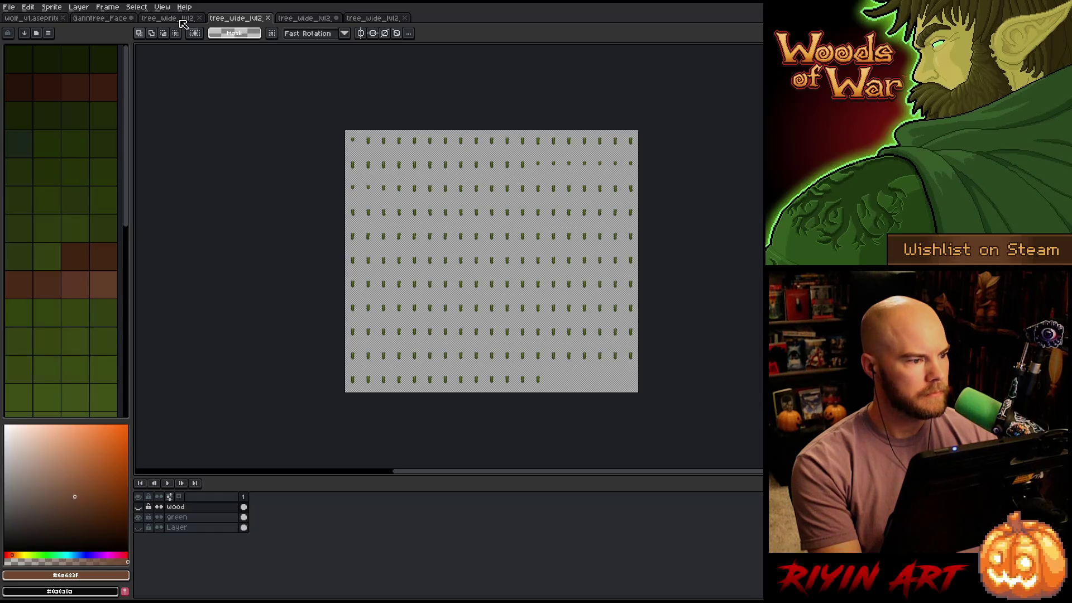
{"action": "left_click", "coordinate": [181, 20]}
{"action": "left_click", "coordinate": [210, 529]}
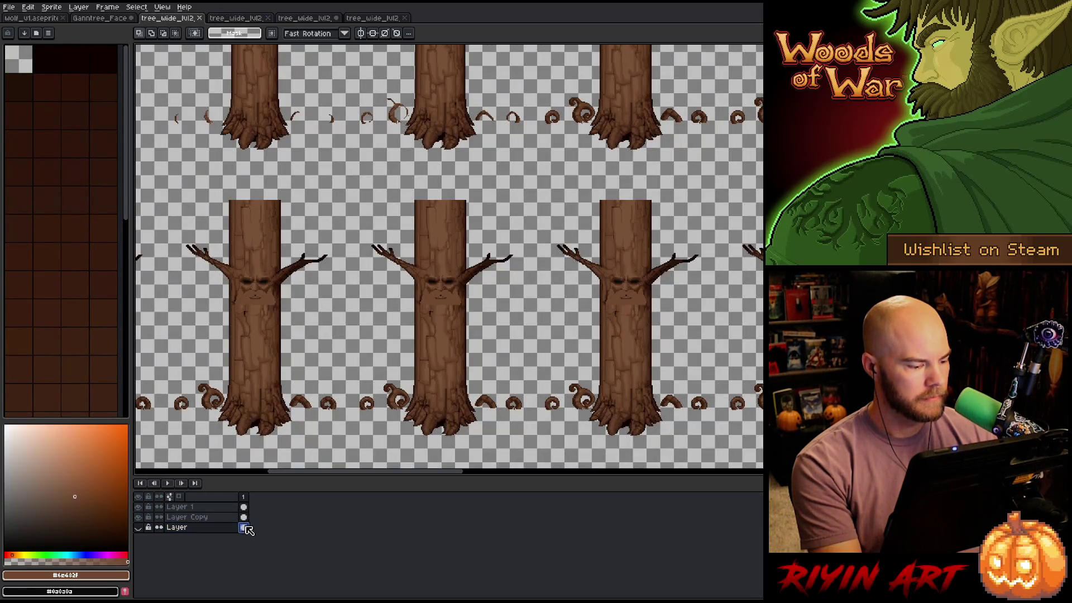
{"action": "left_click", "coordinate": [314, 20]}
{"action": "left_click", "coordinate": [184, 518]}
{"action": "key", "text": "shift+ctrl+n"}
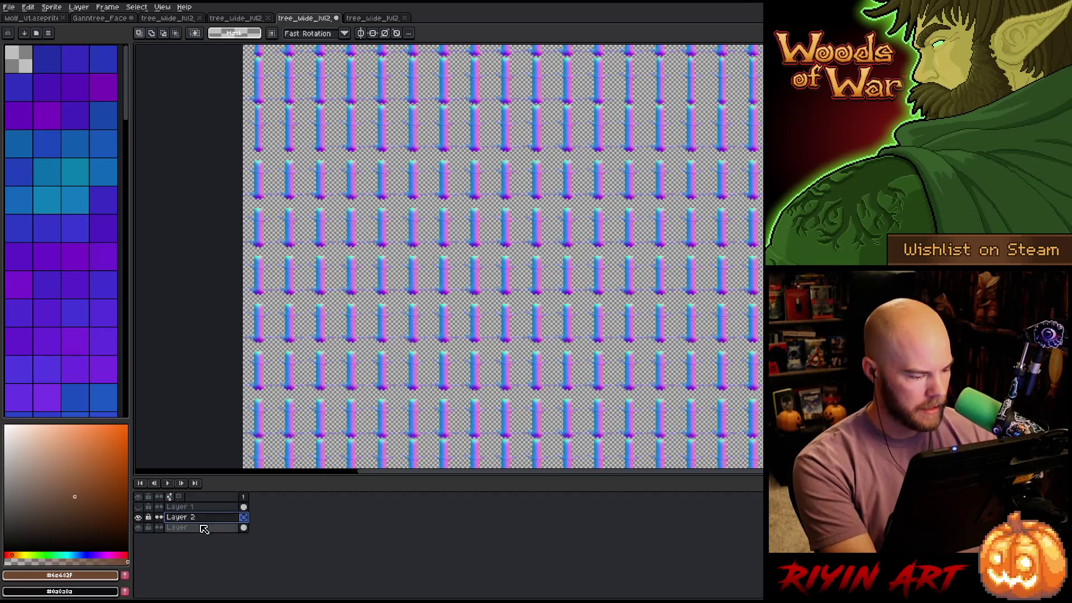
{"action": "left_click_drag", "start_coordinate": [202, 523], "coordinate": [204, 533]}
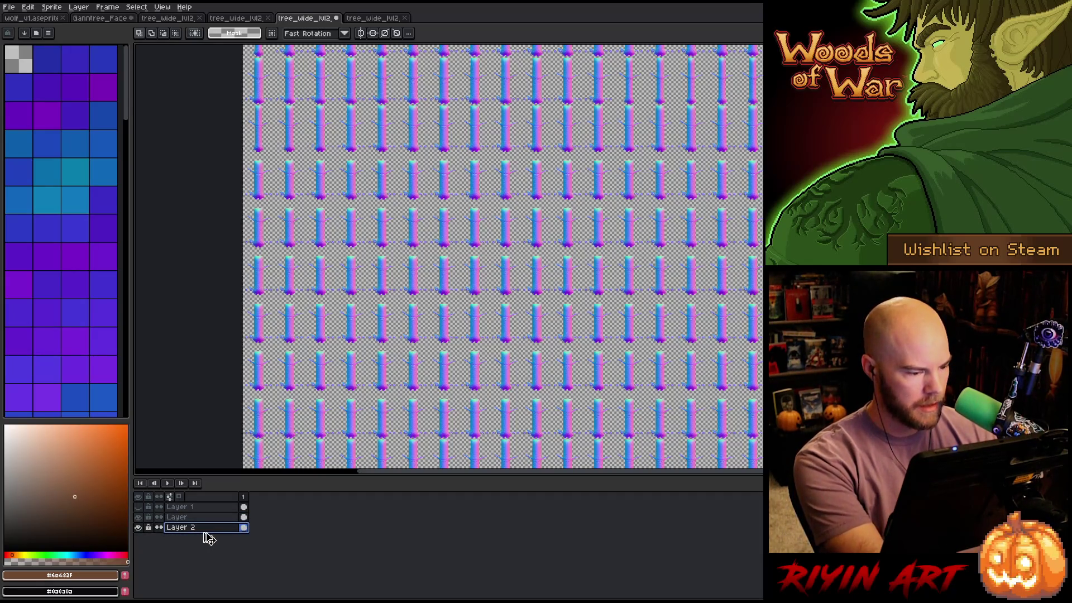
{"action": "left_click", "coordinate": [139, 518]}
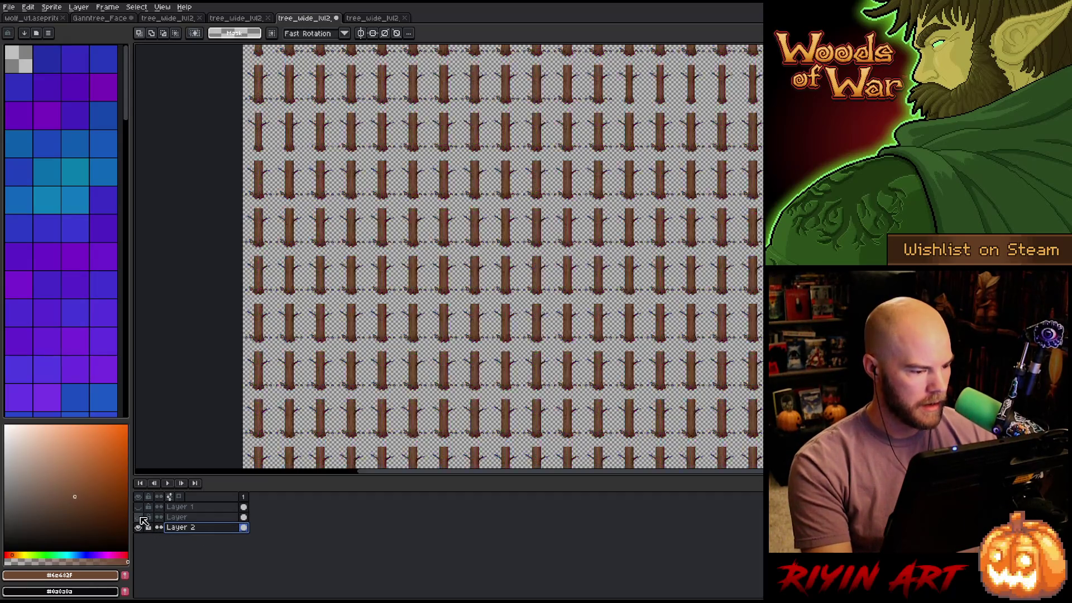
{"action": "left_click", "coordinate": [139, 518]}
{"action": "left_click", "coordinate": [185, 518]}
{"action": "left_click", "coordinate": [139, 528]}
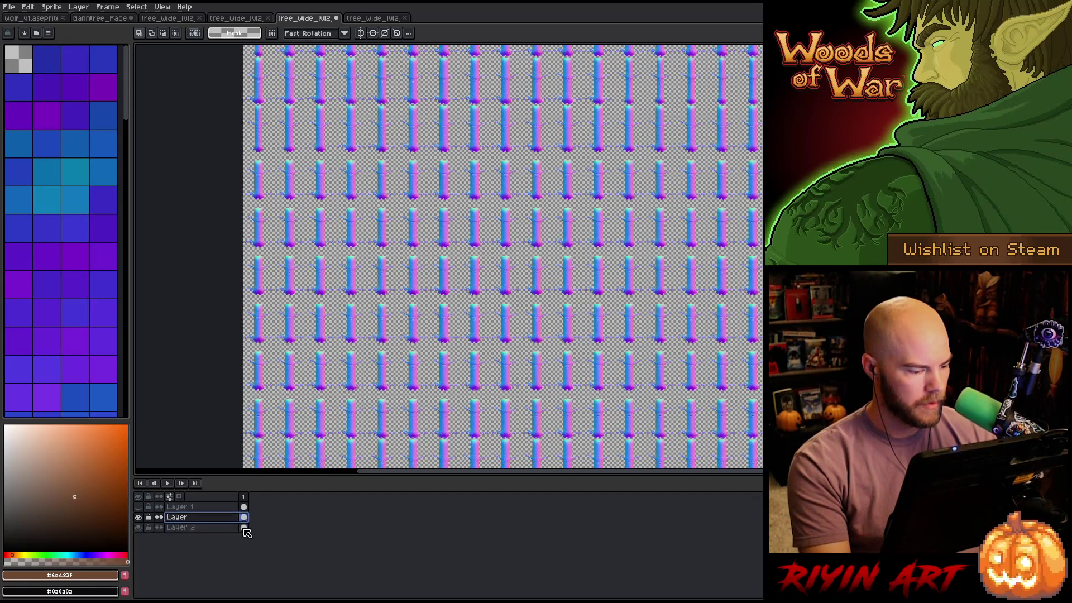
{"action": "left_click", "coordinate": [212, 528]}
{"action": "left_click", "coordinate": [139, 528]}
{"action": "left_click", "coordinate": [139, 518]}
{"action": "scroll", "coordinate": [390, 89], "scroll_direction": "up", "scroll_amount": 4}
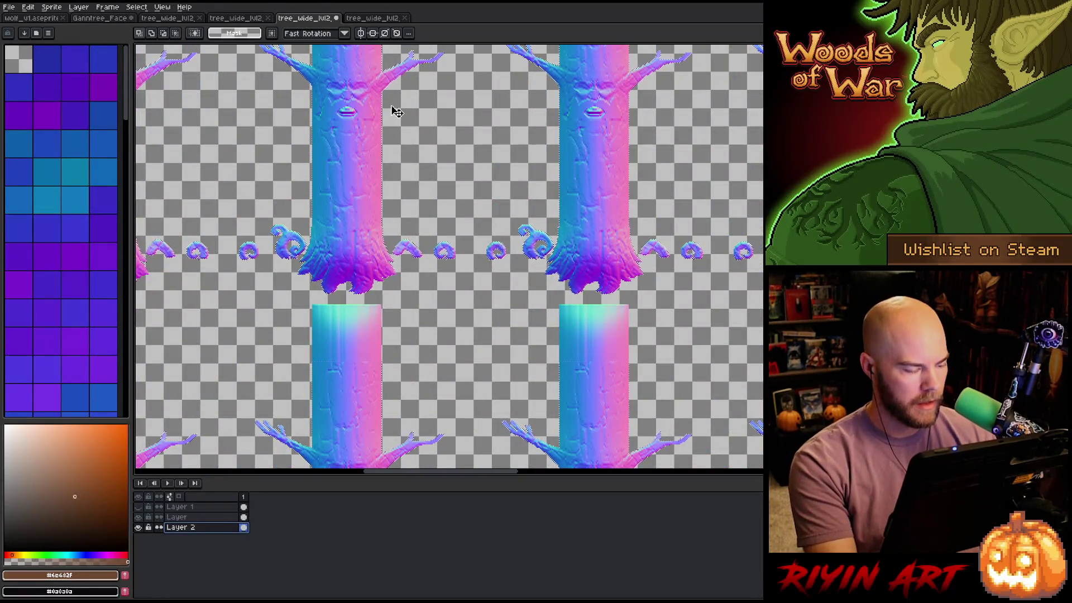
{"action": "left_click", "coordinate": [185, 517]}
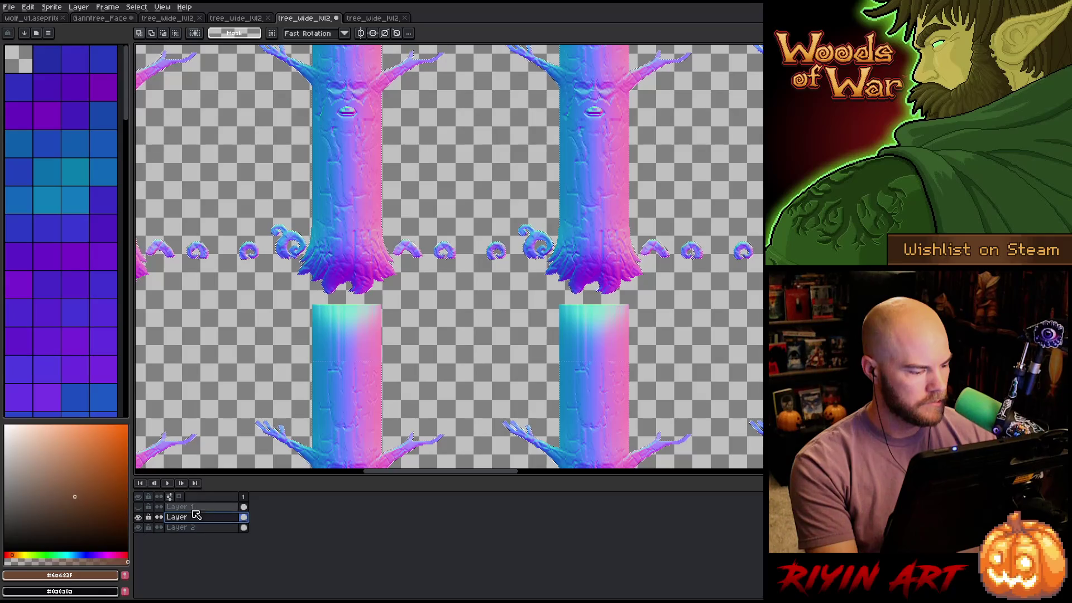
{"action": "left_click", "coordinate": [139, 527]}
{"action": "left_click", "coordinate": [141, 517]}
{"action": "left_click", "coordinate": [139, 517]}
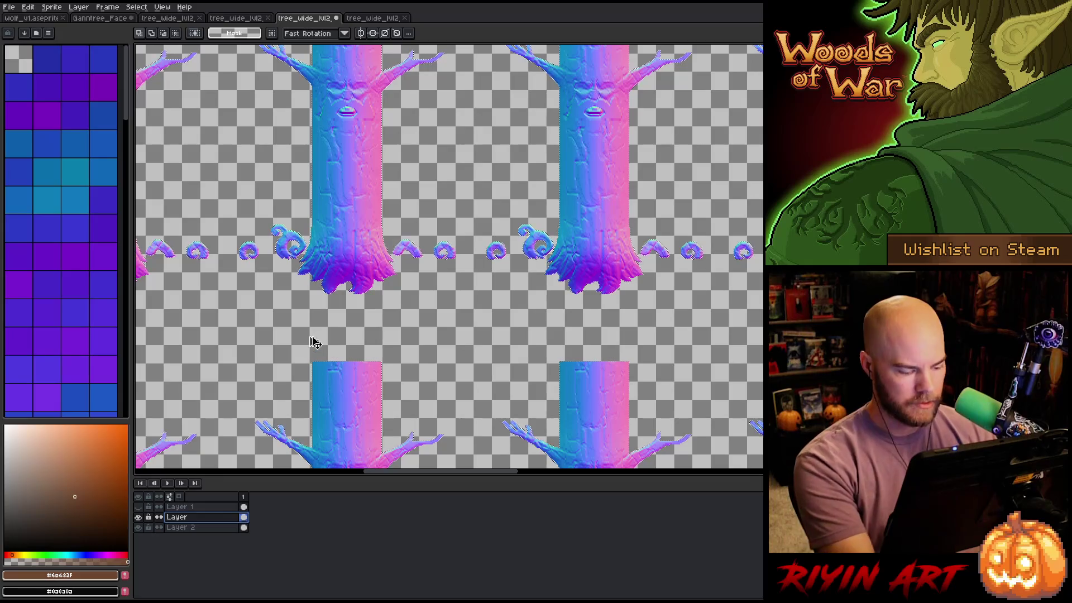
{"action": "scroll", "coordinate": [327, 379], "scroll_direction": "down", "scroll_amount": 1}
{"action": "key", "text": "space"}
{"action": "left_click_drag", "start_coordinate": [327, 380], "coordinate": [330, 235]}
{"action": "scroll", "coordinate": [421, 143], "scroll_direction": "up", "scroll_amount": 2}
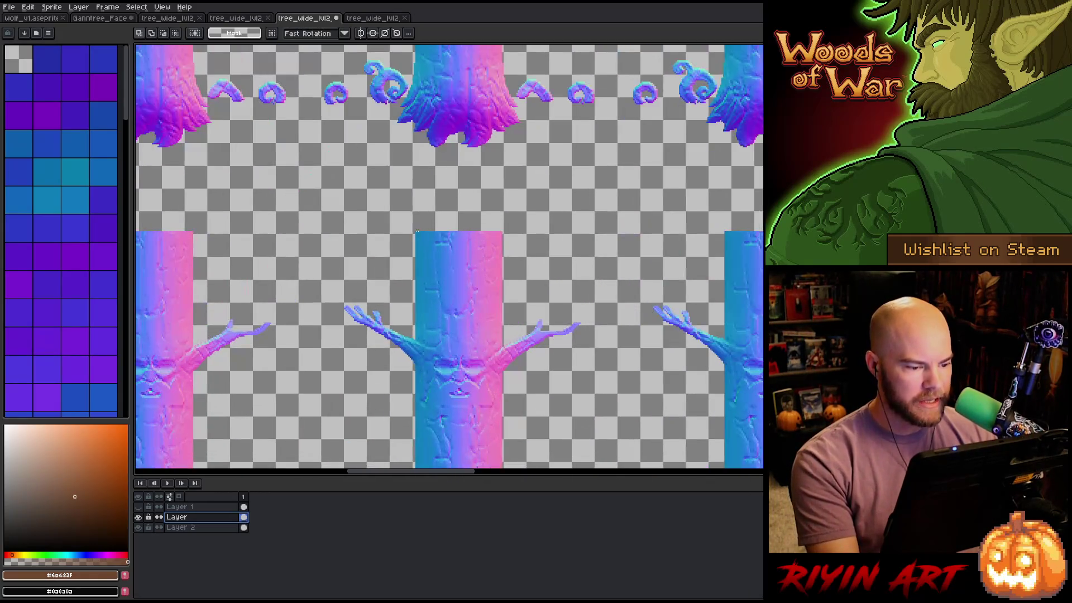
{"action": "mouse_move", "coordinate": [468, 124]}
{"action": "left_mouse_down"}
{"action": "mouse_move", "coordinate": [515, 139]}
{"action": "mouse_move", "coordinate": [504, 281]}
{"action": "left_mouse_up"}
{"action": "key", "text": "space"}
{"action": "scroll", "coordinate": [479, 136], "scroll_direction": "up", "scroll_amount": 1}
{"action": "scroll", "coordinate": [503, 281], "scroll_direction": "up", "scroll_amount": 1}
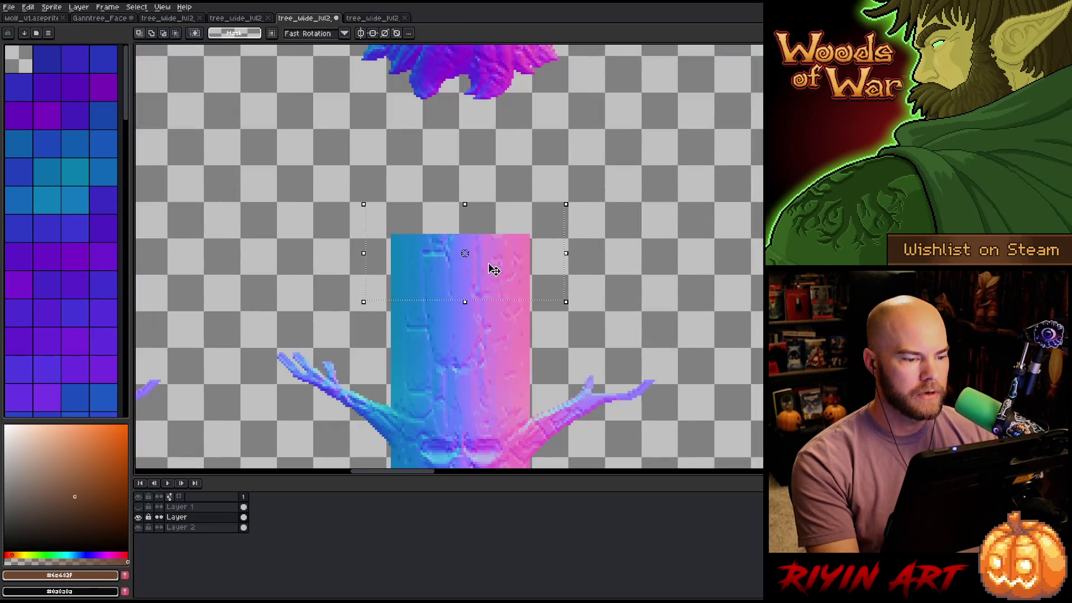
{"action": "key", "text": "ctrl+d"}
{"action": "key", "text": "ctrl+d"}
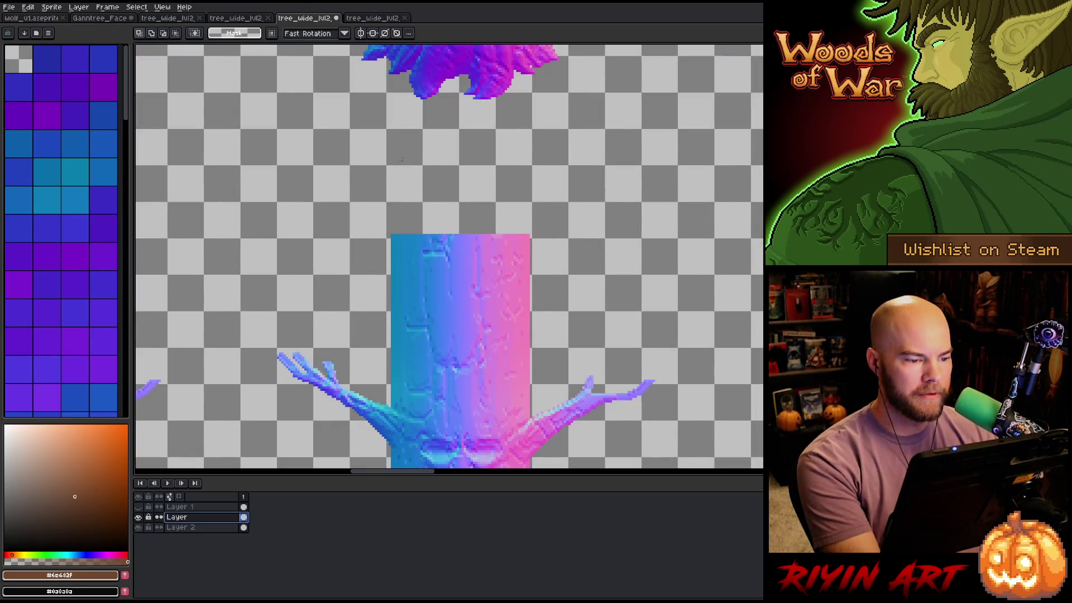
{"action": "key", "text": "ctrl+v"}
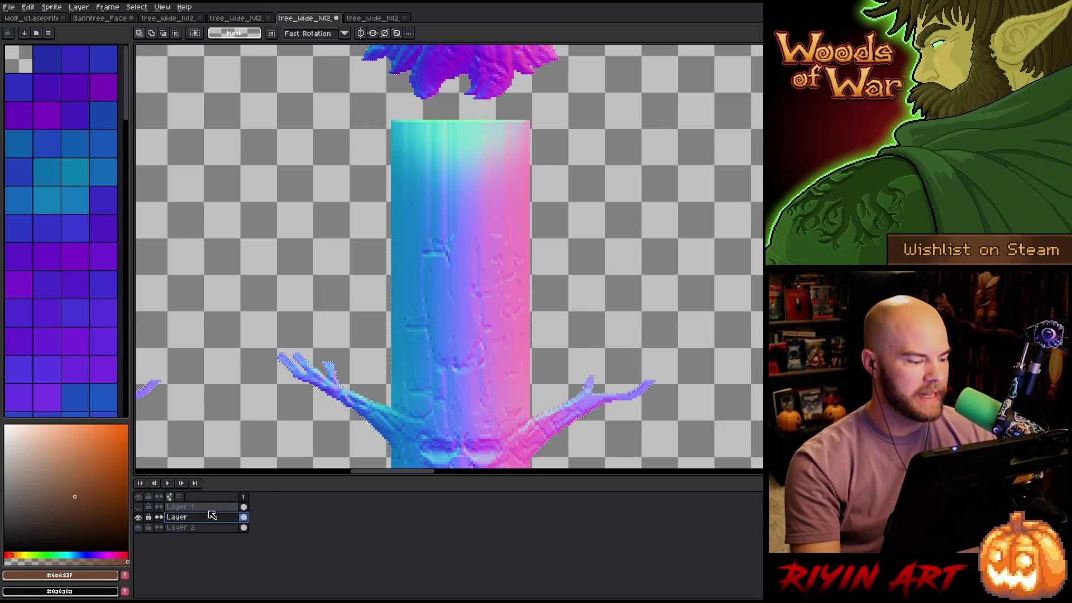
{"action": "key", "text": "ctrl+z"}
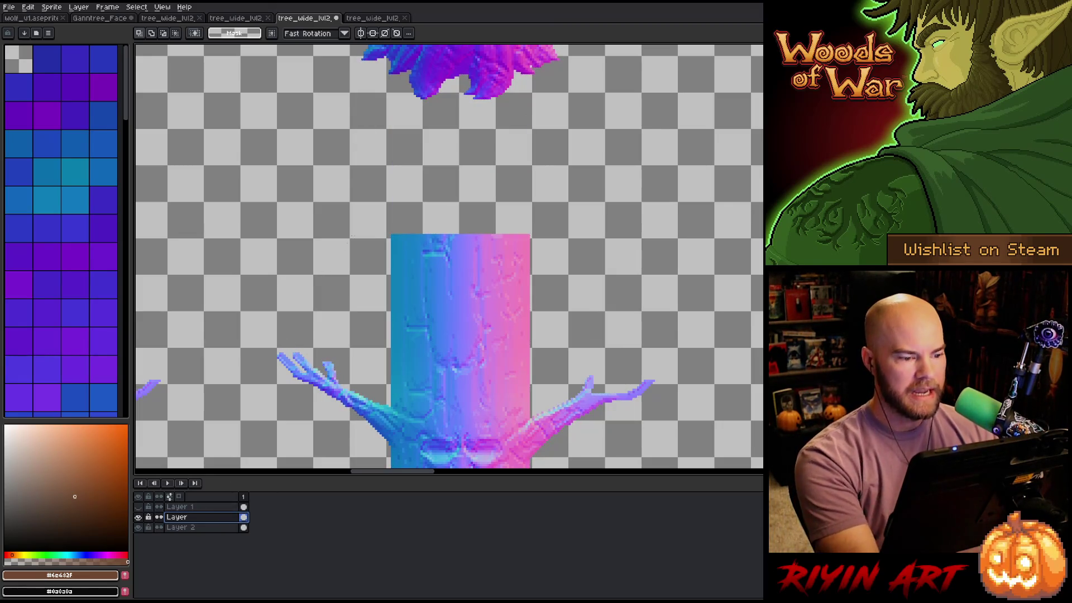
{"action": "left_click_drag", "start_coordinate": [357, 211], "coordinate": [589, 329]}
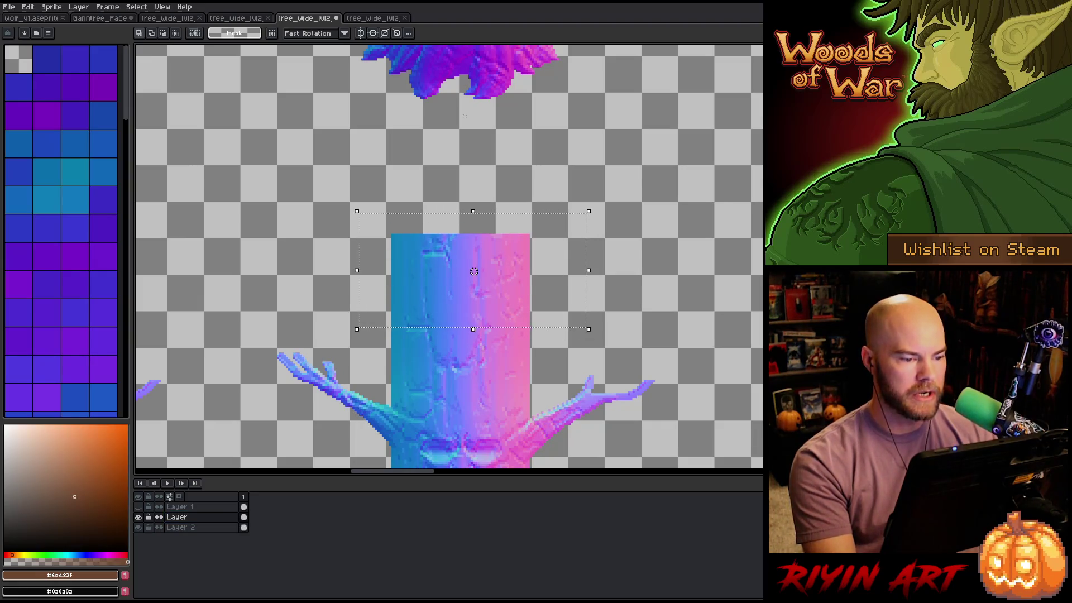
Marquee-select the trunk and branch area of the first tree
{"action": "scroll", "coordinate": [474, 271], "scroll_direction": "down", "scroll_amount": 5}
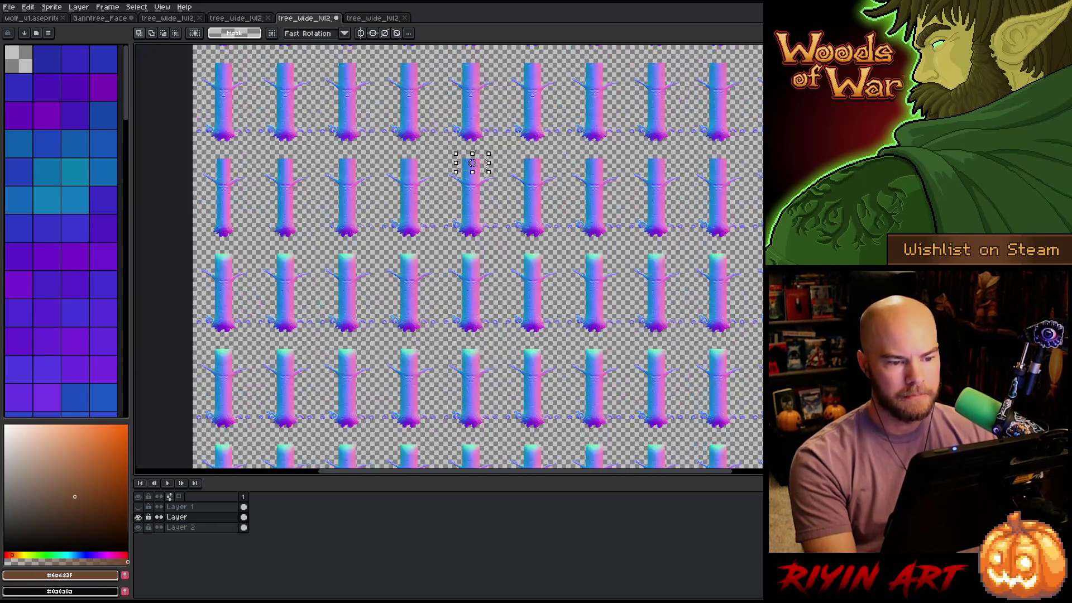
{"action": "scroll", "coordinate": [411, 233], "scroll_direction": "up", "scroll_amount": 4}
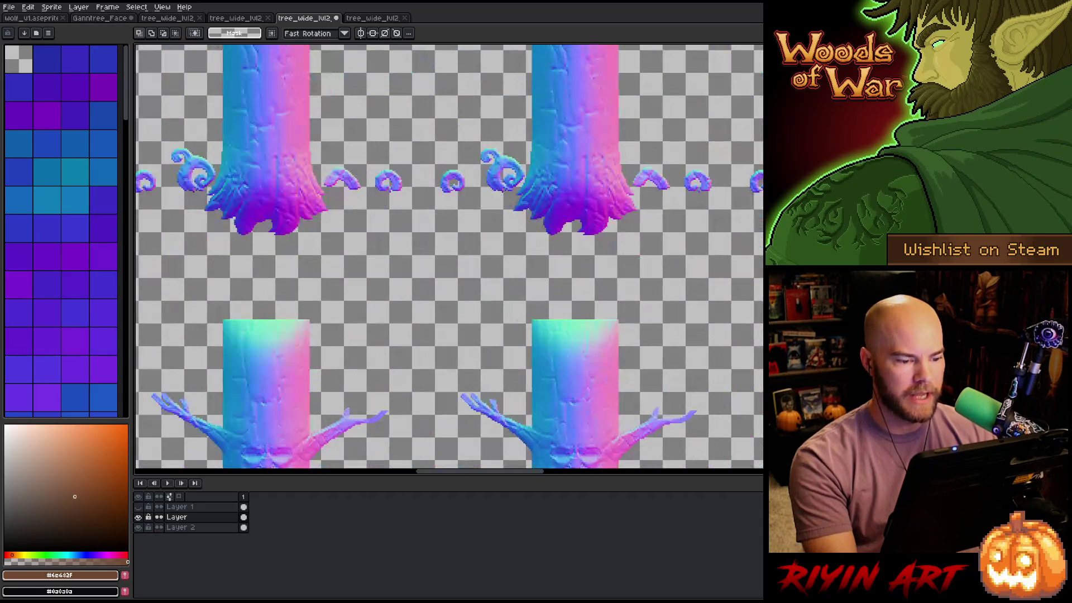
{"action": "scroll", "coordinate": [614, 335], "scroll_direction": "down", "scroll_amount": 5}
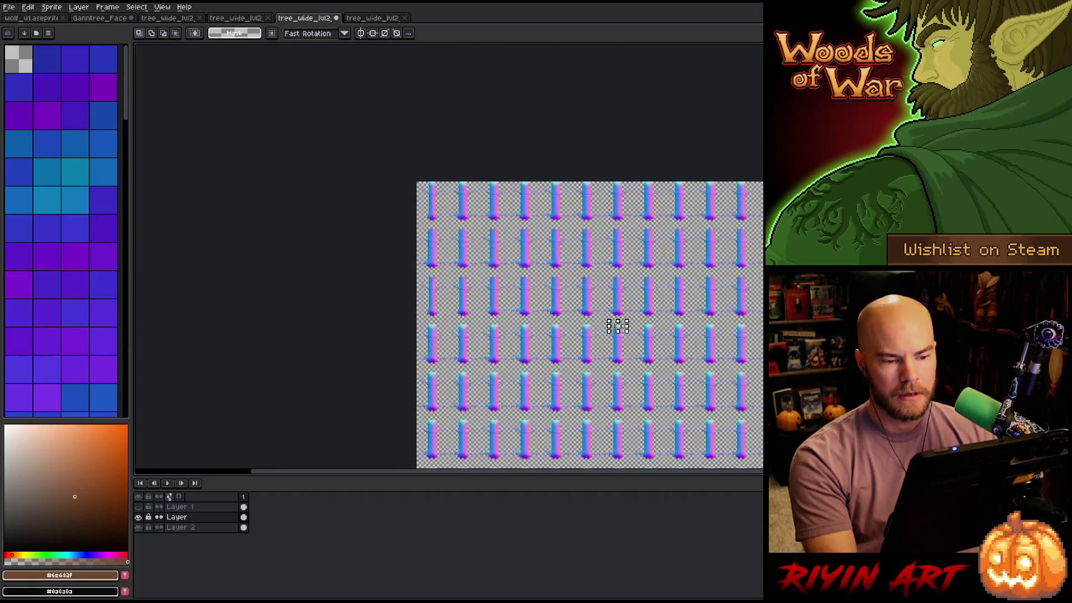
{"action": "scroll", "coordinate": [677, 175], "scroll_direction": "up", "scroll_amount": 1}
{"action": "scroll", "coordinate": [368, 249], "scroll_direction": "up", "scroll_amount": 3}
{"action": "scroll", "coordinate": [356, 206], "scroll_direction": "down", "scroll_amount": 2}
{"action": "scroll", "coordinate": [744, 270], "scroll_direction": "down", "scroll_amount": 2}
{"action": "scroll", "coordinate": [664, 264], "scroll_direction": "up", "scroll_amount": 5}
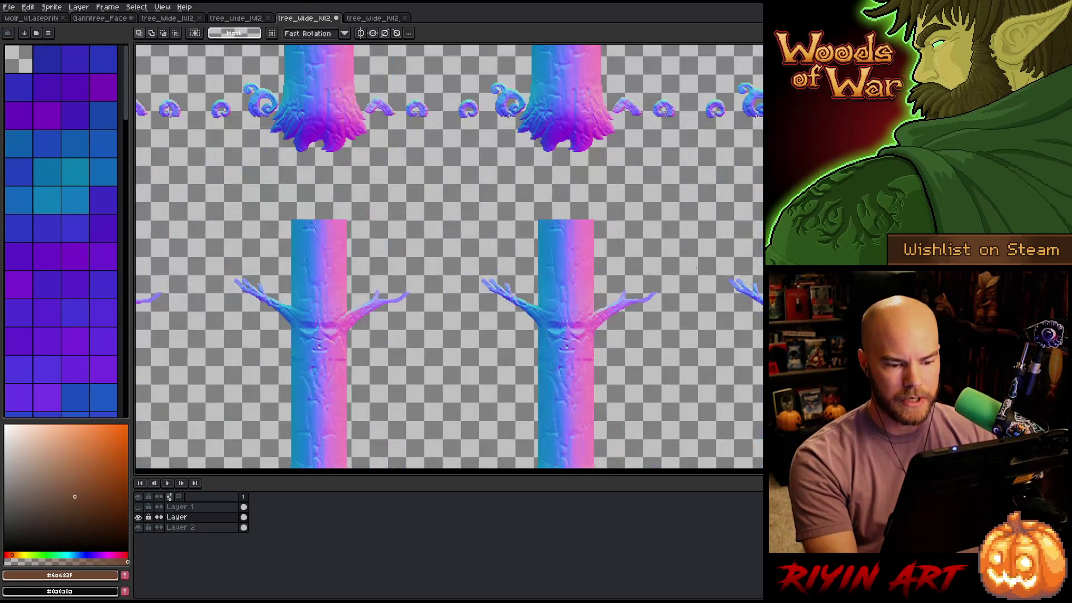
{"action": "left_click_drag", "start_coordinate": [664, 263], "coordinate": [689, 287]}
{"action": "left_click_drag", "start_coordinate": [526, 229], "coordinate": [655, 293]}
{"action": "scroll", "coordinate": [655, 292], "scroll_direction": "up", "scroll_amount": 5}
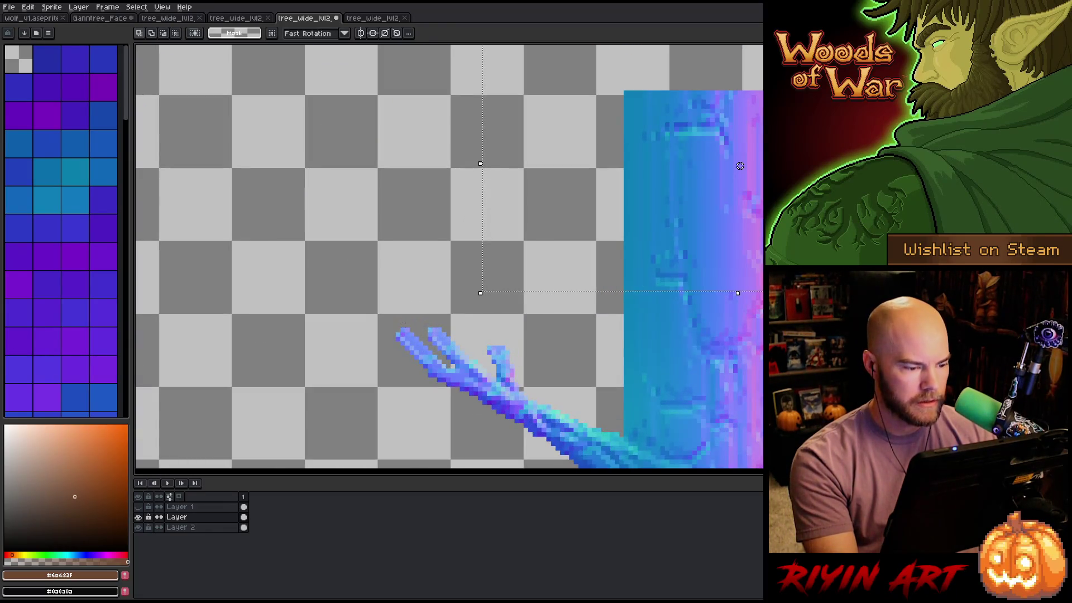
{"action": "mouse_move", "coordinate": [398, 329]}
{"action": "left_mouse_down"}
{"action": "mouse_move", "coordinate": [748, 168]}
{"action": "mouse_move", "coordinate": [721, 79]}
{"action": "mouse_move", "coordinate": [697, 69]}
{"action": "left_mouse_up"}
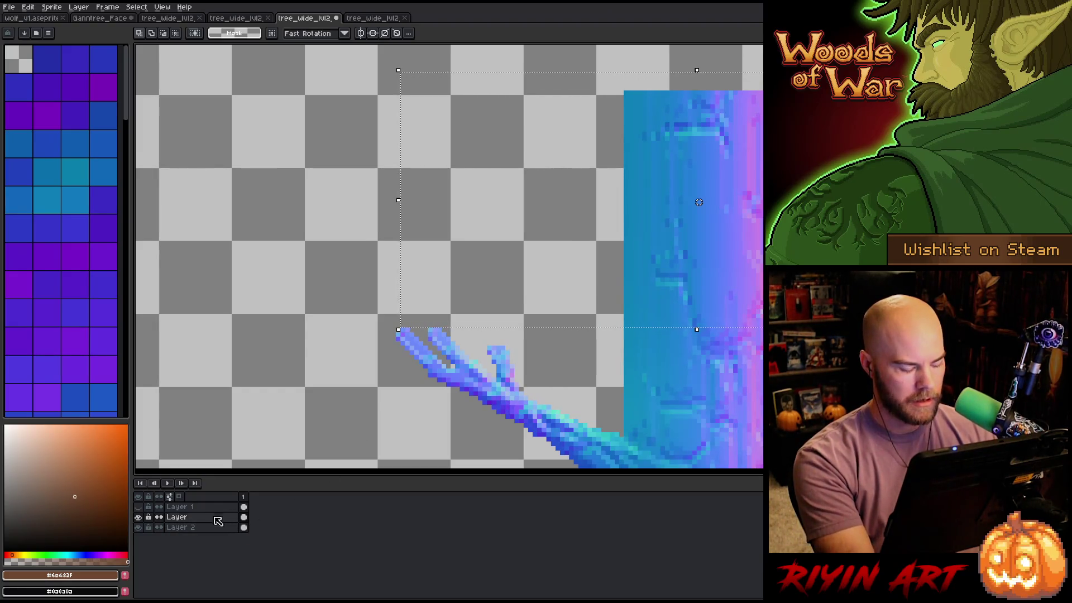
Paste the trunk section onto a new Layer 3, nudge it into line with the trunk, and deselect
{"action": "key", "text": "shift+n"}
{"action": "key", "text": "ctrl+v"}
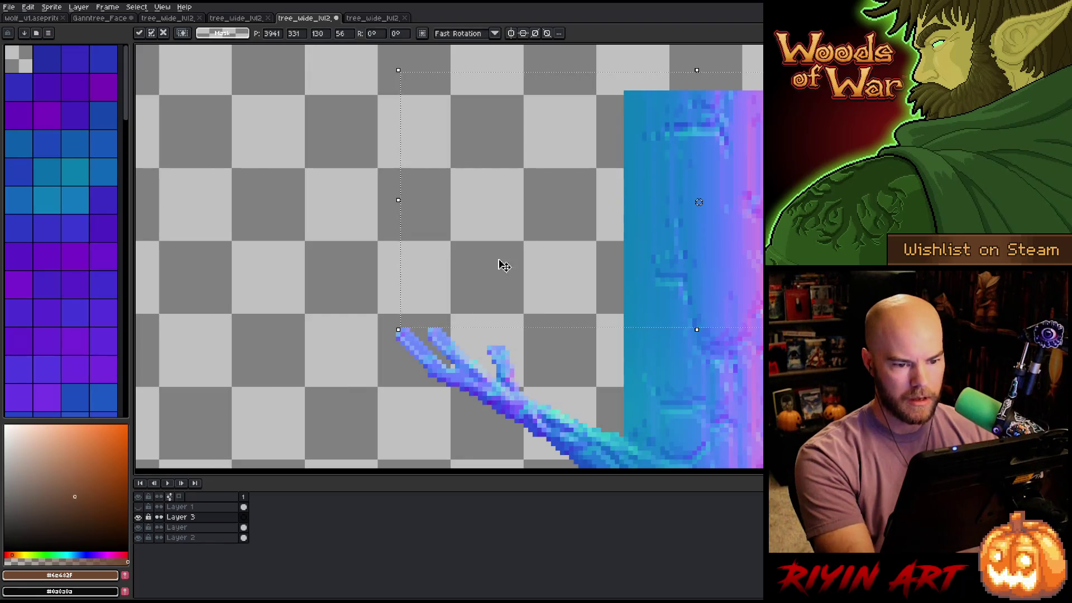
{"action": "scroll", "coordinate": [505, 298], "scroll_direction": "down", "scroll_amount": 5}
{"action": "left_click_drag", "start_coordinate": [469, 265], "coordinate": [757, 301]}
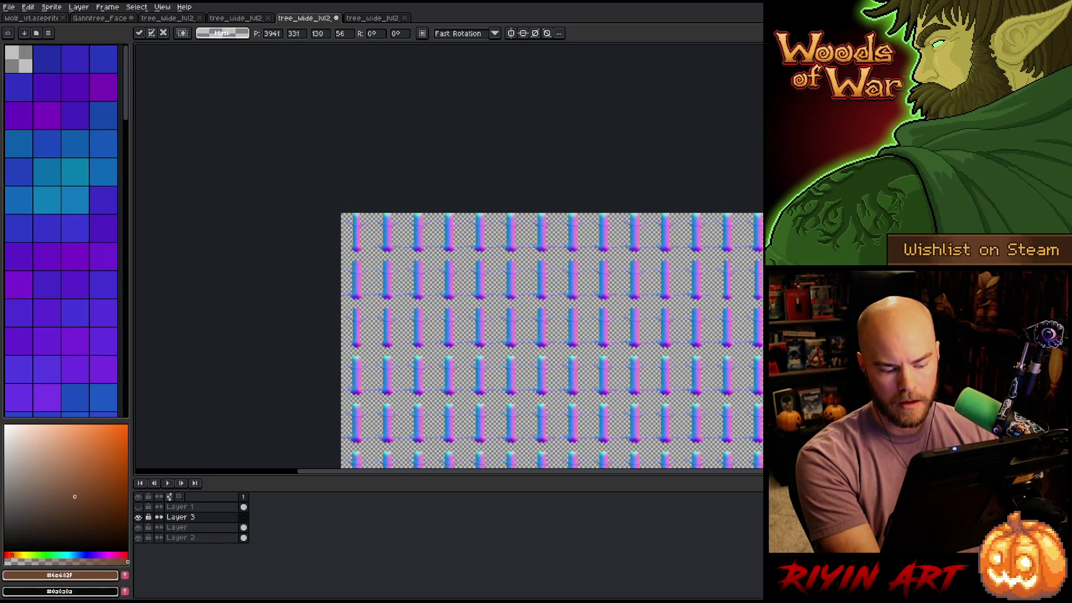
{"action": "key", "text": "Return"}
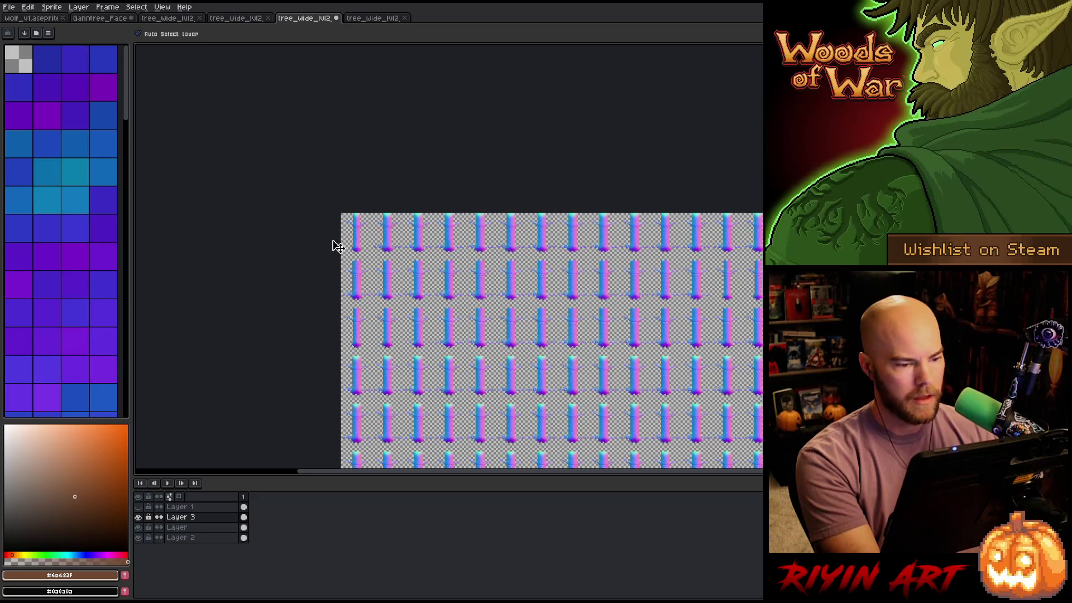
{"action": "scroll", "coordinate": [360, 224], "scroll_direction": "up", "scroll_amount": 8}
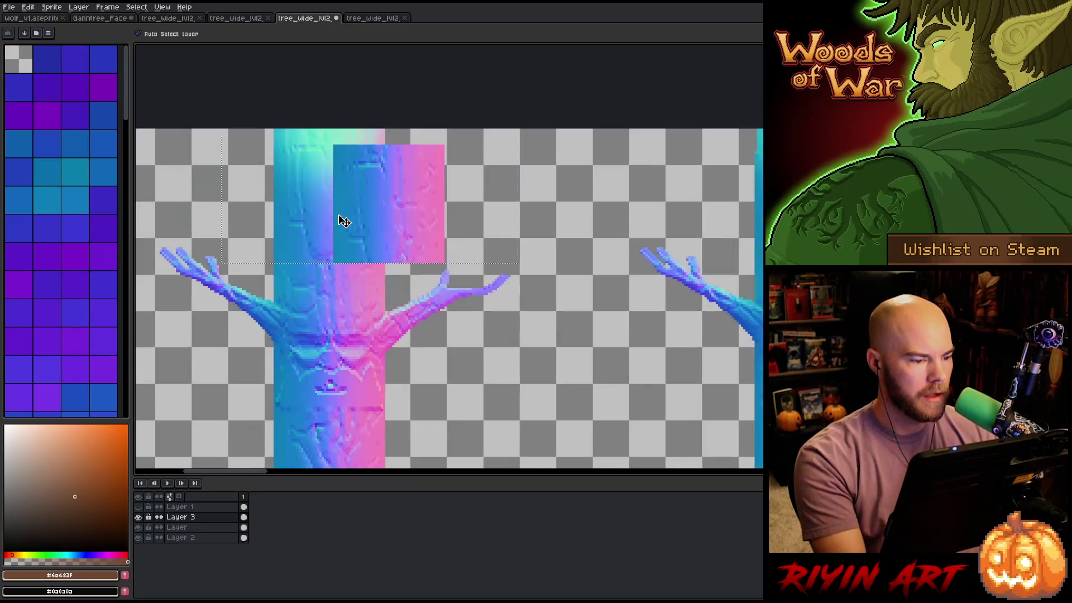
{"action": "left_click_drag", "start_coordinate": [485, 279], "coordinate": [428, 268]}
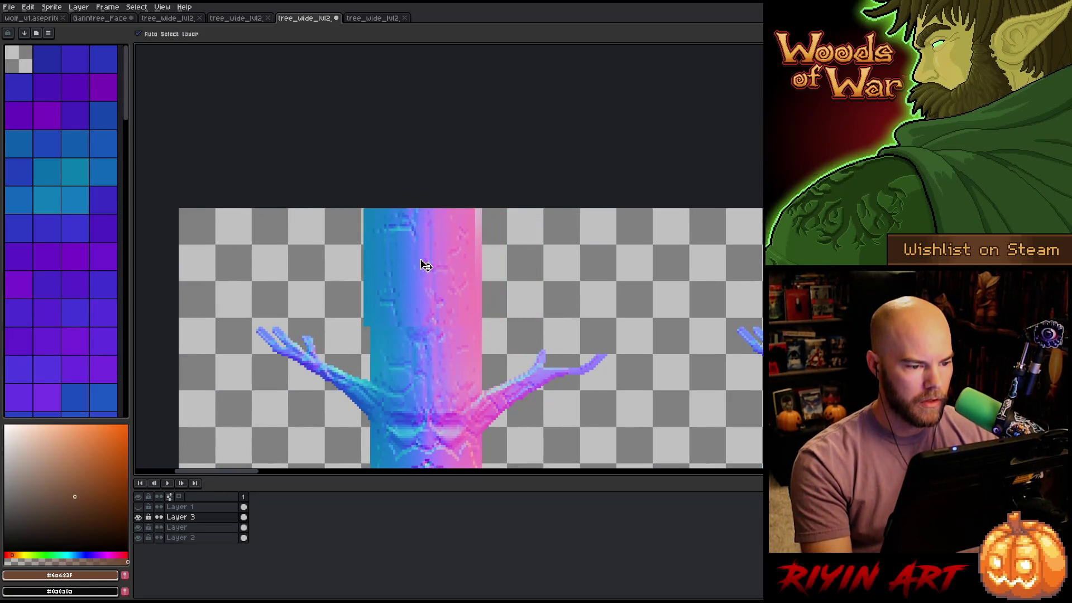
{"action": "key", "text": "alt+Up"}
{"action": "left_click", "coordinate": [431, 268]}
{"action": "left_click", "coordinate": [445, 264]}
{"action": "key", "text": "ctrl+d"}
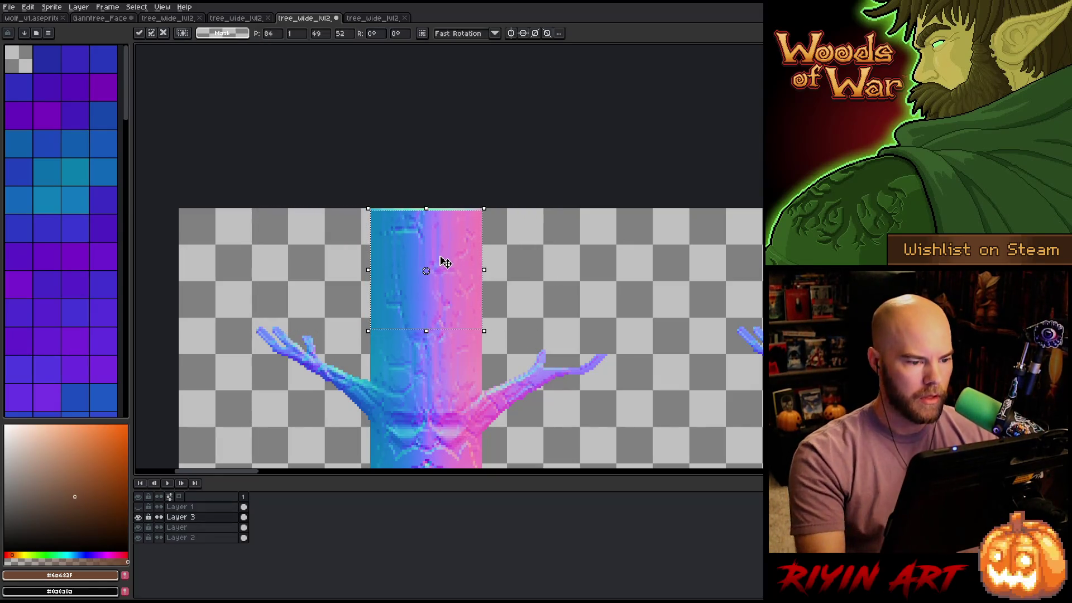
Pan across the rows of tiled trees to review the lengthened trunks
{"action": "scroll", "coordinate": [533, 247], "scroll_direction": "down", "scroll_amount": 2}
{"action": "scroll", "coordinate": [533, 247], "scroll_direction": "down", "scroll_amount": 2}
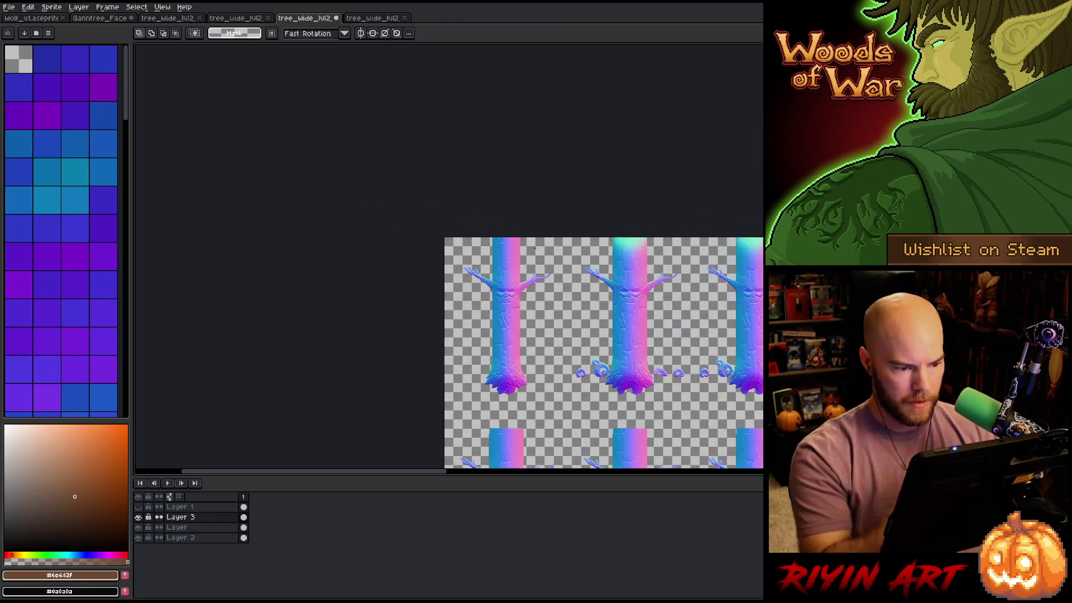
{"action": "left_click_drag", "start_coordinate": [602, 301], "coordinate": [398, 229]}
{"action": "scroll", "coordinate": [407, 180], "scroll_direction": "down", "scroll_amount": 2}
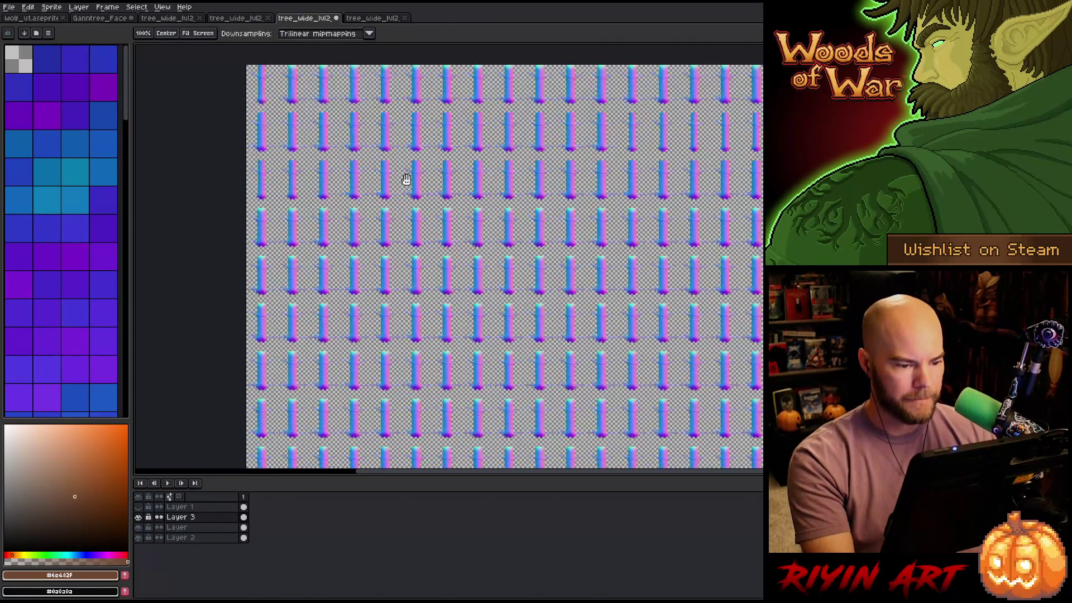
{"action": "scroll", "coordinate": [455, 182], "scroll_direction": "up", "scroll_amount": 2}
{"action": "left_click_drag", "start_coordinate": [466, 335], "coordinate": [494, 268]}
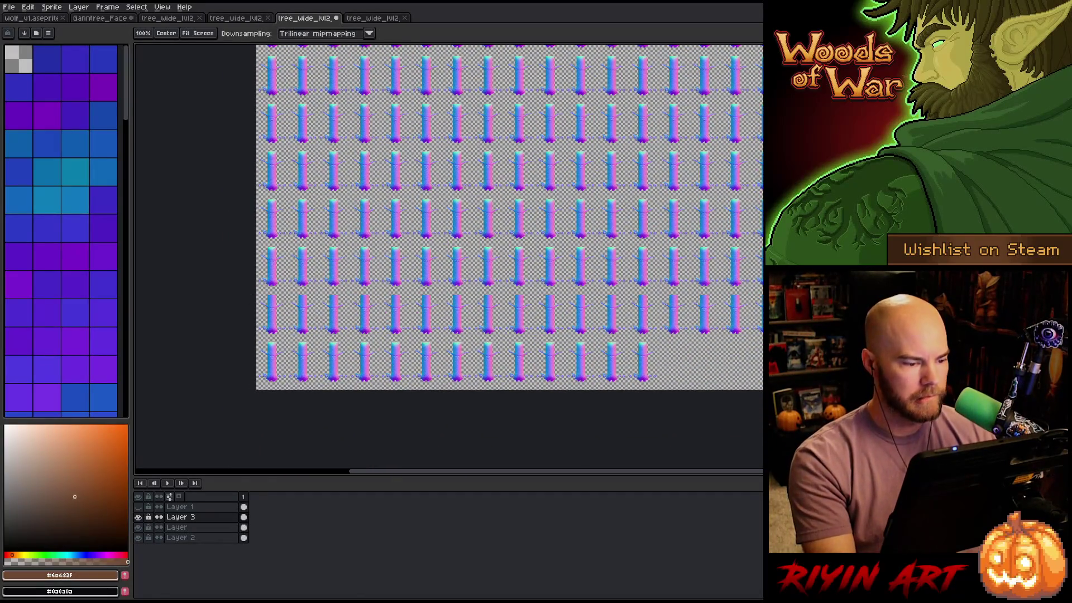
{"action": "scroll", "coordinate": [494, 268], "scroll_direction": "up", "scroll_amount": 5}
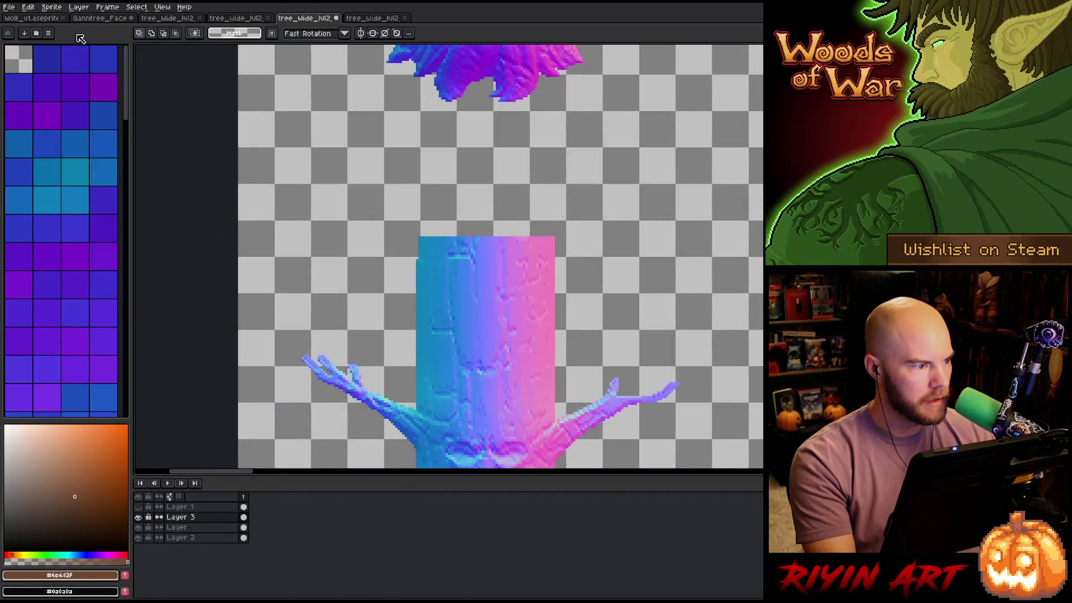
{"action": "left_click", "coordinate": [9, 6]}
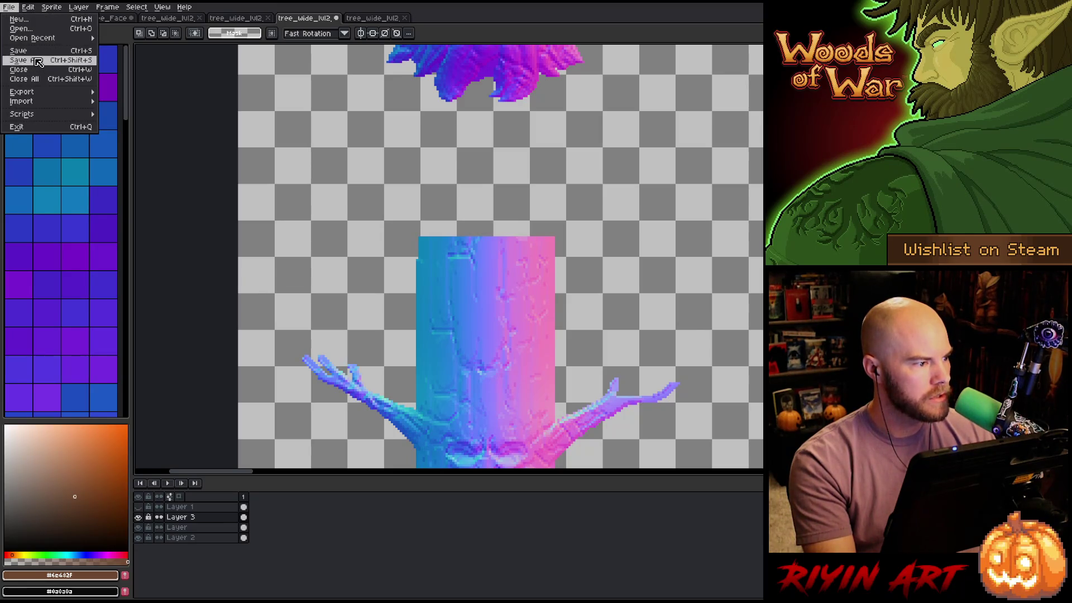
Save the sheet in Aseprite format as tree_wide_lvl2_layer1_full_n.aseprite in the TreeRevenge folder
{"action": "left_click", "coordinate": [38, 61]}
{"action": "left_click", "coordinate": [359, 394]}
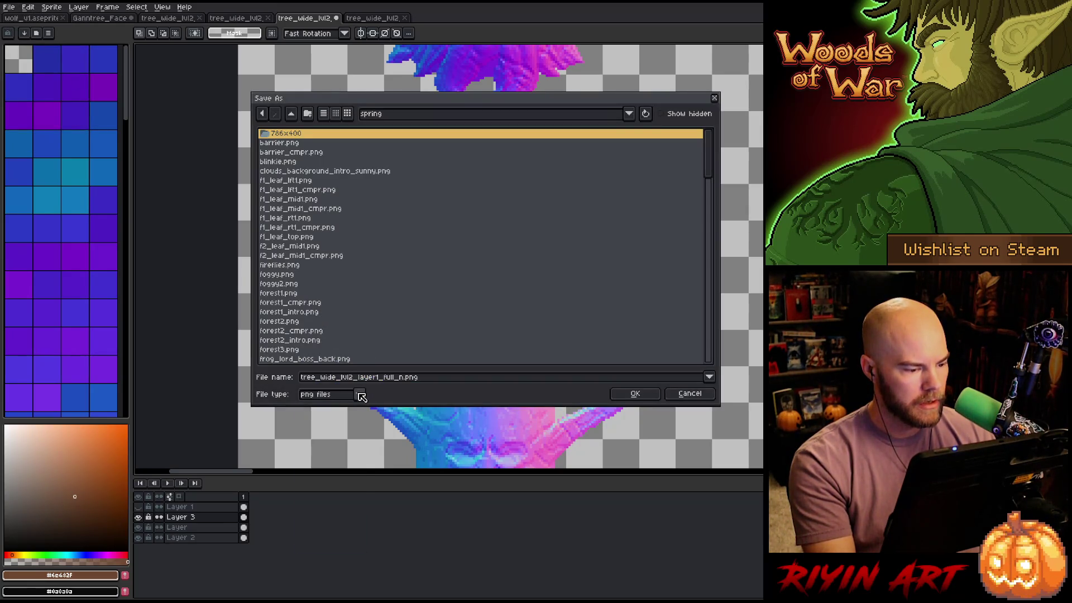
{"action": "left_click", "coordinate": [340, 426]}
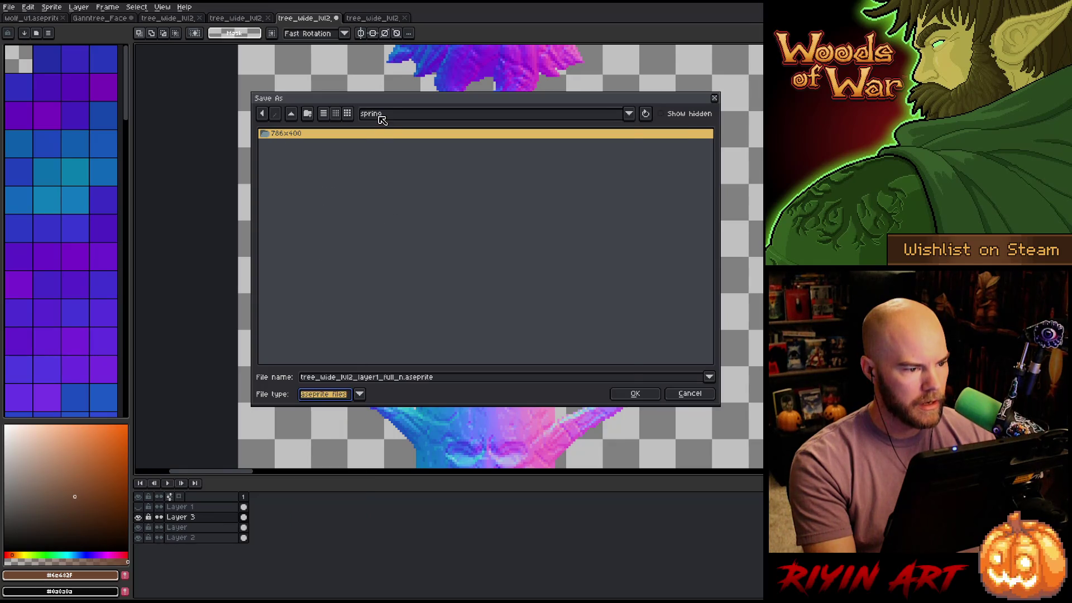
{"action": "left_click", "coordinate": [380, 117]}
{"action": "left_click", "coordinate": [511, 233]}
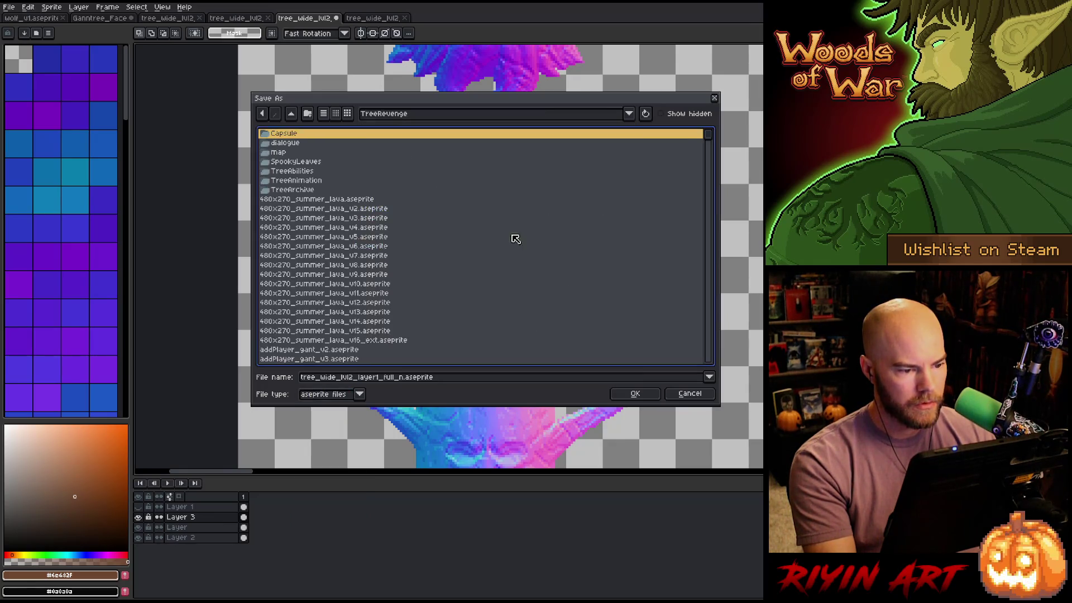
{"action": "left_click", "coordinate": [631, 395]}
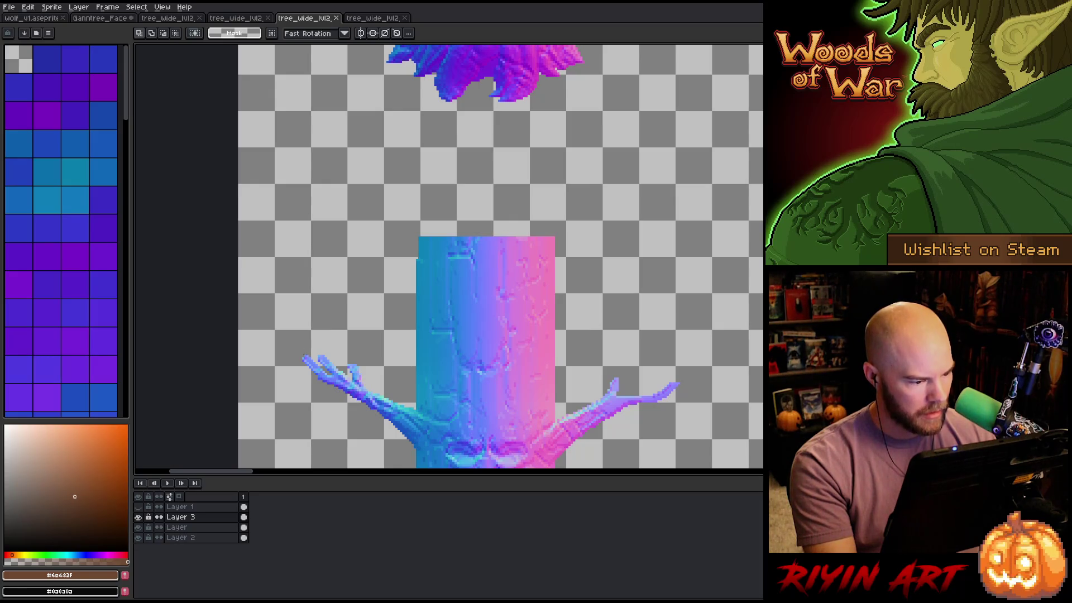
{"action": "mouse_move", "coordinate": [303, 355]}
{"action": "left_mouse_down"}
{"action": "mouse_move", "coordinate": [706, 330]}
{"action": "mouse_move", "coordinate": [727, 317]}
{"action": "left_mouse_up"}
{"action": "scroll", "coordinate": [727, 316], "scroll_direction": "down", "scroll_amount": 4}
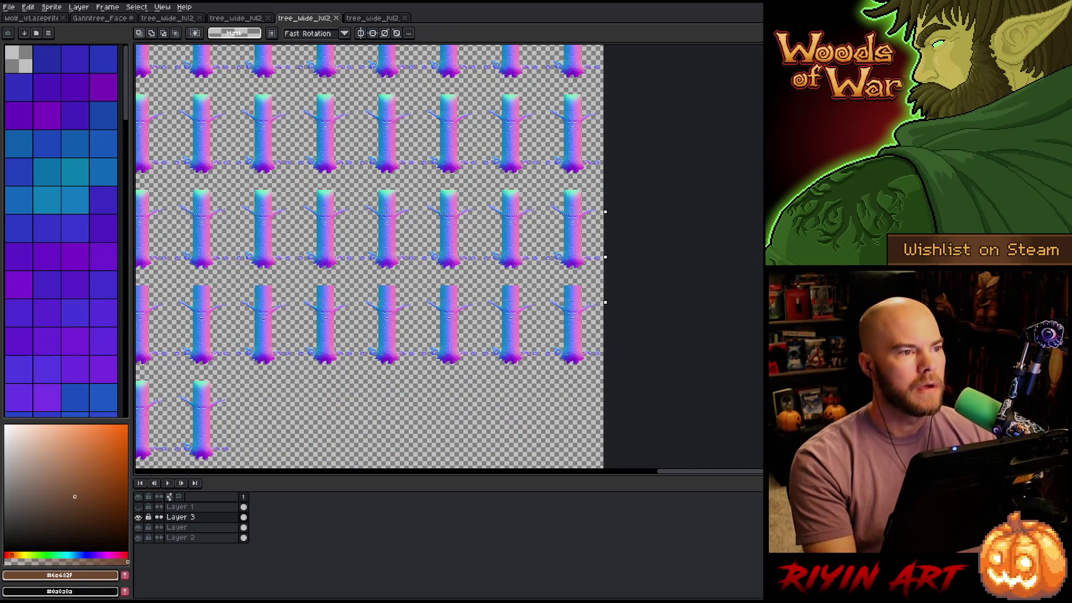
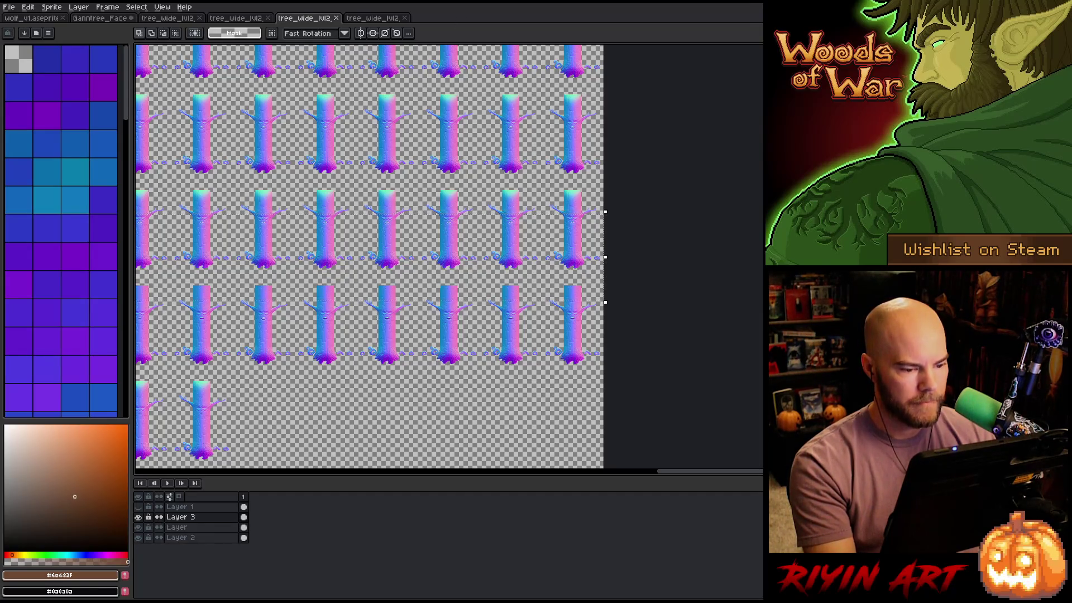
Make the layer named Layer visible and move it above Layer 3
{"action": "scroll", "coordinate": [534, 285], "scroll_direction": "right", "scroll_amount": 5}
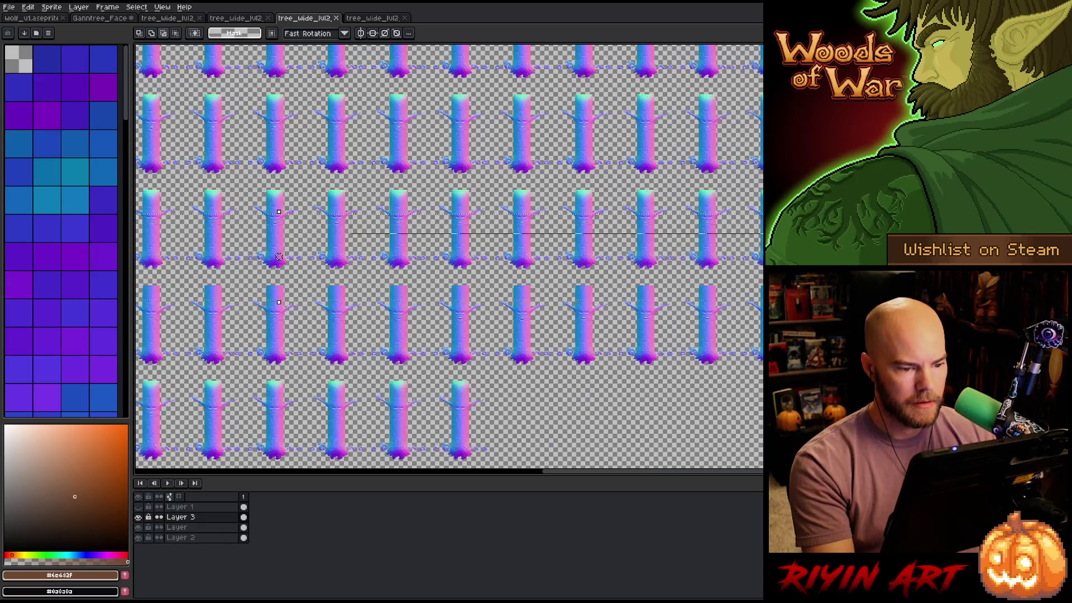
{"action": "scroll", "coordinate": [534, 286], "scroll_direction": "left", "scroll_amount": 10}
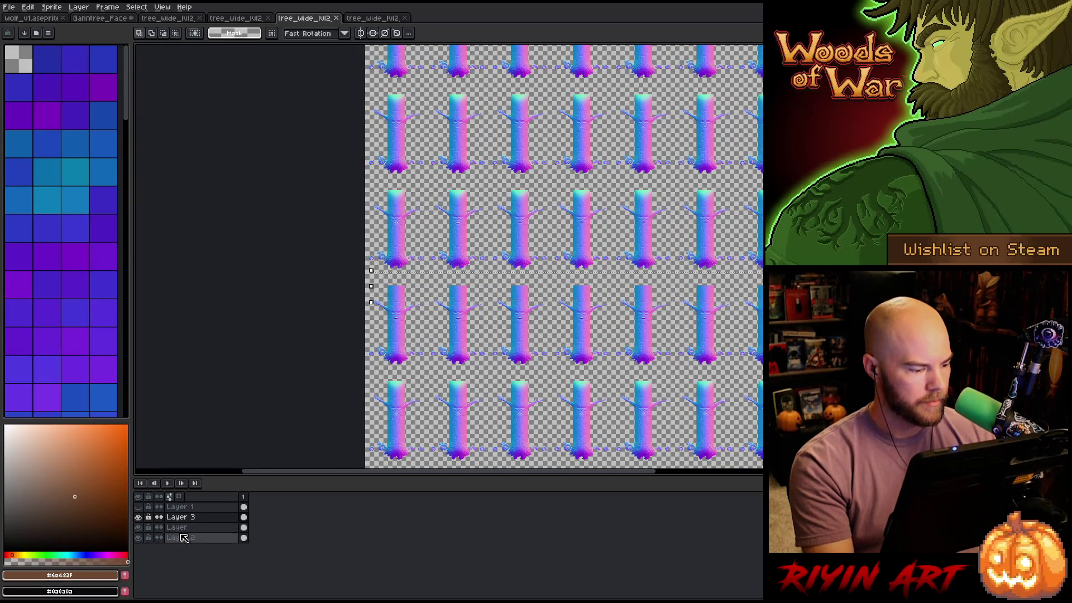
{"action": "left_click", "coordinate": [143, 529]}
{"action": "left_click", "coordinate": [138, 517]}
{"action": "left_click", "coordinate": [177, 527]}
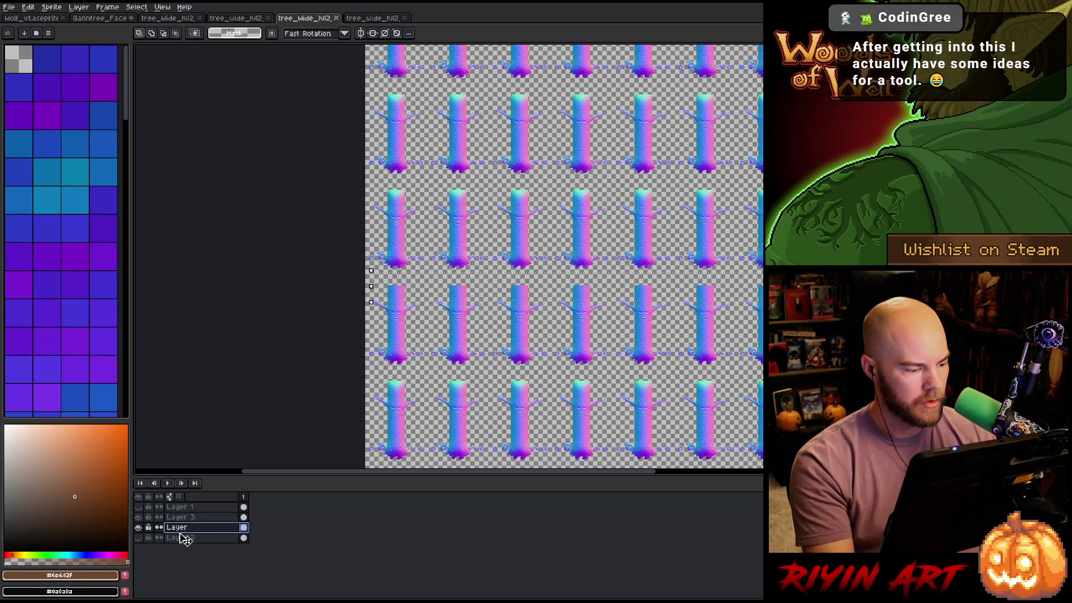
{"action": "left_click_drag", "start_coordinate": [226, 531], "coordinate": [195, 519]}
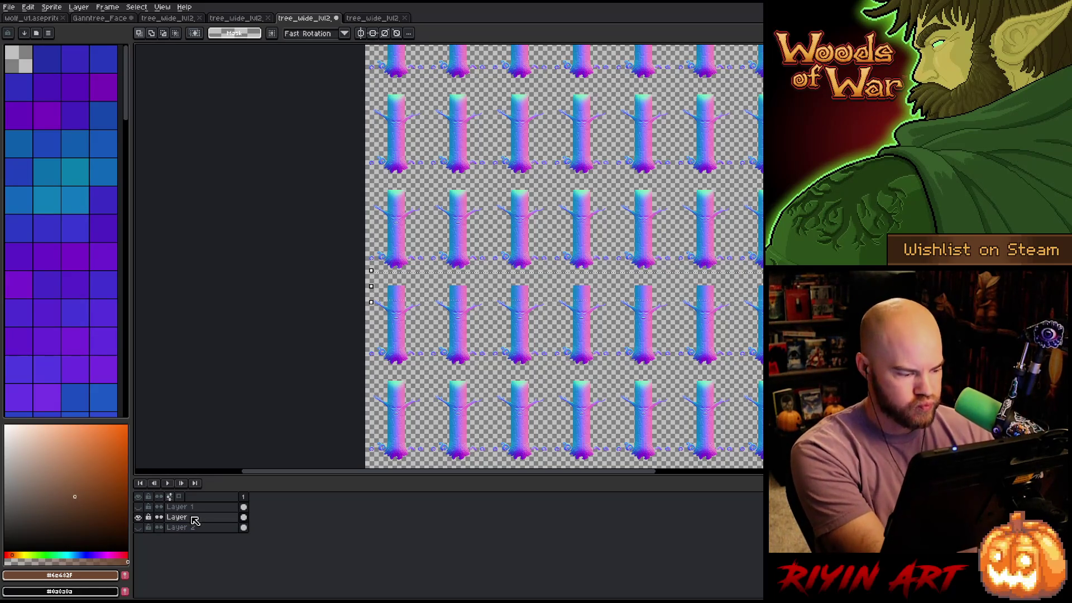
Add a new empty layer and confirm its name as Layer 3
{"action": "key", "text": "shift+n"}
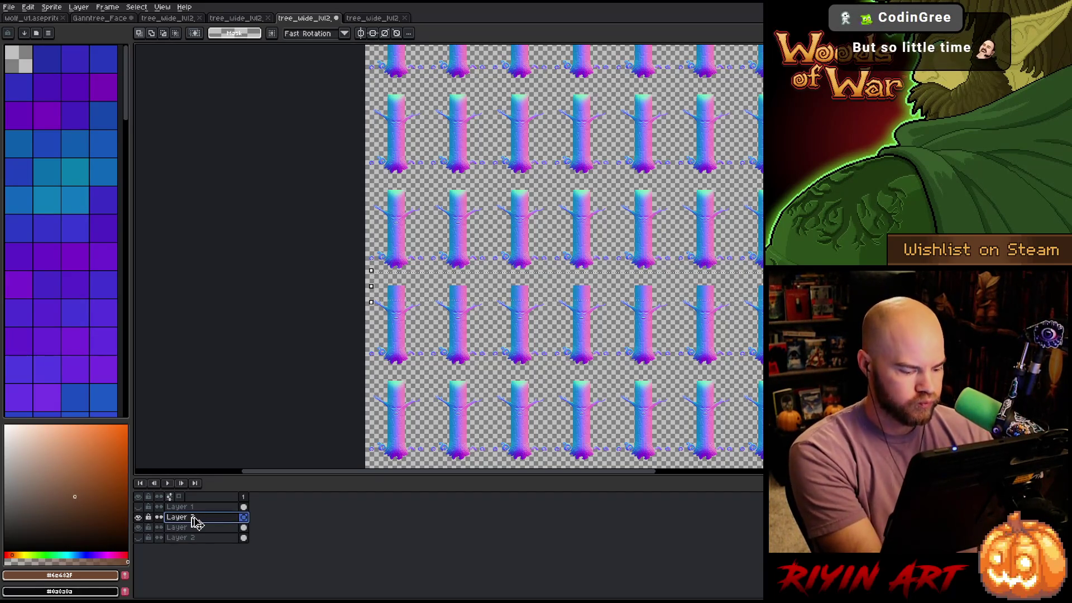
{"action": "double_click", "coordinate": [196, 521]}
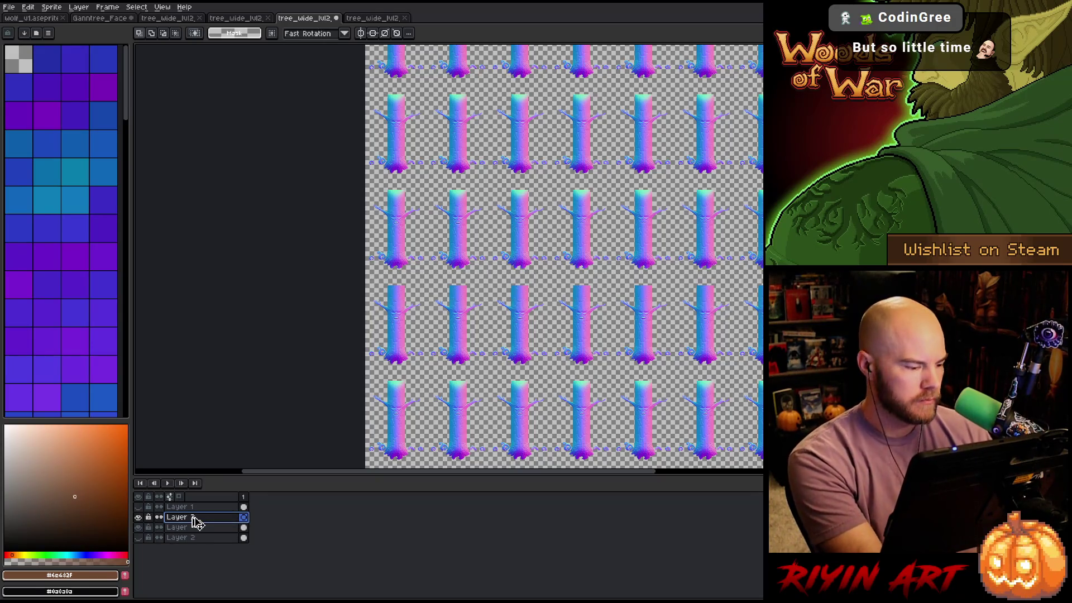
{"action": "key", "text": "Return"}
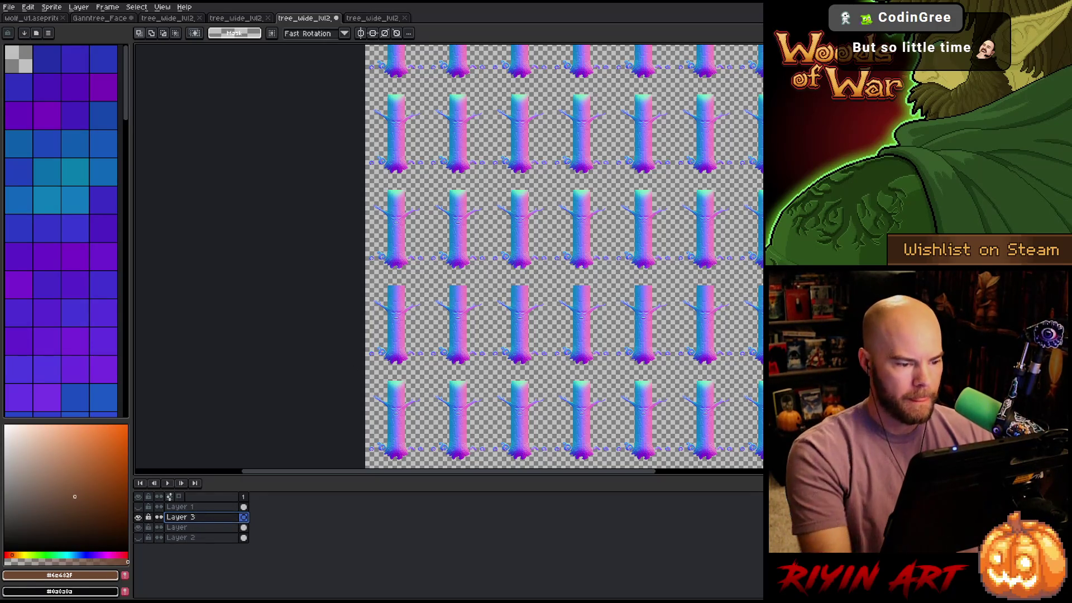
Remove Layer 3 and select the trunk cel on Layer
{"action": "left_click", "coordinate": [208, 527]}
{"action": "left_click", "coordinate": [215, 520]}
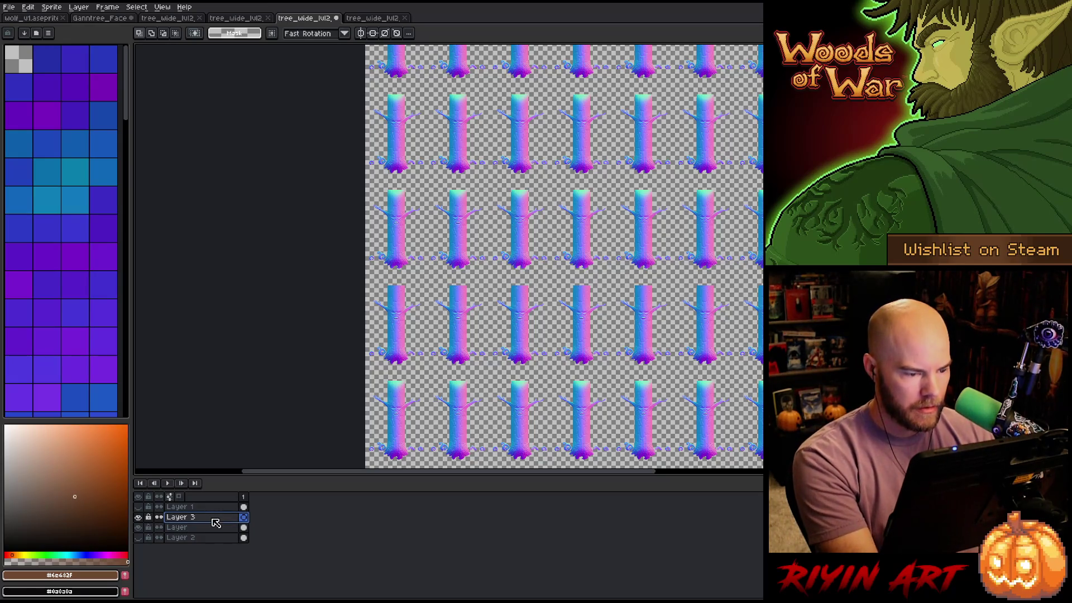
{"action": "left_click", "coordinate": [214, 526]}
{"action": "key", "text": "ctrl+z"}
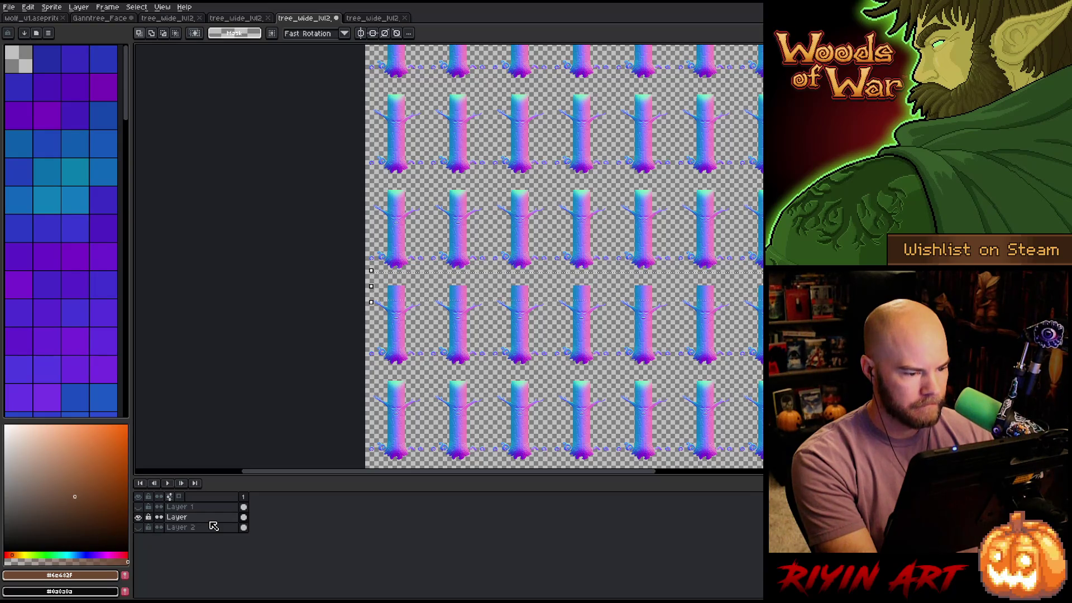
{"action": "left_click", "coordinate": [243, 517]}
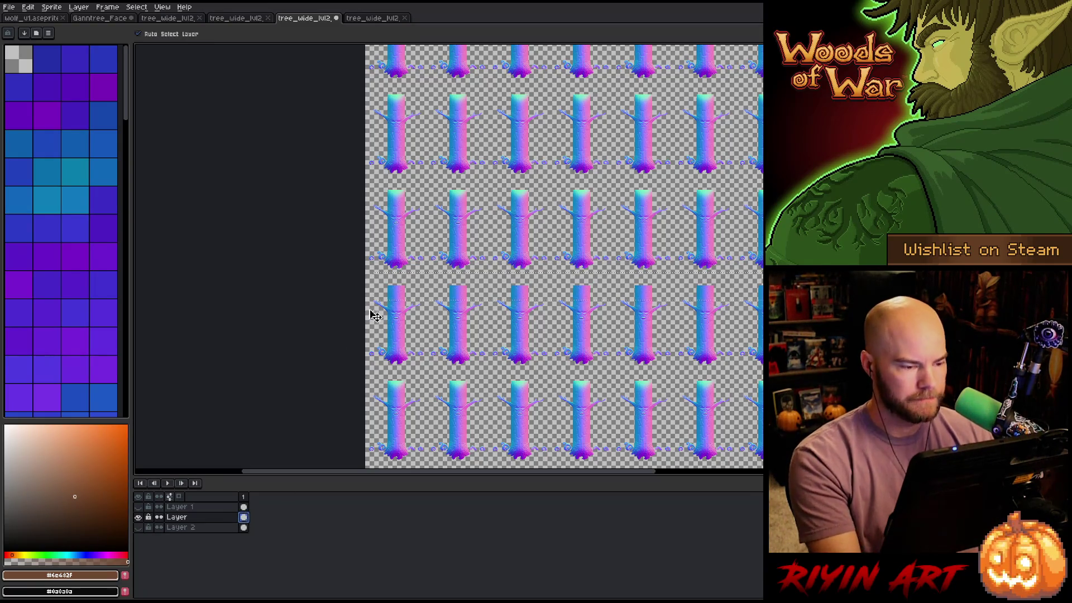
Zoom in, paste a copy of the trunk strip, then discard it
{"action": "scroll", "coordinate": [386, 327], "scroll_direction": "up", "scroll_amount": 4}
{"action": "scroll", "coordinate": [394, 336], "scroll_direction": "up", "scroll_amount": 1}
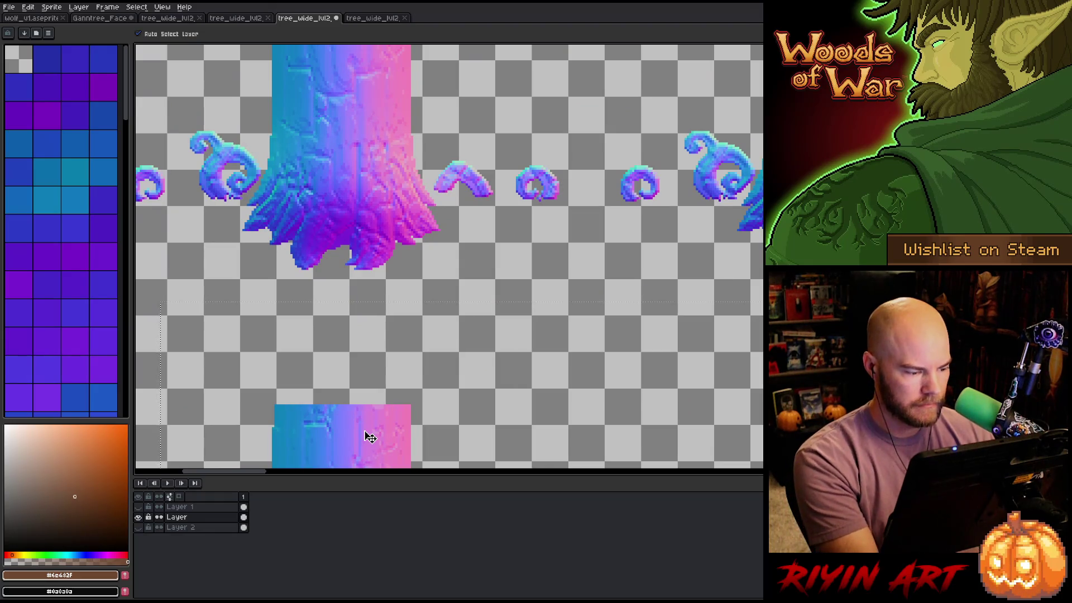
{"action": "key", "text": "ctrl+v"}
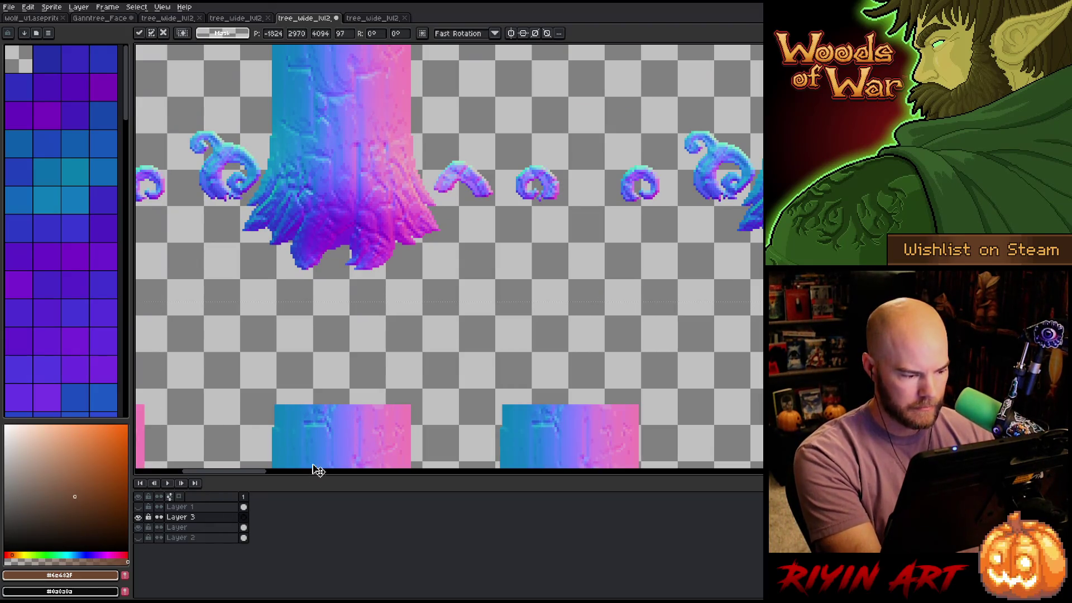
{"action": "scroll", "coordinate": [326, 391], "scroll_direction": "down", "scroll_amount": 5}
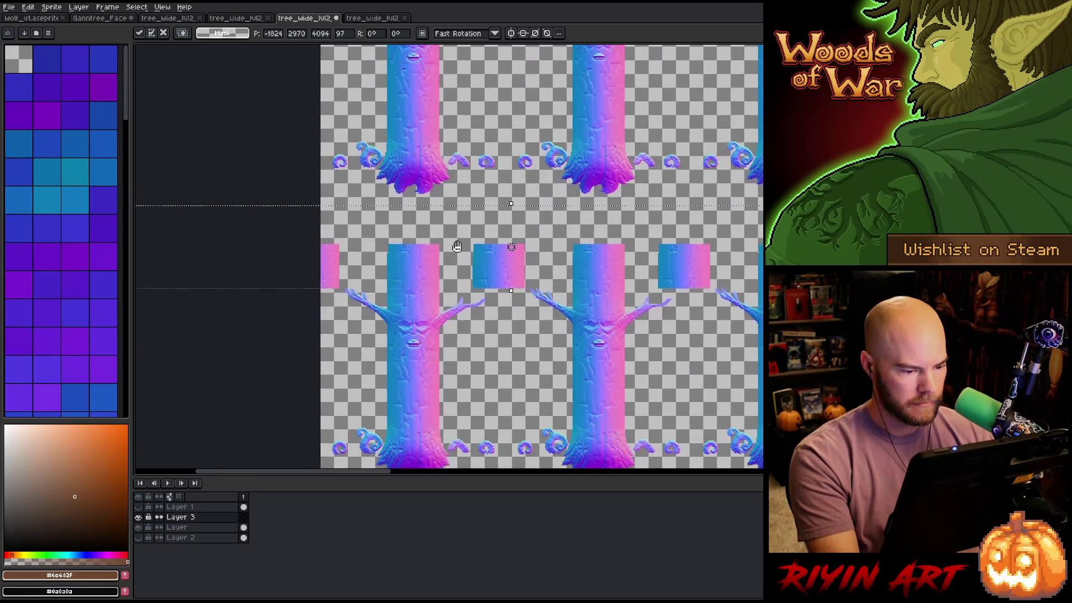
{"action": "key", "text": "Escape"}
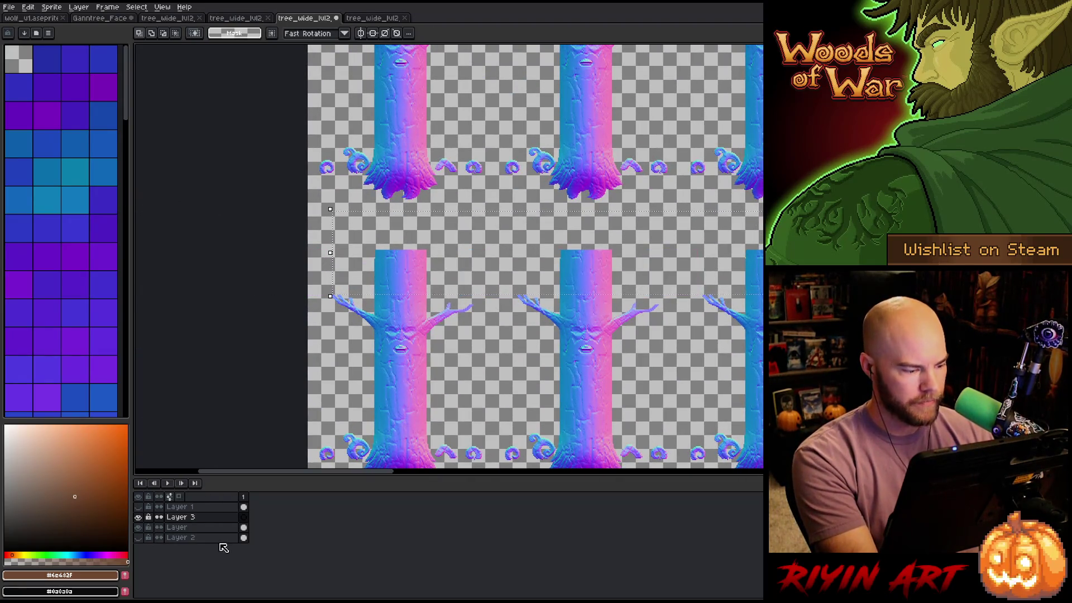
Duplicate the layer named Layer into Layer Copy, then bring up Layer 3's options
{"action": "left_click", "coordinate": [206, 530]}
{"action": "right_click", "coordinate": [206, 530]}
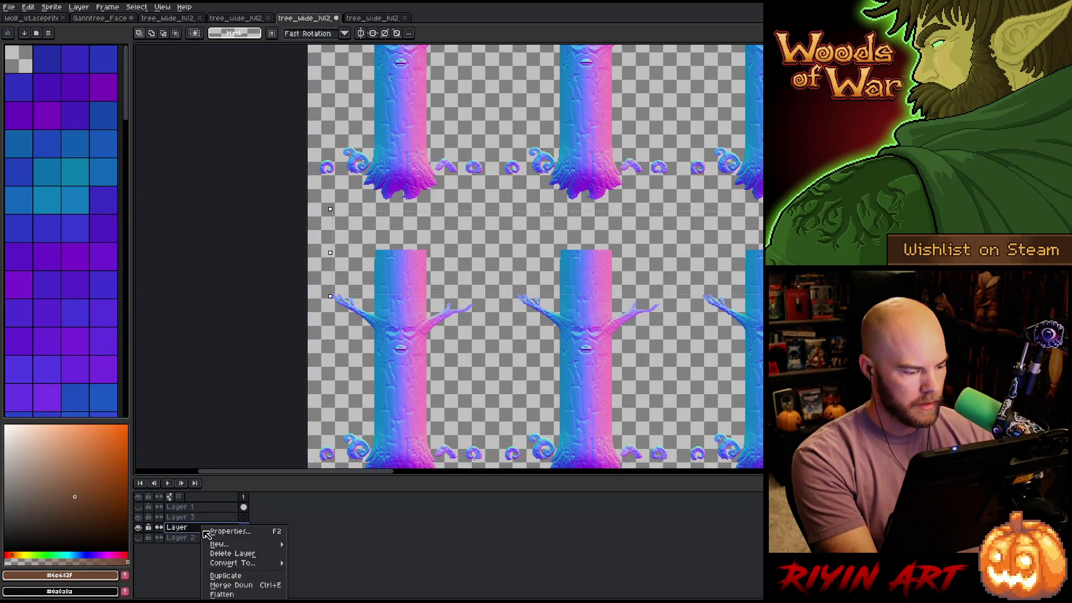
{"action": "left_click", "coordinate": [222, 576]}
{"action": "left_click", "coordinate": [203, 517]}
{"action": "right_click", "coordinate": [203, 518]}
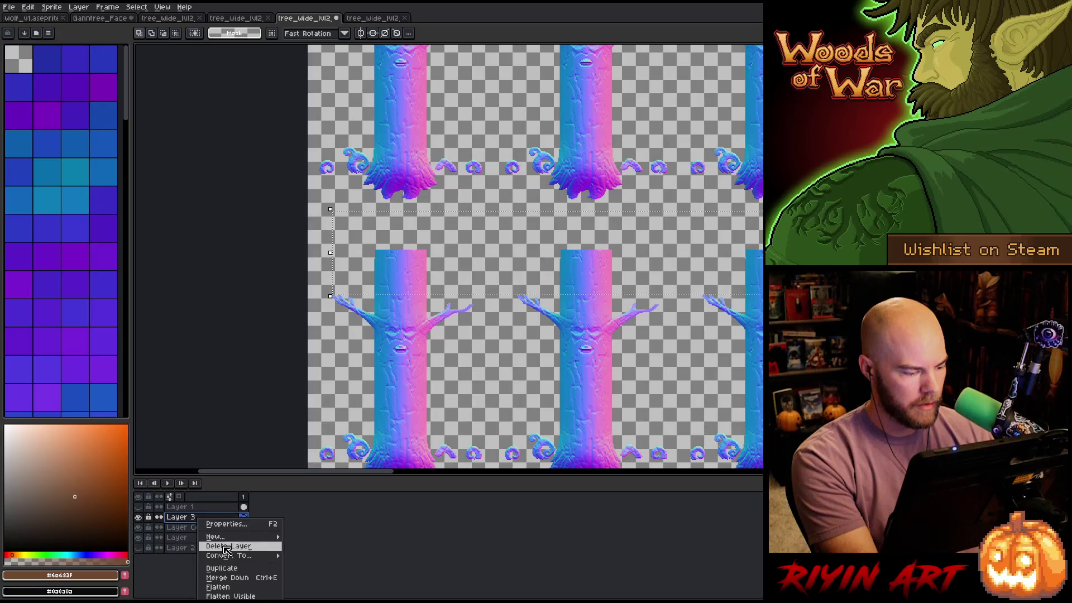